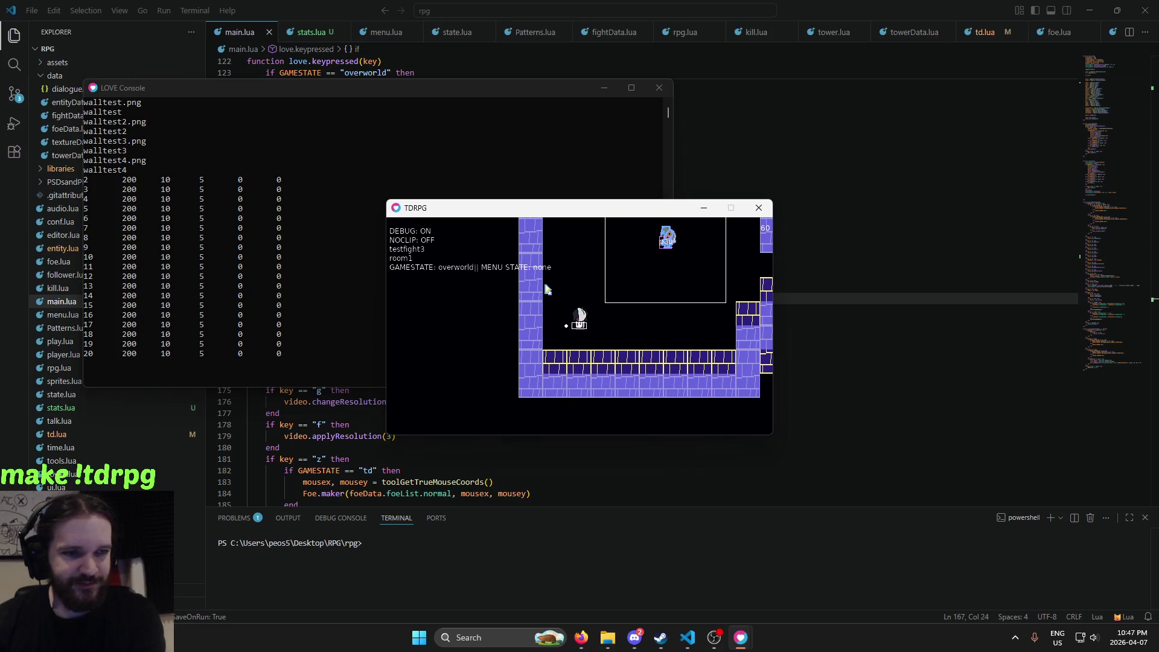
Walk the player around room1 past the EXIT and ENTRANCE markers into the corridor
key(Right)
key(Up)
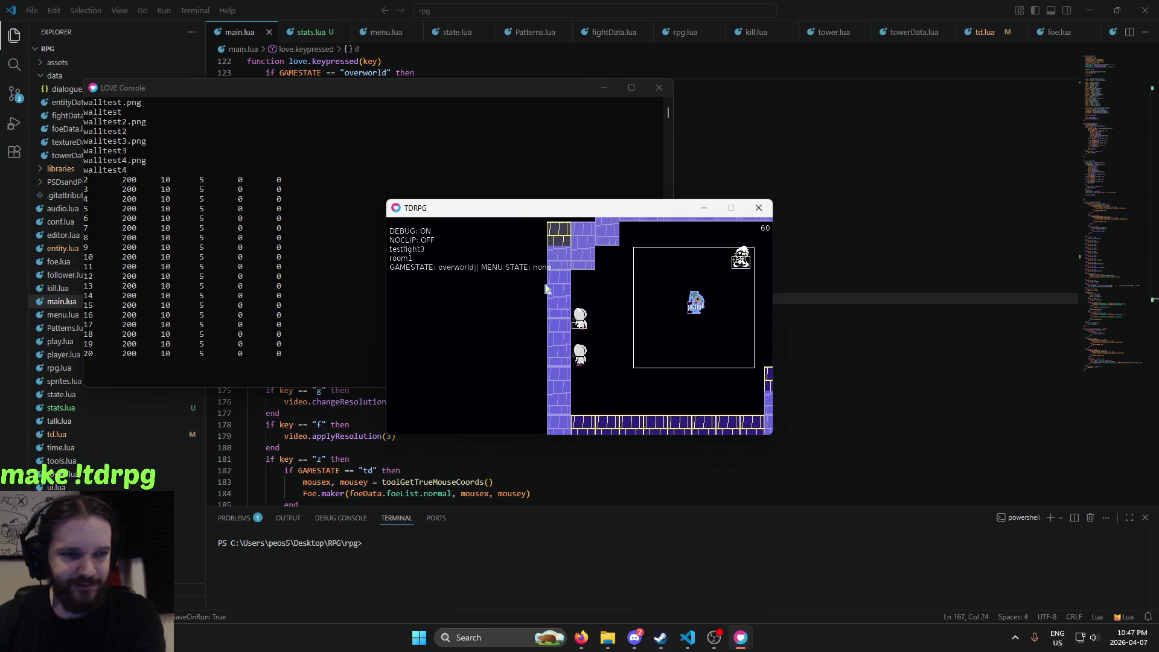
key(Down)
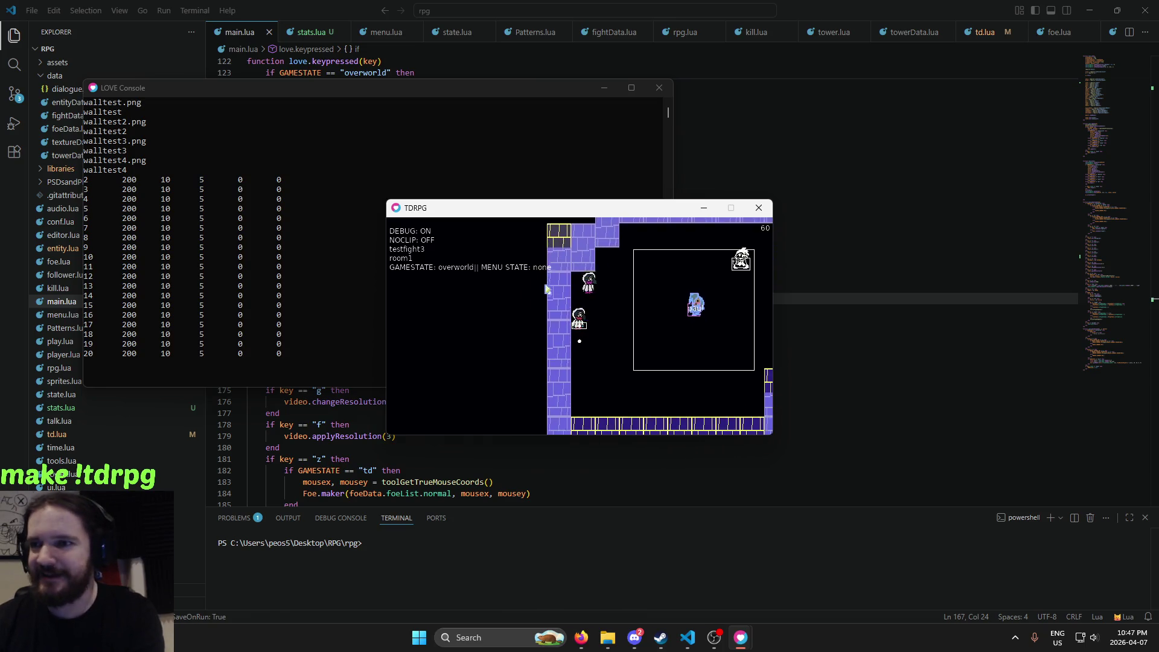
key(Left)
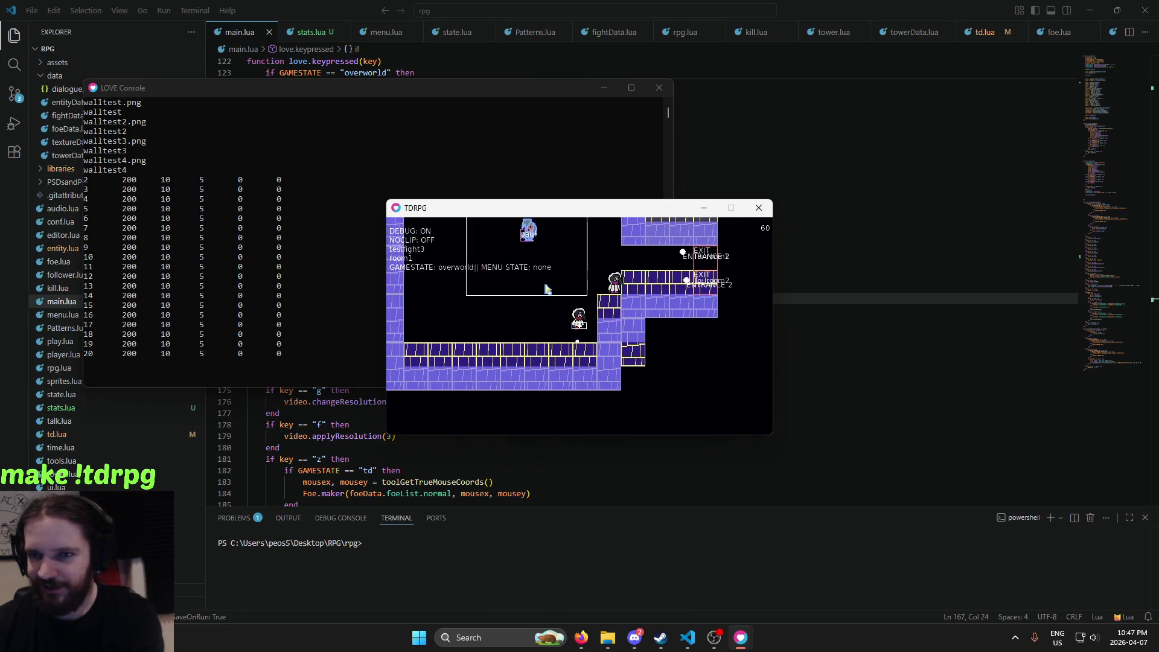
key(Up)
key(Right)
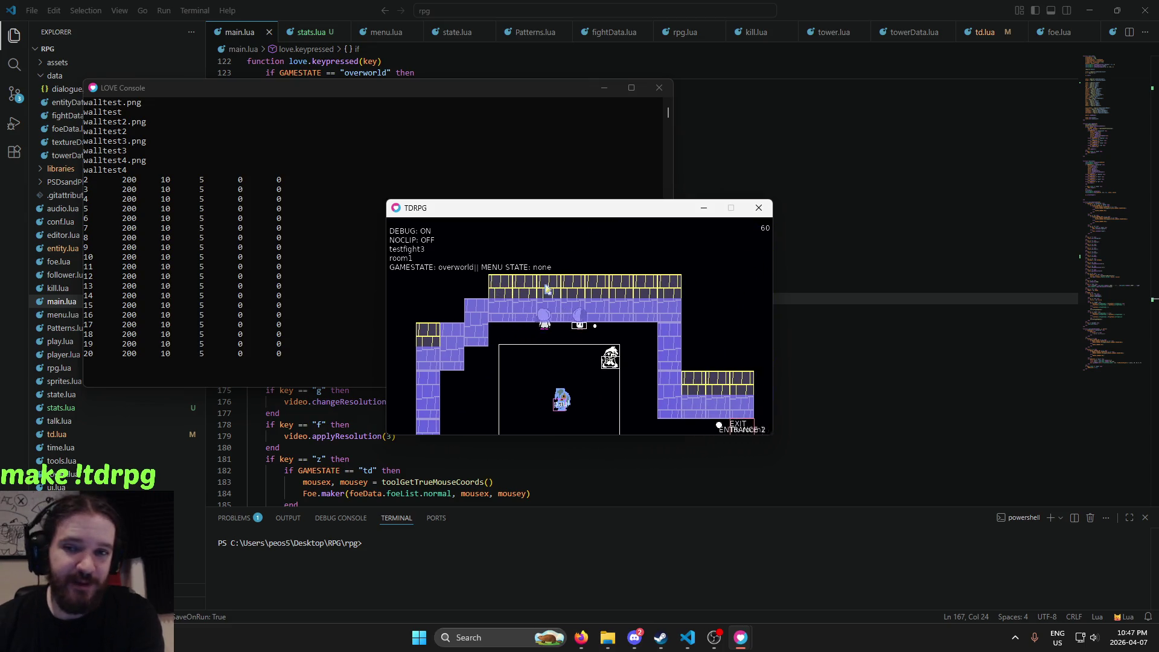
key(Down)
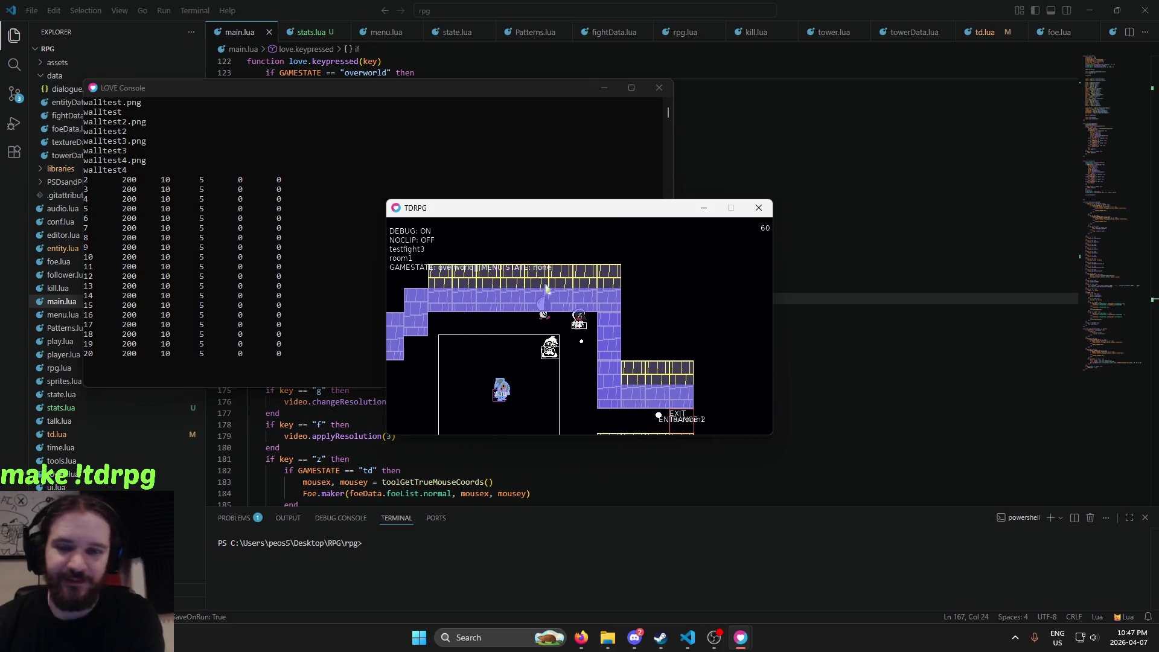
Walk the player beside the second character, make the game full-screen, then quit it
key(Down)
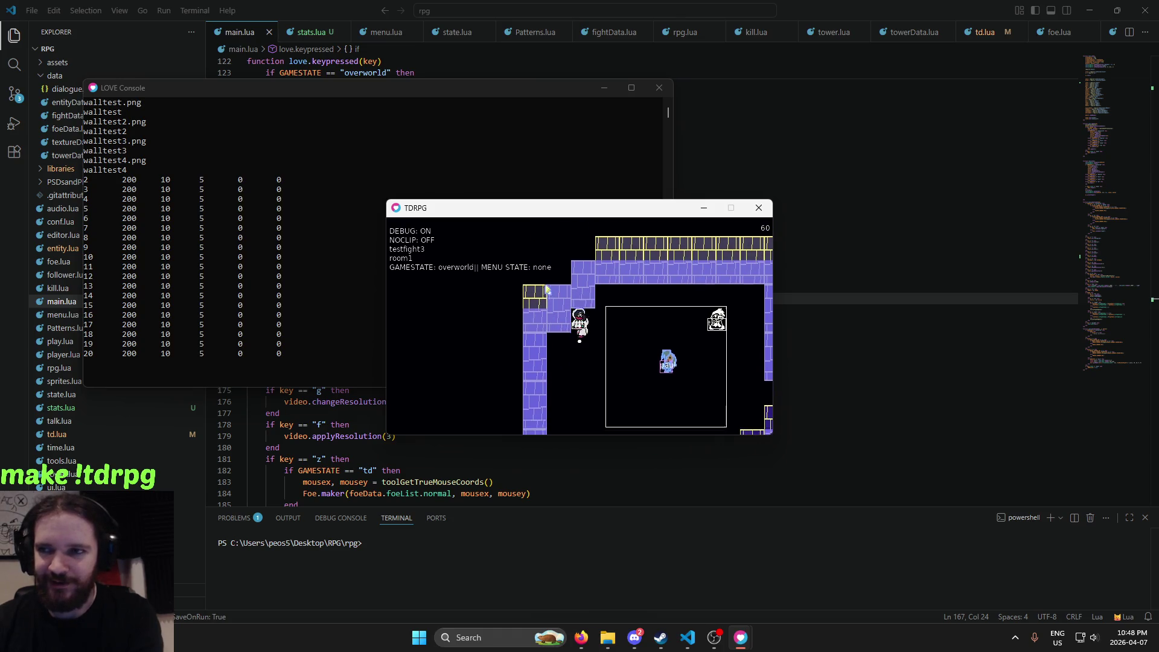
key(Down)
key(Right)
key(Right)
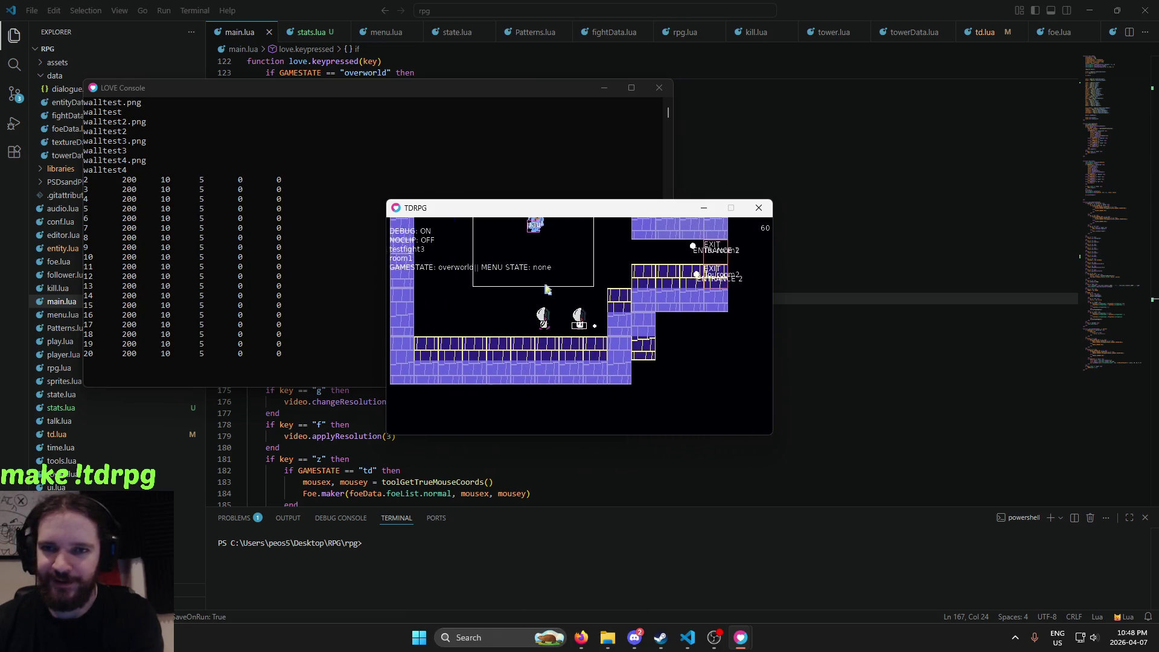
key(Up)
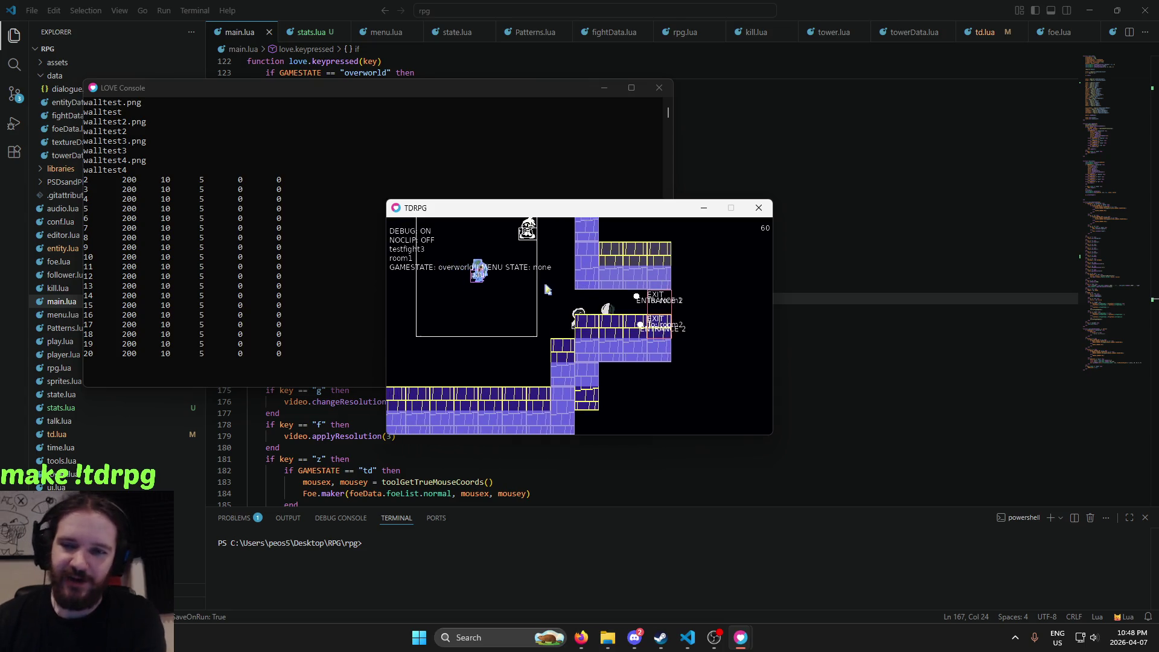
key(Left)
key(Down)
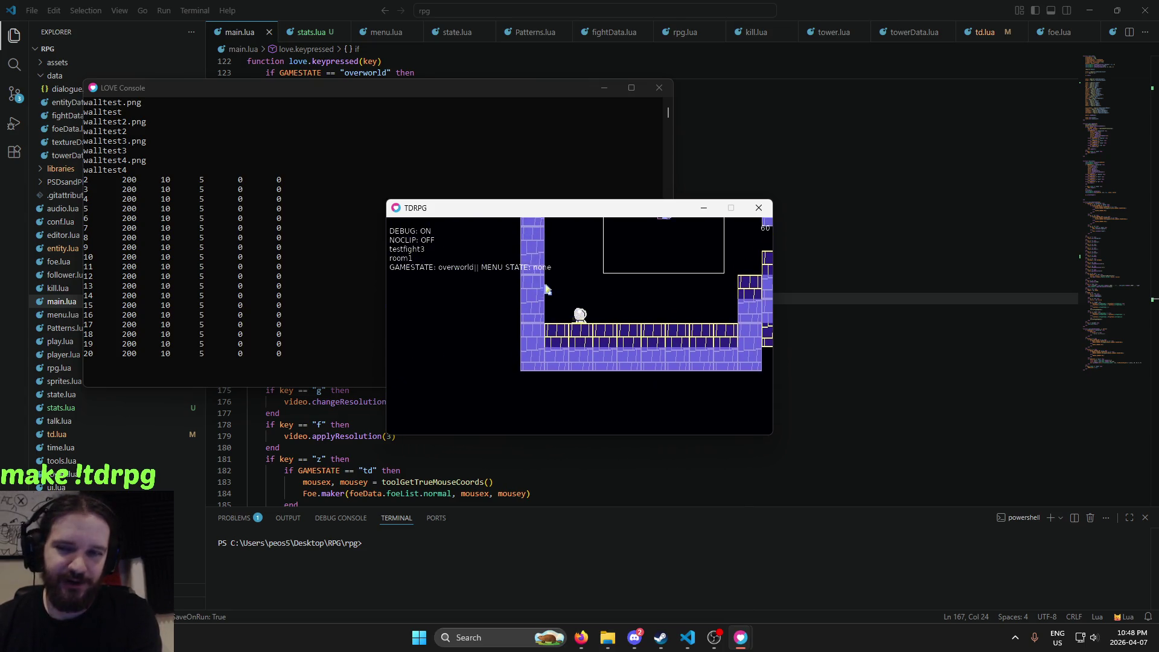
key(Right)
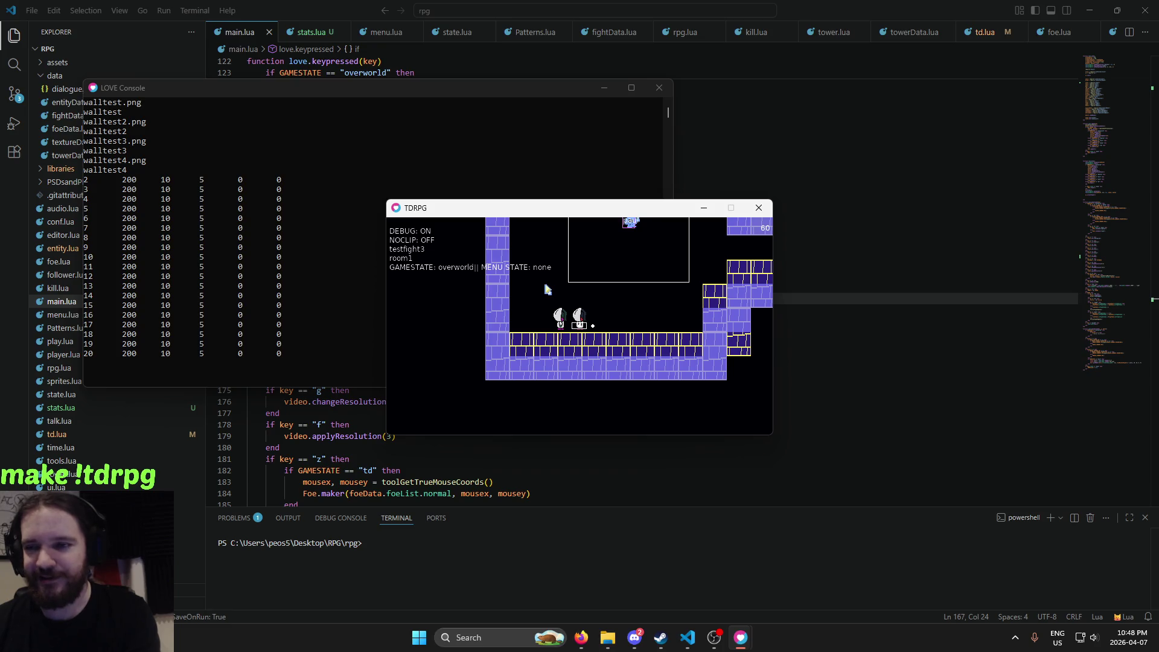
key(f)
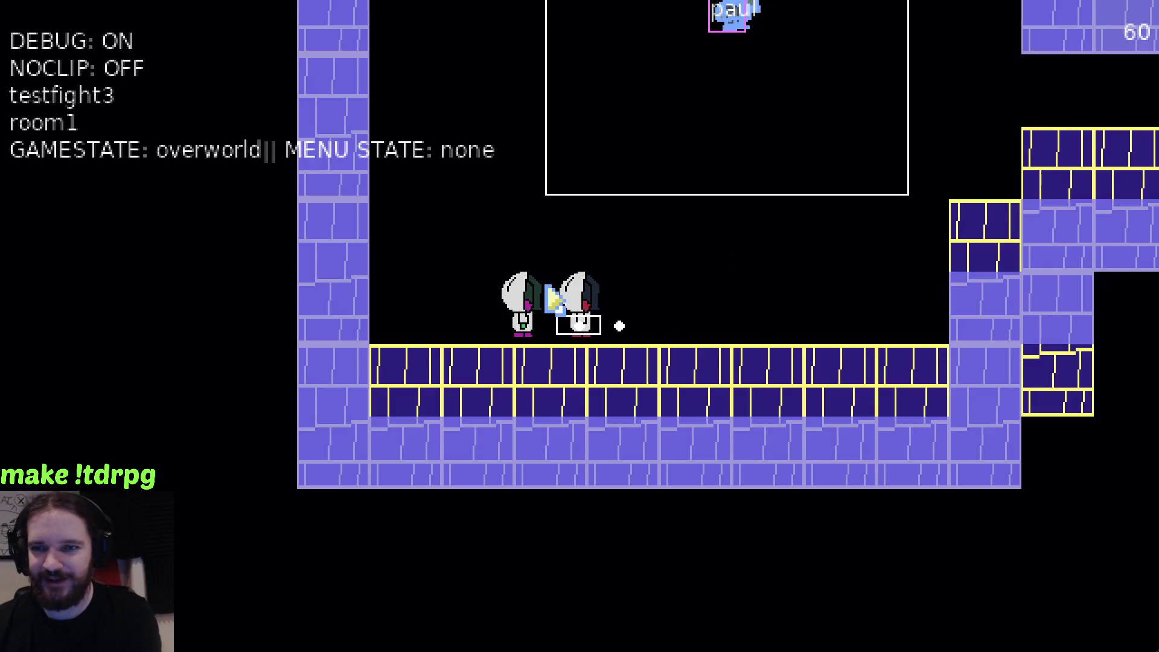
key(Escape)
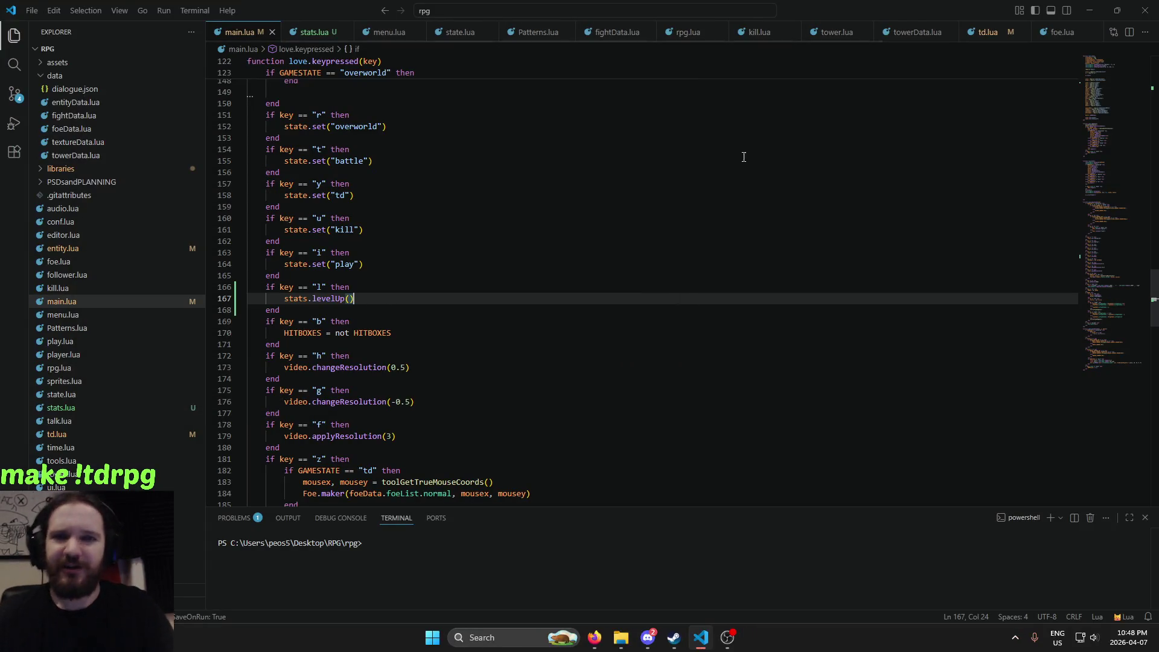
Bring up stats.lua and look over its battle stats table, modifyStat and levelUp code
click(304, 40)
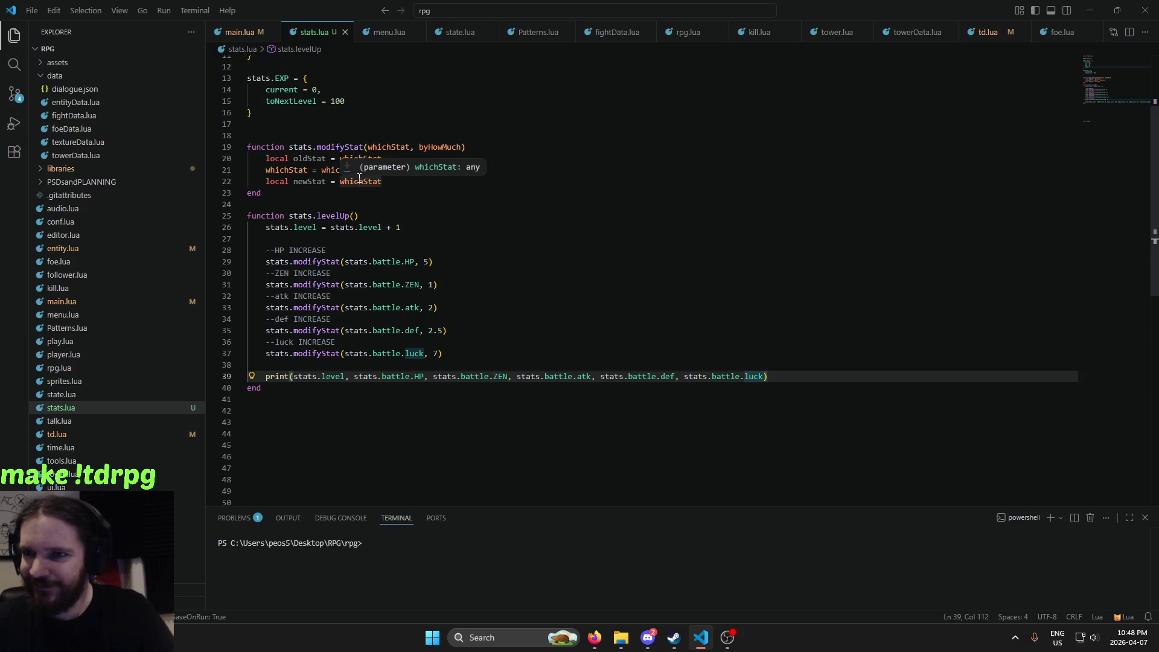
scroll(360, 179, up, 2)
scroll(429, 207, up, 2)
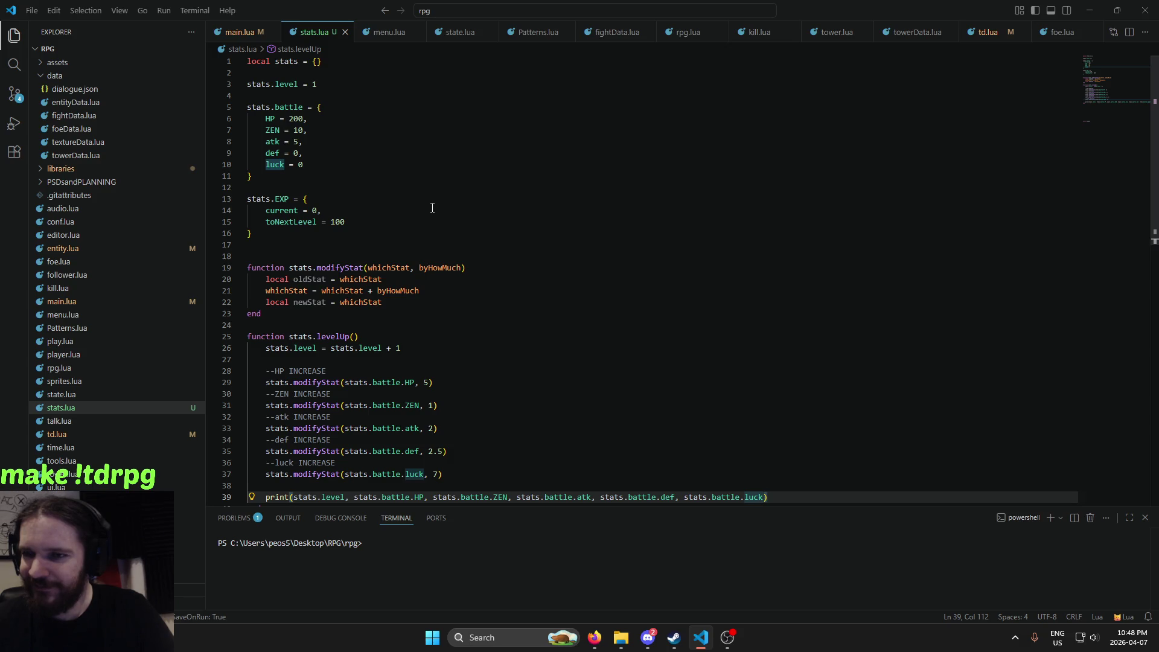
scroll(432, 208, down, 3)
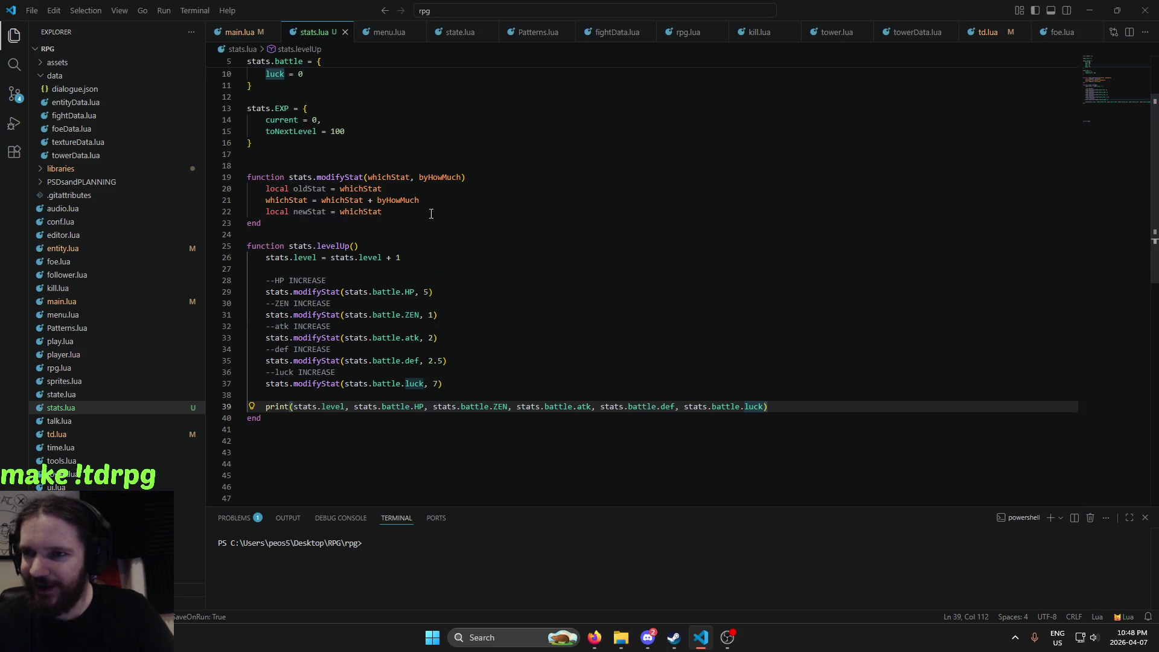
scroll(431, 214, down, 1)
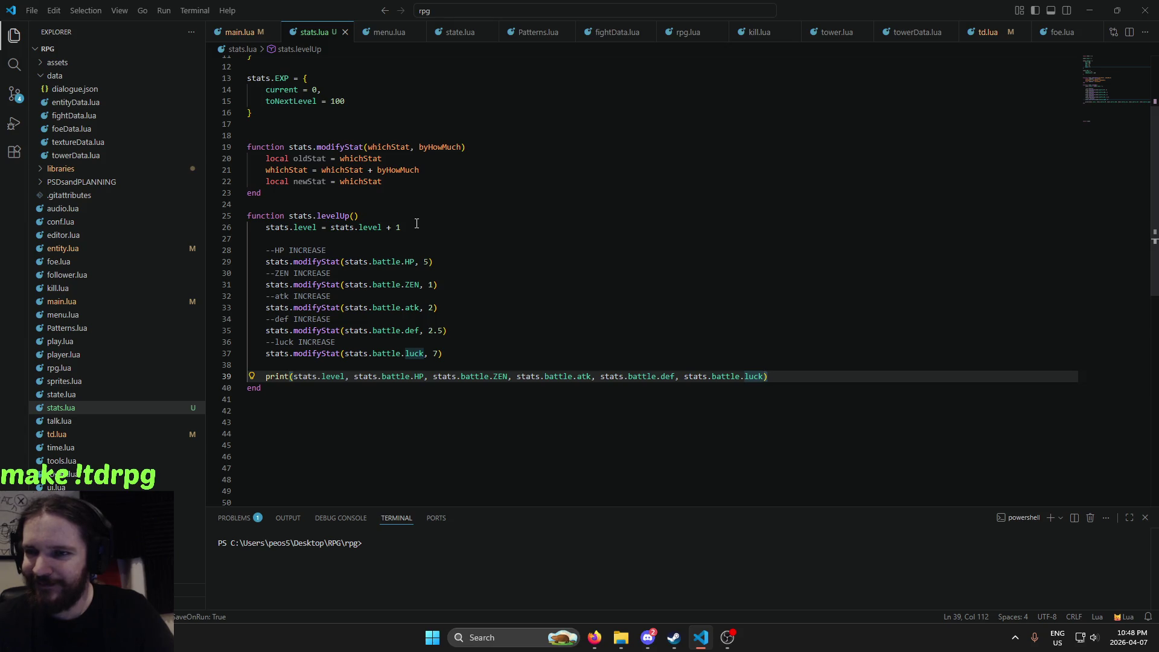
scroll(486, 223, up, 1)
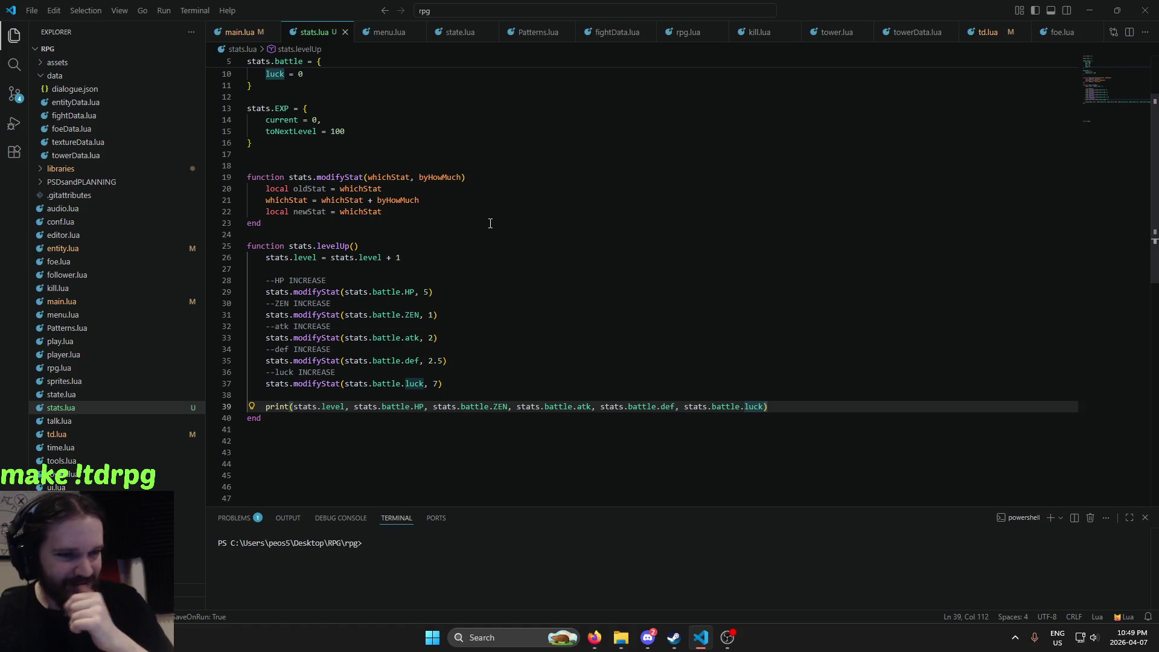
mouse_move(306, 240)
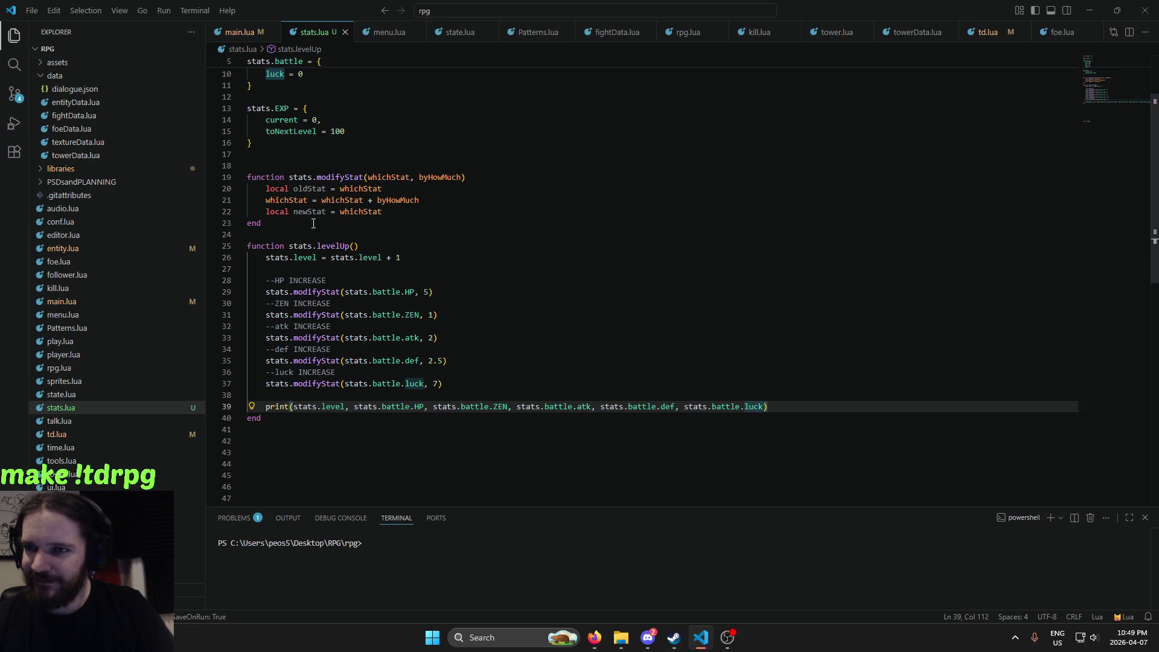
mouse_move(302, 209)
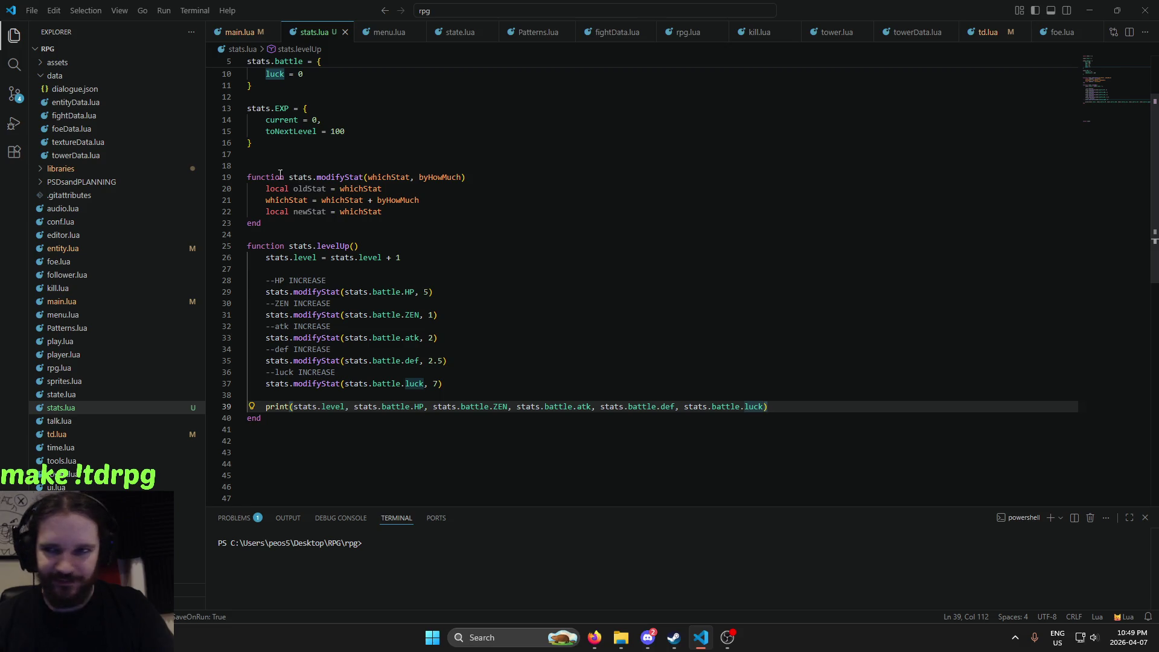
scroll(282, 172, up, 1)
scroll(308, 254, up, 1)
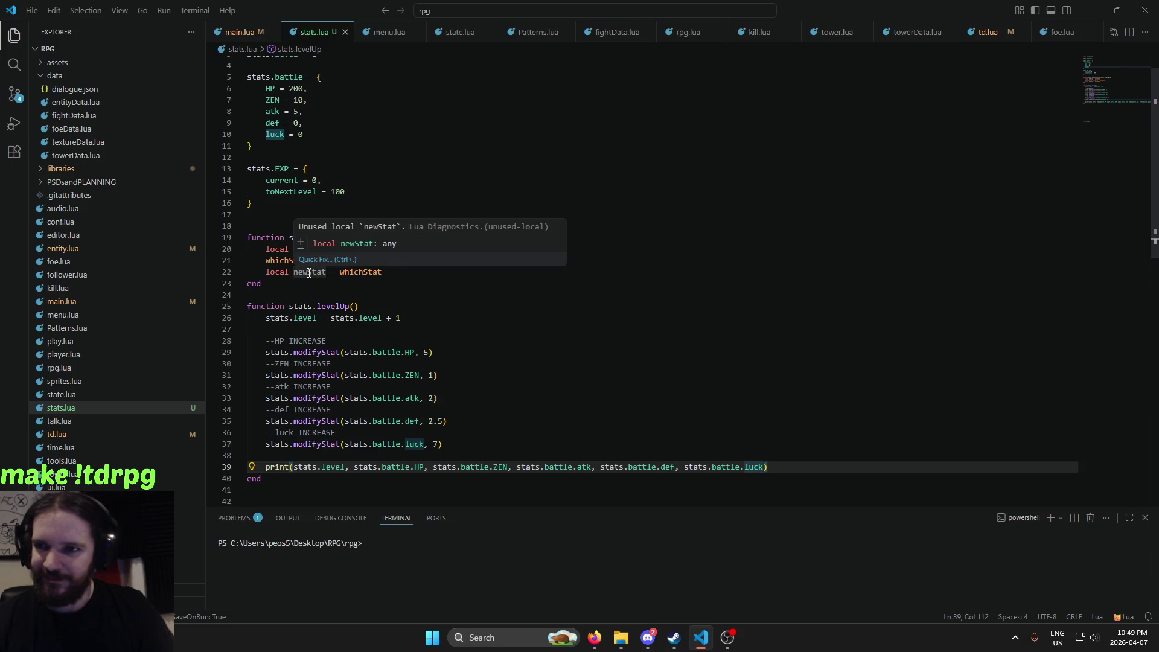
click(308, 273)
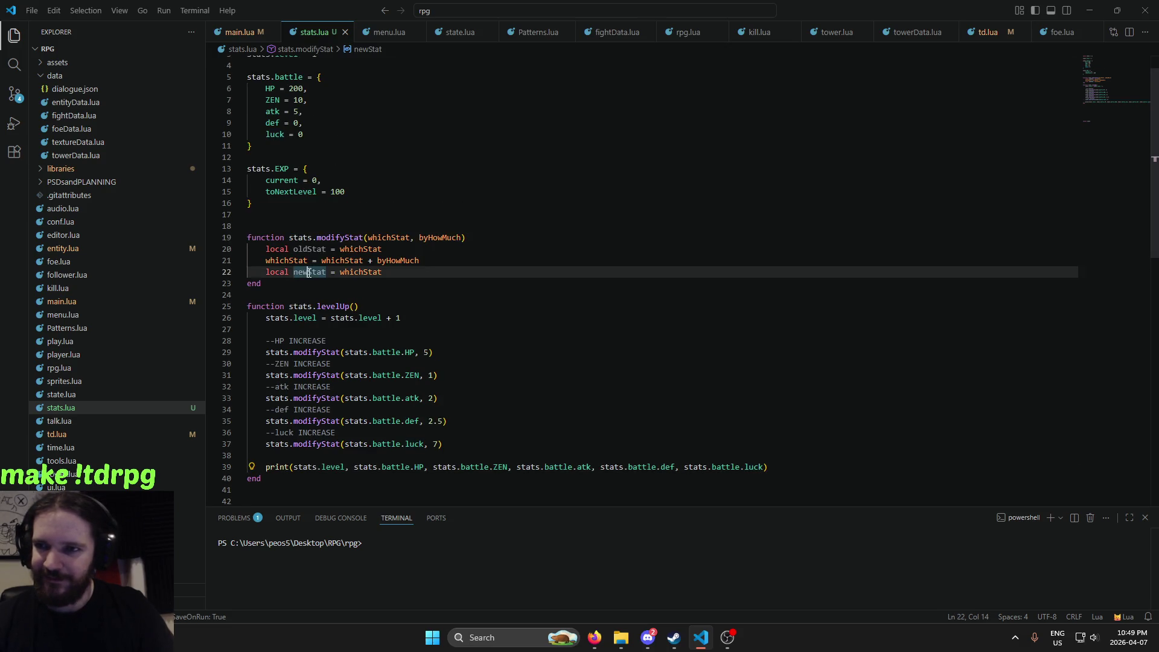
click(363, 272)
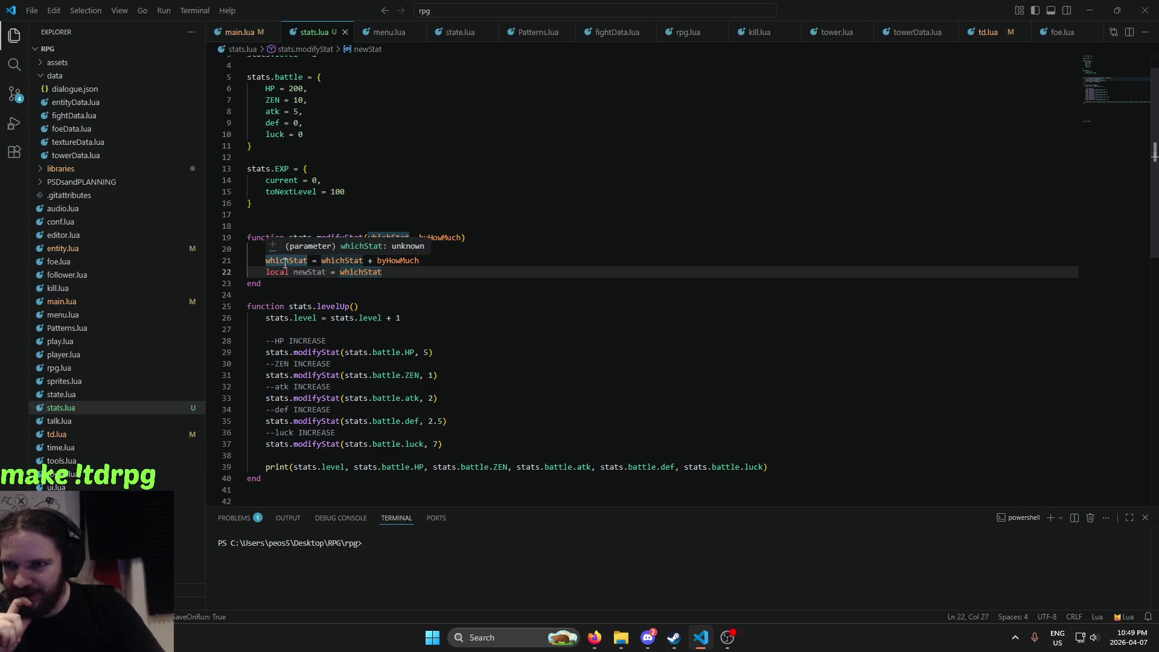
drag(285, 260, 407, 260)
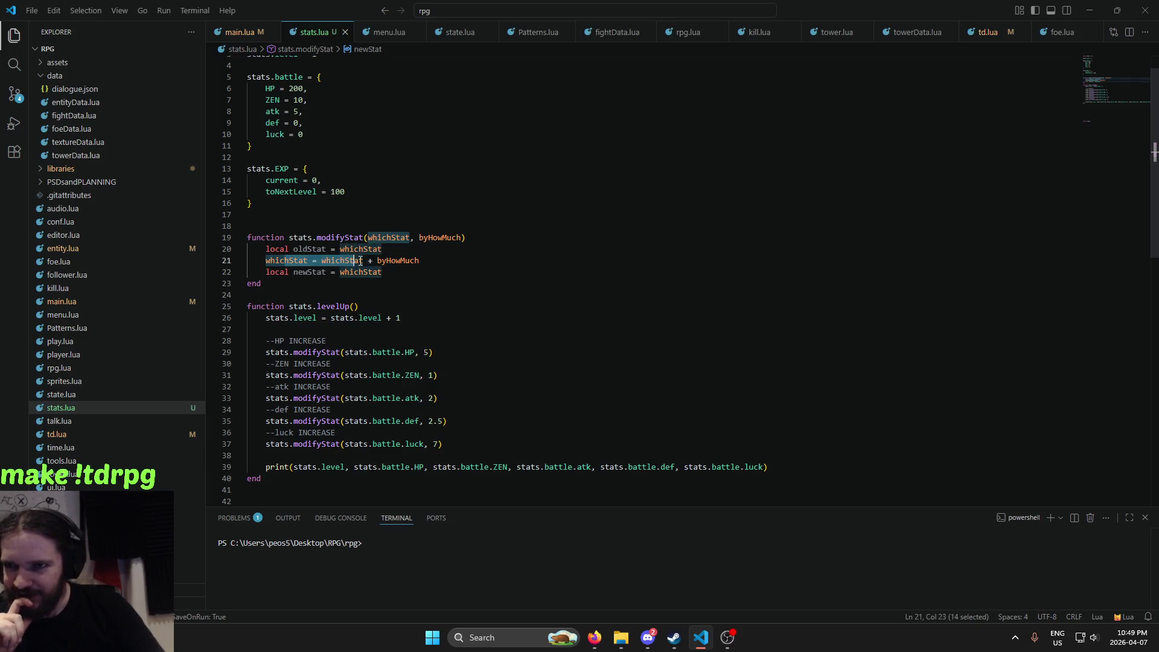
click(423, 262)
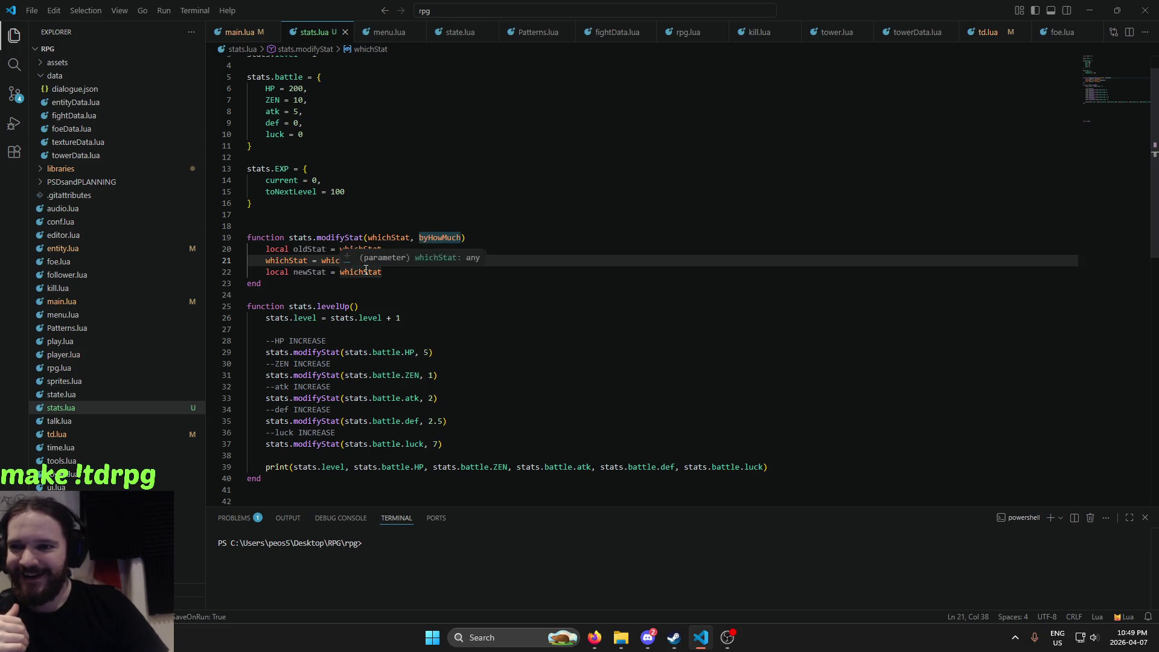
click(363, 272)
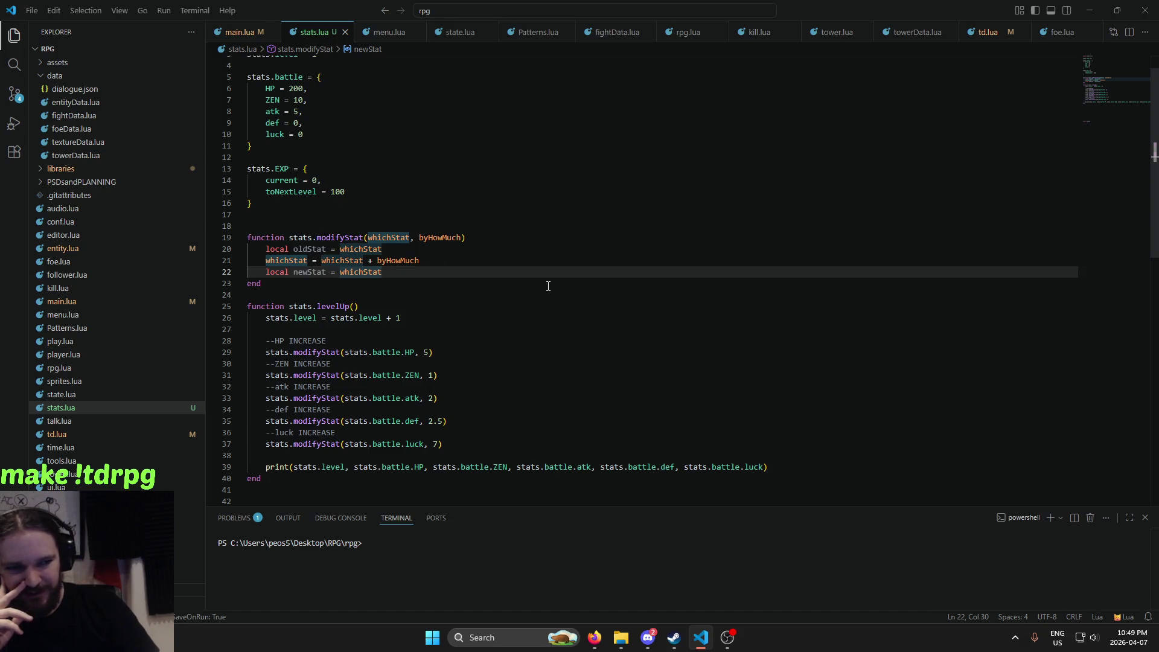
scroll(557, 287, down, 4)
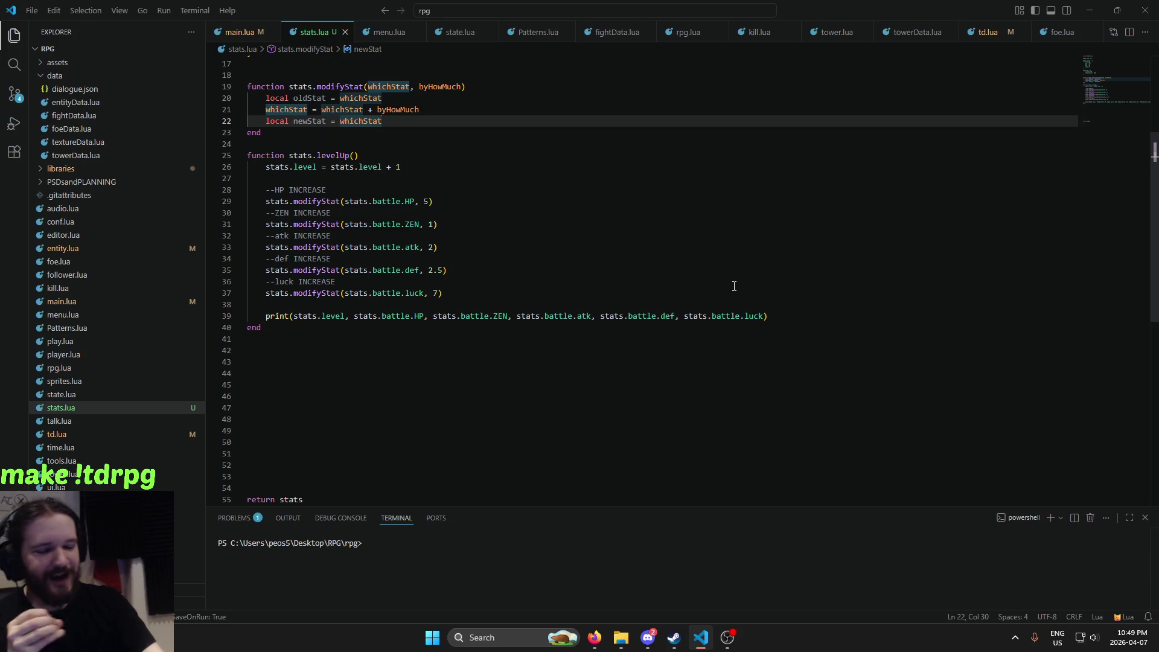
scroll(749, 278, up, 5)
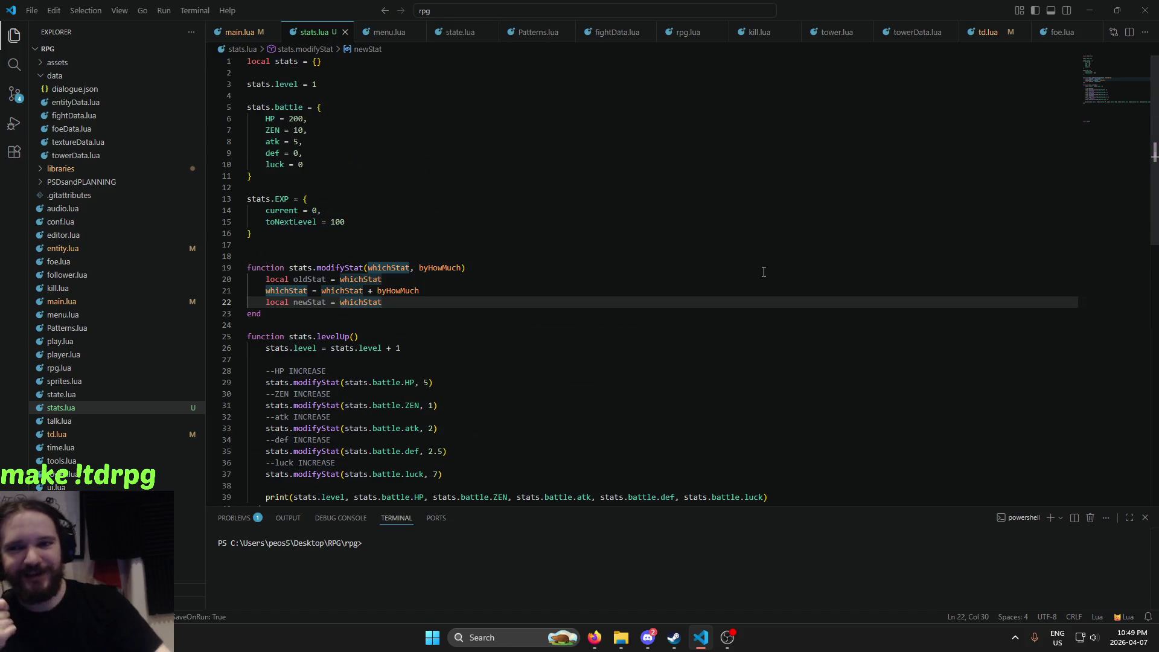
scroll(752, 281, down, 3)
scroll(604, 231, up, 3)
scroll(600, 265, down, 5)
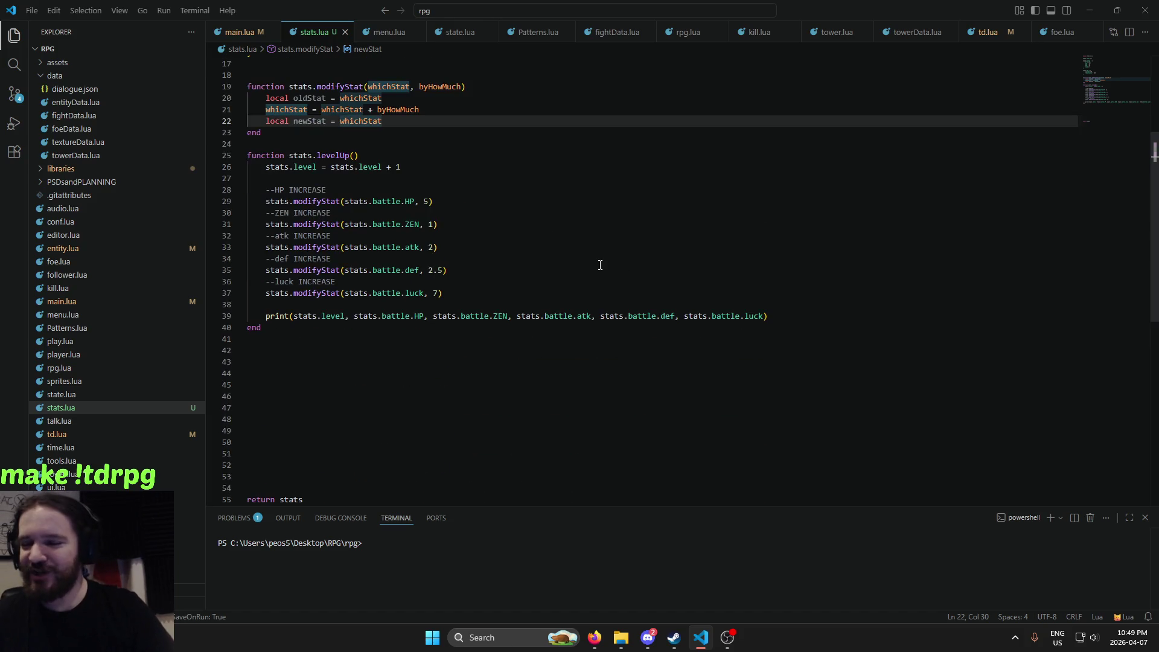
scroll(550, 332, down, 3)
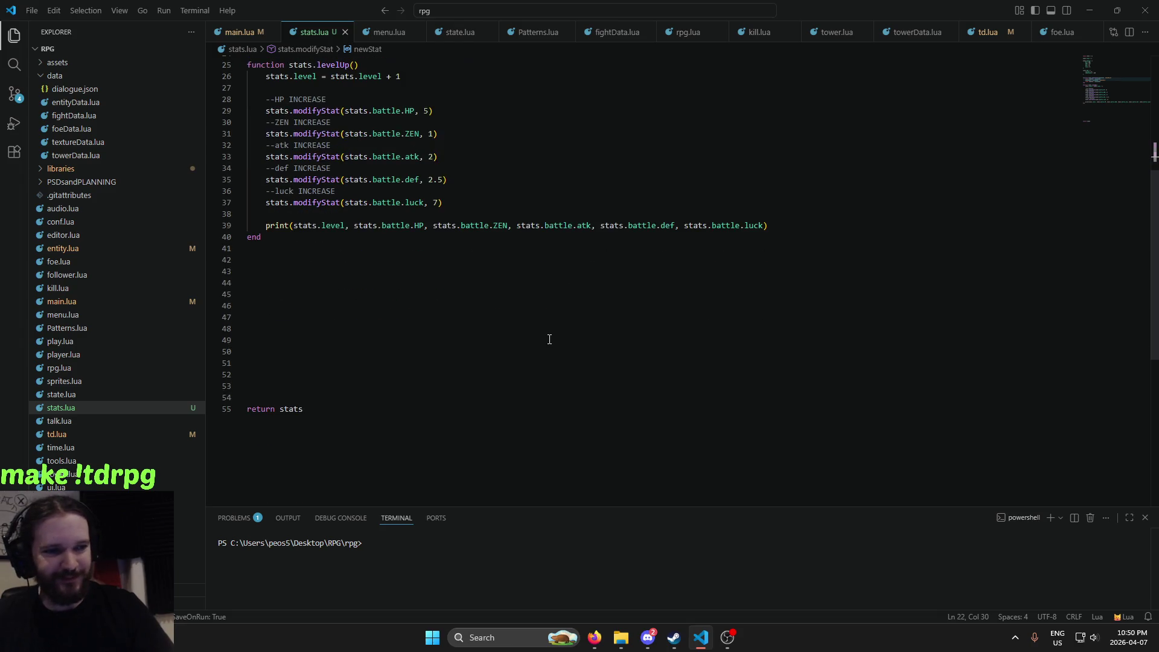
scroll(541, 338, up, 5)
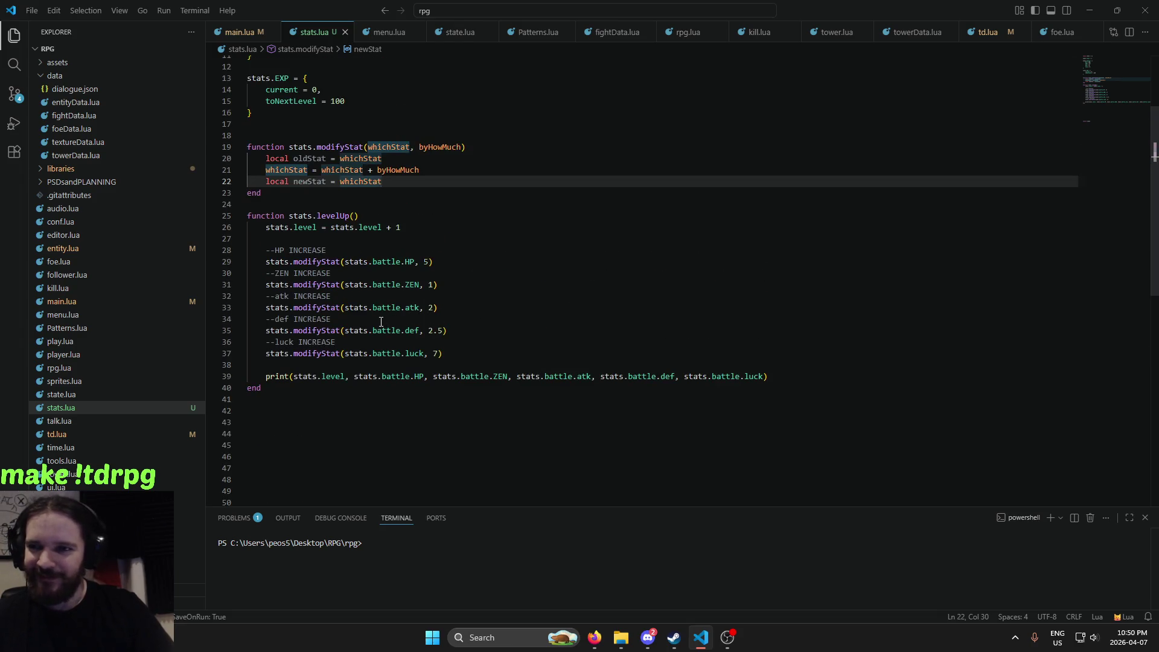
scroll(381, 322, up, 3)
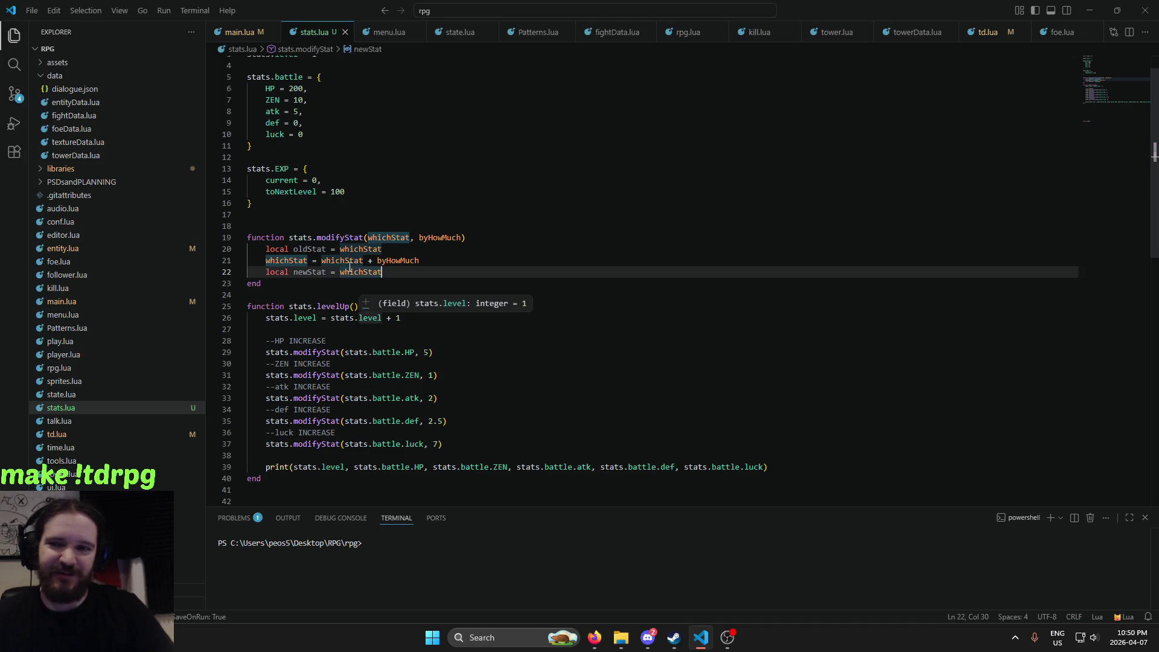
scroll(854, 33, down, 2)
scroll(782, 36, down, 2)
scroll(782, 36, up, 1)
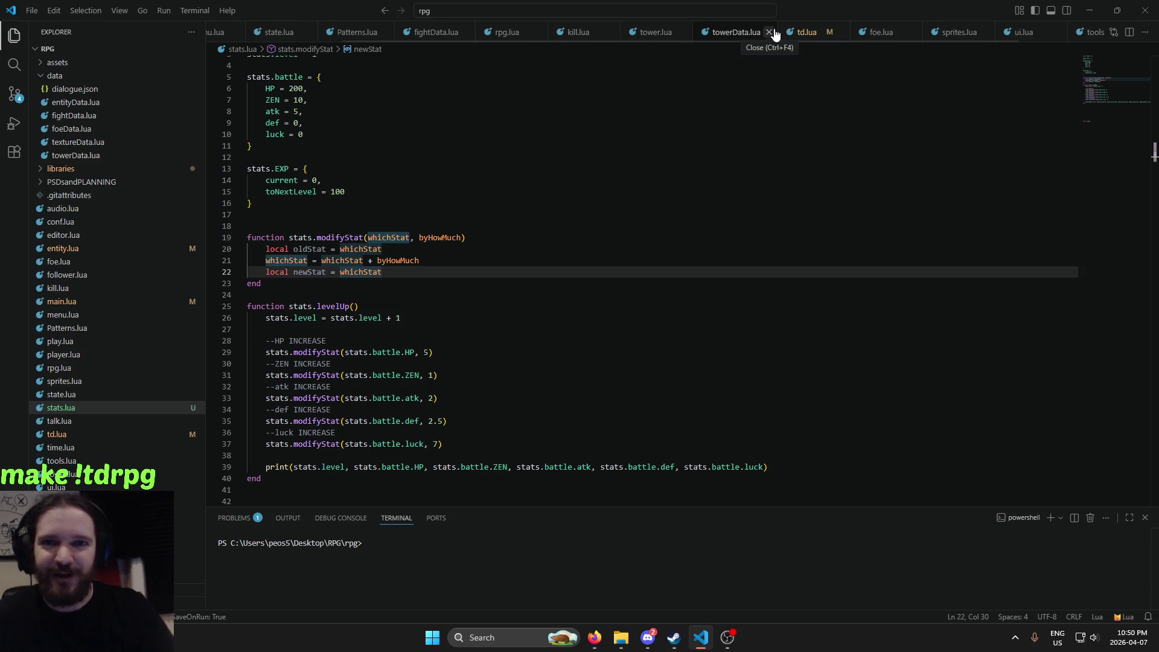
scroll(336, 34, up, 1)
scroll(336, 33, up, 1)
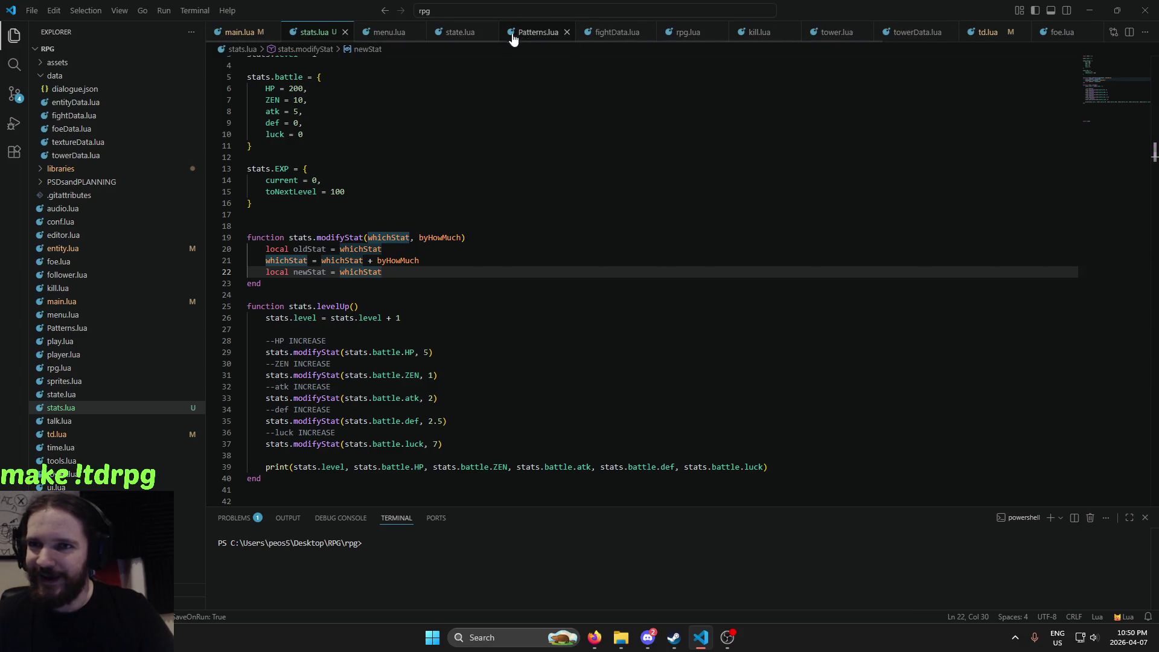
scroll(652, 33, down, 2)
scroll(652, 33, down, 1)
scroll(833, 33, down, 1)
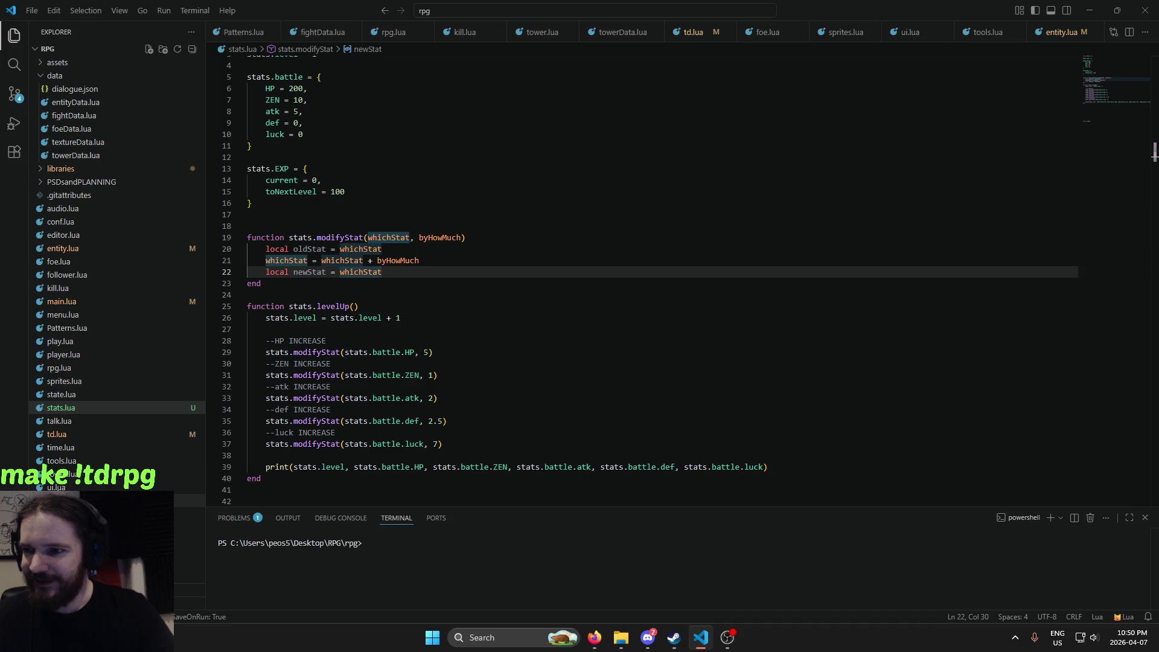
click(80, 434)
scroll(772, 262, up, 4)
scroll(827, 266, down, 5)
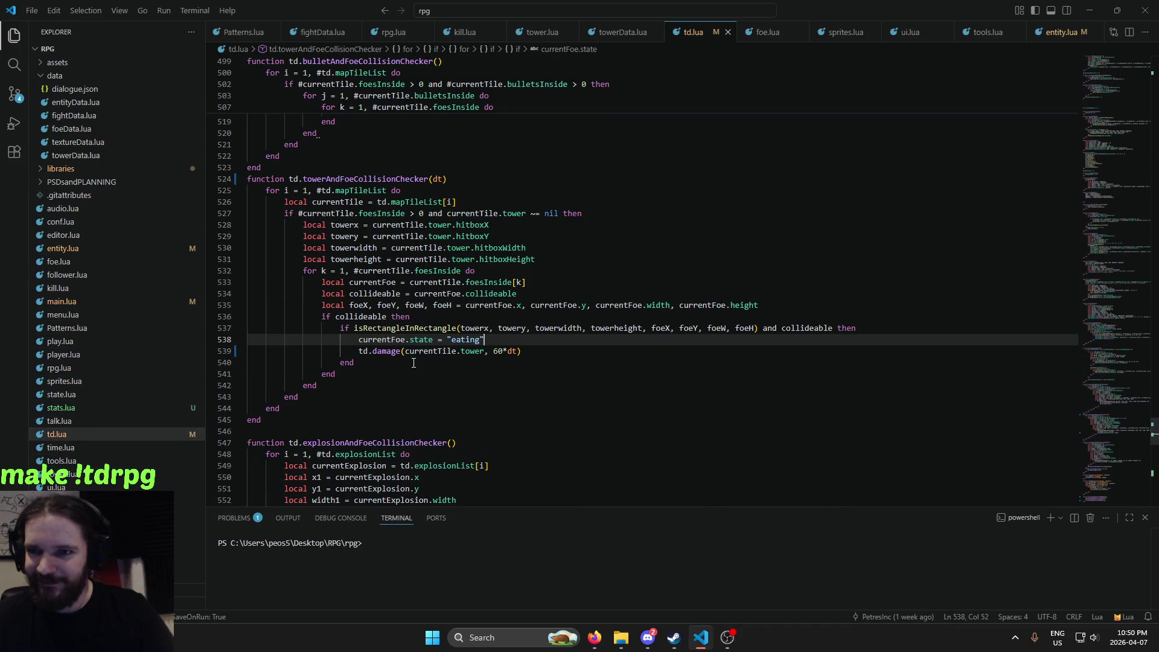
ctrl+click(385, 351)
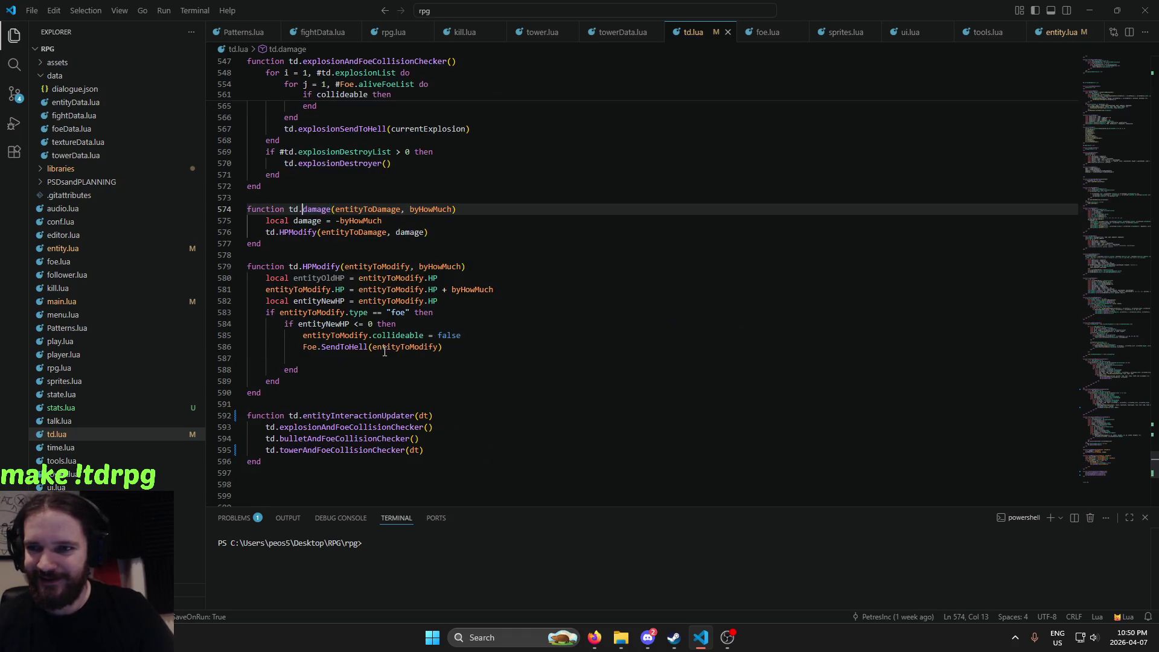
ctrl+click(301, 232)
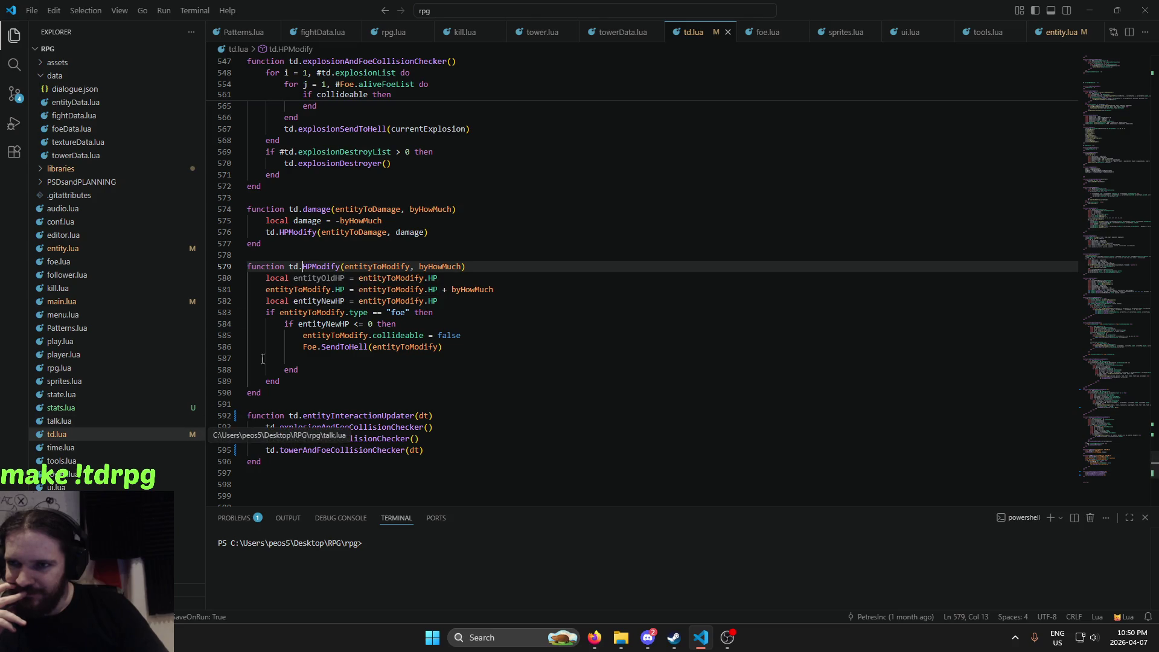
drag(303, 301, 338, 300)
key(shift+Right)
key(shift+Right)
key(shift+Right)
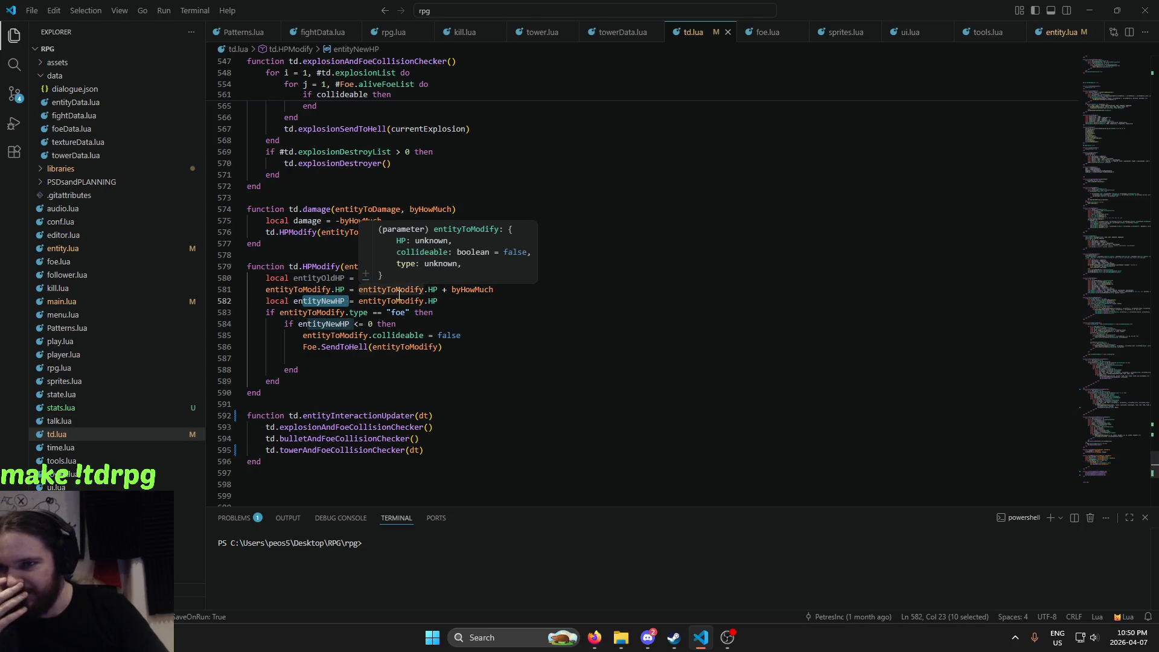
click(489, 359)
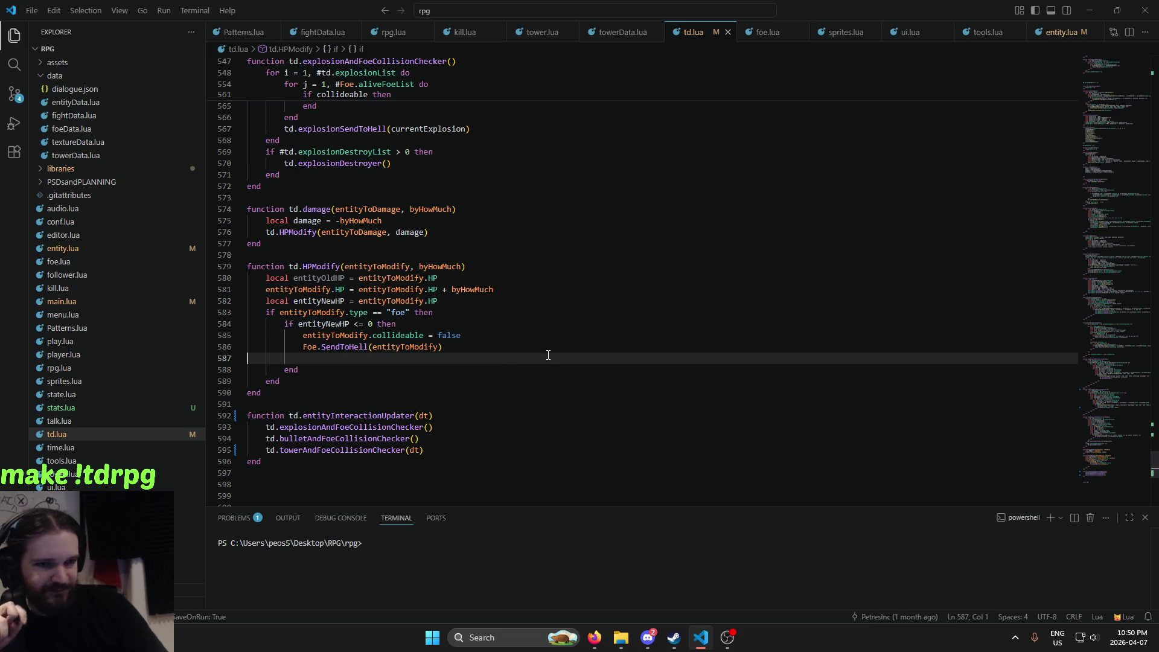
click(318, 34)
click(484, 31)
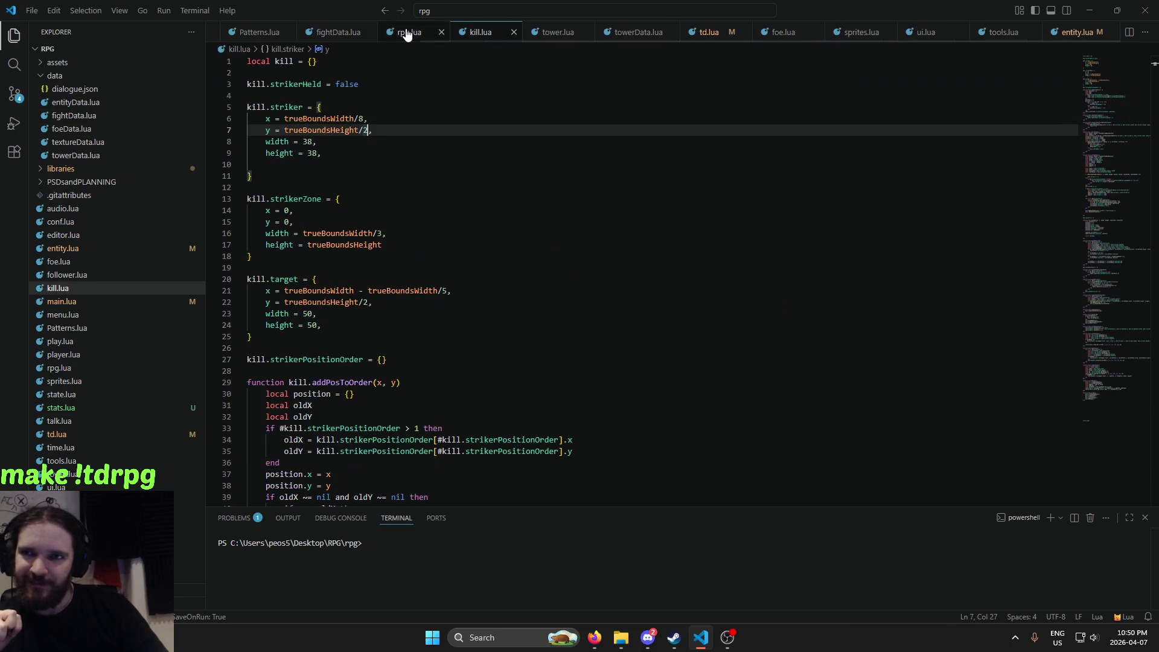
click(406, 32)
scroll(287, 34, up, 3)
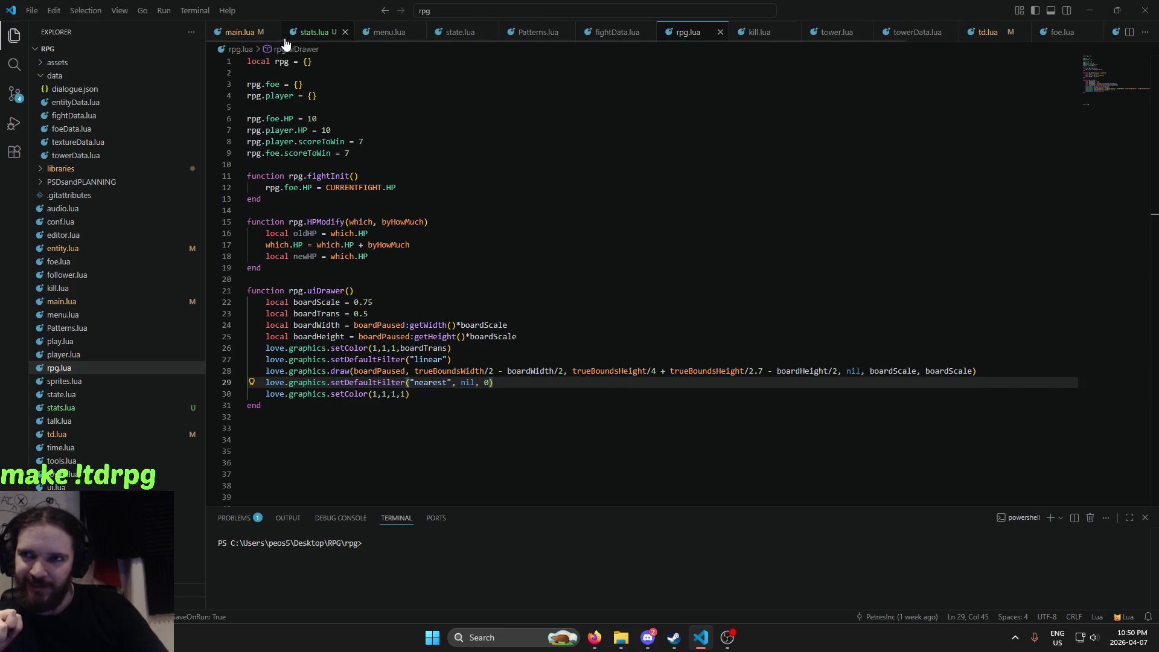
click(289, 35)
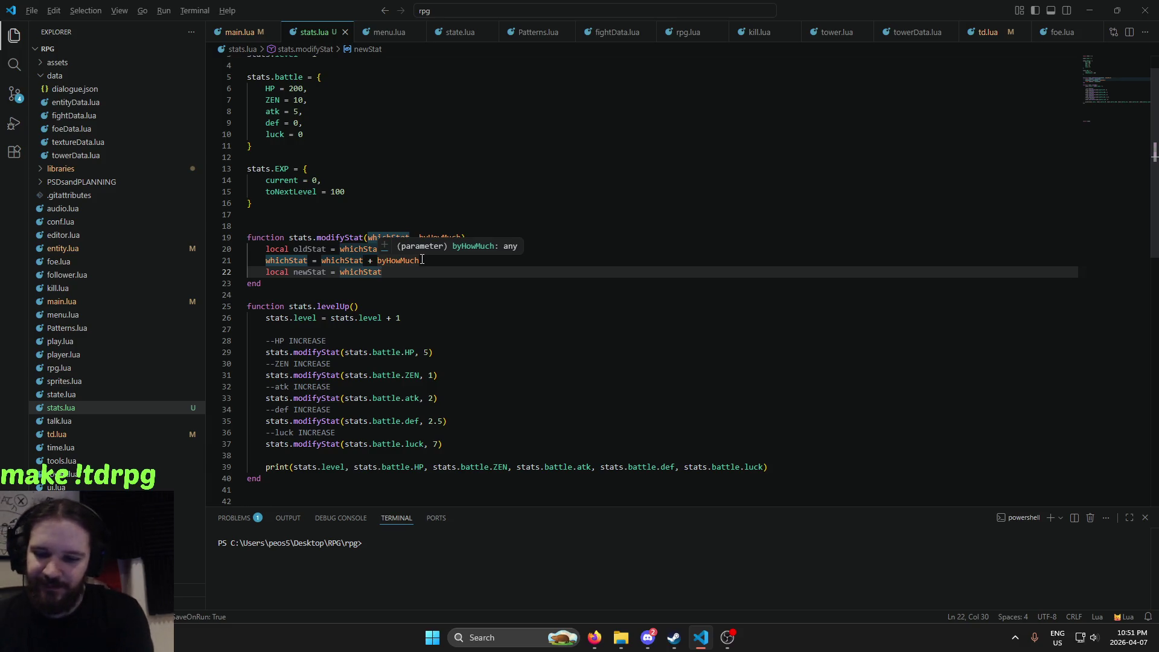
key(alt+l)
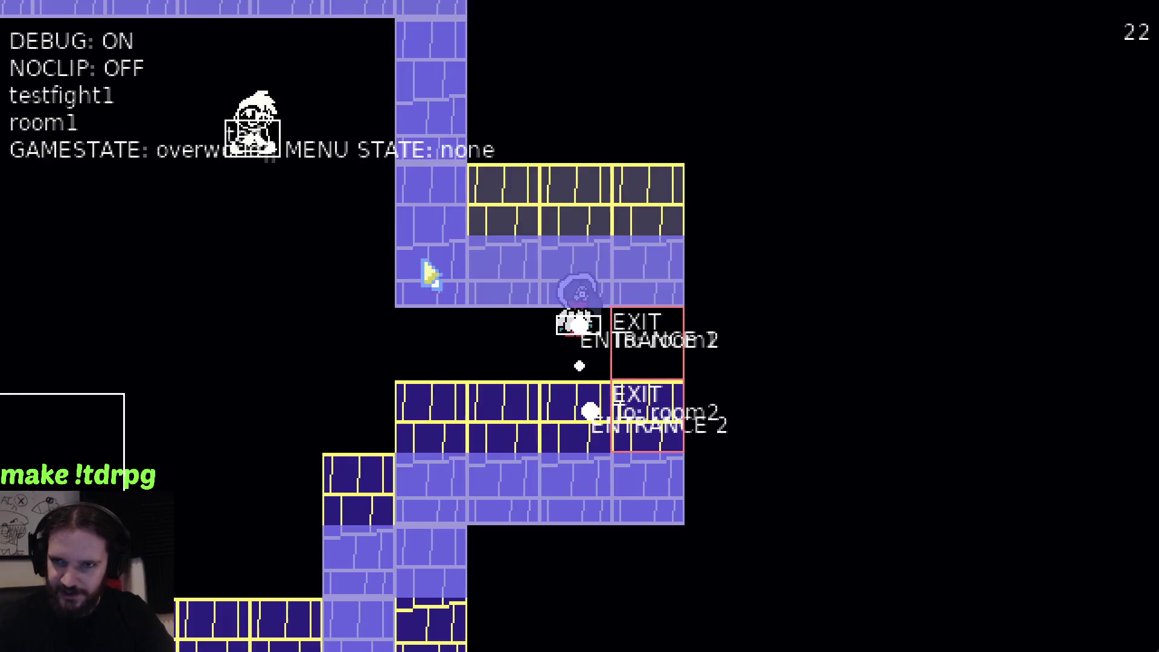
key(Left)
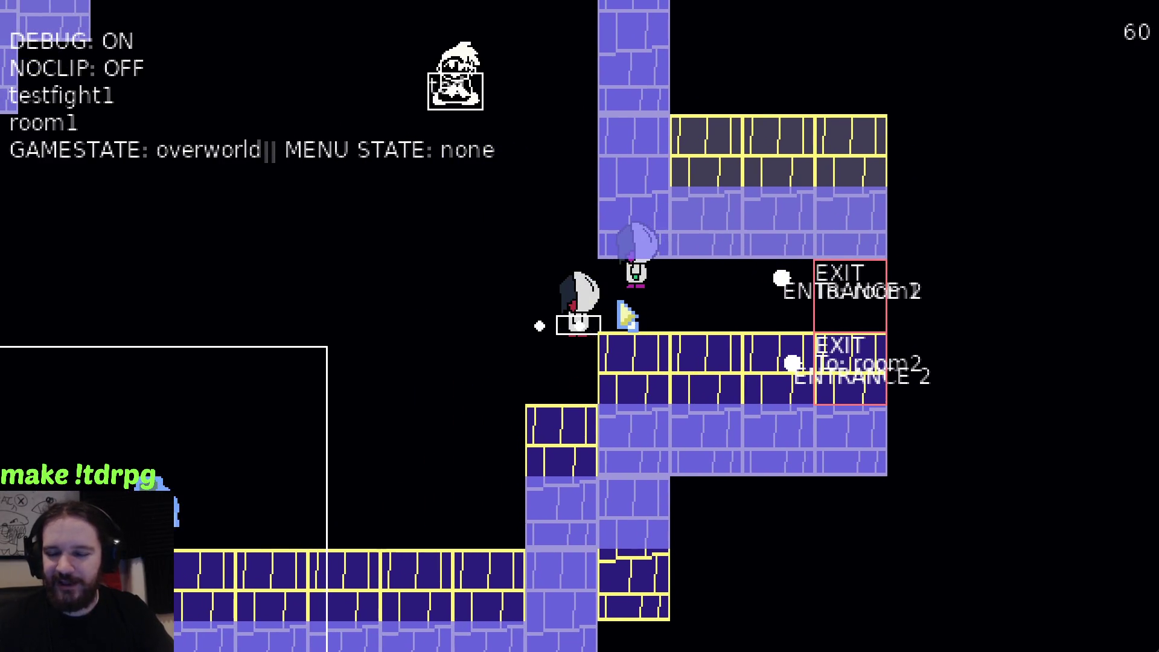
key(Left)
key(Up)
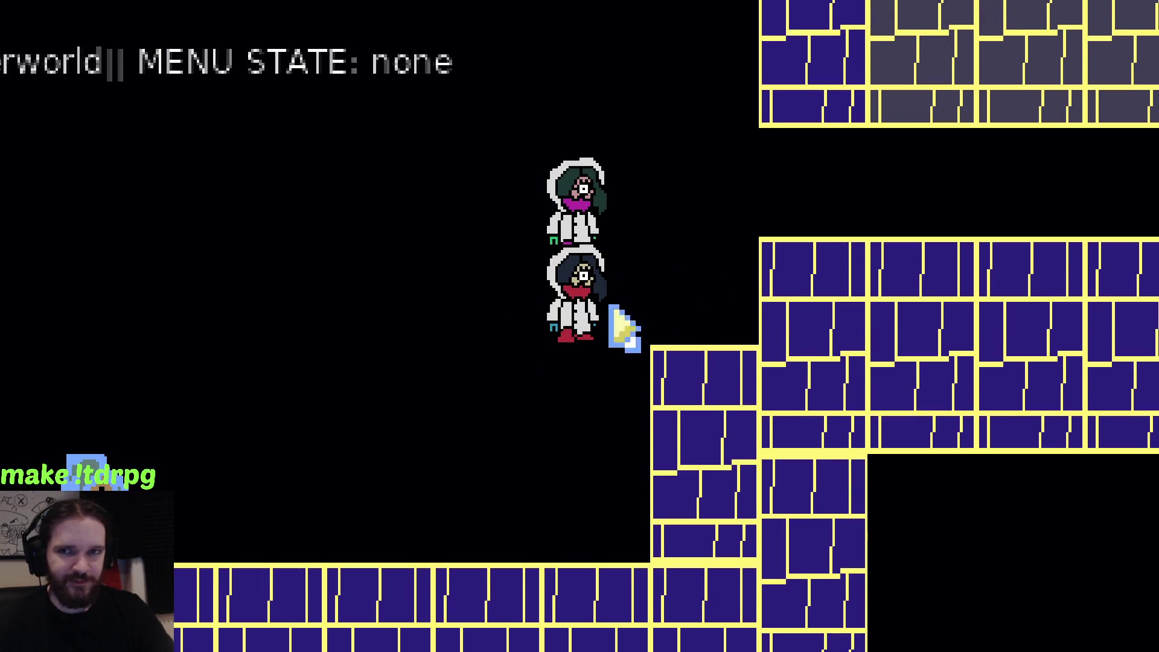
key(Up)
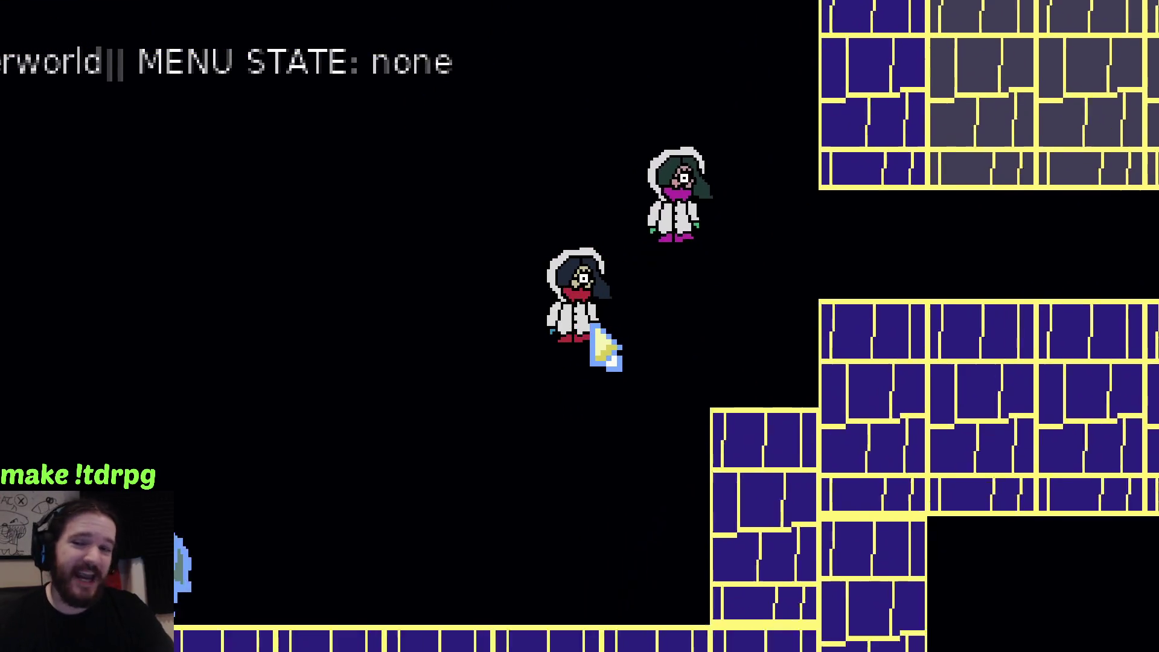
key(Down)
key(Right)
key(Down)
key(Up)
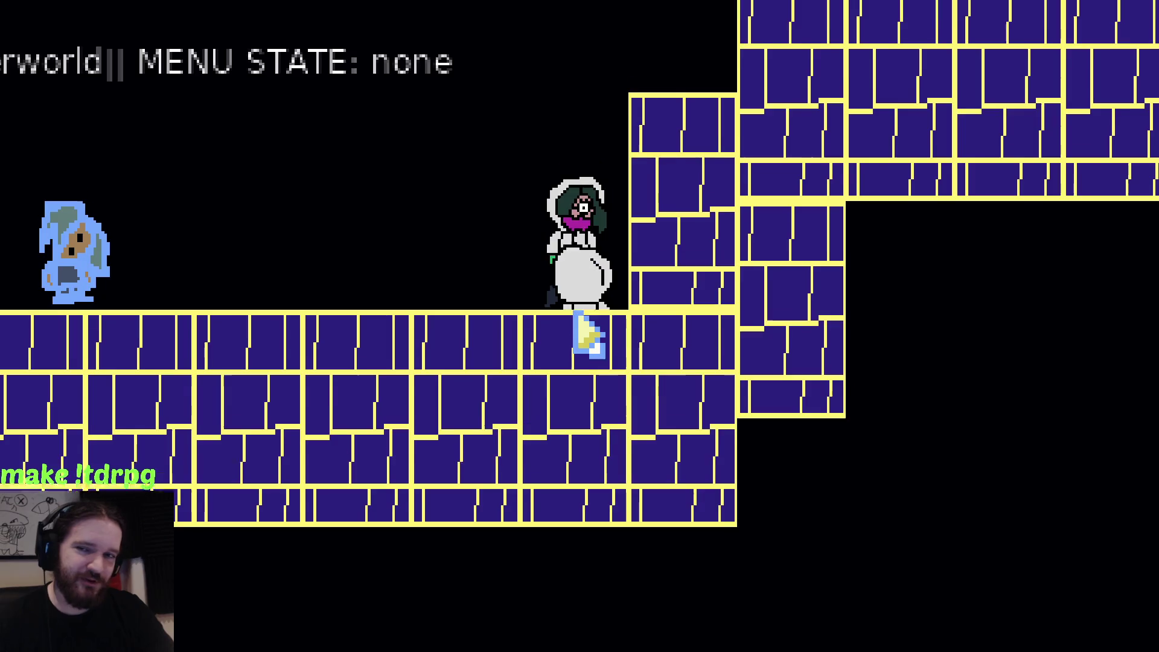
key(Up)
key(Left)
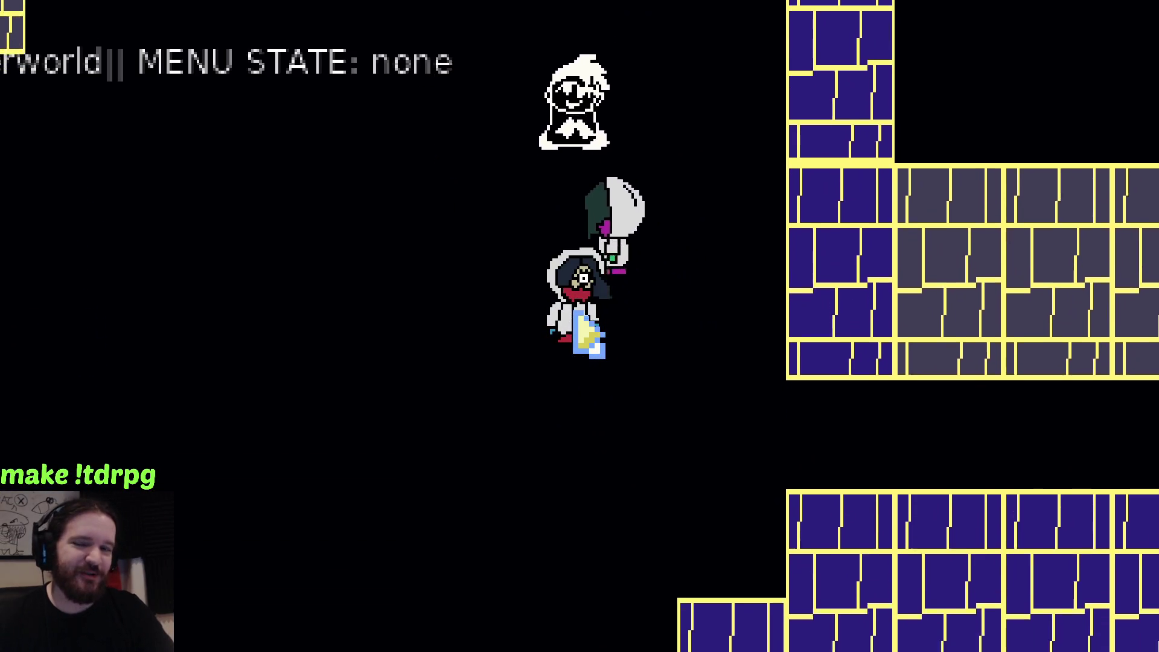
key(Down)
key(Down)
key(Up)
key(Right)
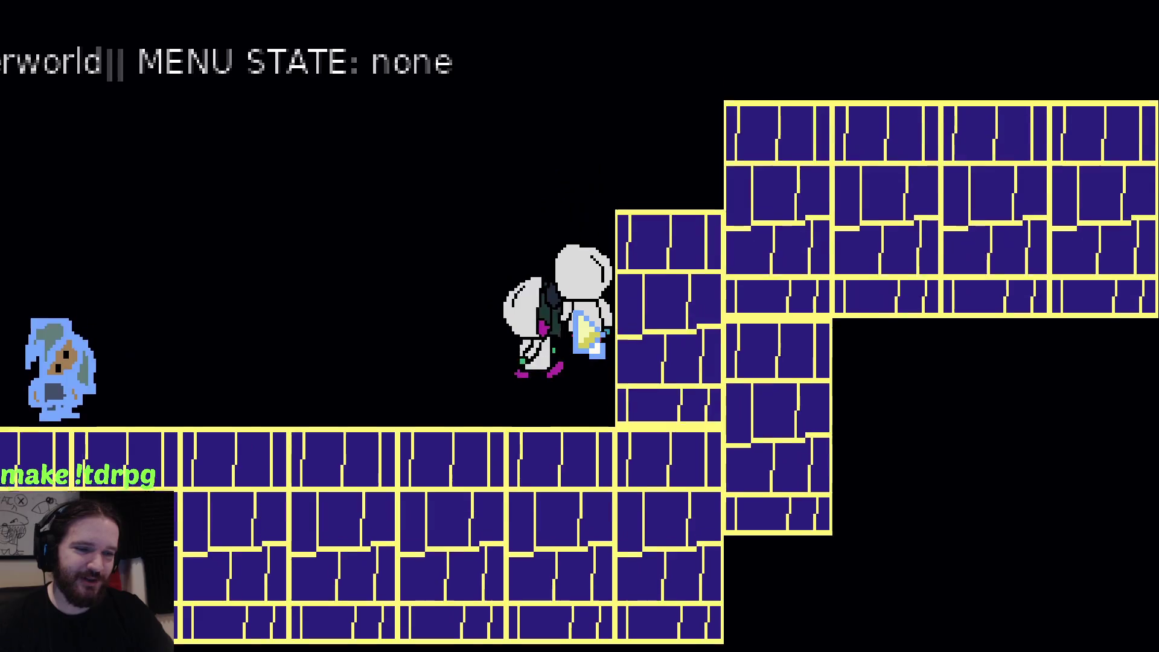
key(Up)
key(Left)
key(Down)
key(Right)
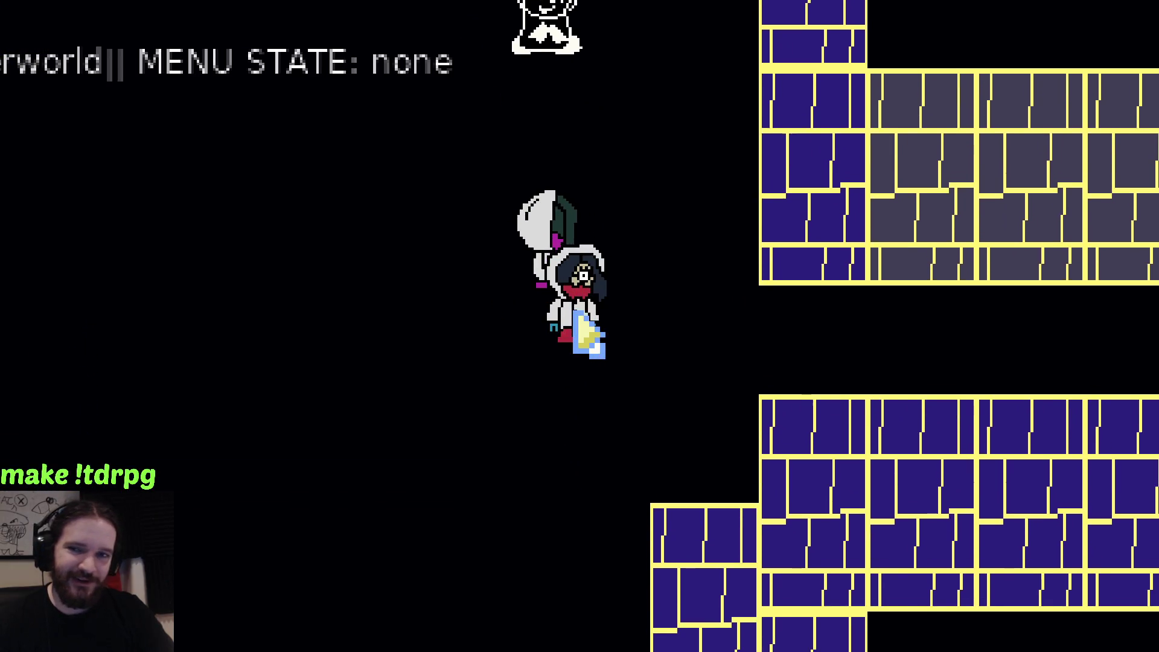
key(Down)
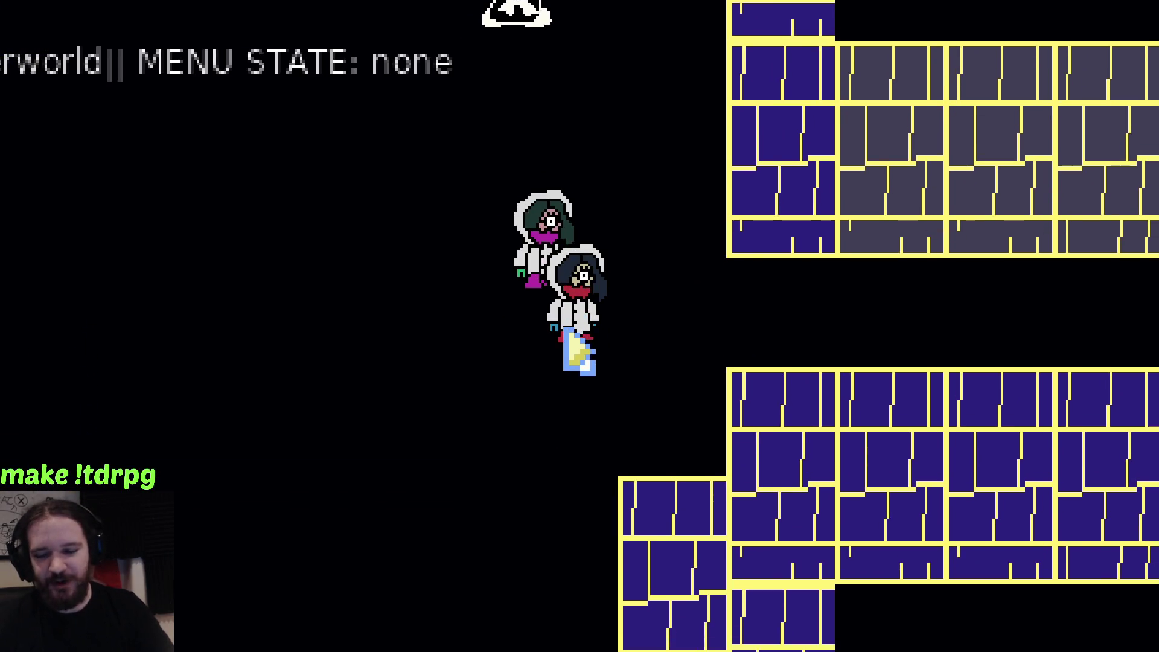
key(Down)
key(Right)
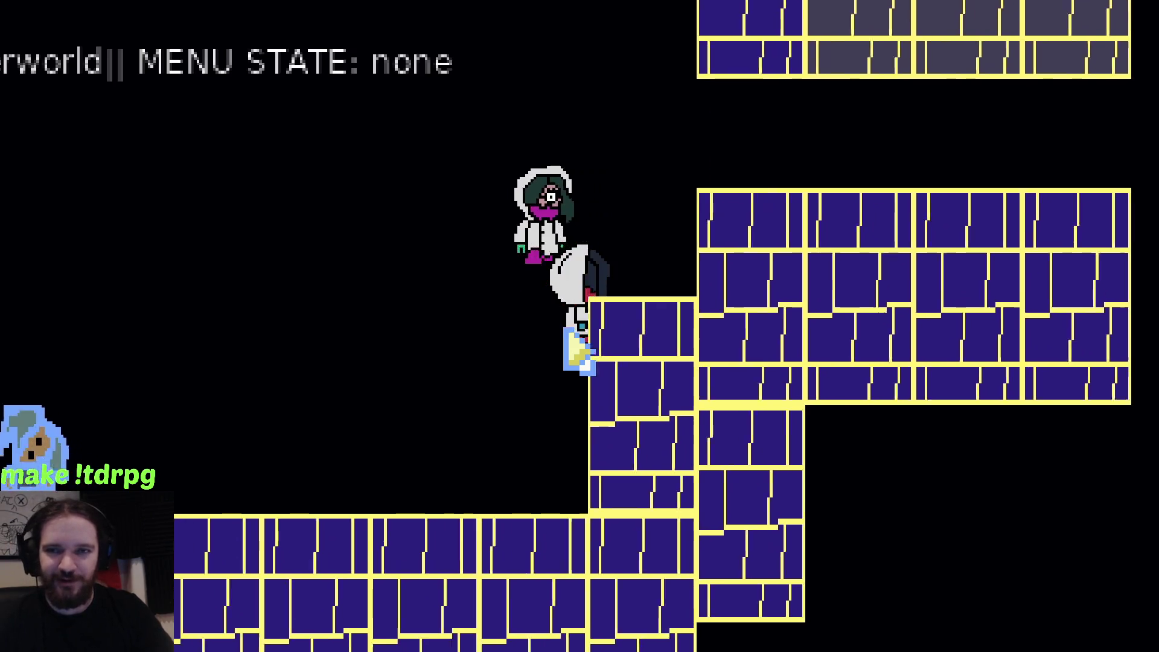
key(Up)
key(Left)
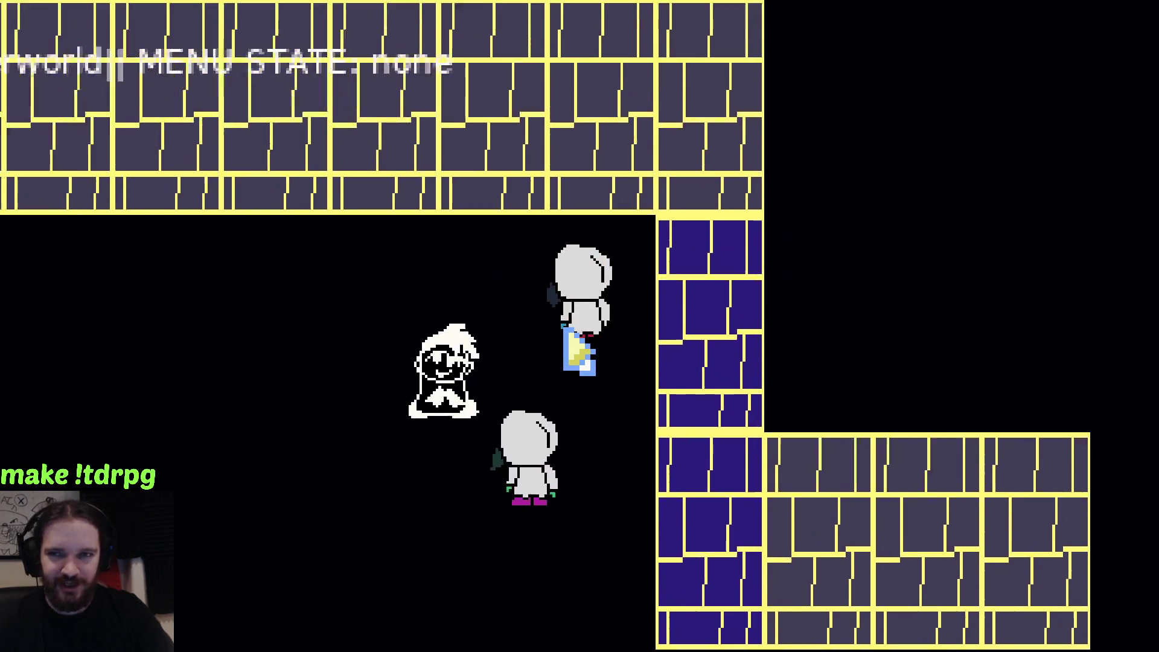
key(Down)
key(Right)
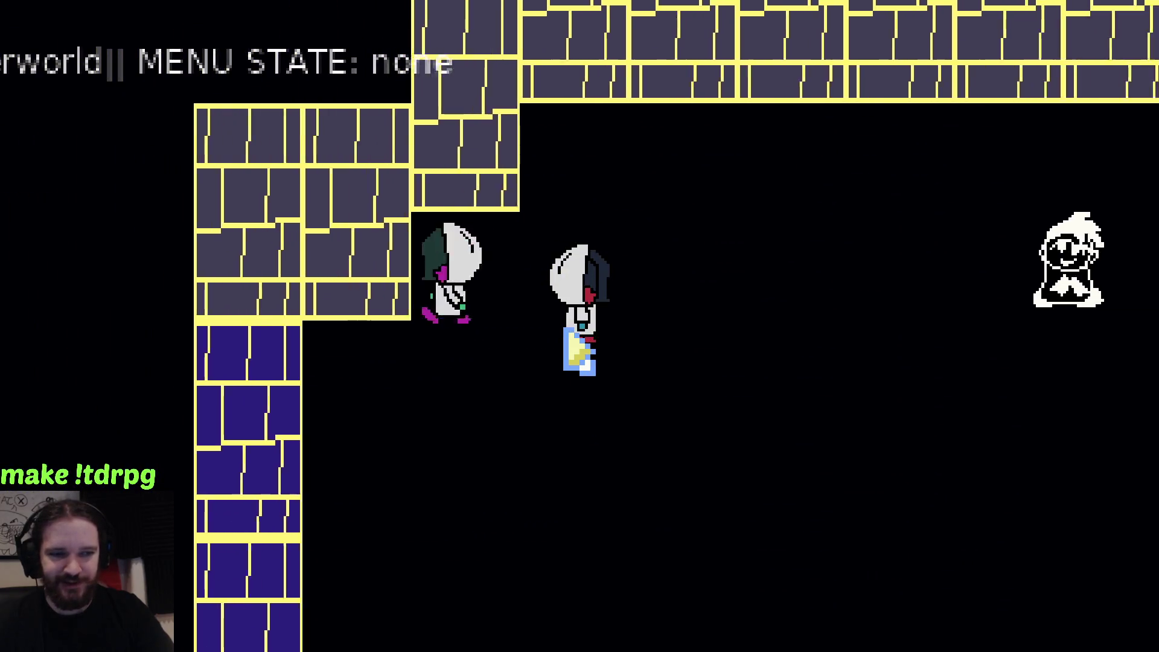
key(Right)
key(Escape)
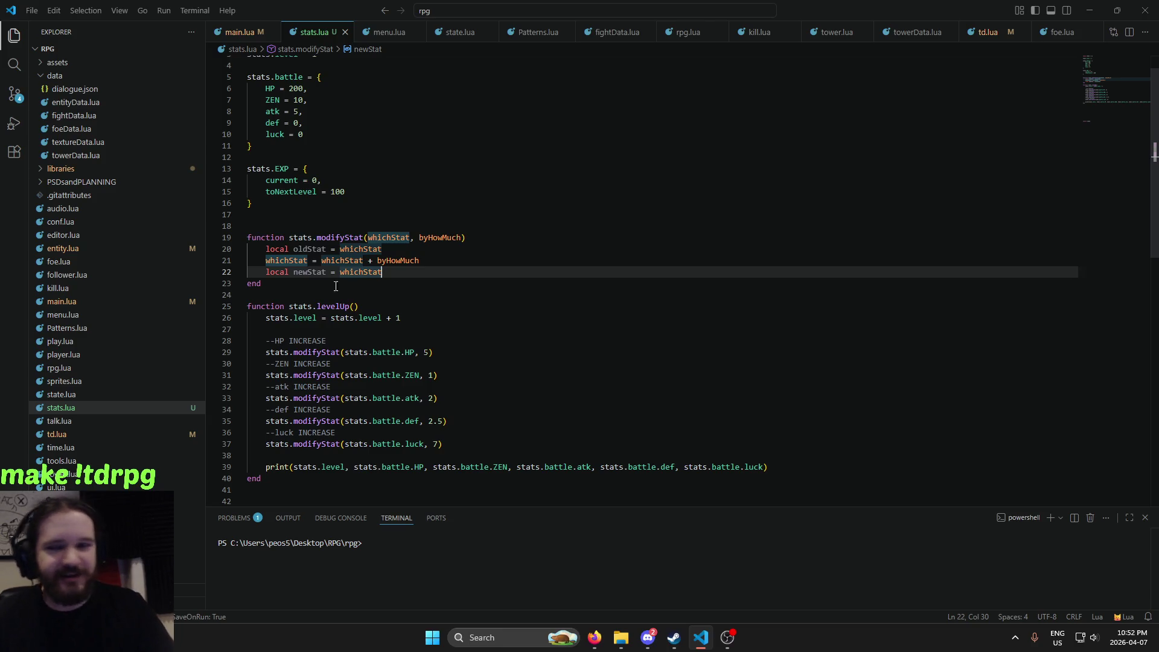
scroll(375, 266, up, 1)
scroll(397, 243, down, 3)
scroll(397, 243, up, 3)
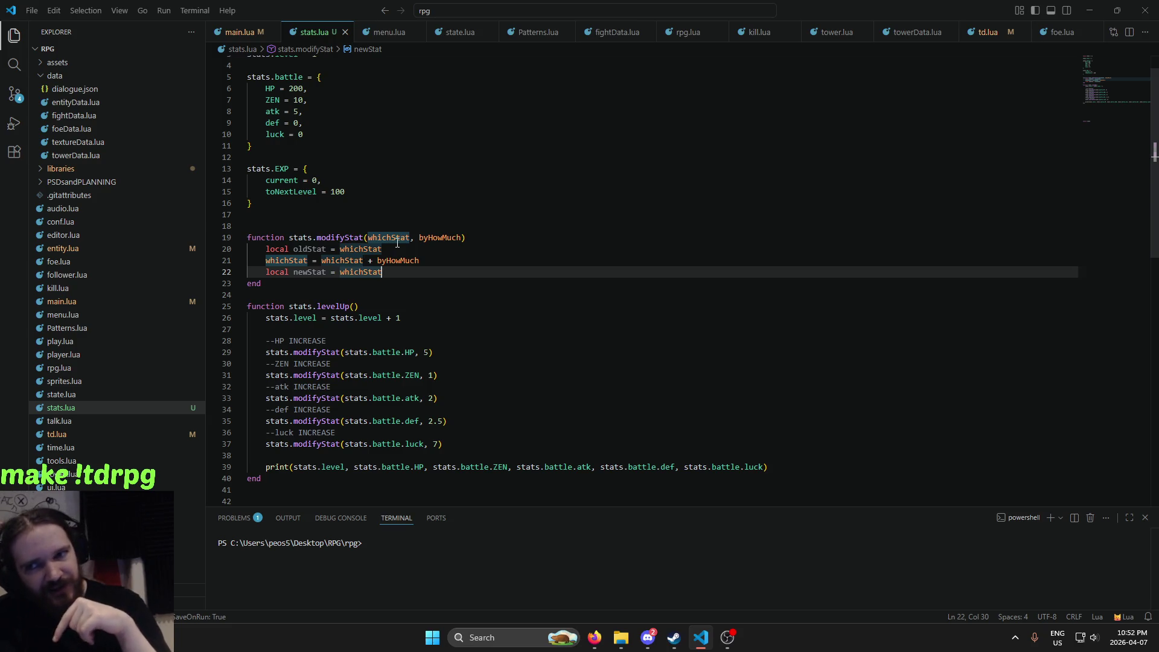
click(372, 238)
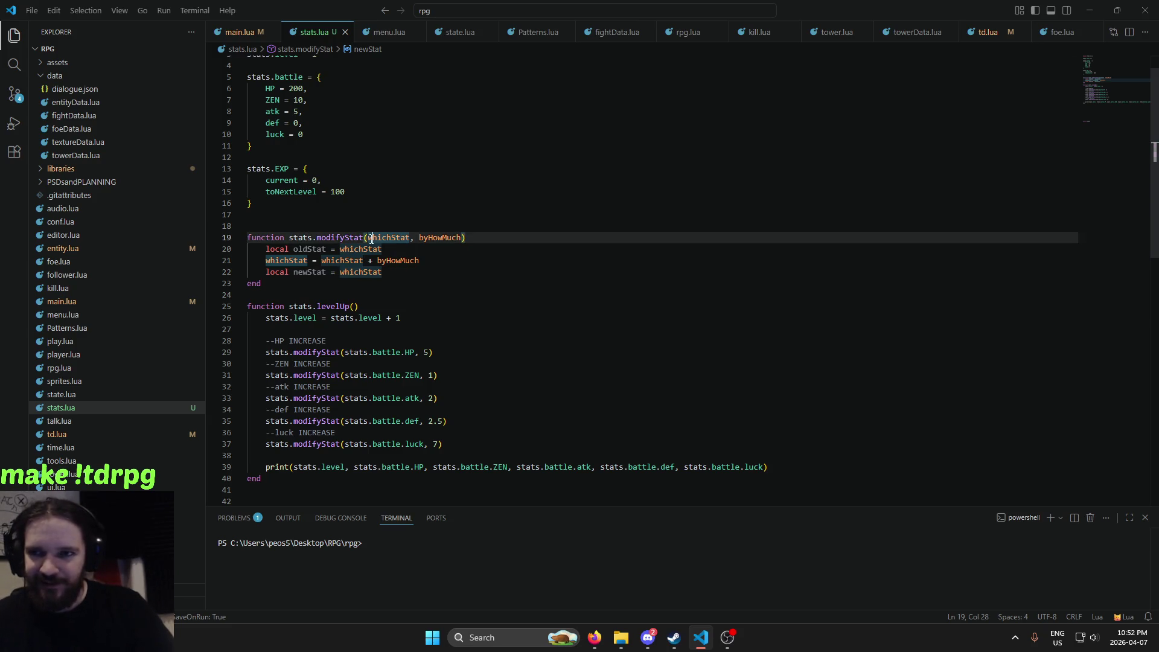
click(368, 238)
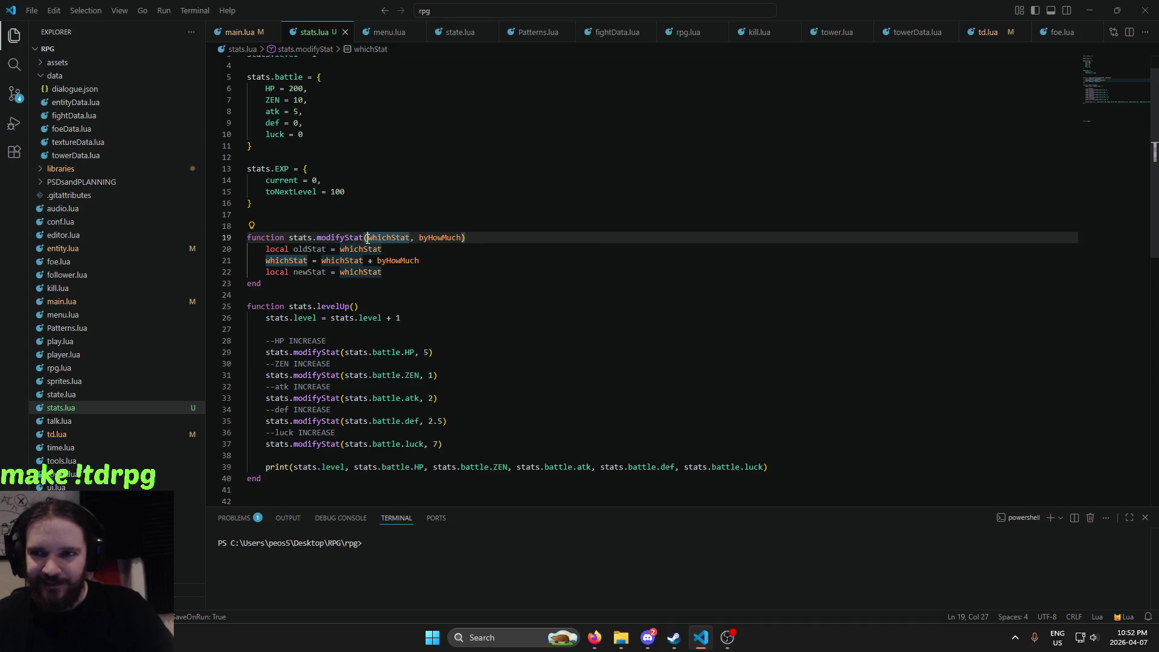
click(410, 237)
click(374, 249)
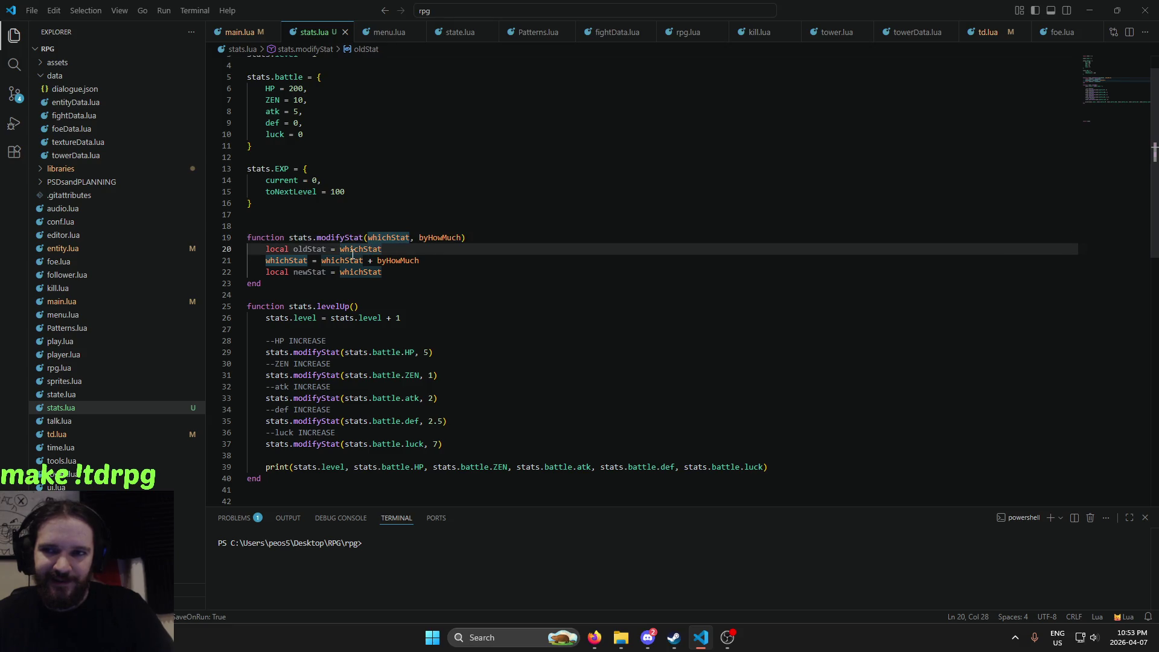
scroll(398, 244, up, 1)
drag(410, 268, 368, 268)
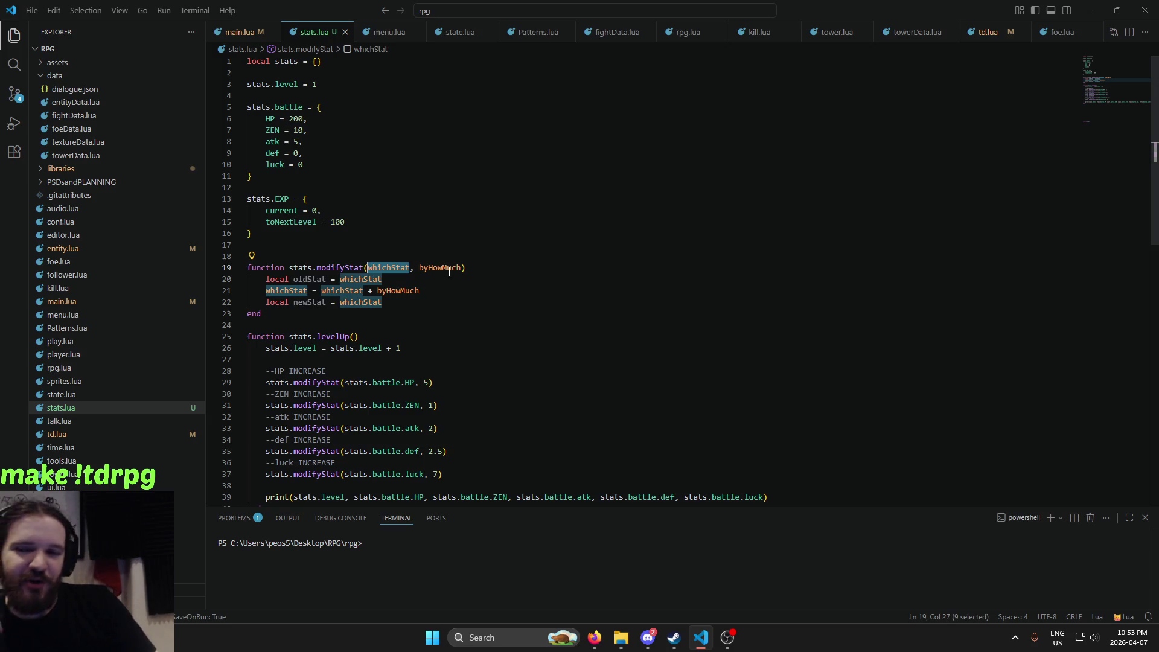
click(453, 268)
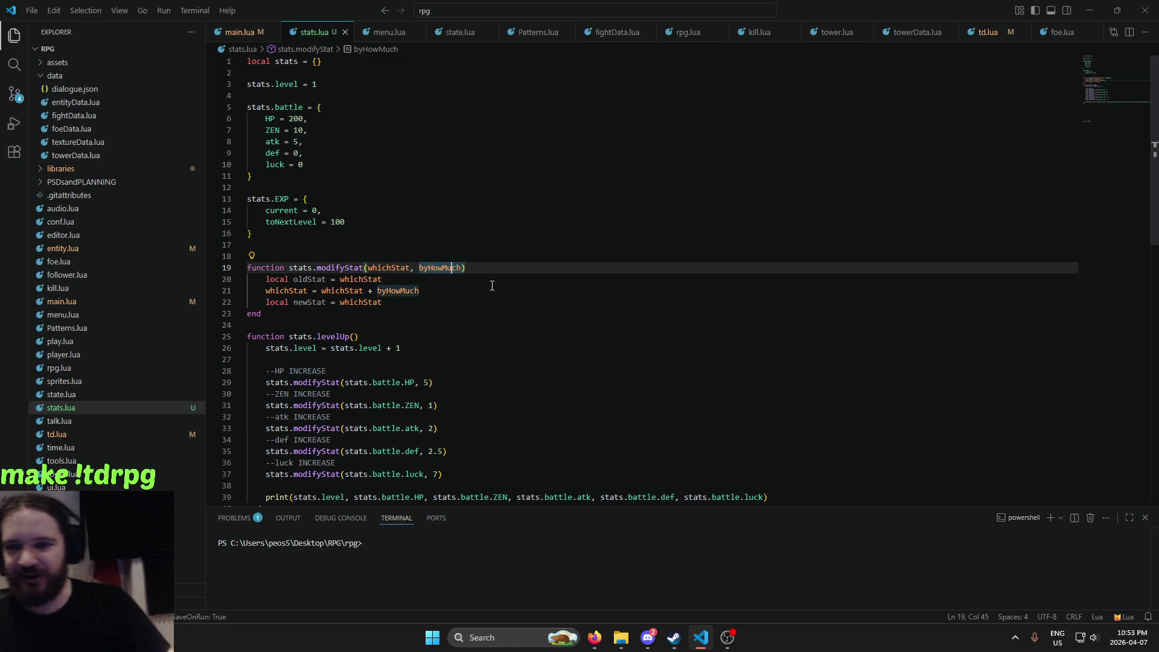
click(411, 267)
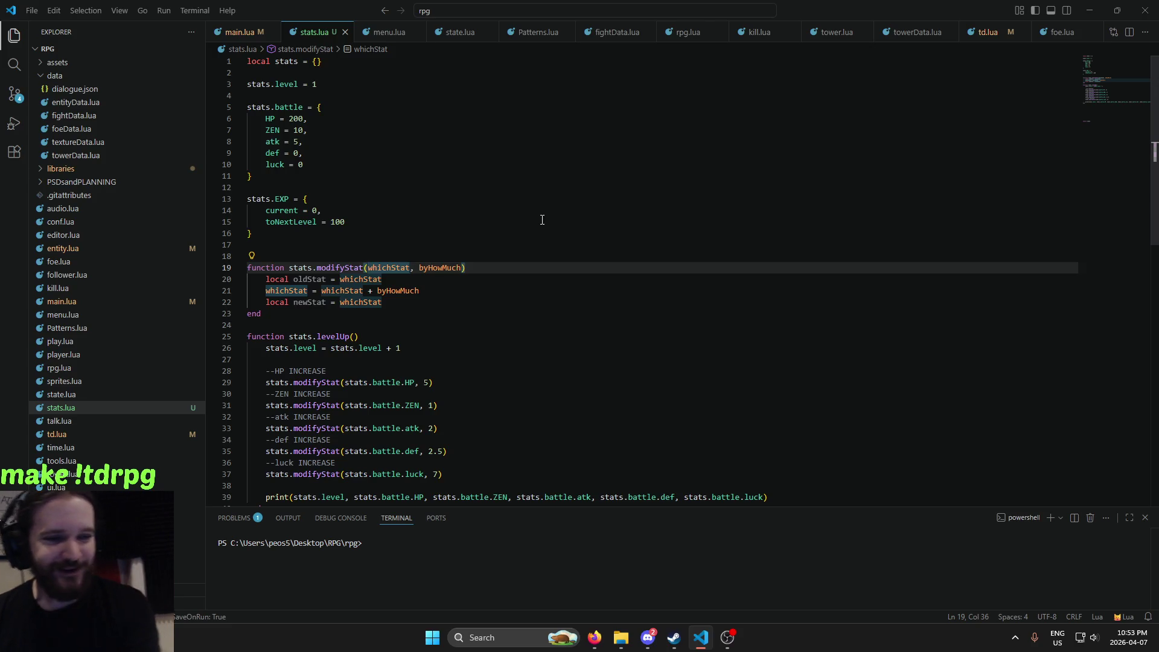
Retype modifyStat's first parameter as whichStat, save stats.lua, and review both parameters
key(BackSpace)
key(BackSpace)
key(BackSpace)
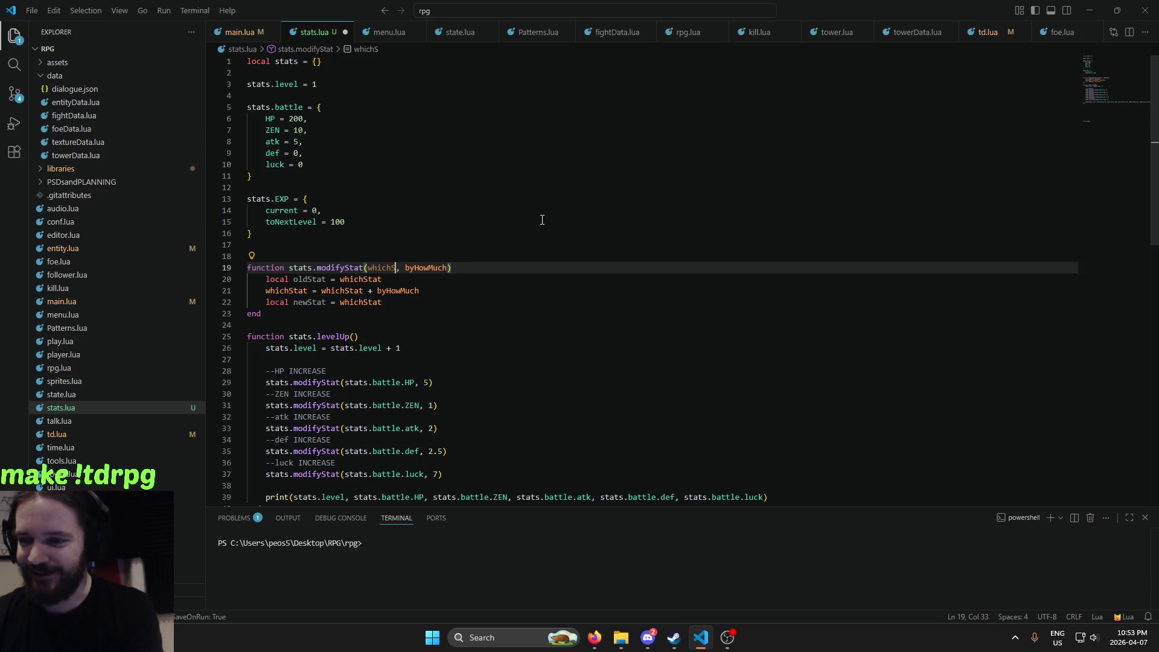
key(BackSpace)
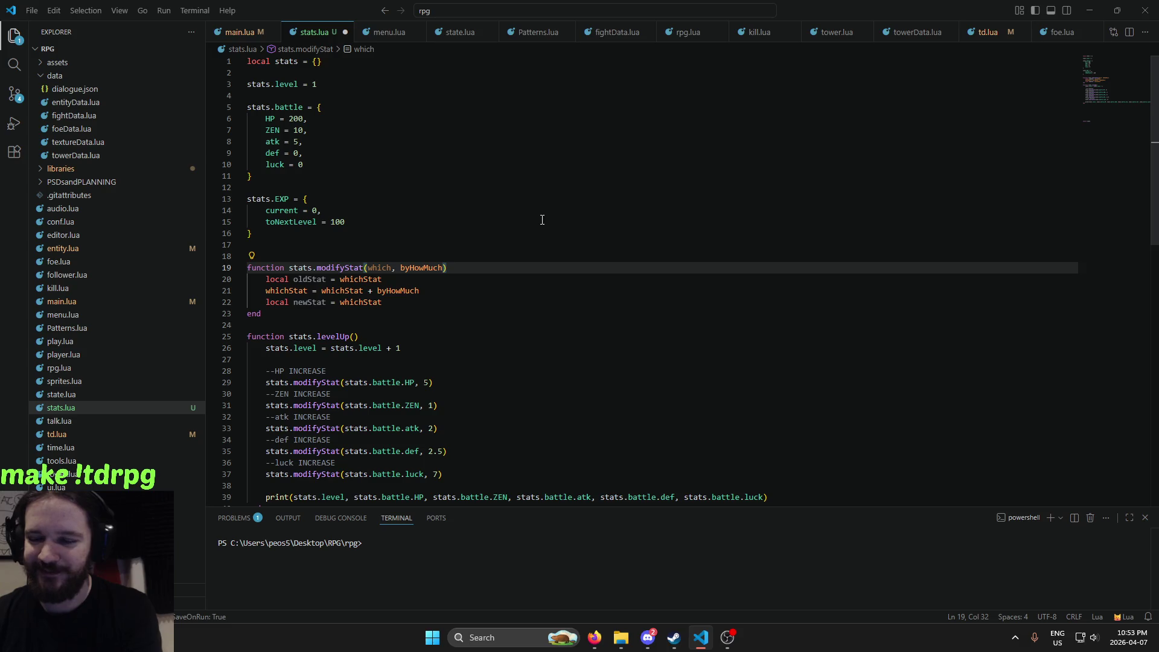
key(BackSpace)
key(BackSpace)
key(BackSpace)
key(BackSpace)
key(BackSpace)
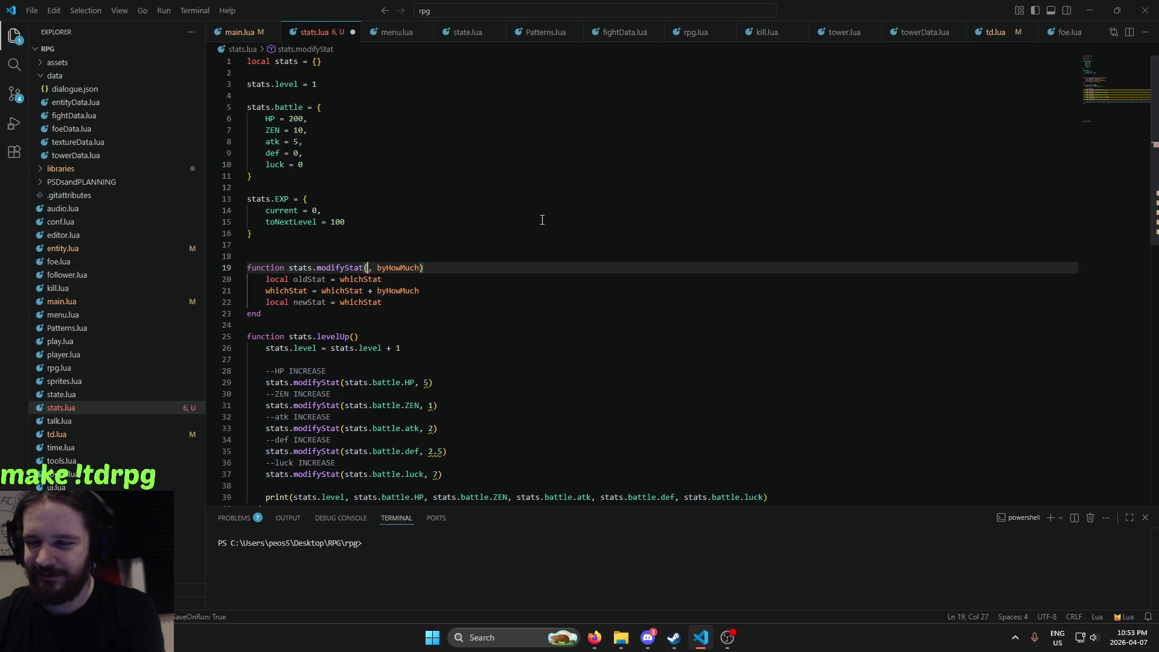
text(whichStat)
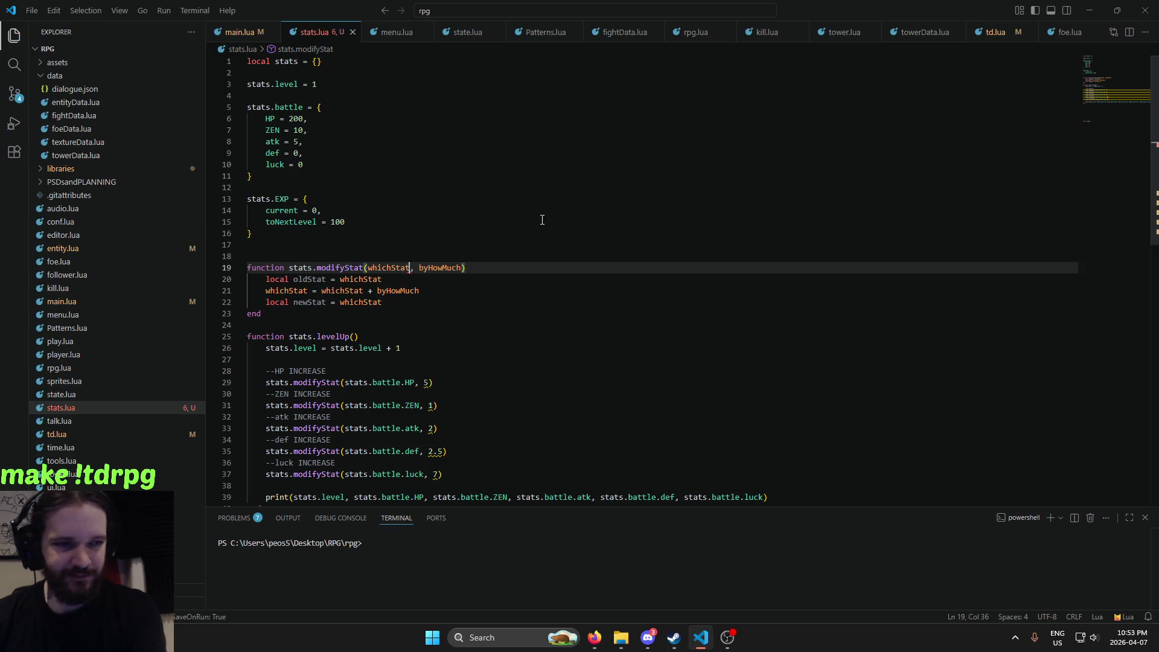
key(ctrl+s)
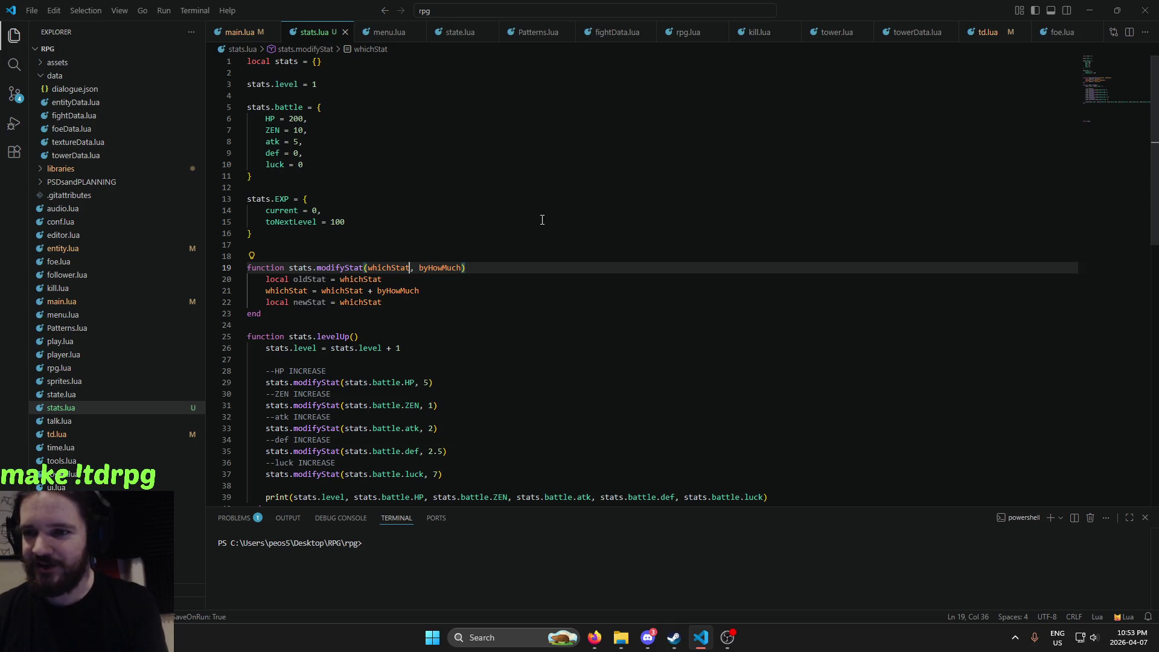
key(Right)
key(Right)
key(Left)
key(Left)
key(Right)
key(Right)
key(Left)
key(Left)
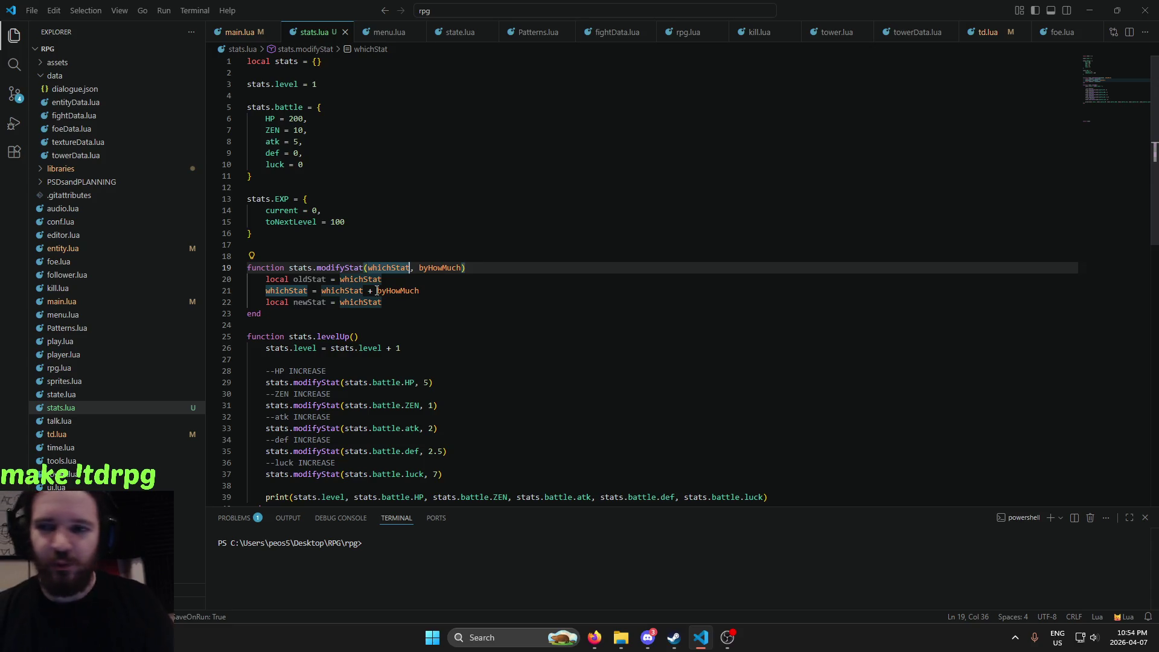
Delete the old three-line body of modifyStat
drag(383, 302, 243, 293)
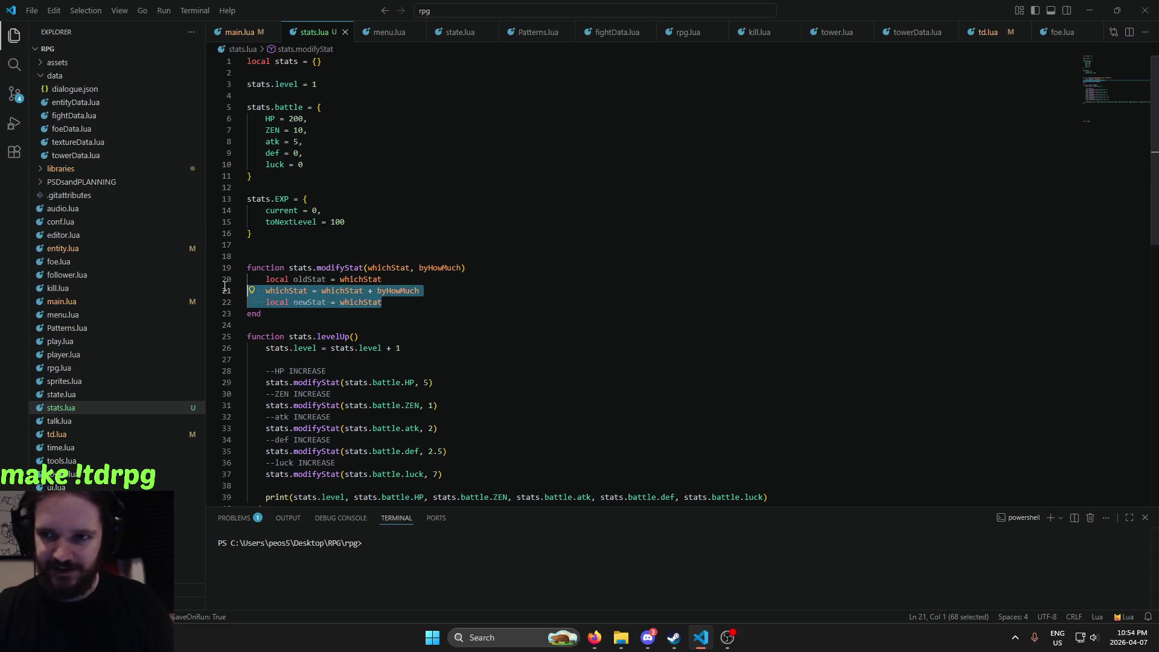
drag(223, 286, 218, 280)
key(BackSpace)
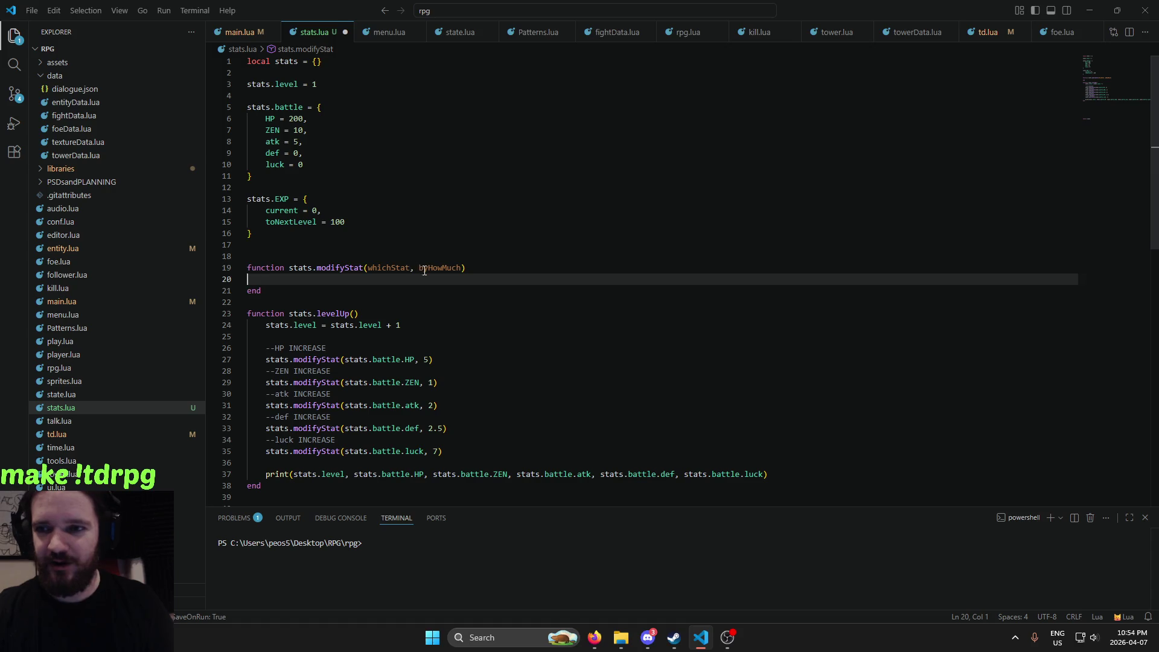
Replace modifyStat's parameters with statName, amount and place the cursor in its empty body
drag(410, 267, 370, 270)
key(BackSpace)
key(BackSpace)
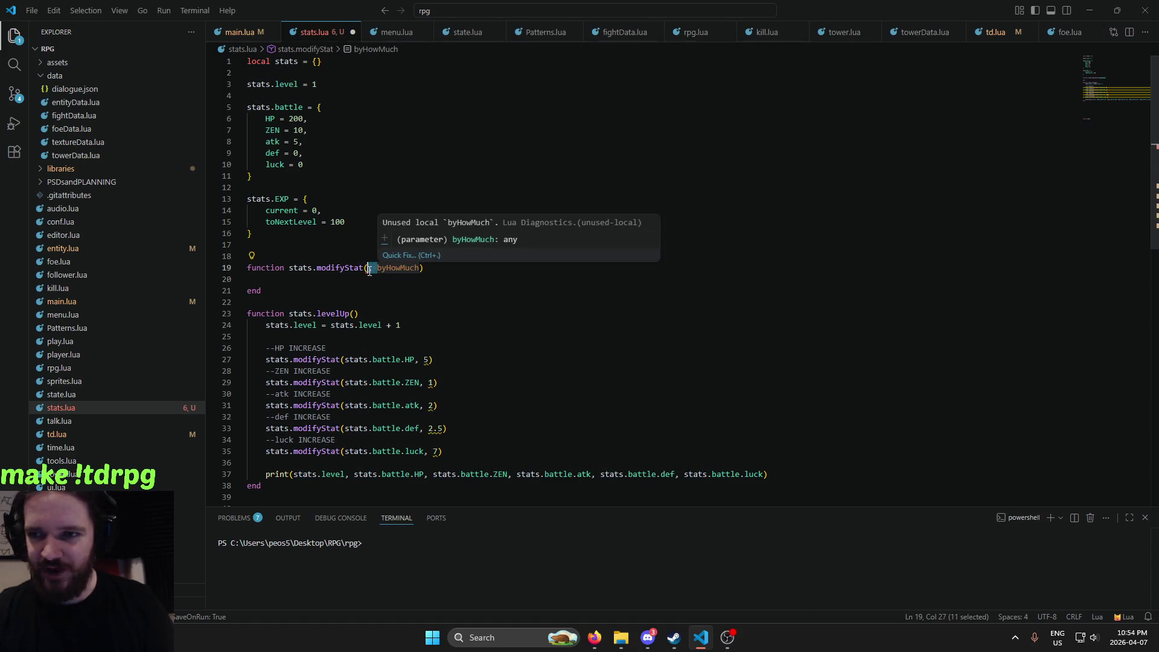
key(BackSpace)
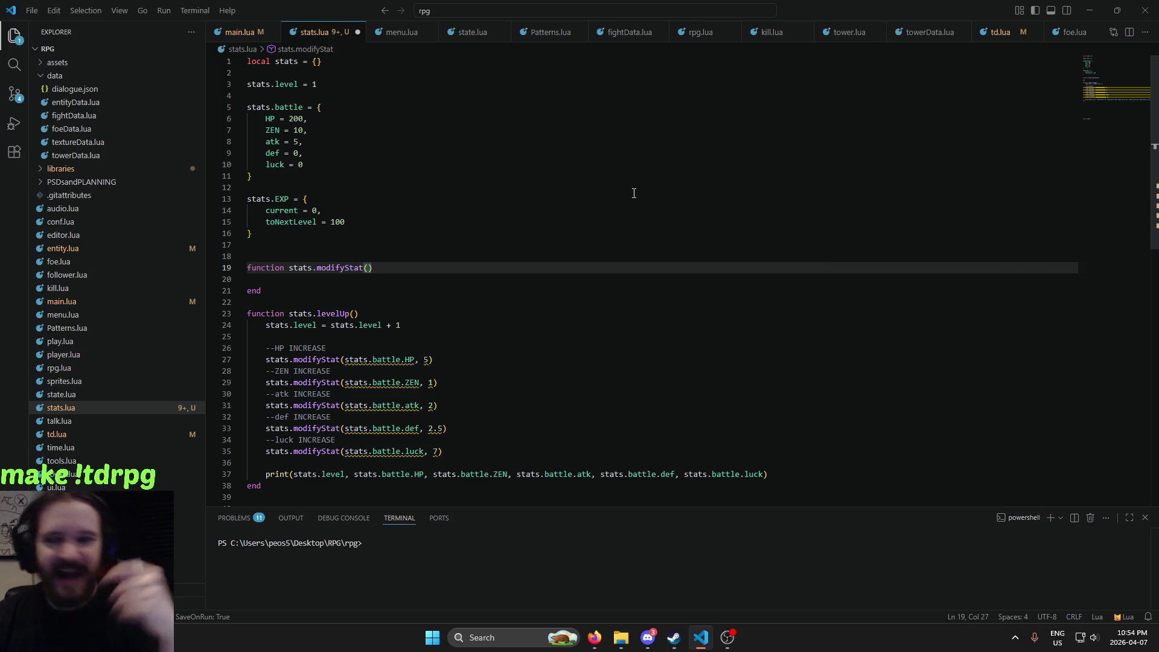
text(statName)
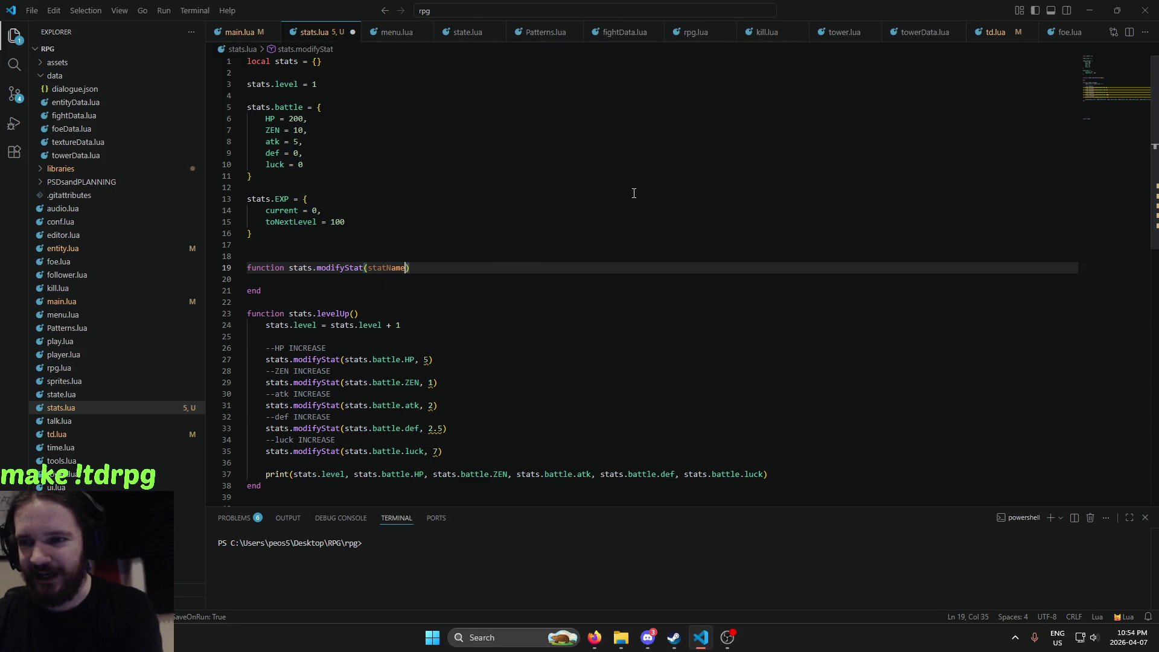
text(, a)
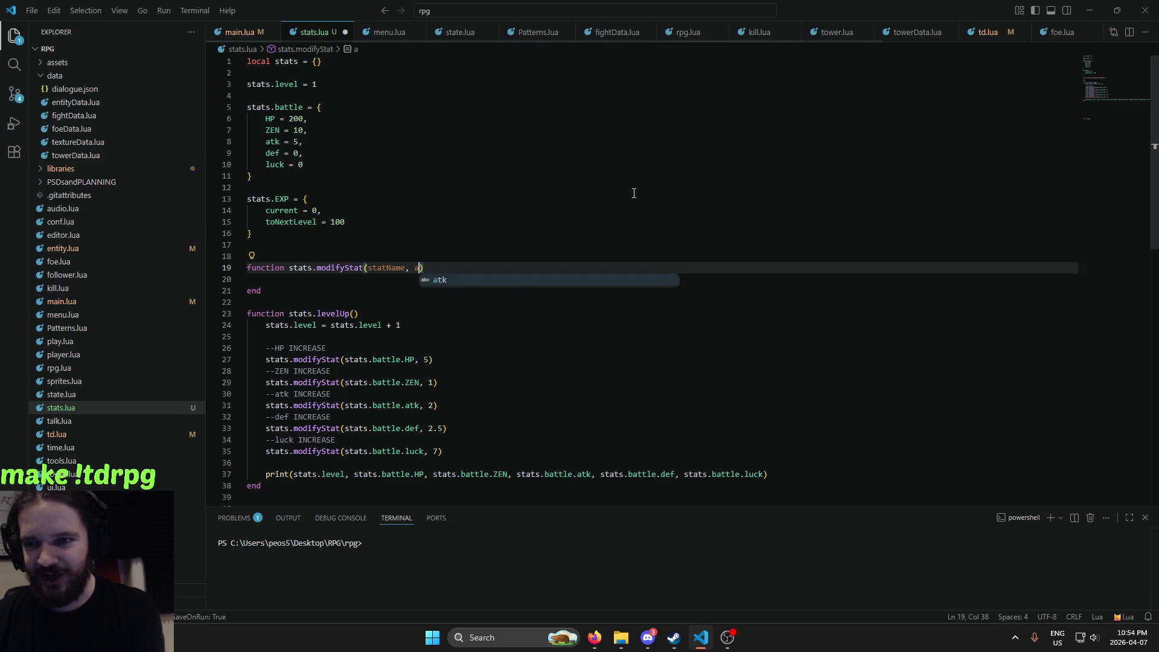
key(BackSpace)
text(mount)
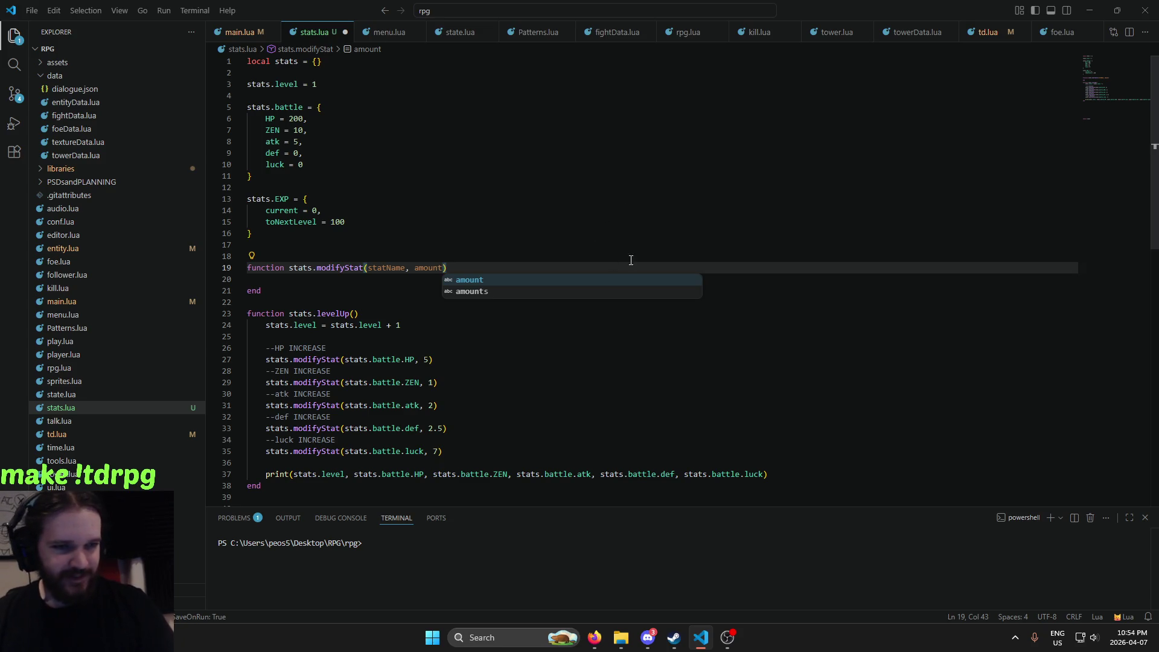
click(378, 279)
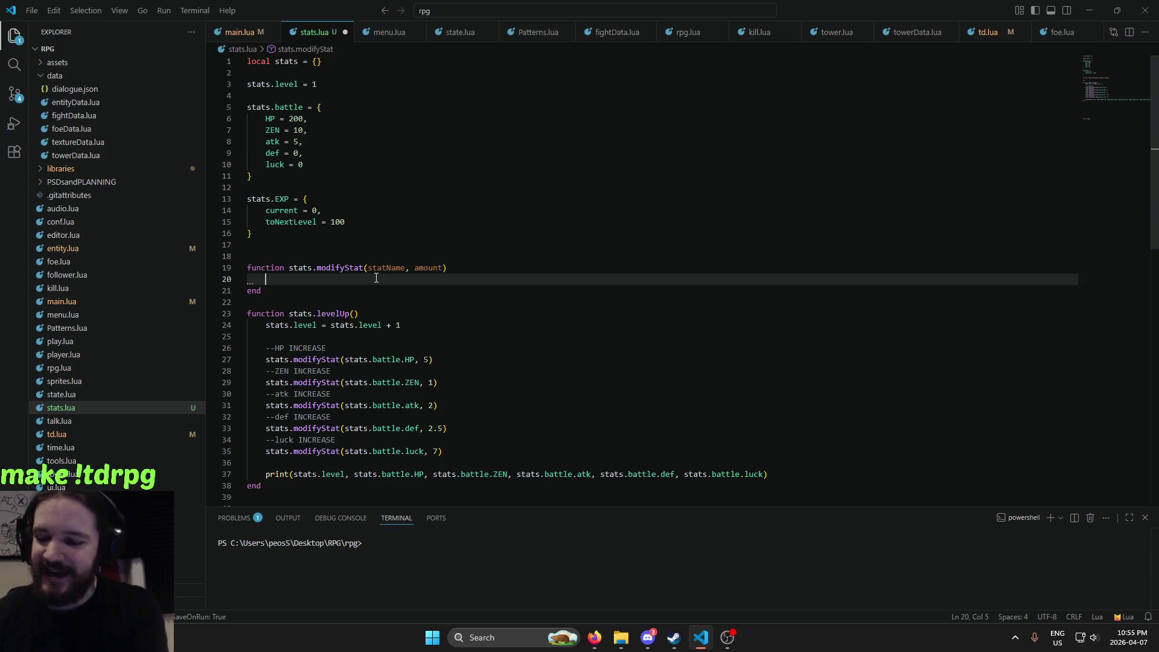
Save stats.lua and add local oldStat = stats.battle[statName] as modifyStat's first line
key(BackSpace)
key(Tab)
key(Tab)
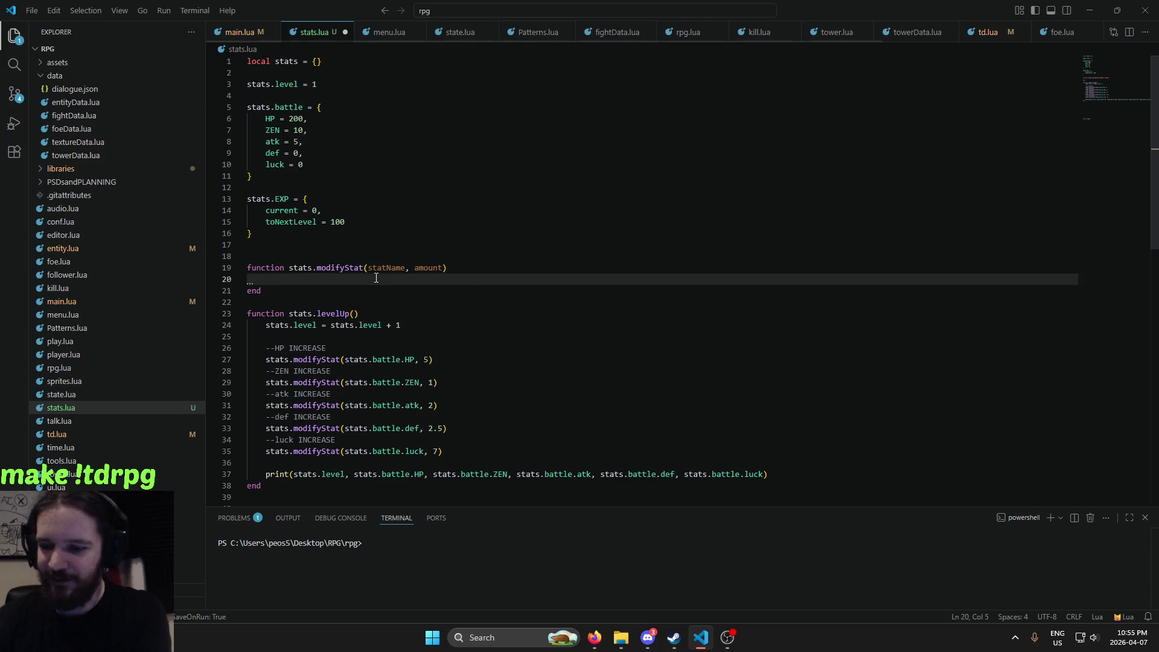
key(ctrl+space)
key(Escape)
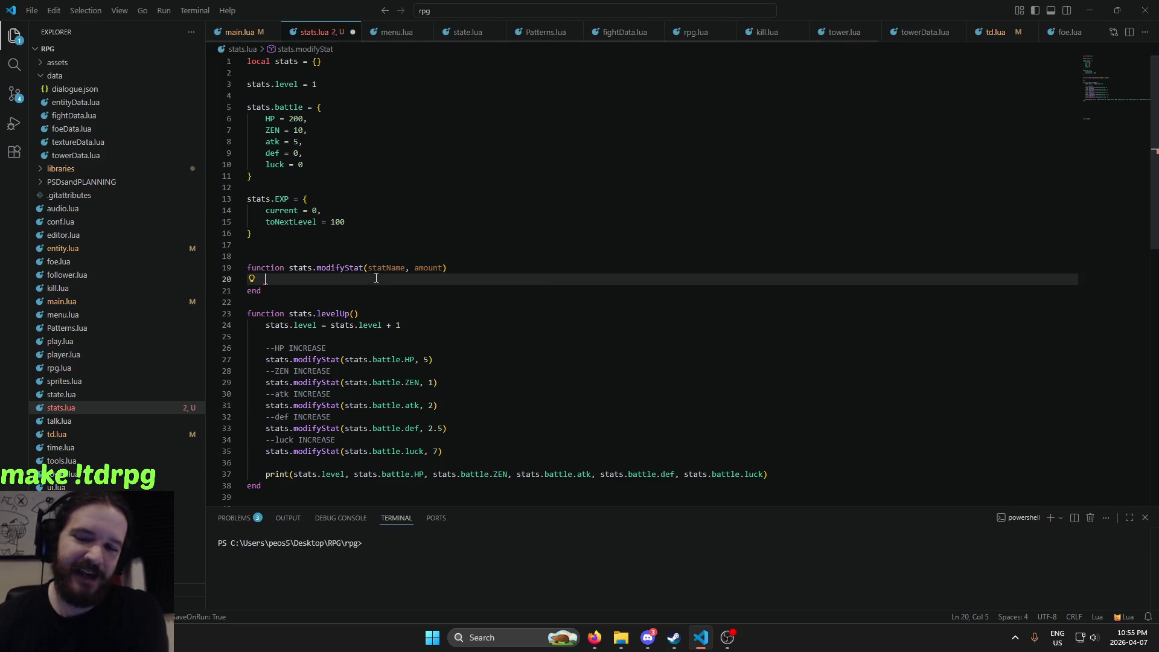
key(ctrl+s)
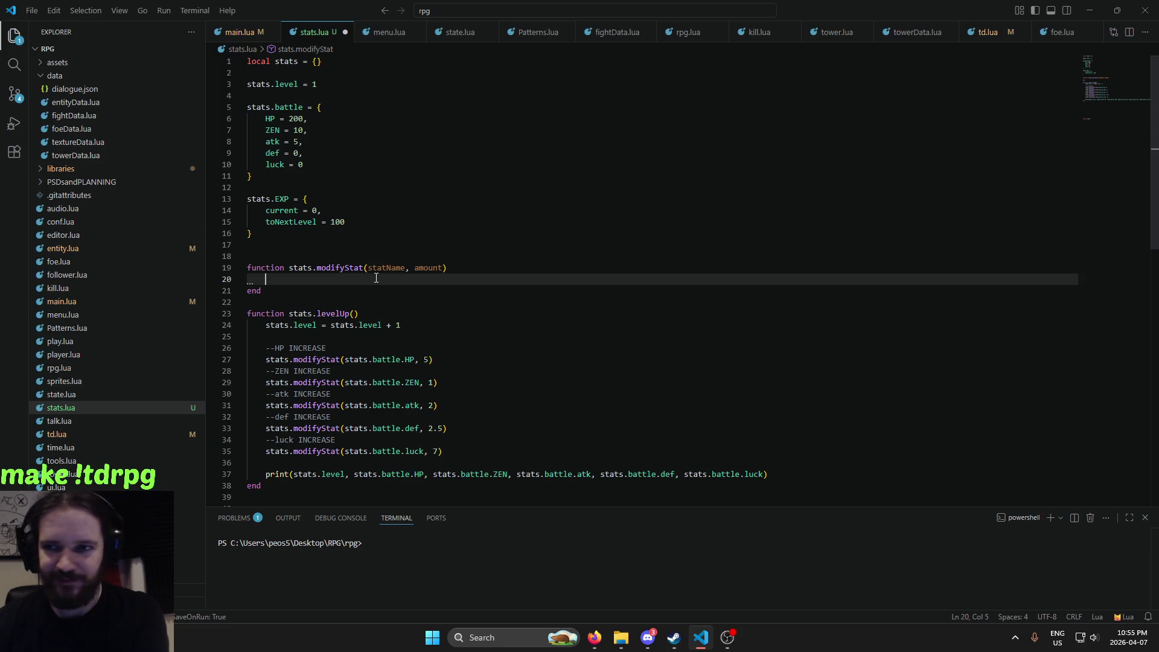
text(lo)
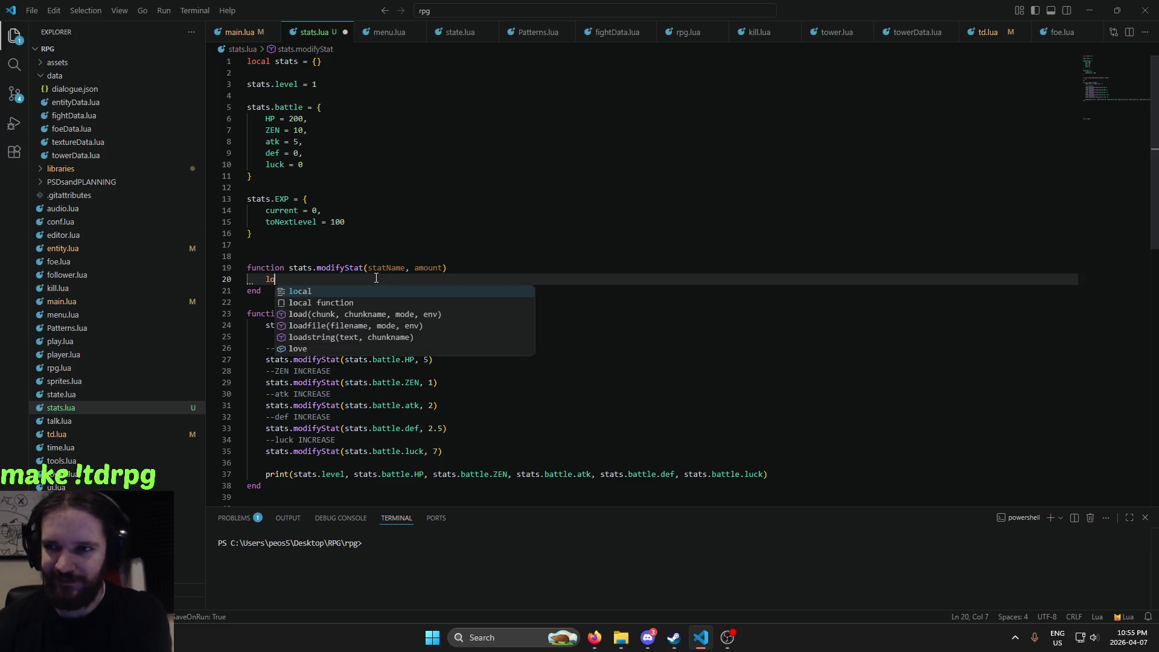
text(cal oldSta)
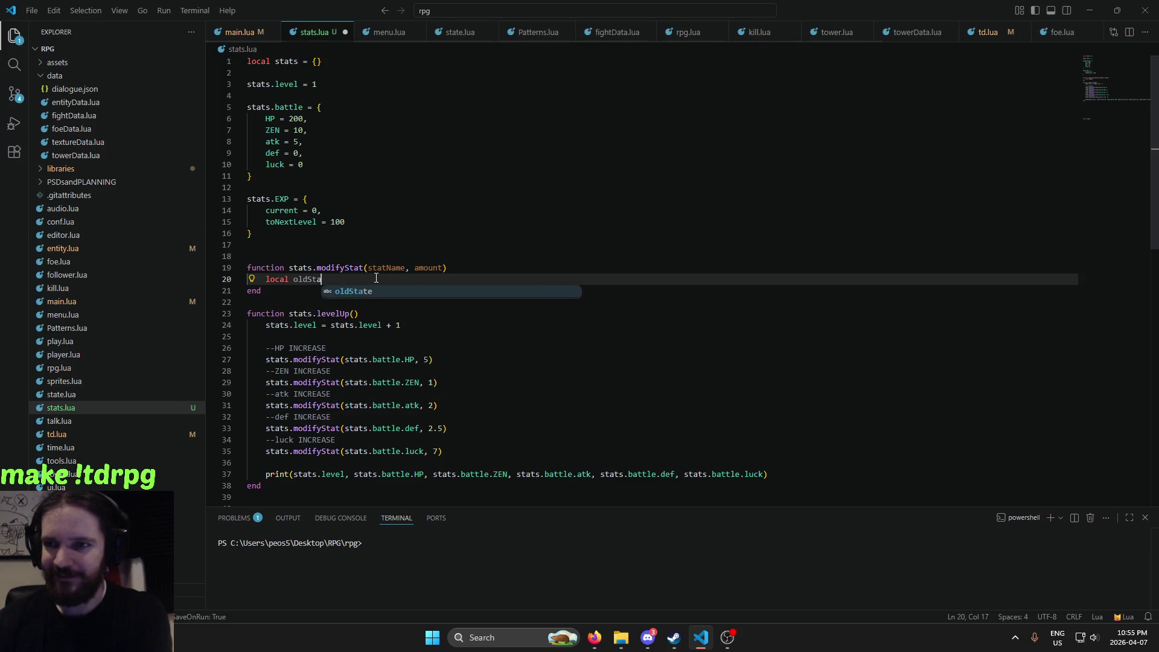
text(t = )
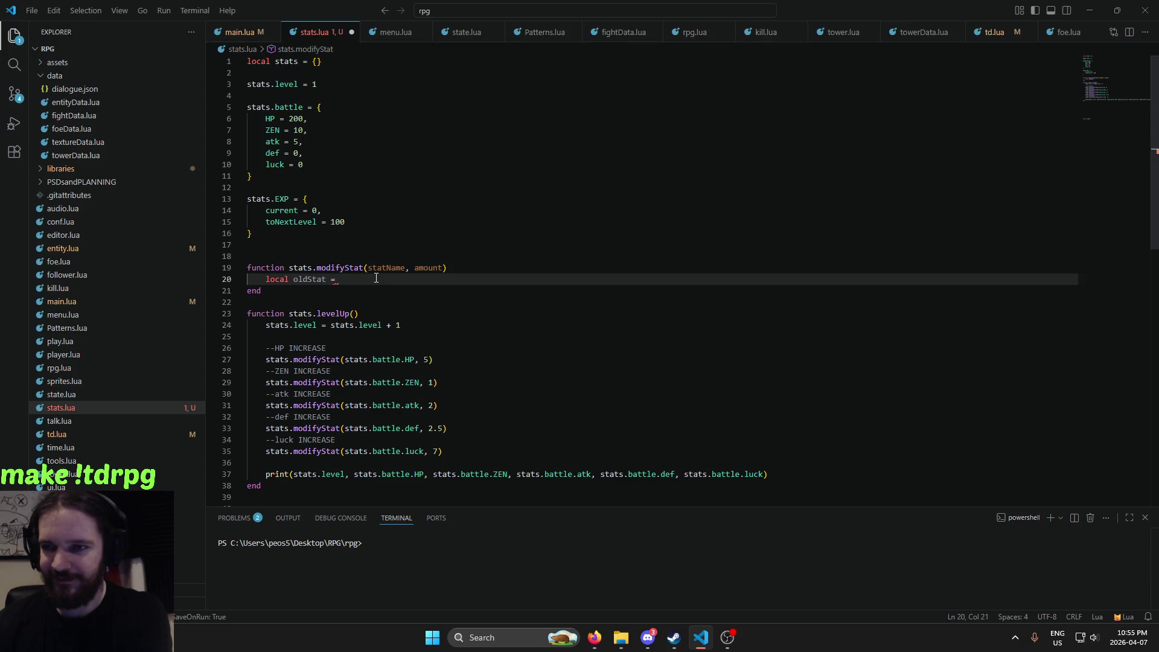
text(stats.bat)
key(Tab)
text(.)
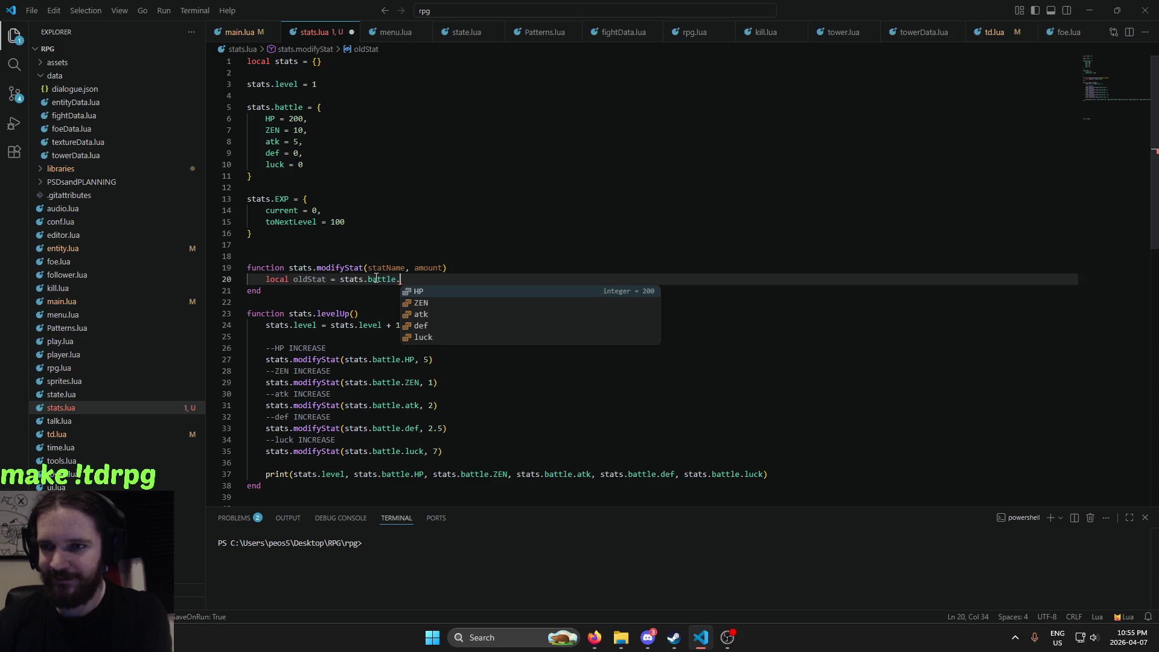
key(BackSpace)
text([statName)
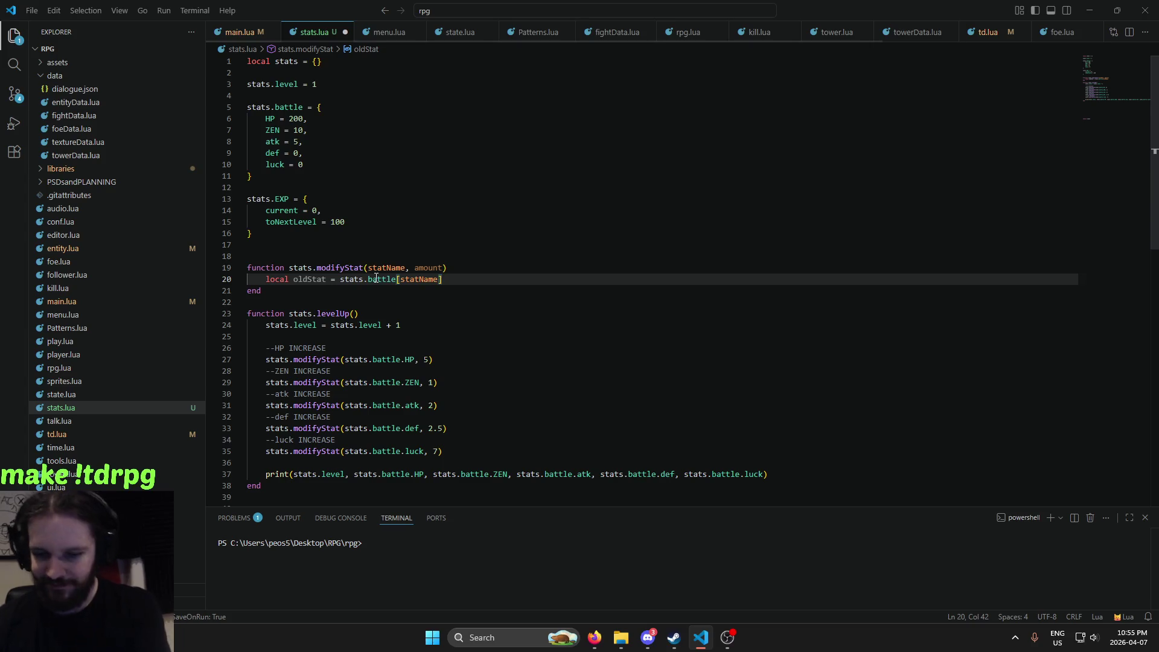
text(])
key(Return)
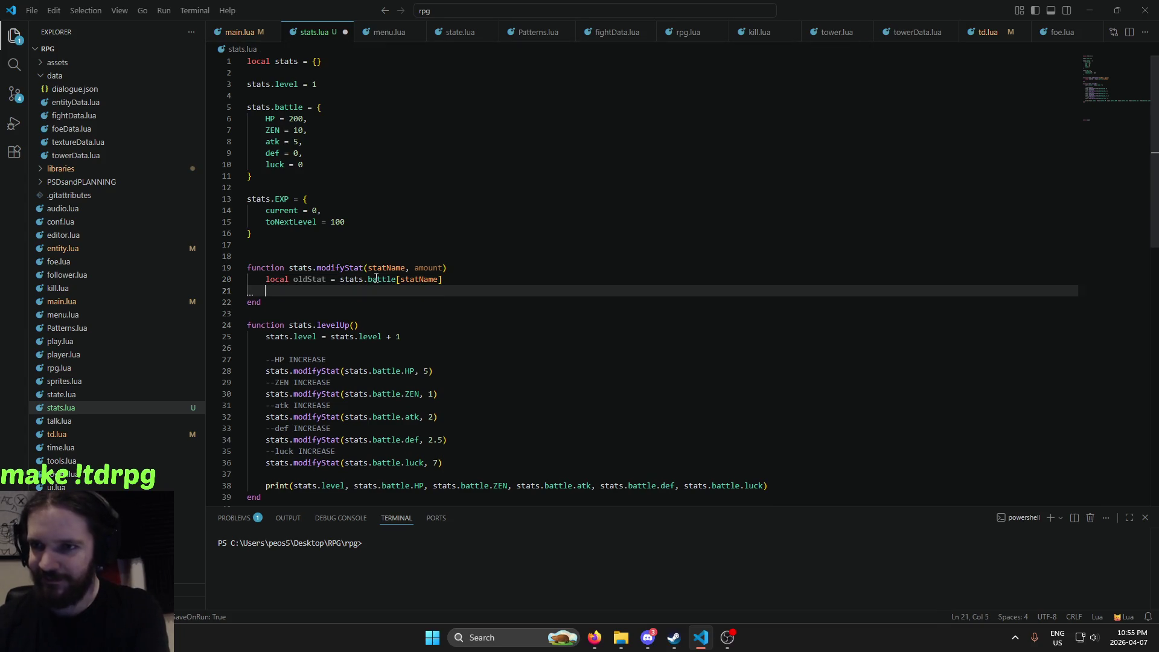
Begin line 21 as stats.battle[statName] = stats.battle[statName] + using autocomplete
text(stat)
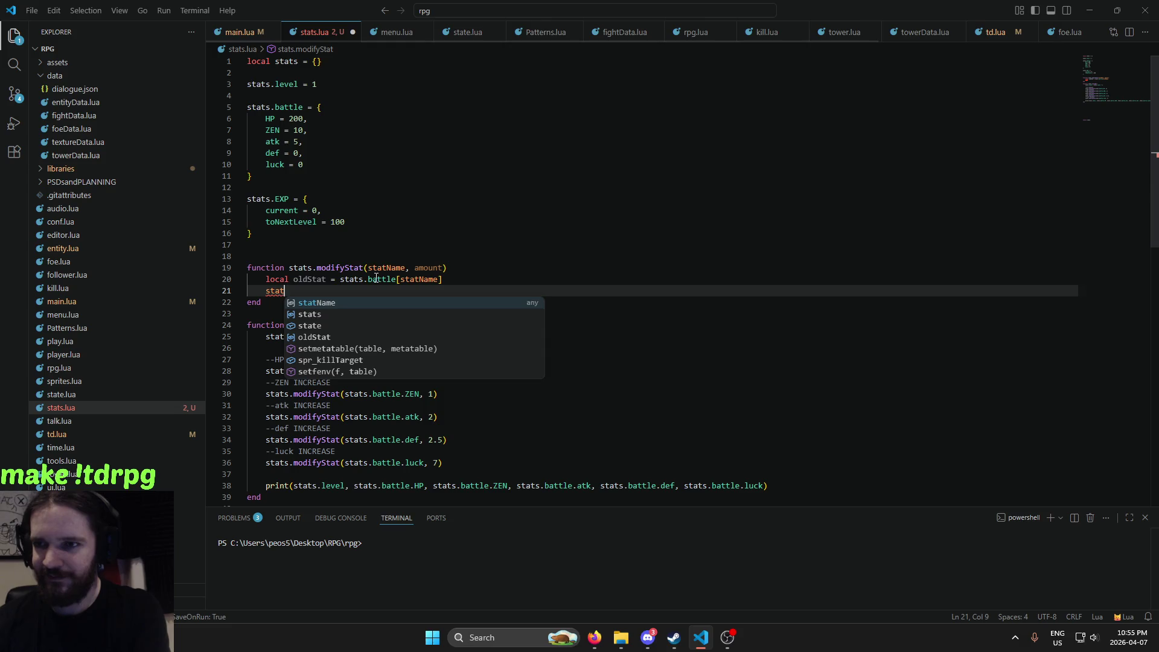
text(s.battle)
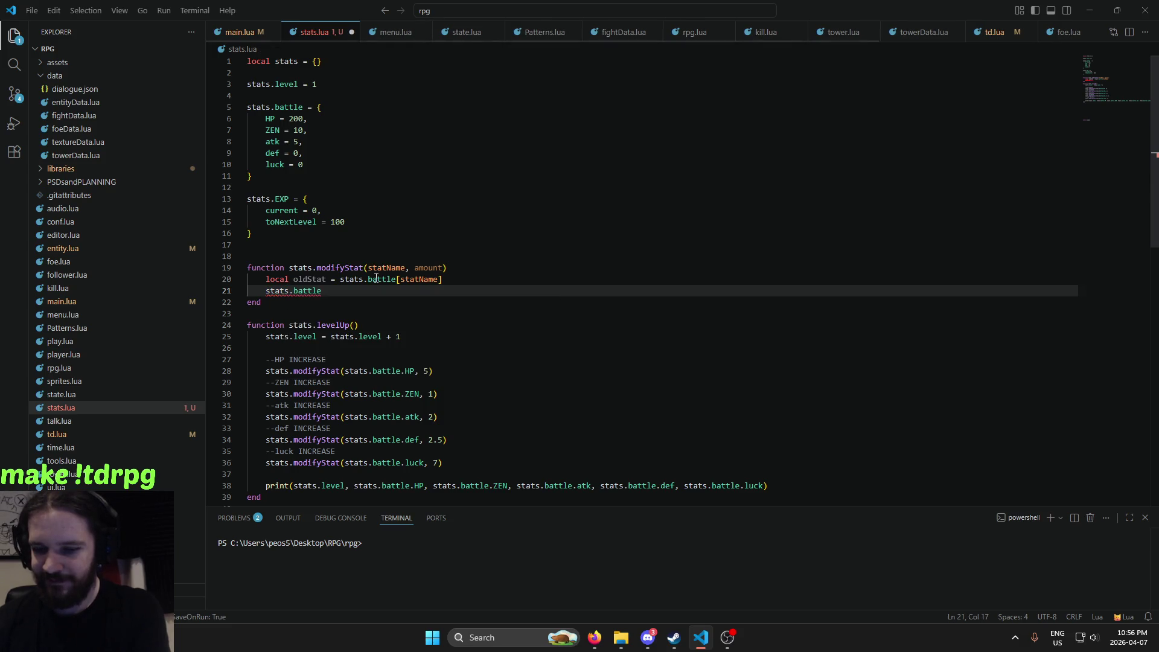
text([stat)
key(Tab)
text(])
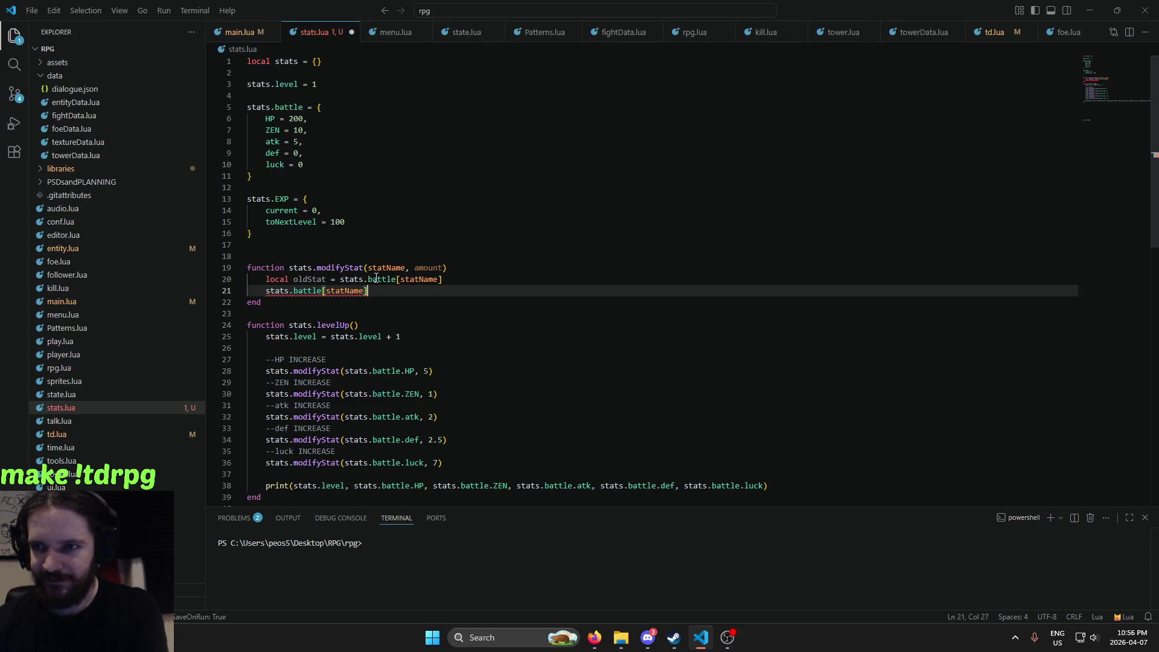
text( = stat)
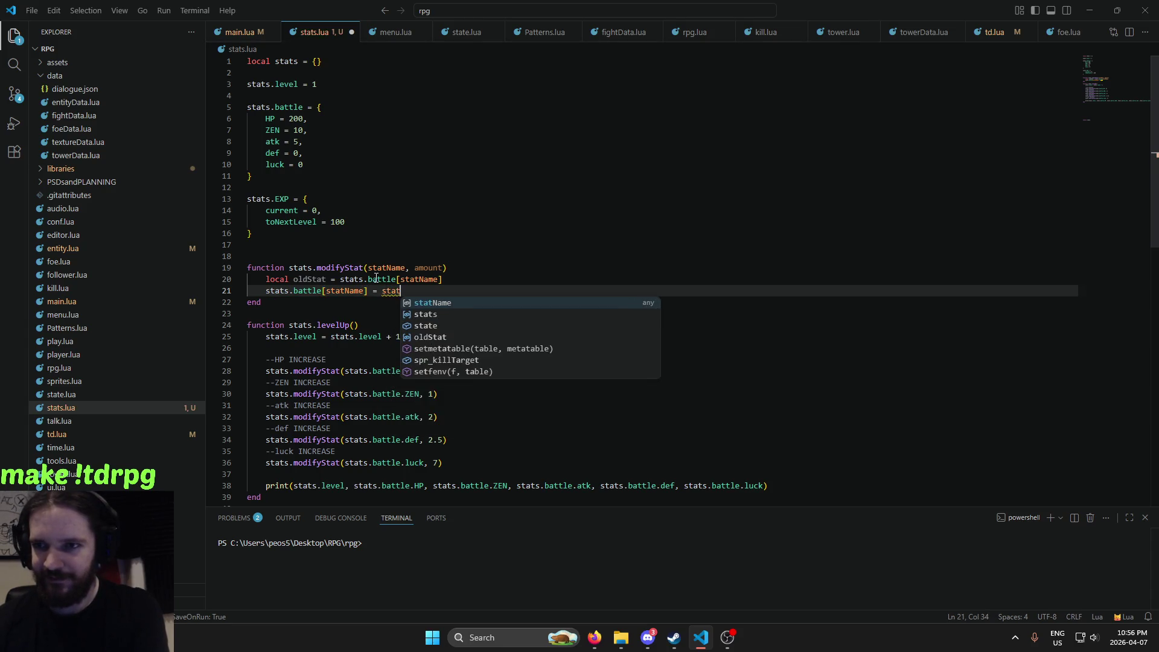
text(s.b)
key(Tab)
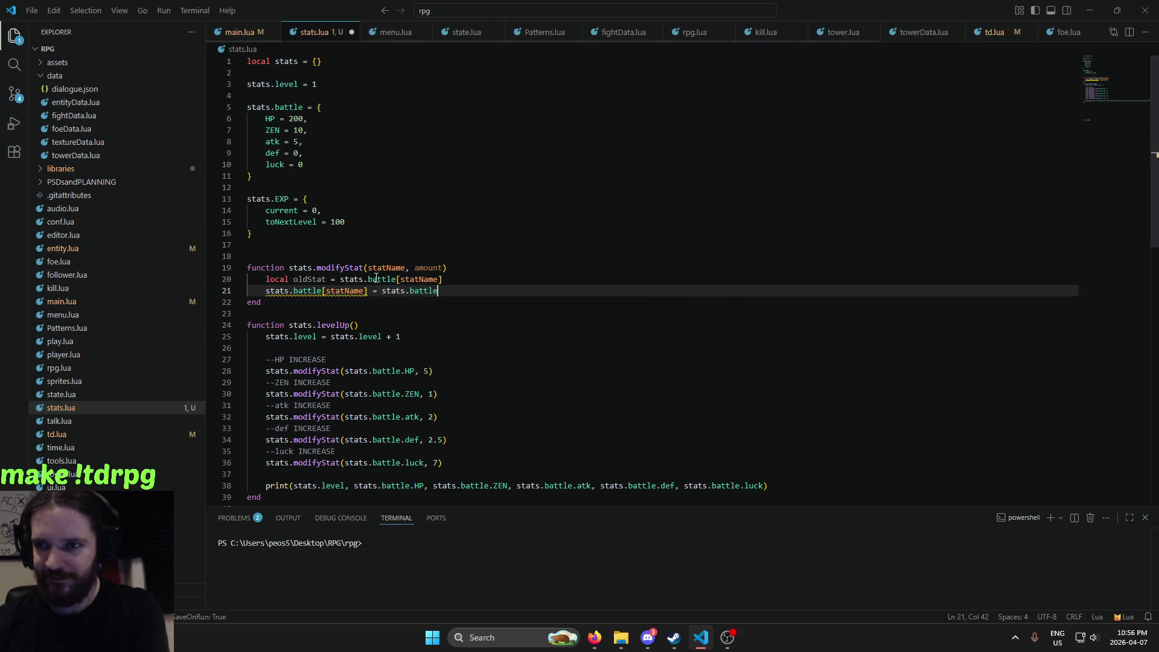
text([sta)
key(Tab)
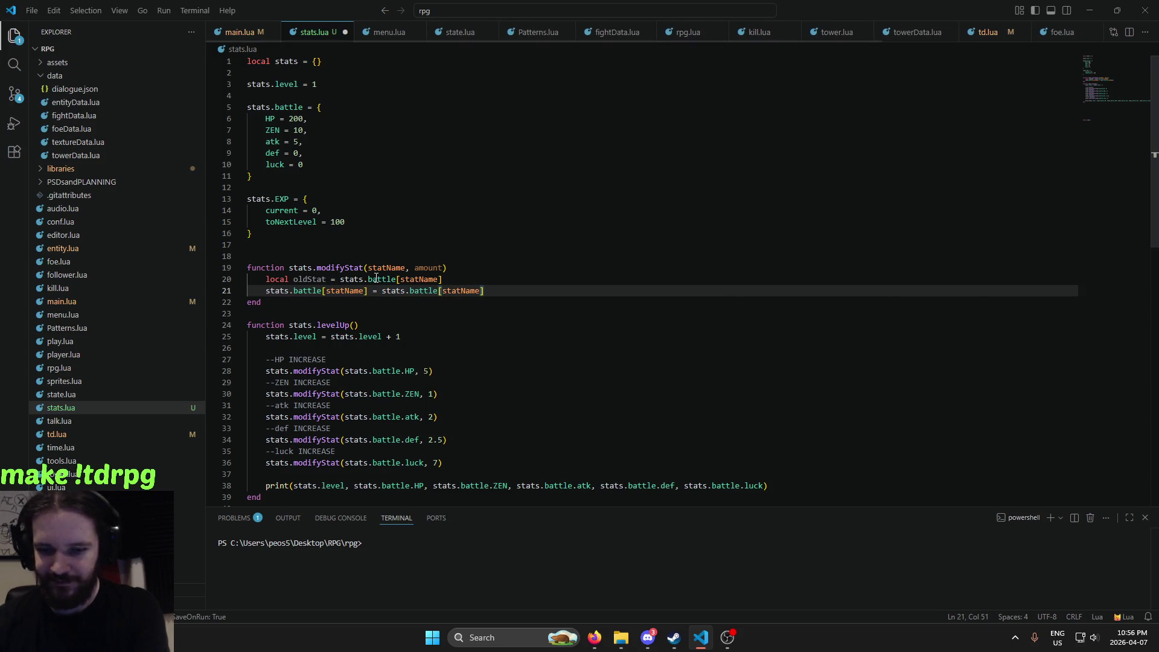
text( +)
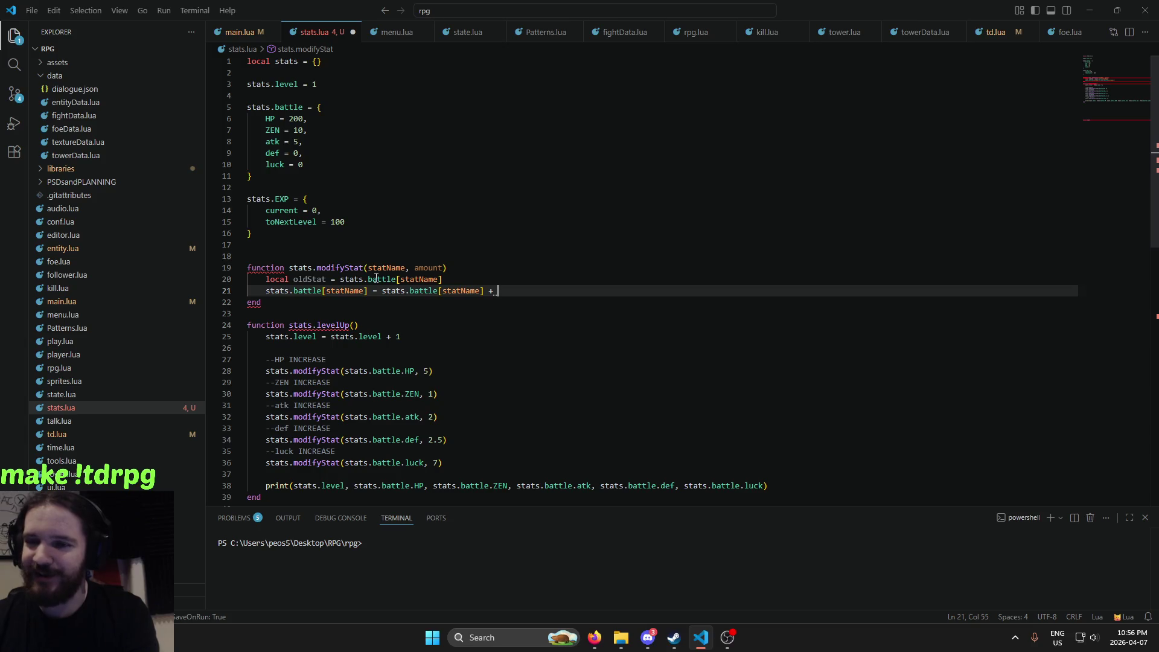
Finish line 21 with + amount and start a local newStat line below it
text(amount)
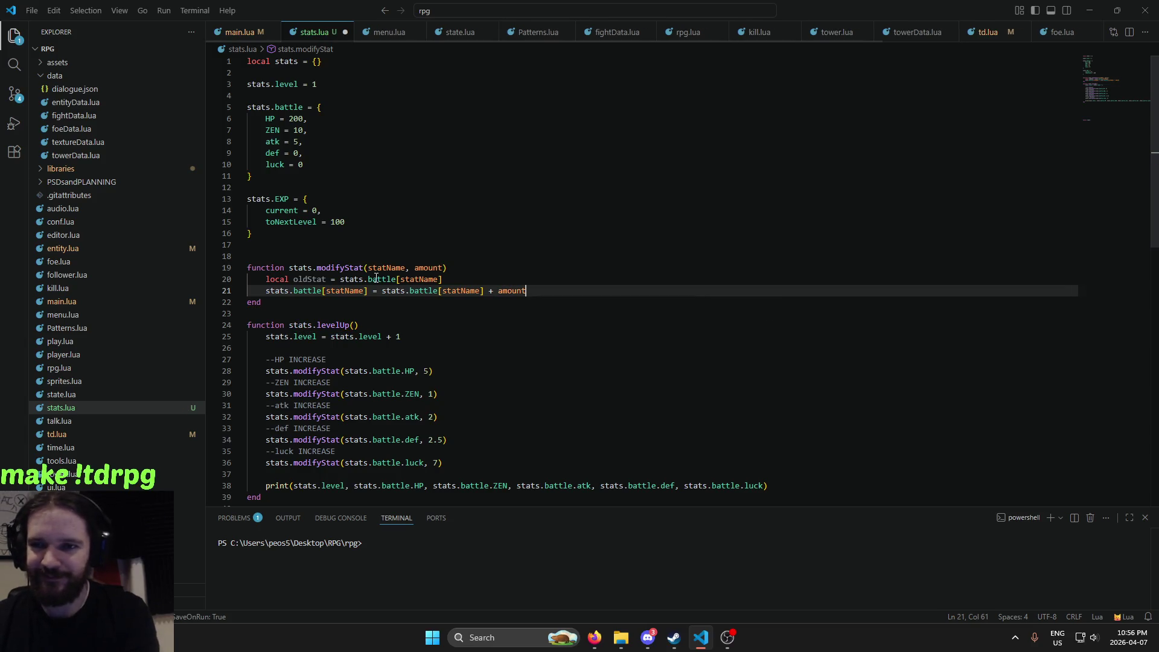
key(Return)
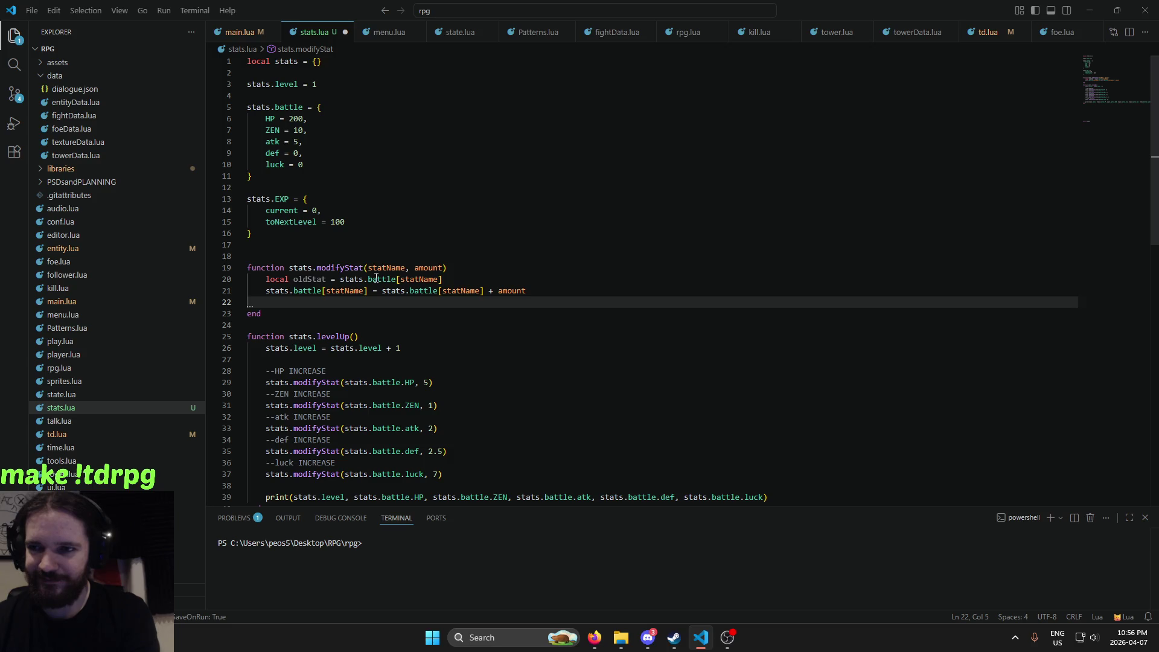
text(local newst)
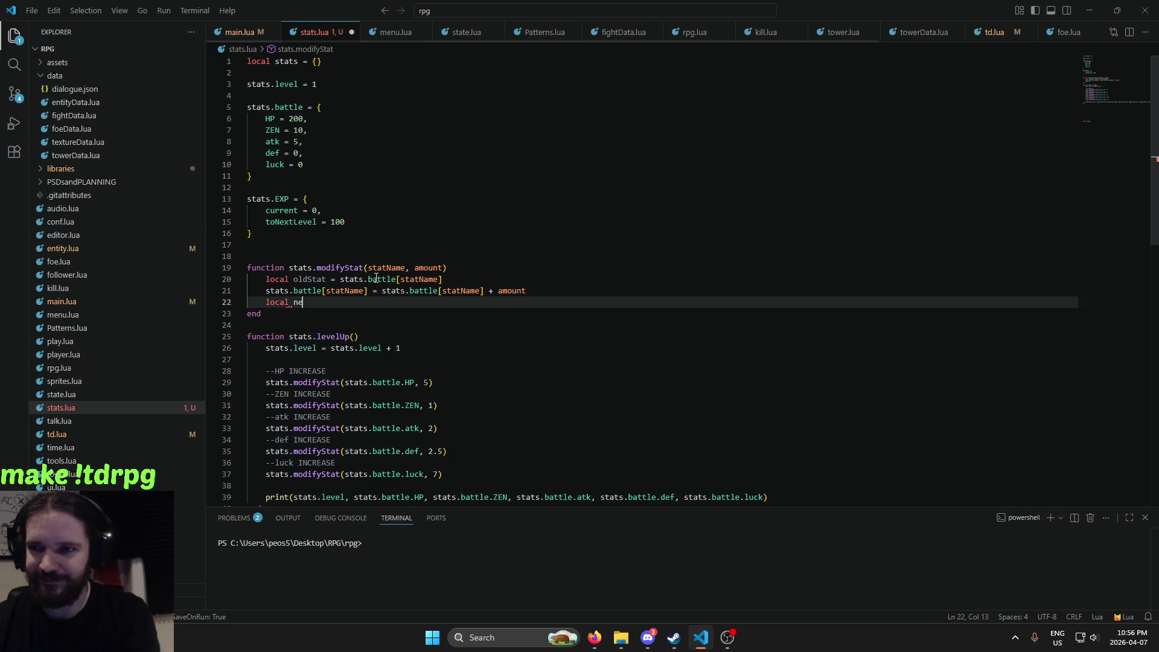
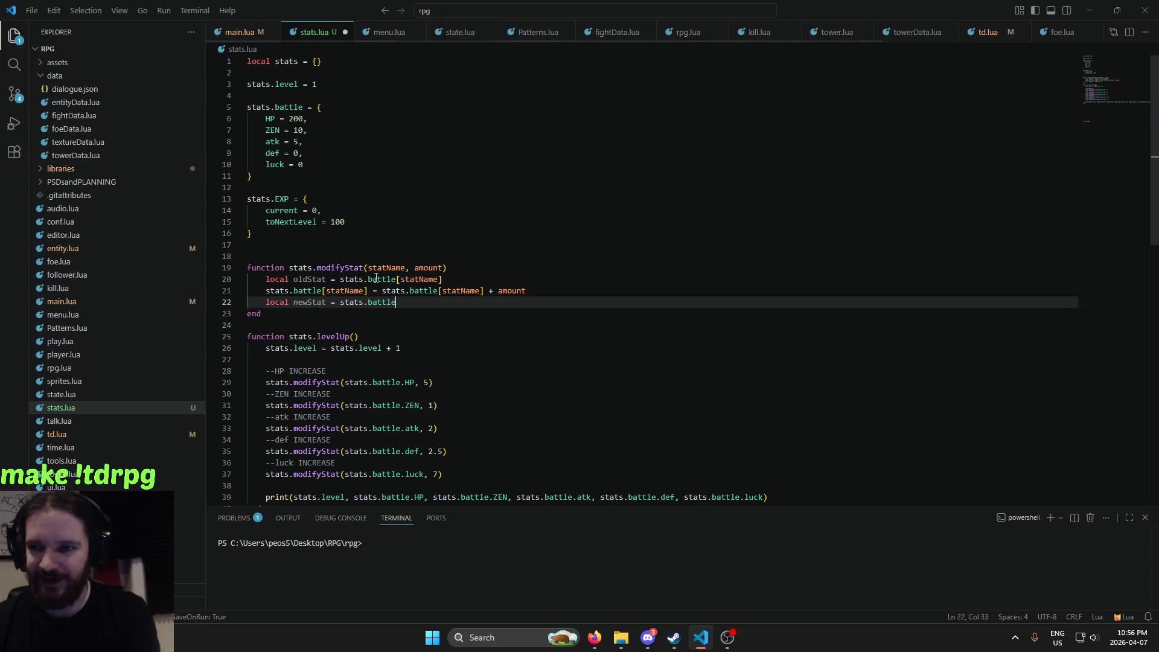
Complete line 22 as 'local newStat = stats.battle[statName]', then save and run the game
text([statName)
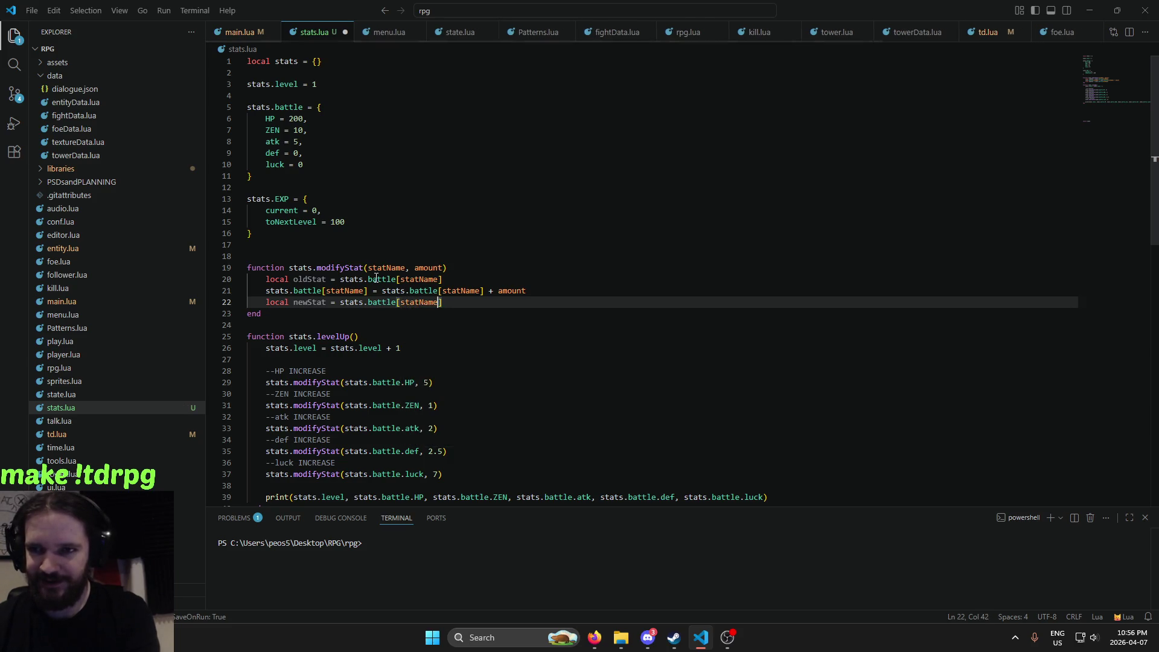
text(])
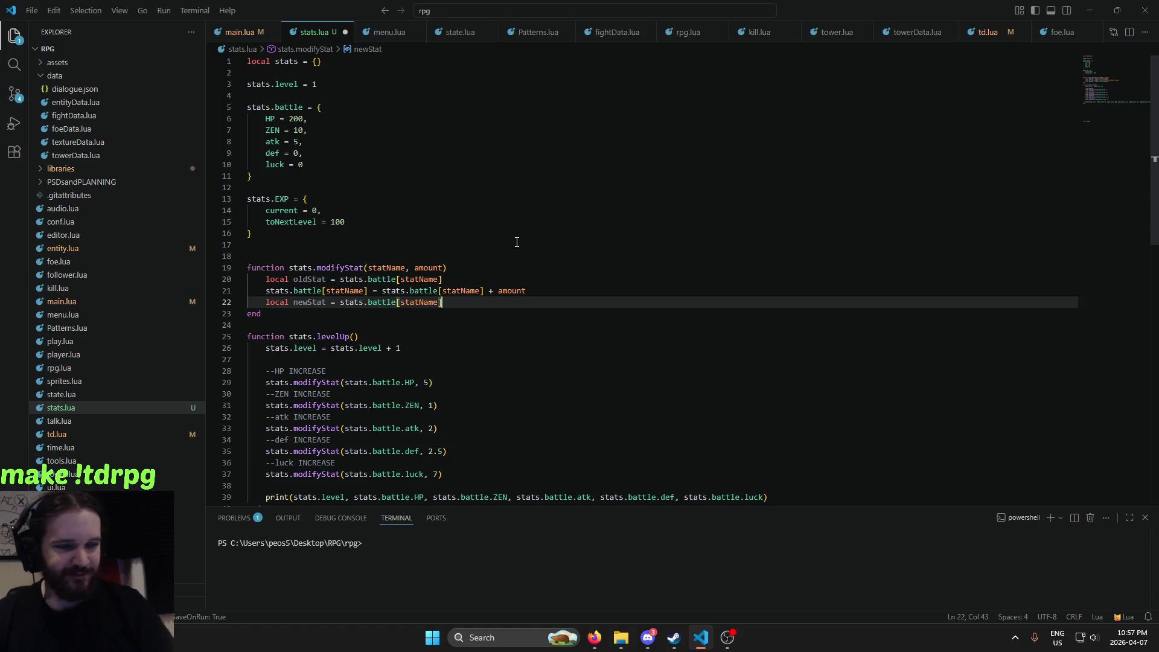
scroll(519, 254, down, 3)
click(561, 326)
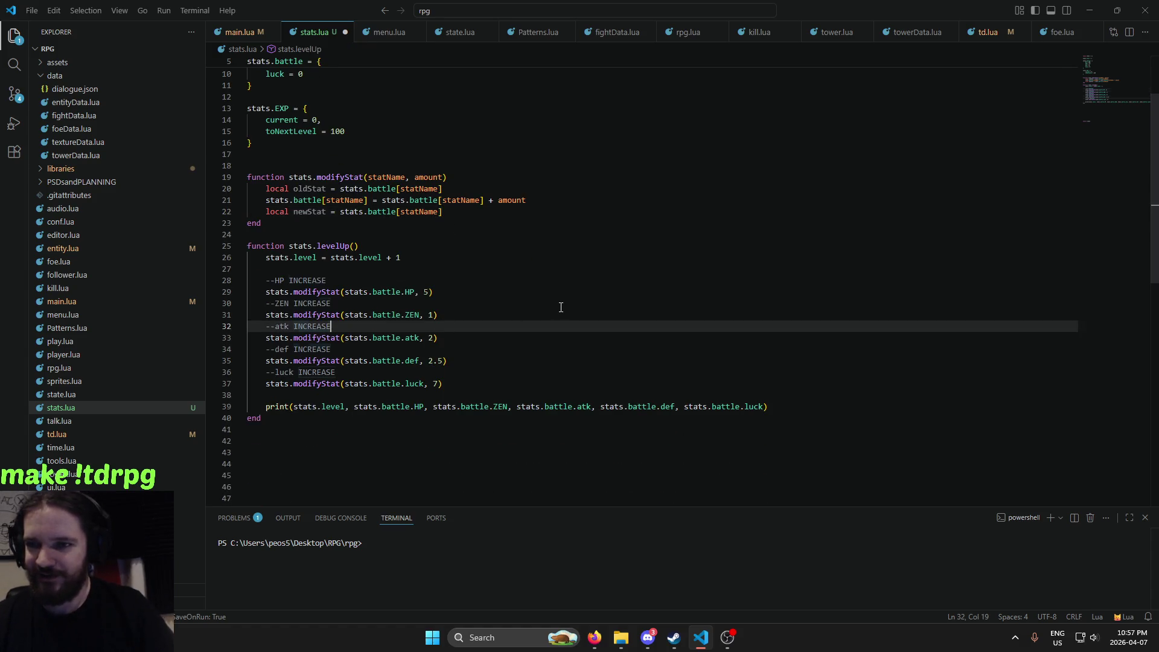
key(alt+l)
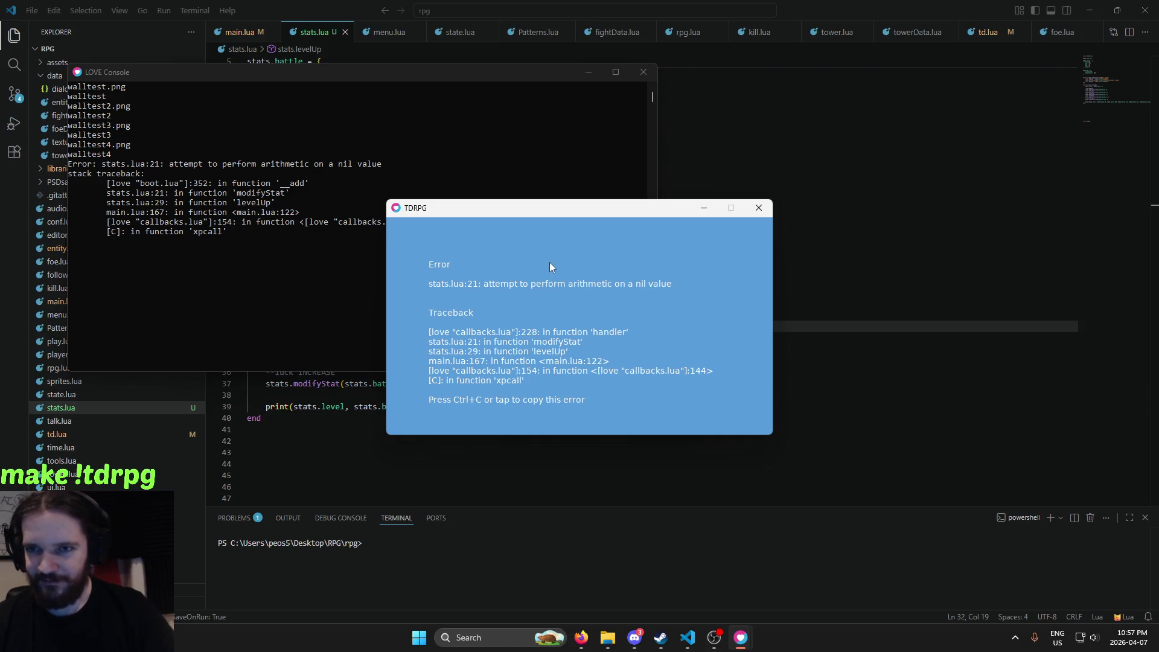
Close the crashed game, rerun it, and dismiss the same stats.lua:21 nil-arithmetic error
key(Escape)
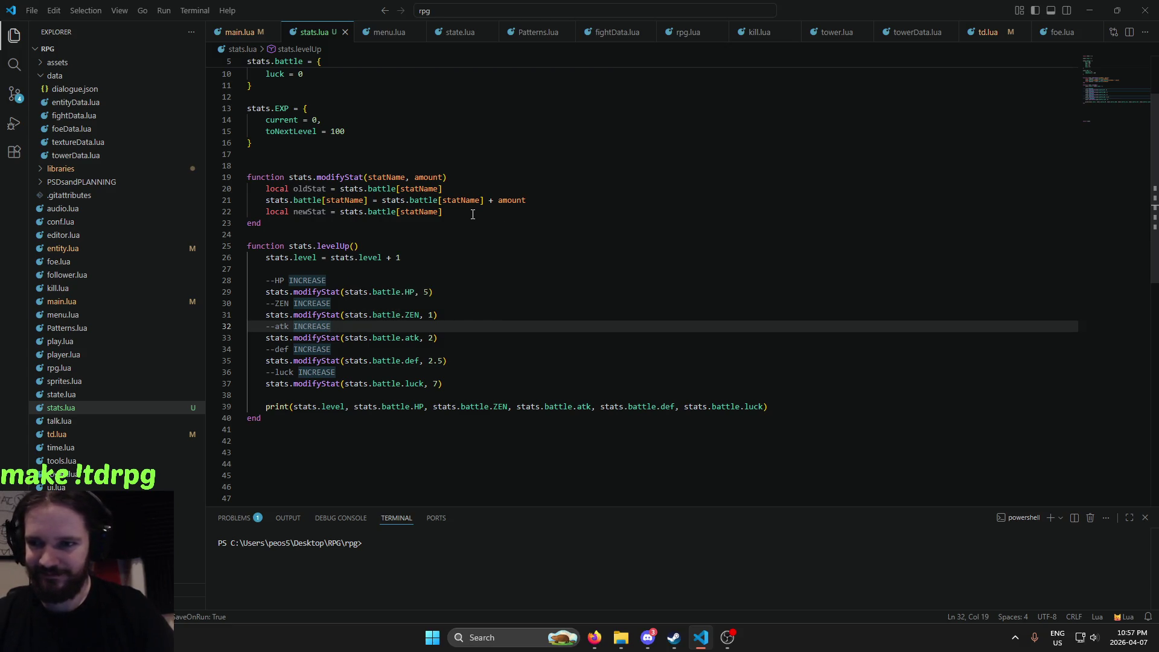
scroll(447, 264, up, 2)
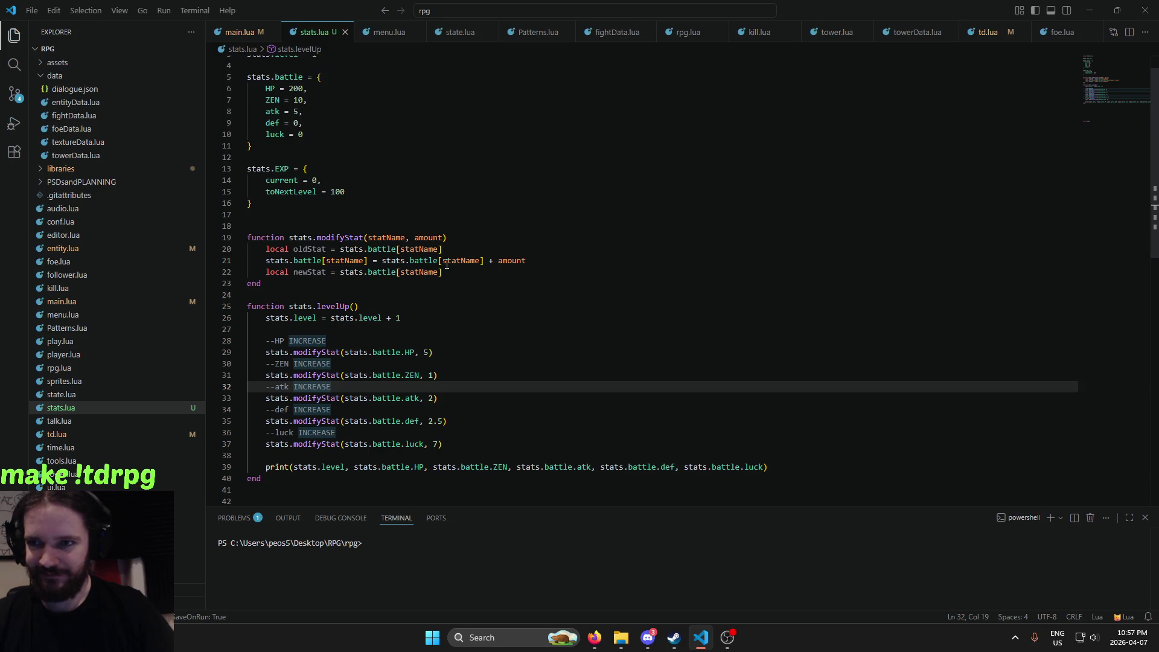
scroll(447, 264, down, 1)
key(alt+l)
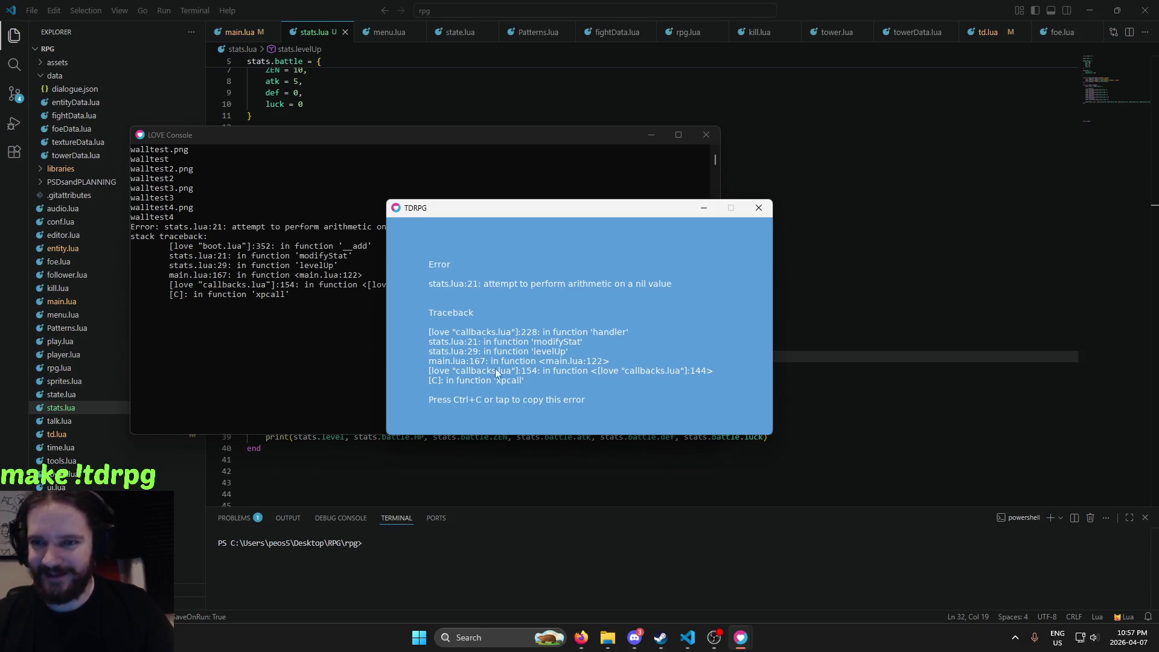
key(Escape)
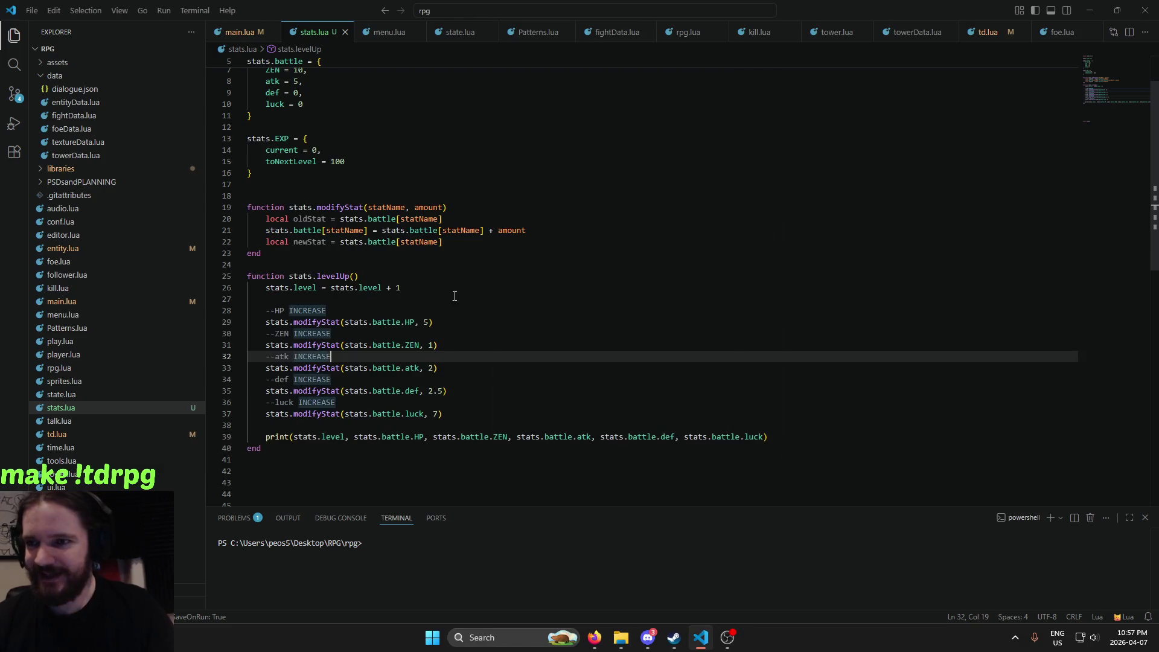
Replace the stats.battle.HP argument with the string "HP" and save stats.lua
mouse_move(310, 275)
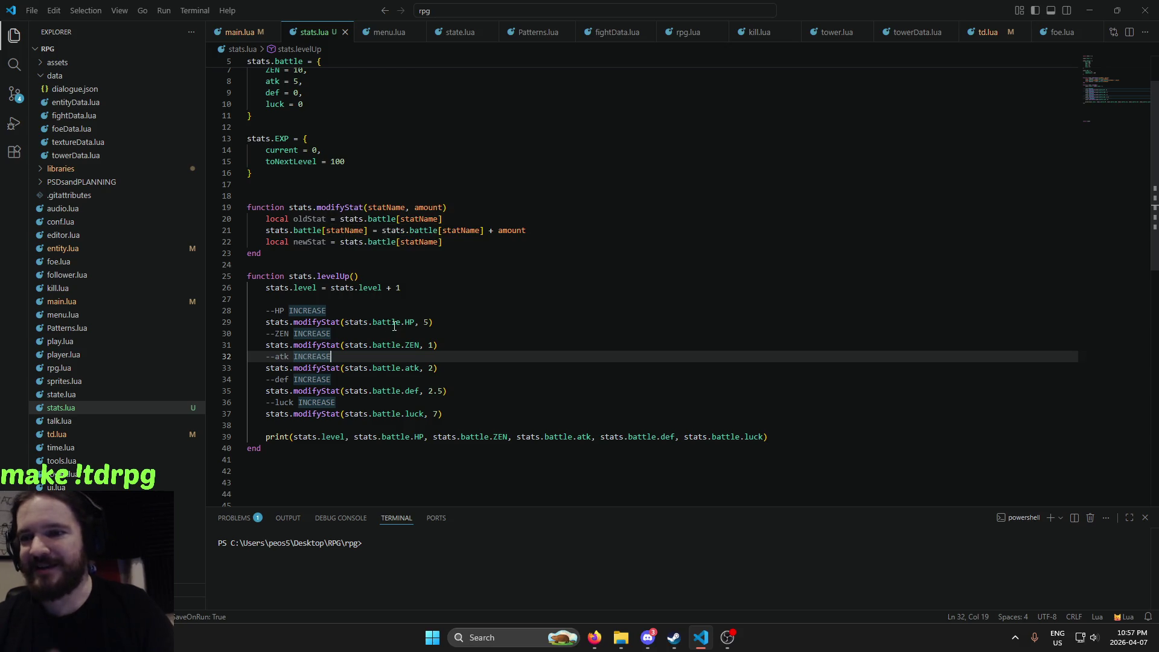
drag(415, 322, 344, 322)
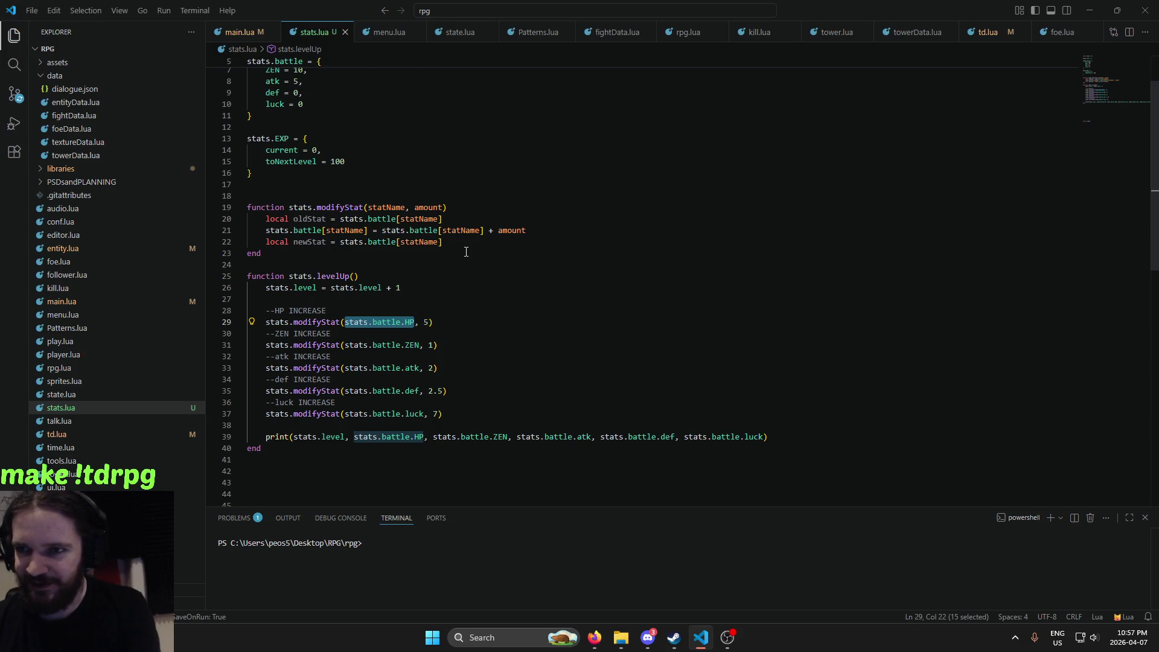
text("HP)
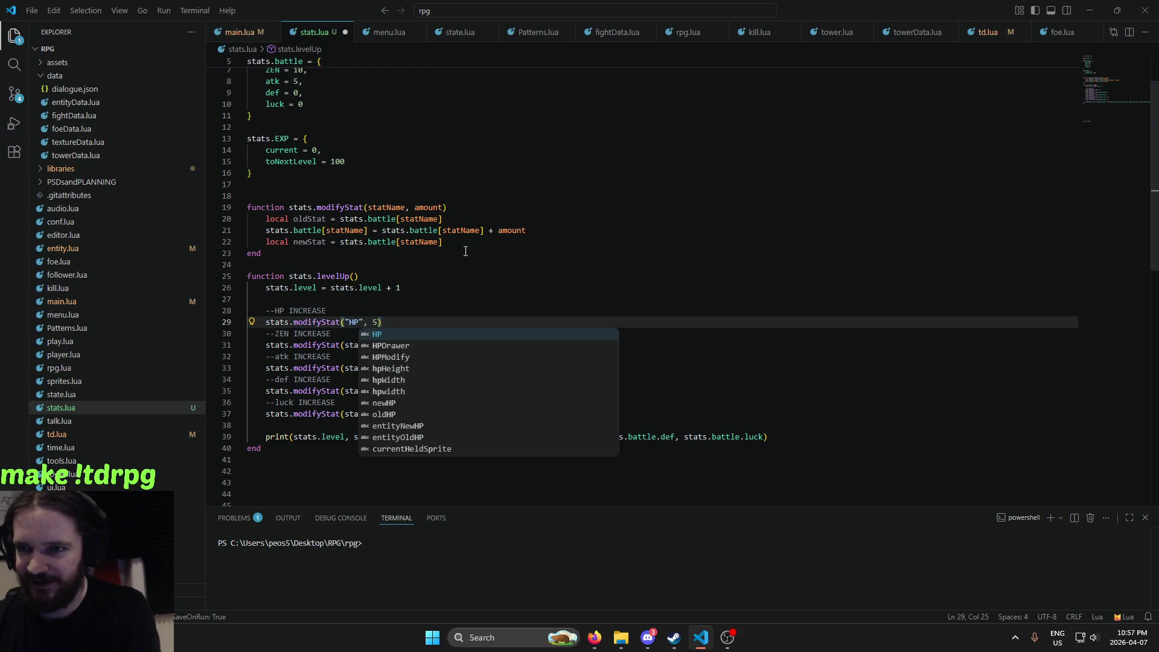
text(")
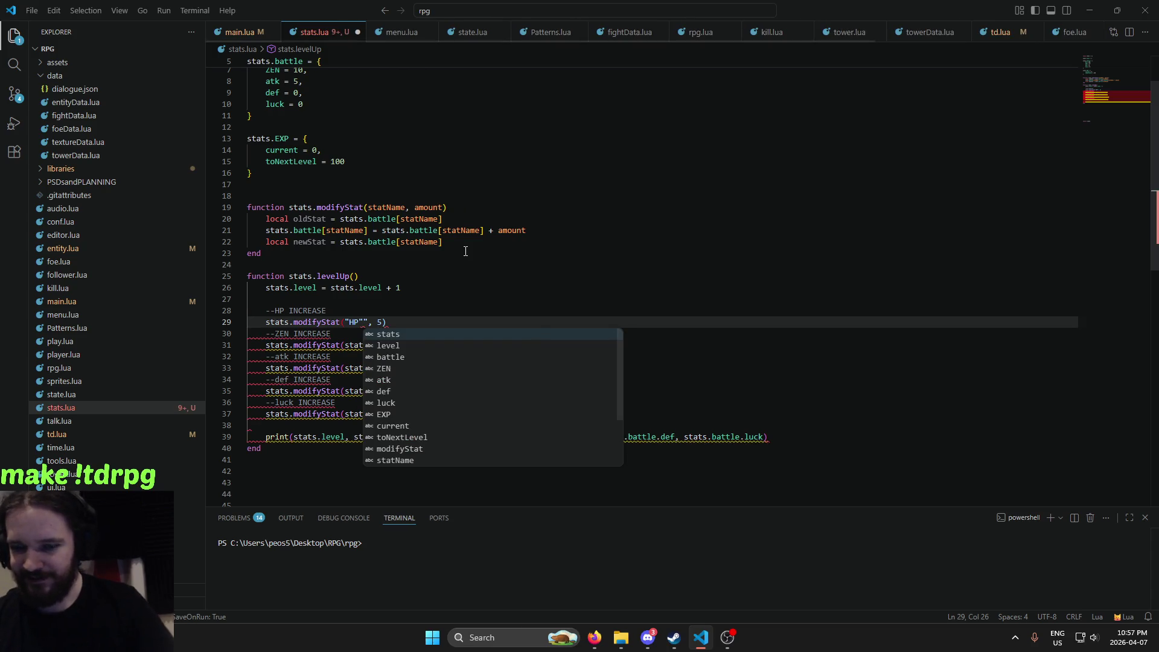
key(BackSpace)
click(368, 287)
key(ctrl+s)
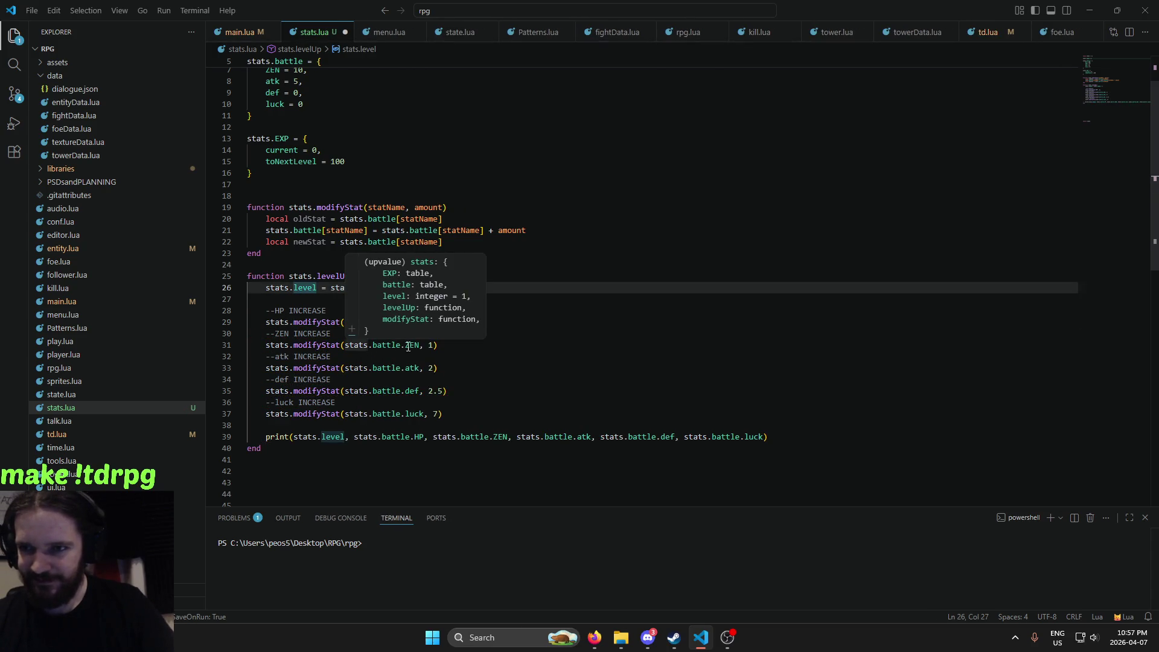
Replace the stats.battle.ZEN argument with the string "ZEN"
drag(420, 344, 344, 350)
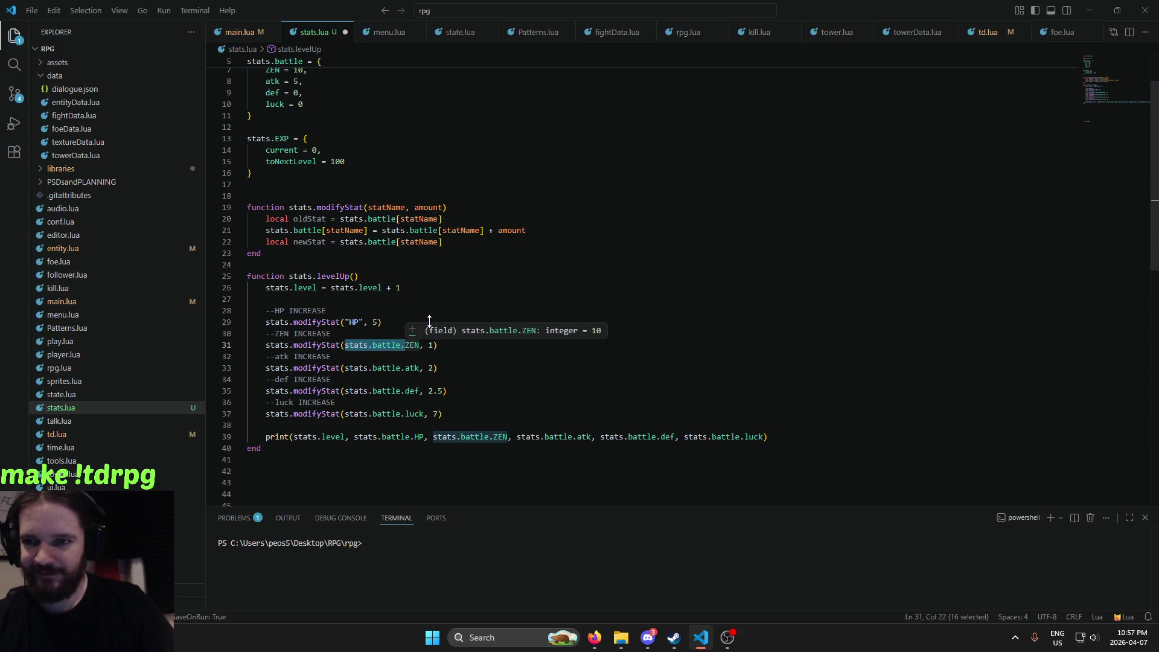
key(BackSpace)
text("ZEN")
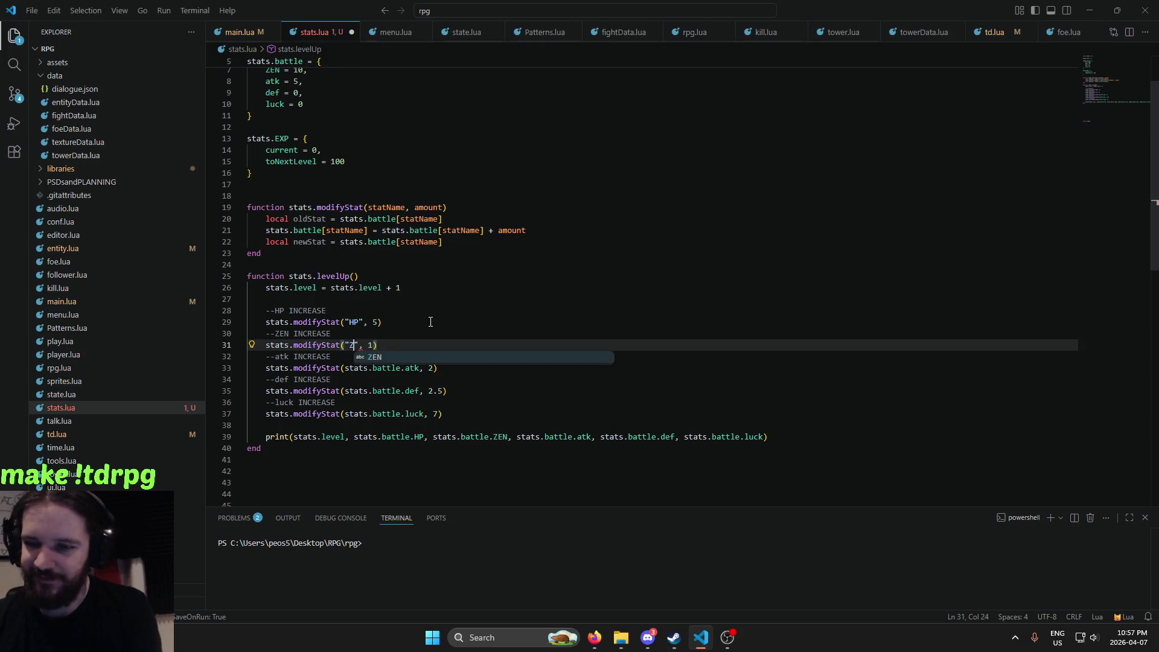
key(Escape)
Replace the stats.battle.atk argument with the string "atk"
key(Down)
key(Down)
key(Down)
key(Down)
key(Up)
key(Up)
key(Down)
key(End)
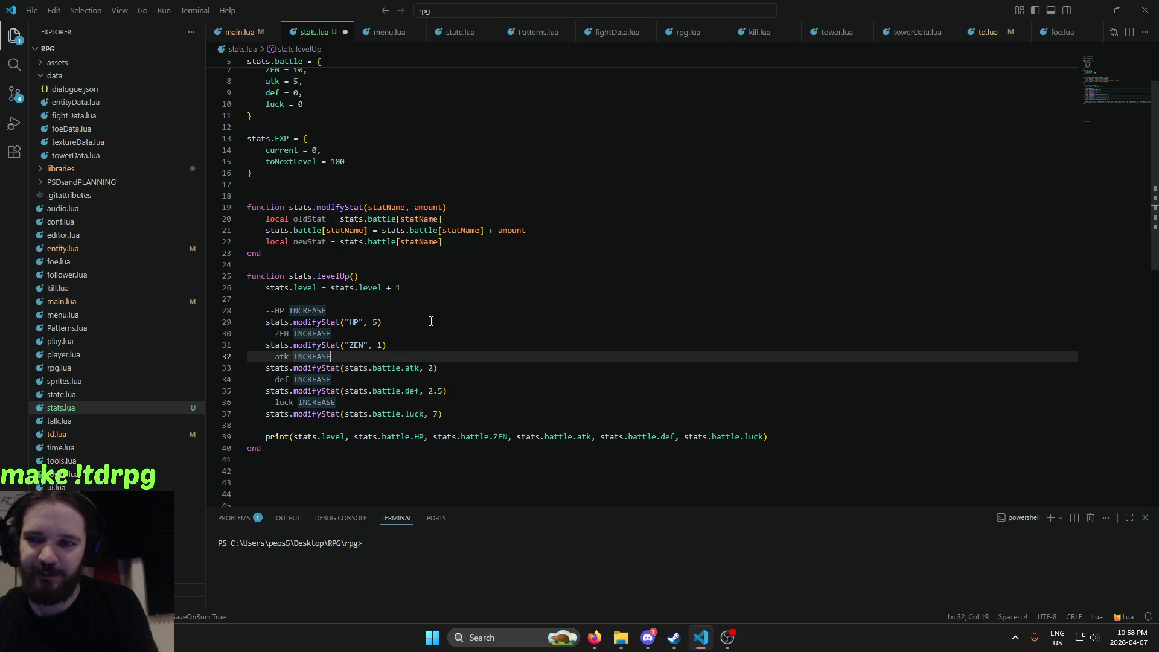
key(Up)
key(ctrl+Right)
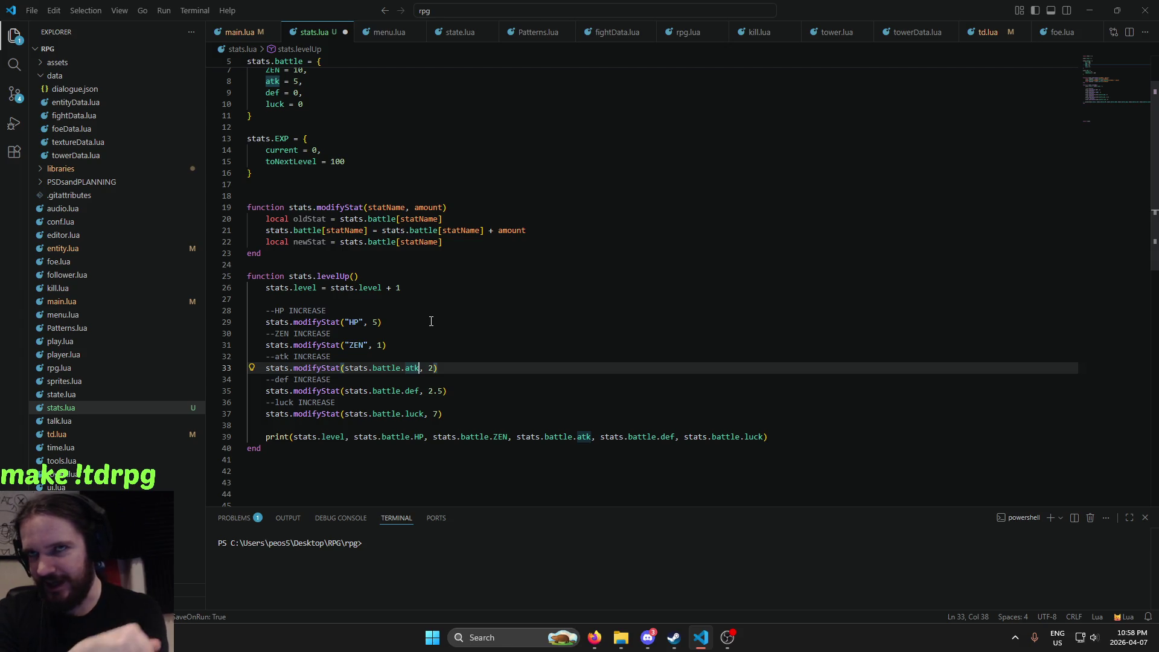
key(BackSpace)
key(BackSpace)
key(BackSpace)
key(BackSpace)
key(BackSpace)
key(BackSpace)
key(BackSpace)
key(BackSpace)
key(BackSpace)
key(BackSpace)
key(BackSpace)
key(BackSpace)
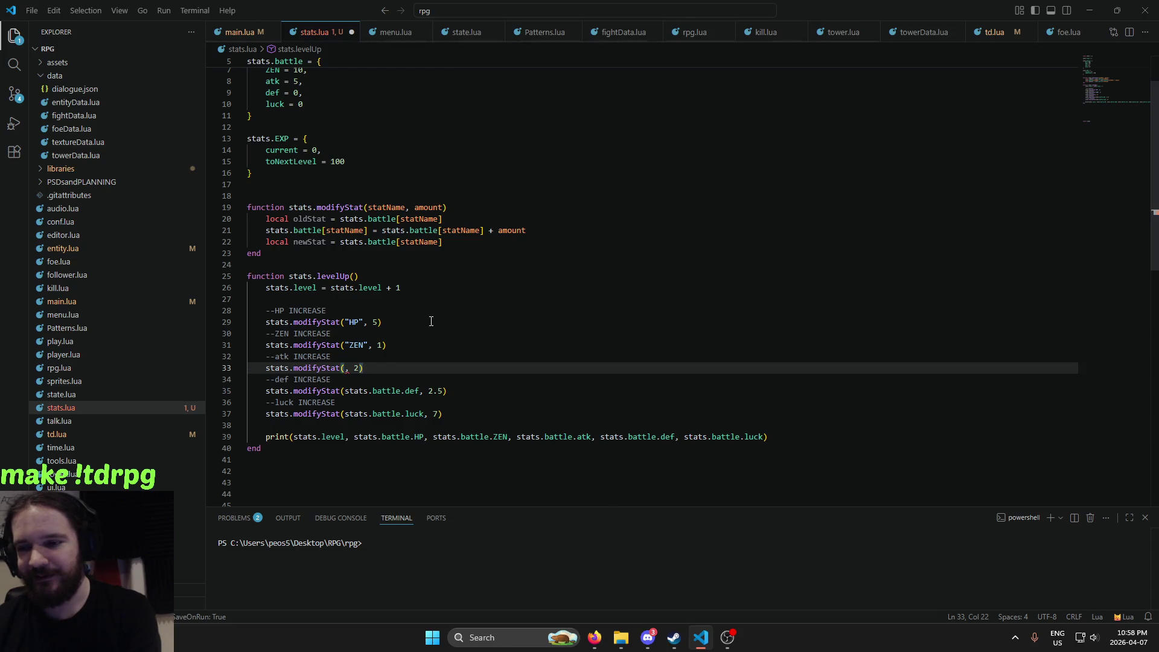
text(")
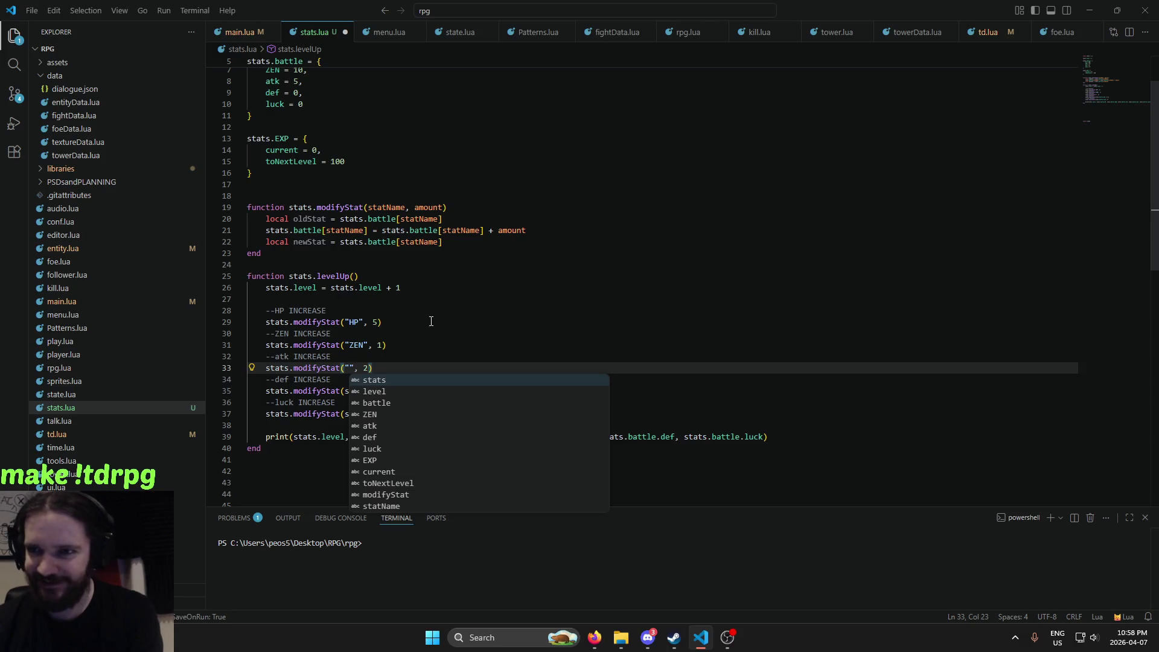
text(atk")
key(Escape)
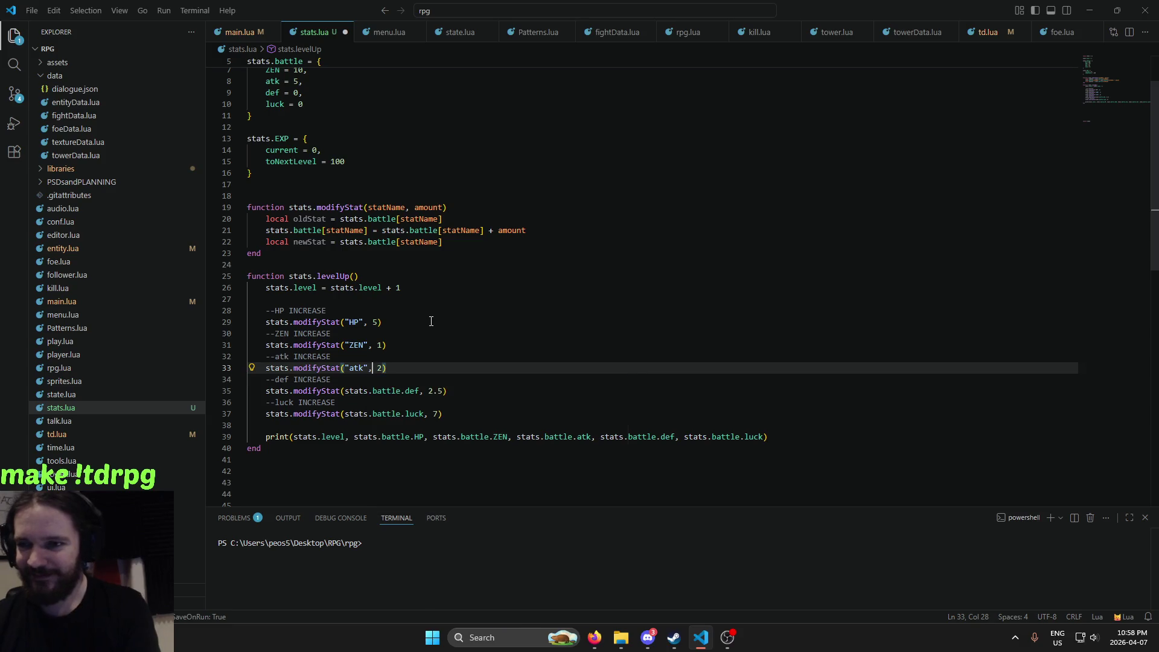
Replace the stats.battle.def argument with the string "def"
key(Down)
key(Down)
key(Right)
key(Right)
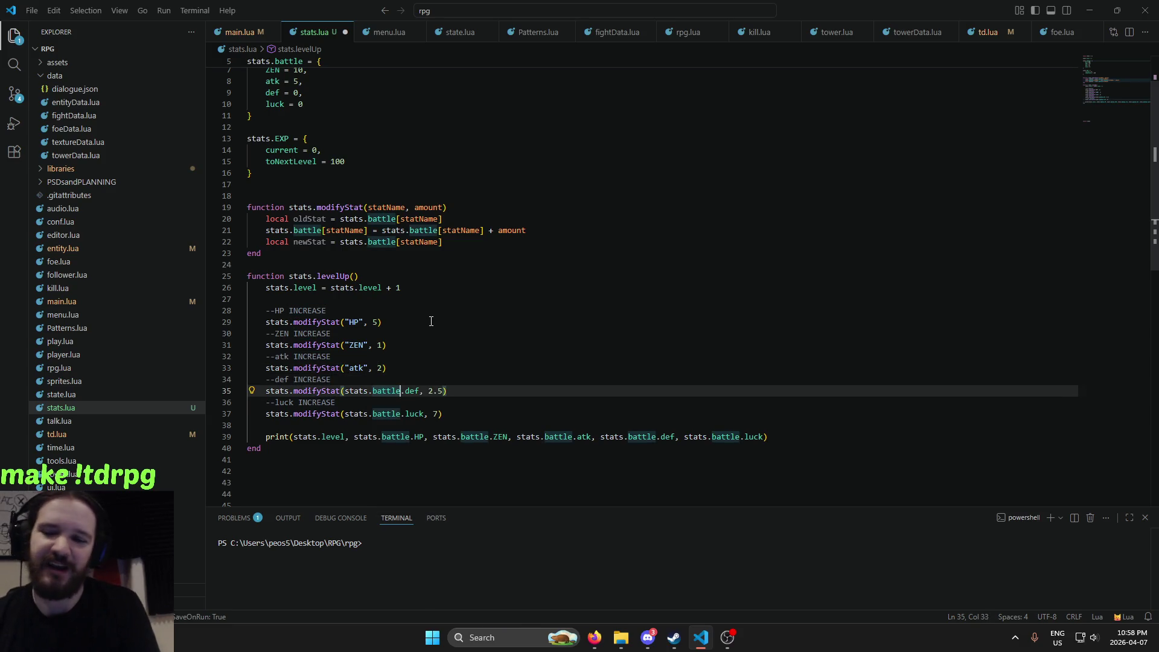
key(ctrl+Right)
key(ctrl+Right)
key(ctrl+BackSpace)
key(ctrl+BackSpace)
key(ctrl+BackSpace)
key(ctrl+BackSpace)
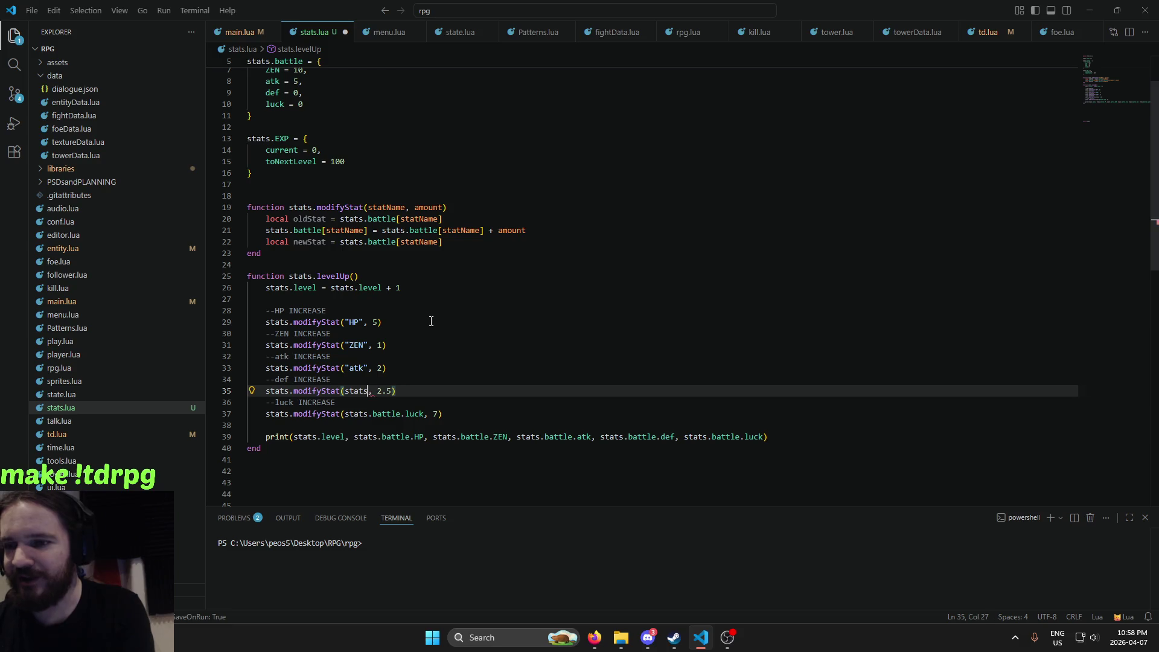
key(BackSpace)
key(BackSpace)
key(BackSpace)
key(BackSpace)
key(BackSpace)
text("def)
key(Right)
key(Right)
key(Right)
key(Right)
key(Right)
Replace the stats.battle.luck argument with "luck", then save and run the game
key(Down)
key(Down)
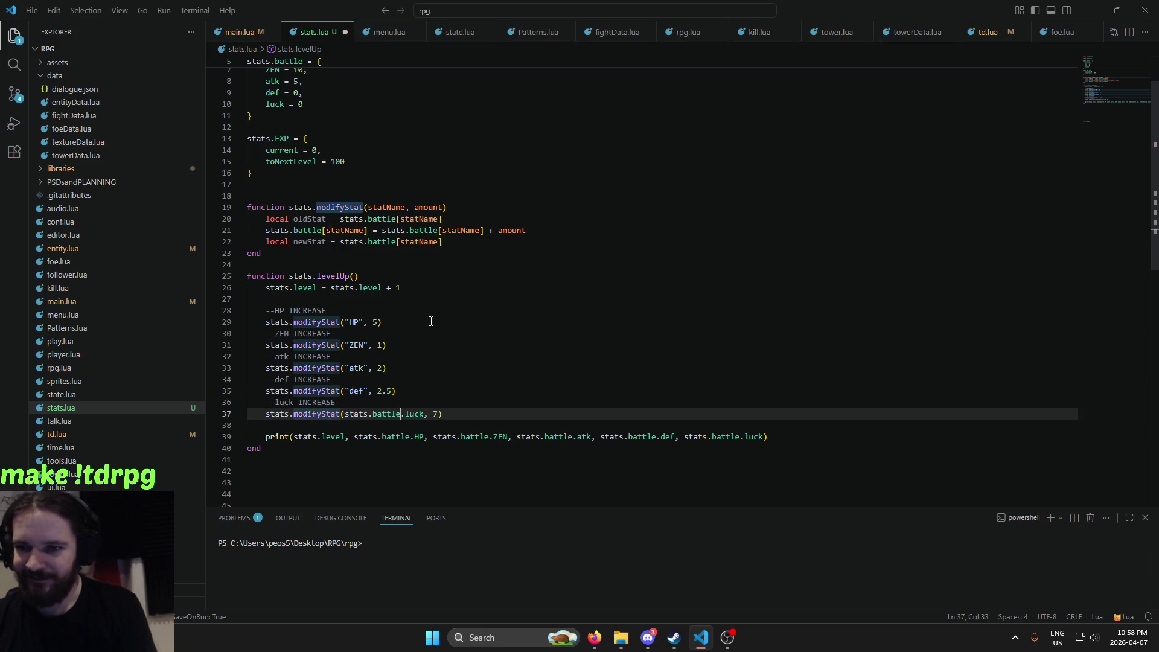
key(ctrl+Right)
key(ctrl+BackSpace)
key(ctrl+BackSpace)
key(ctrl+BackSpace)
text(s)
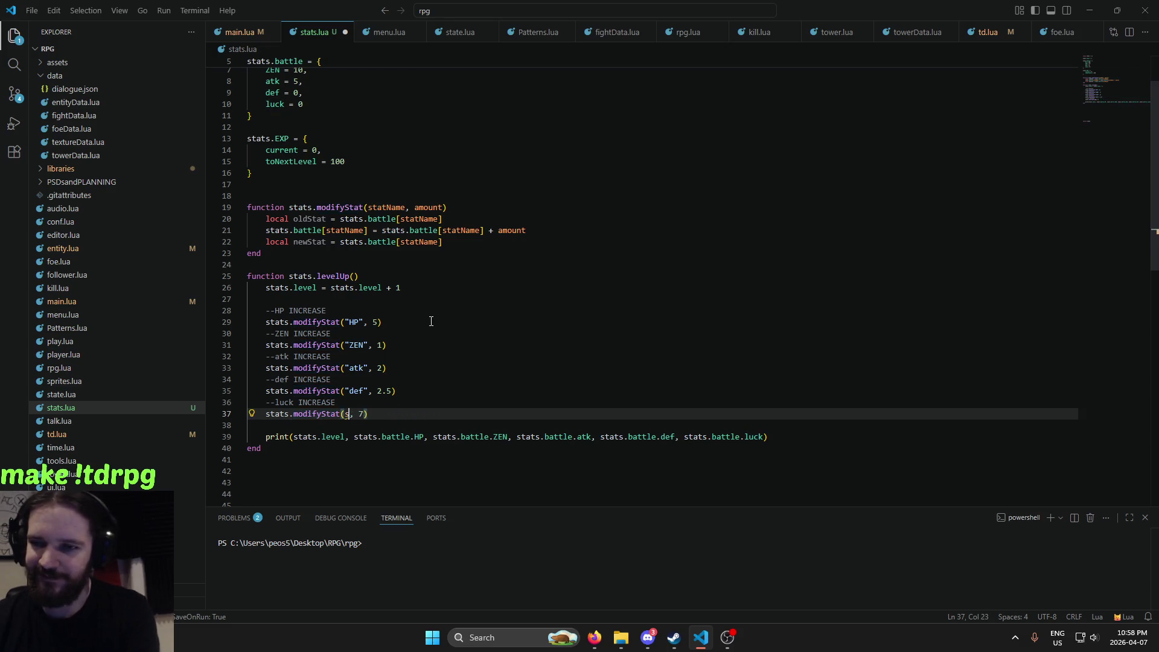
key(BackSpace)
text("luc)
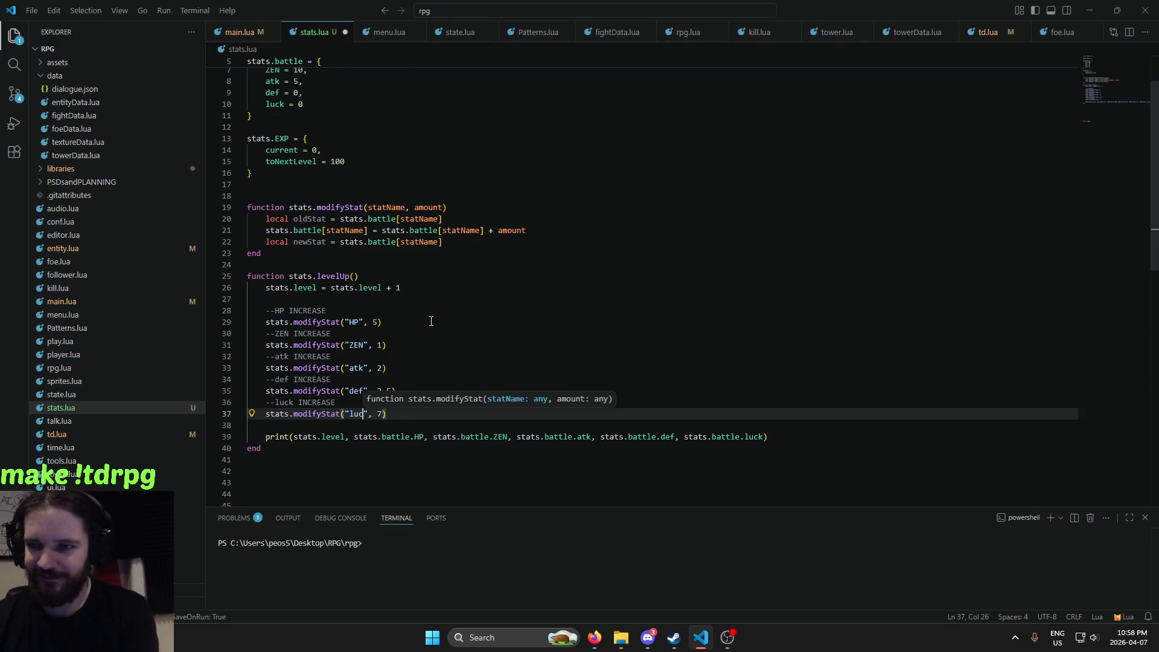
text(k")
key(alt+l)
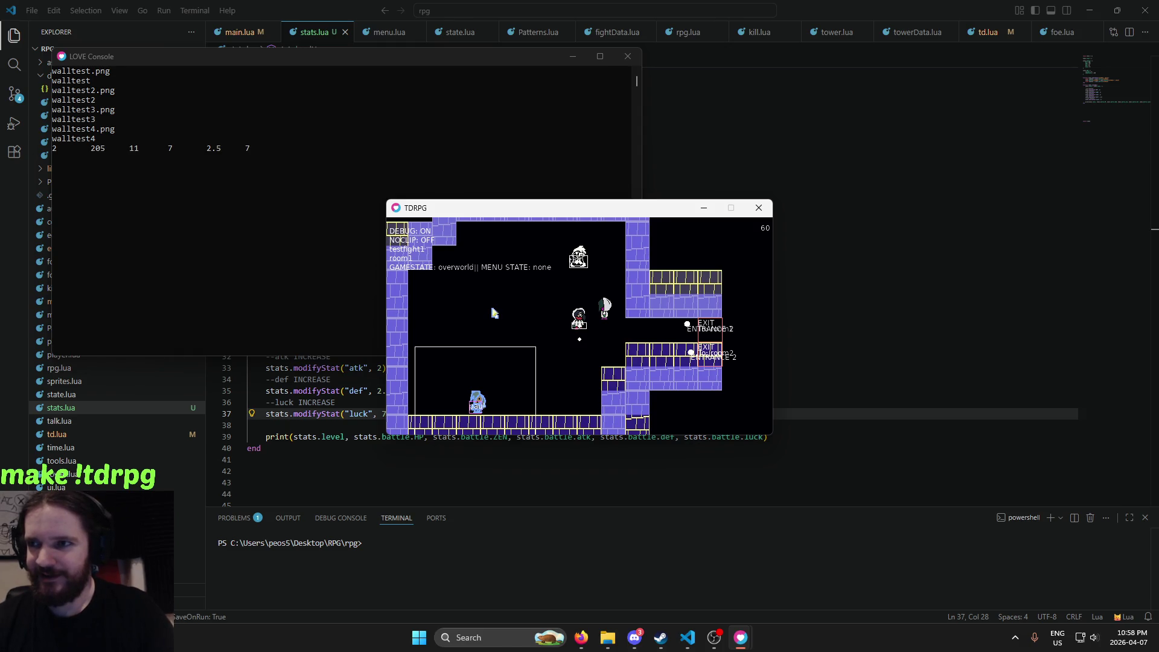
Level the player up repeatedly, reaching level 27 with 330 HP and 182 luck
key(l)
key(l)
key(l)
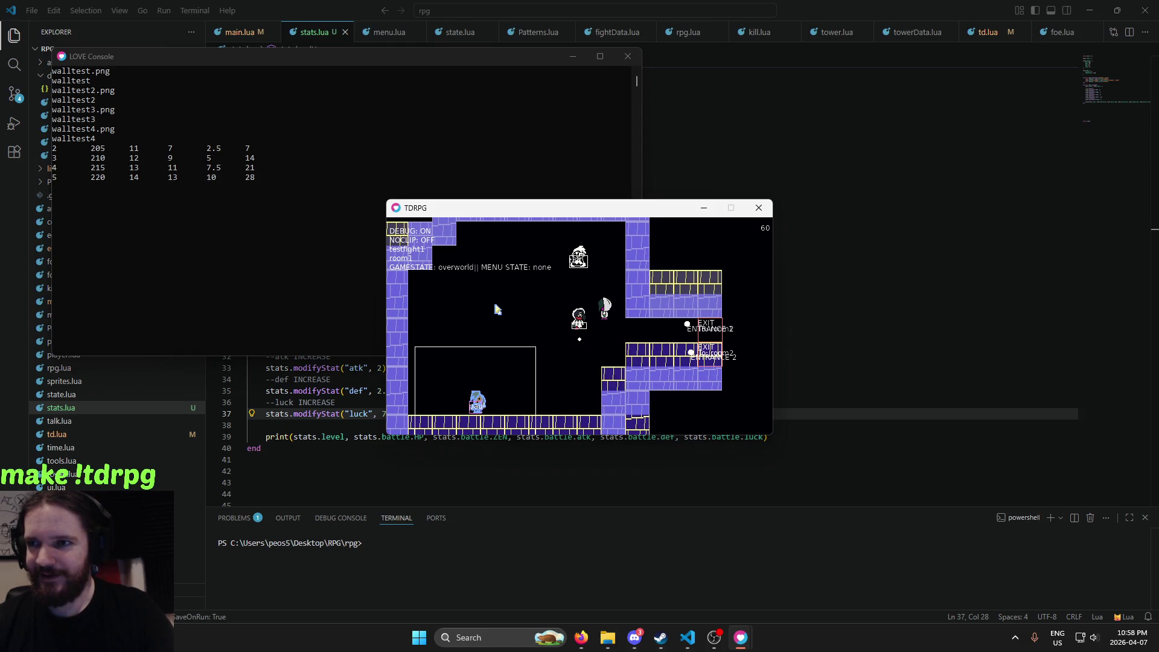
key(l)
key(l)
key(l)
key(l)
key(l)
key(l)
key(l)
key(l)
key(l)
key(l)
key(l)
key(l)
key(l)
key(l)
key(l)
key(l)
key(l)
key(l)
key(l)
key(l)
key(l)
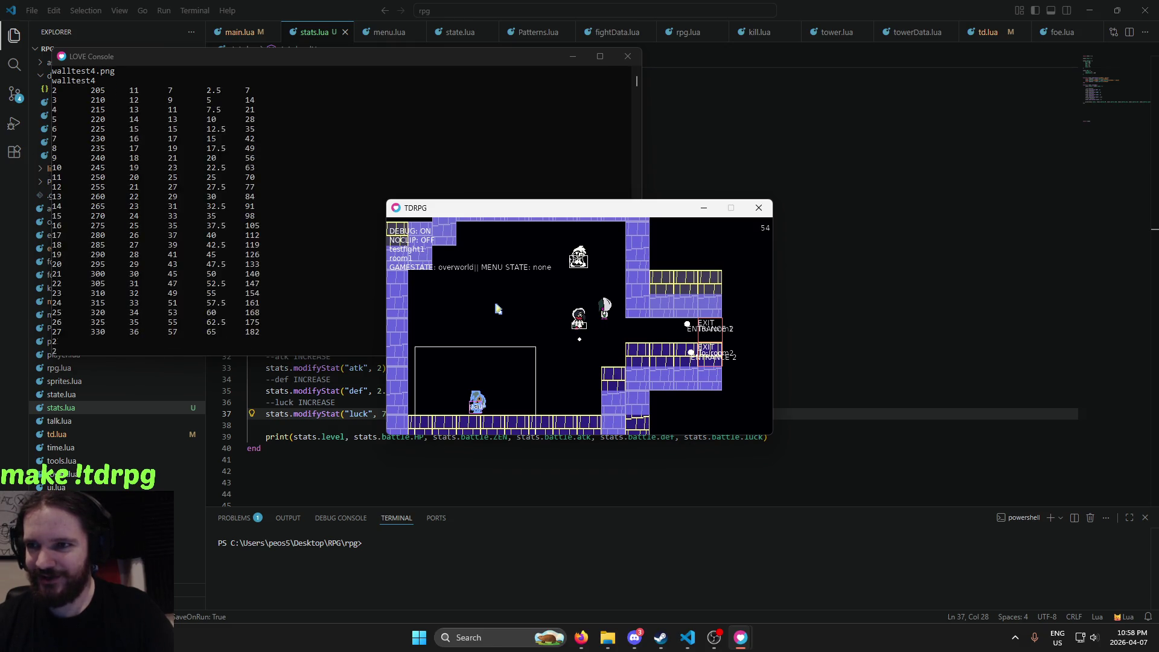
key(l)
key(l)
key(l)
key(l)
key(l)
key(l)
key(l)
key(l)
key(l)
key(l)
key(l)
key(l)
key(l)
key(l)
key(l)
key(l)
key(l)
key(l)
key(l)
key(l)
key(l)
key(l)
key(l)
key(l)
key(l)
key(l)
key(l)
key(l)
key(l)
key(l)
key(l)
key(l)
key(l)
key(l)
key(l)
key(l)
key(l)
key(l)
key(l)
key(l)
key(l)
key(l)
key(l)
key(l)
key(l)
key(l)
key(l)
key(l)
key(l)
key(l)
key(l)
key(l)
key(l)
key(l)
key(l)
key(l)
key(l)
key(l)
key(l)
key(l)
key(l)
key(l)
key(l)
key(l)
key(l)
key(l)
key(l)
key(l)
key(l)
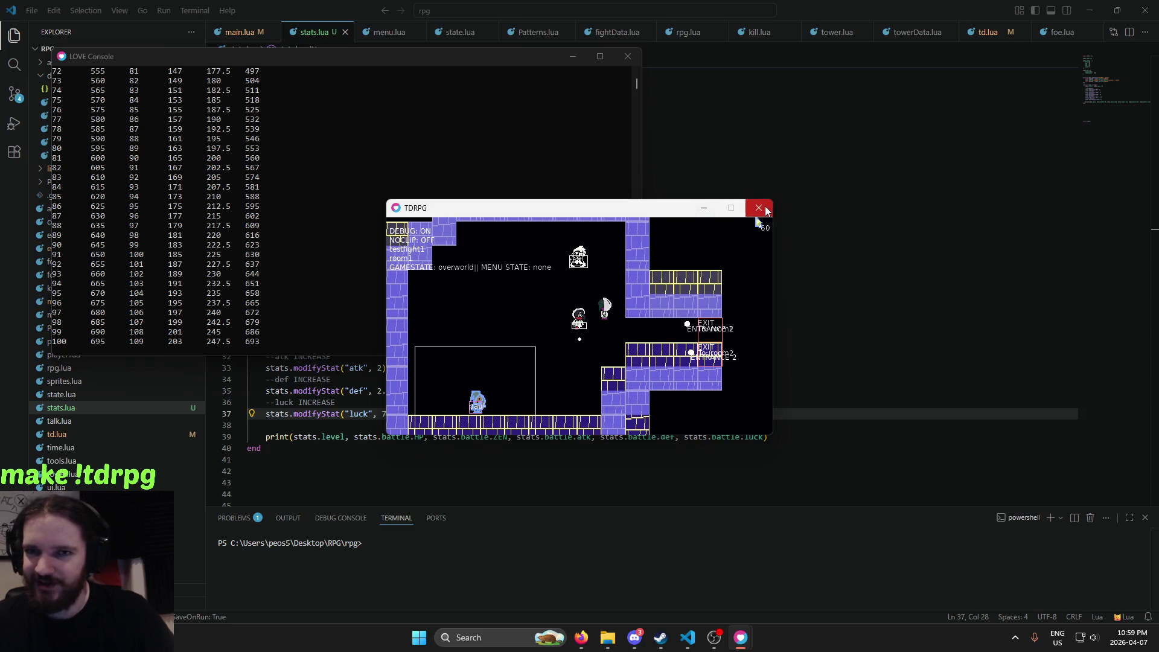
Close the TDRPG game window and review the level and battle fields in the print line
click(759, 208)
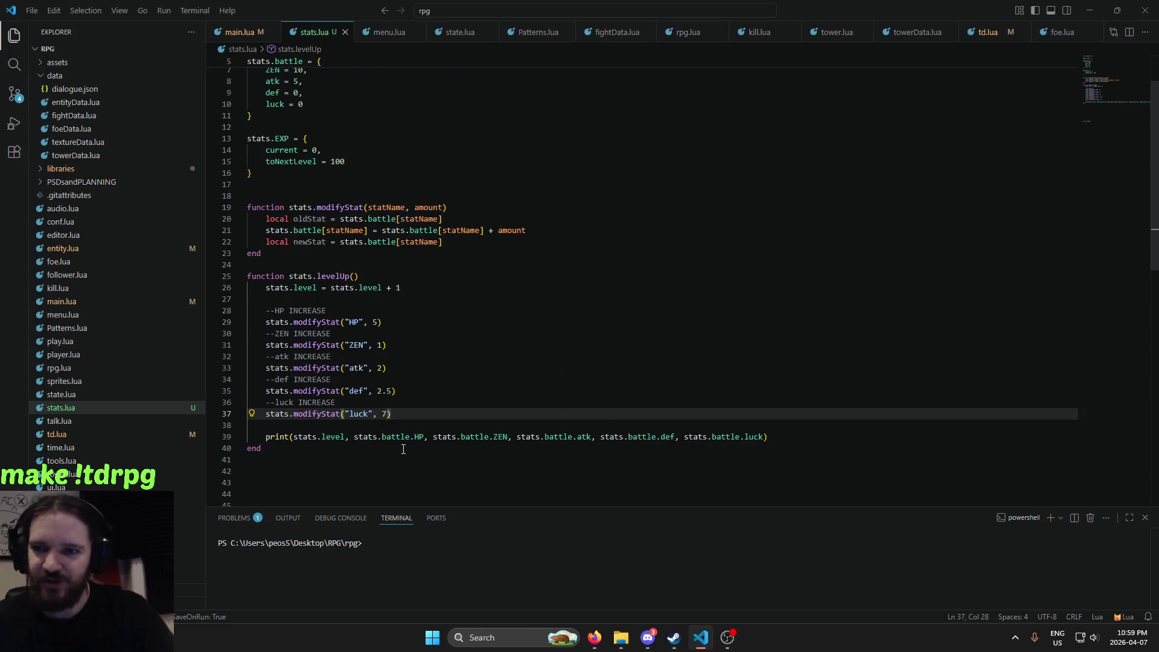
click(345, 438)
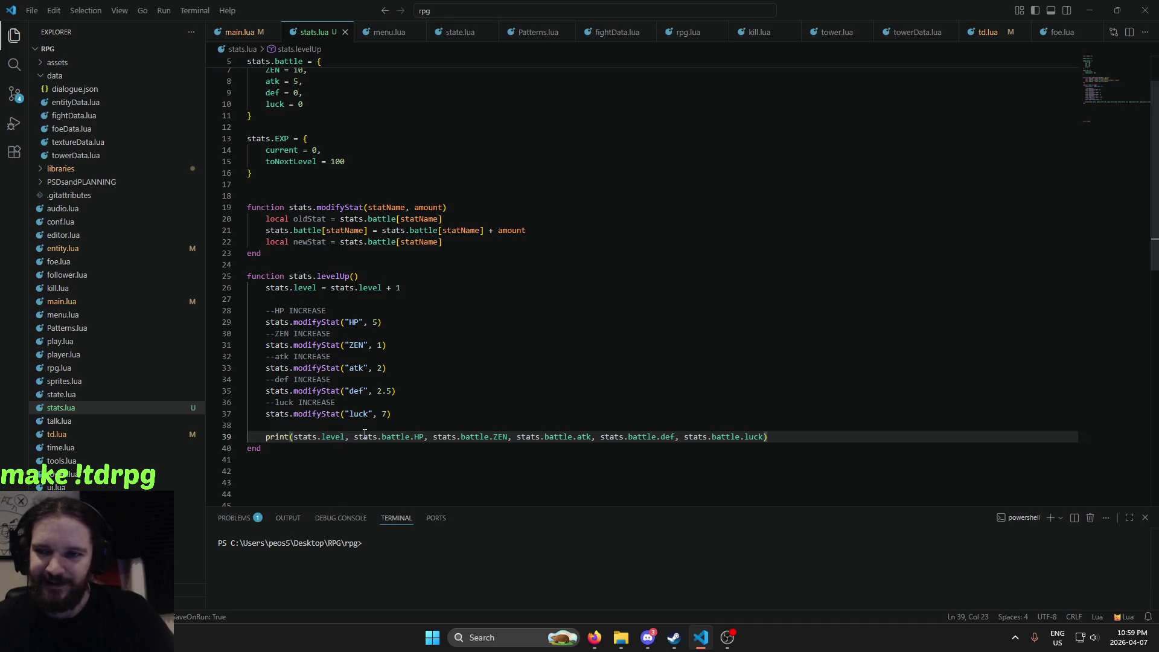
click(399, 437)
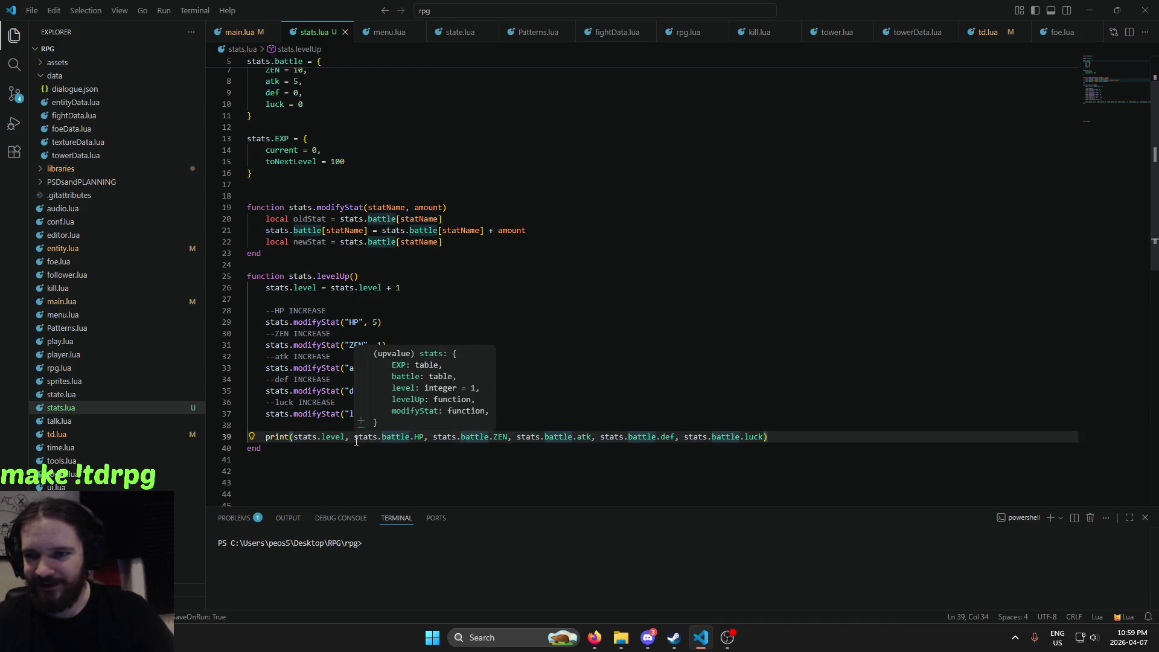
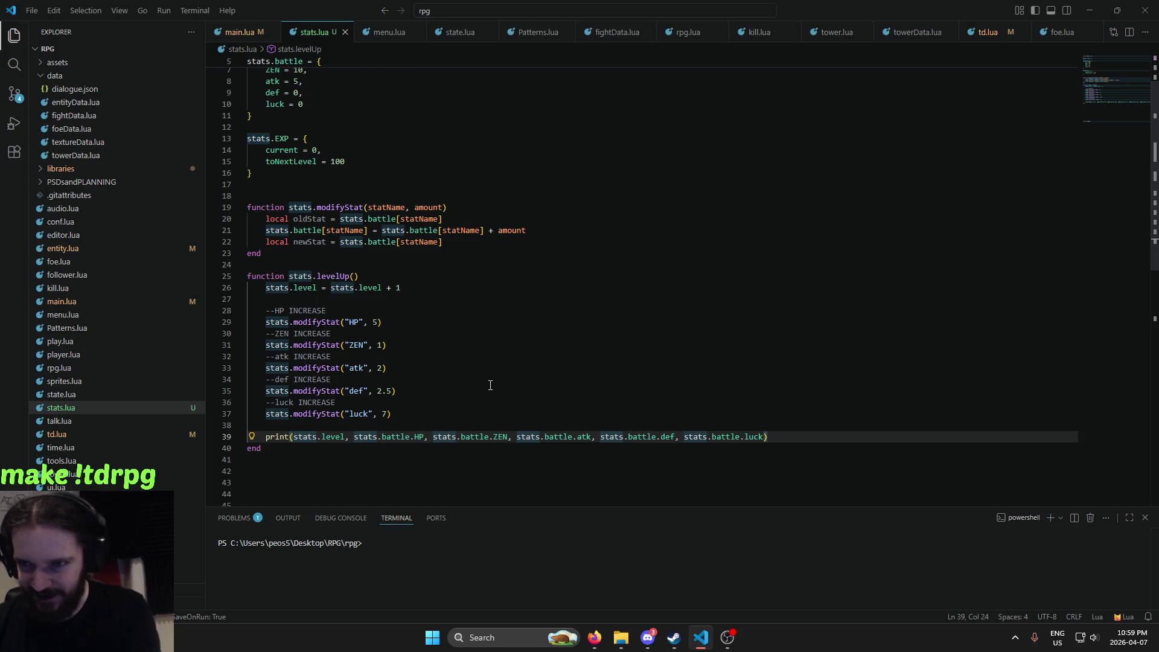
Add "HP: ", "ZEN: " and "atk: " labels with .. concatenation in the line 39 print call
text("HP)
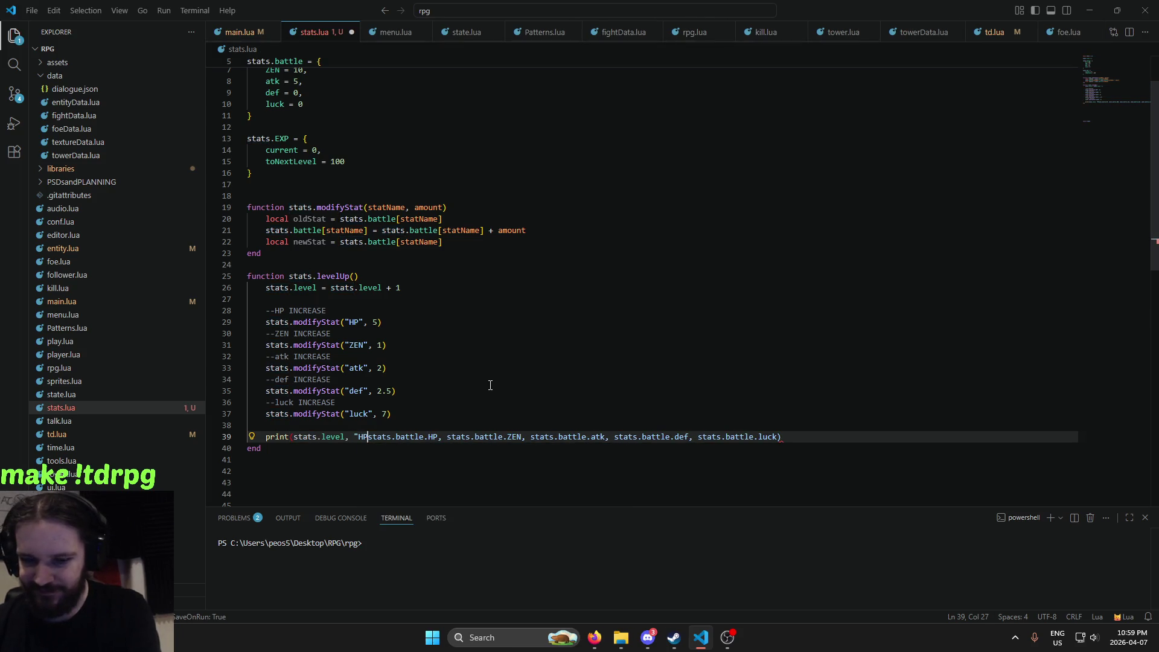
text(: " ..)
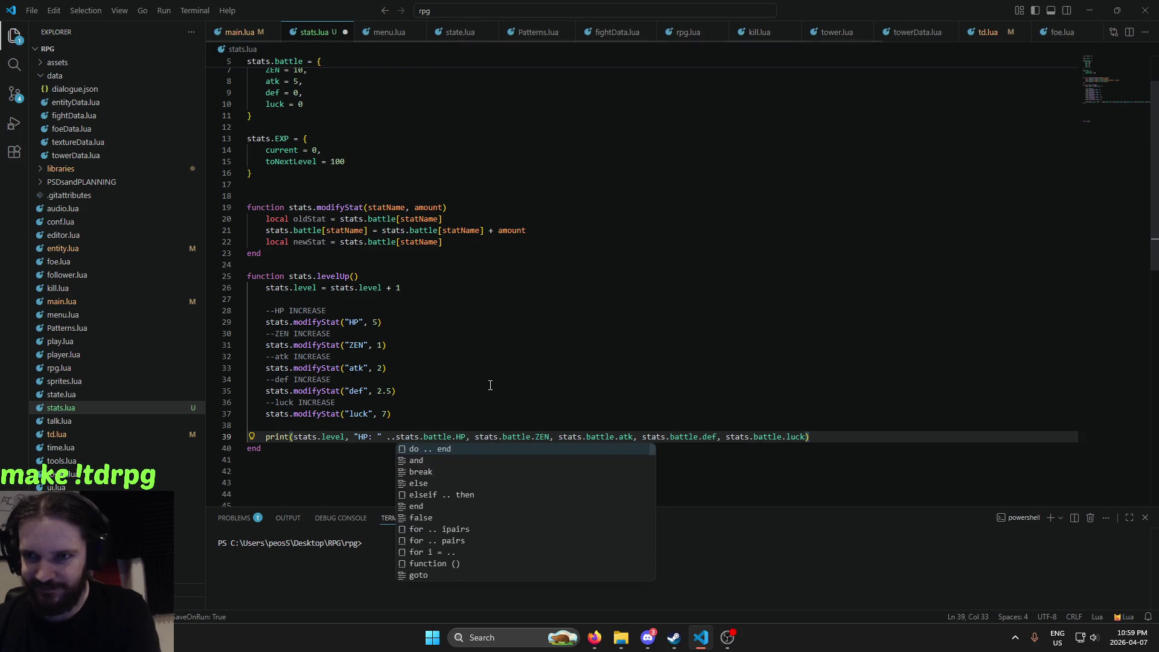
key(Right)
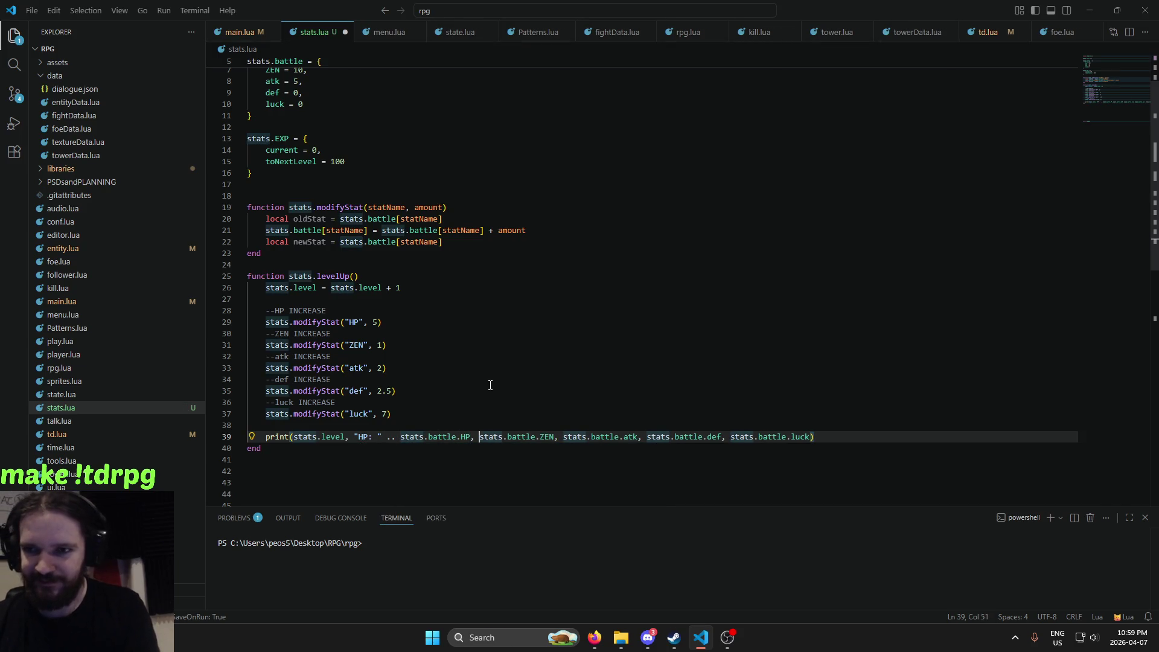
text(")
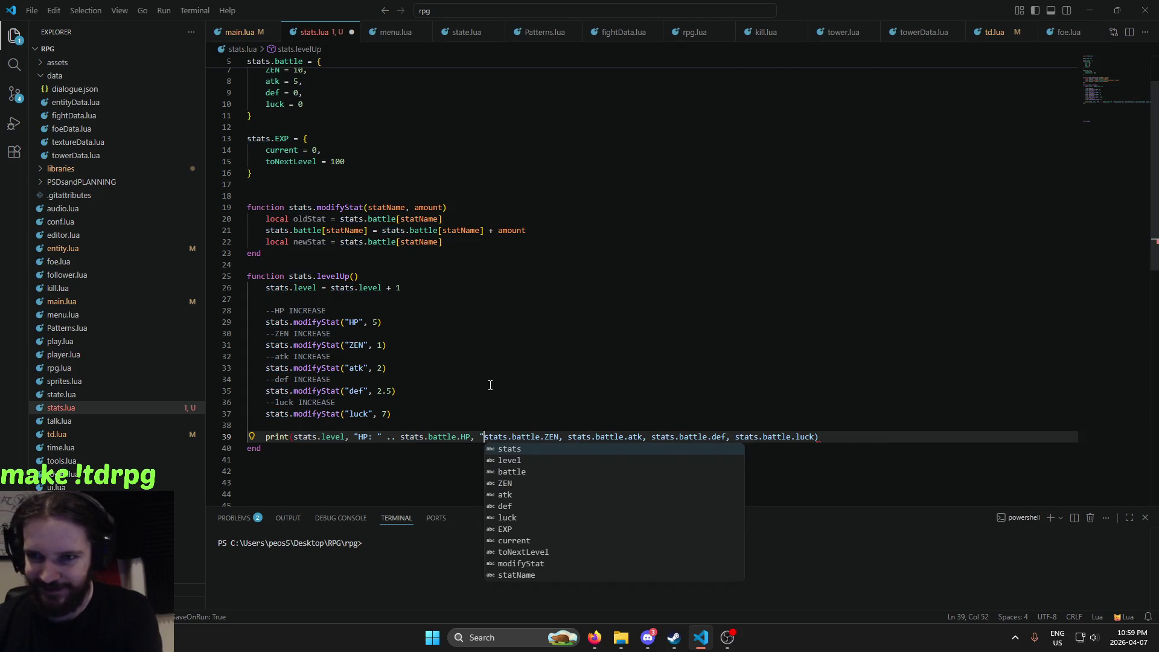
text(ZEN)
text(: ")
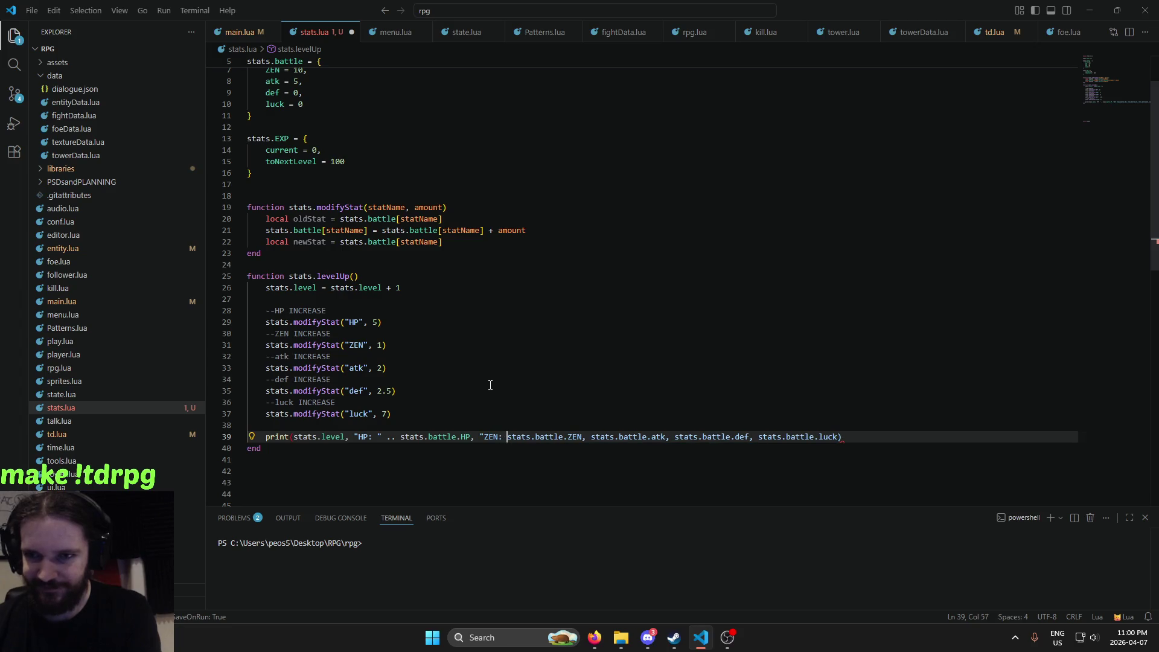
text( ..)
key(Right)
key(Right)
key(Right)
key(Right)
key(Right)
key(Right)
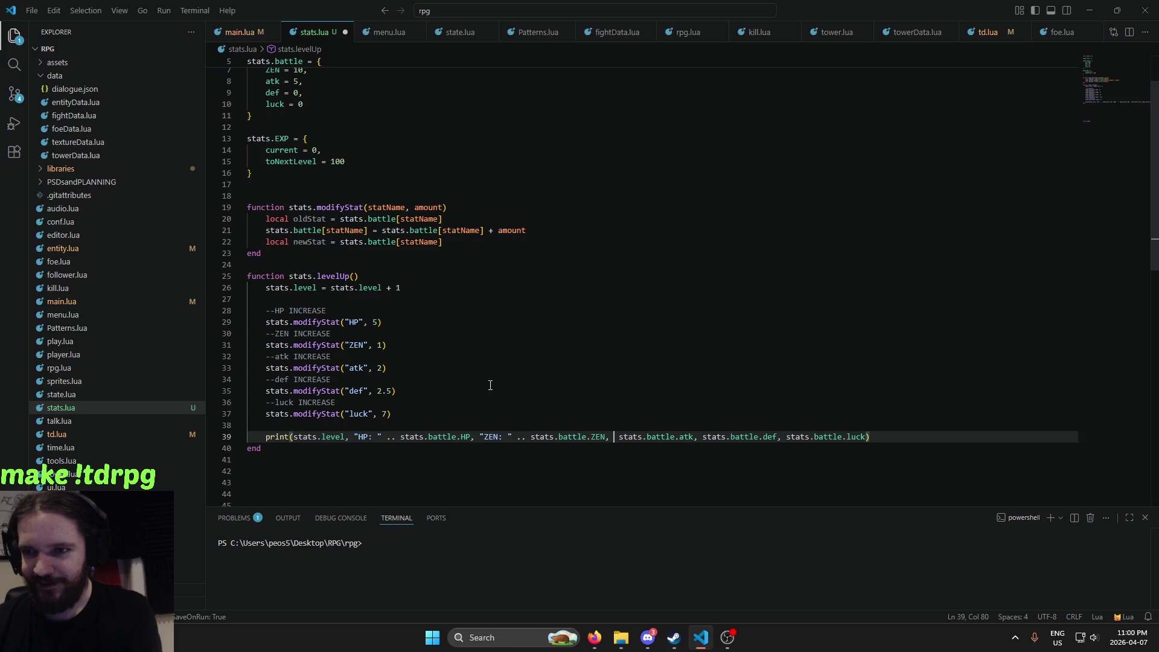
text("atk)
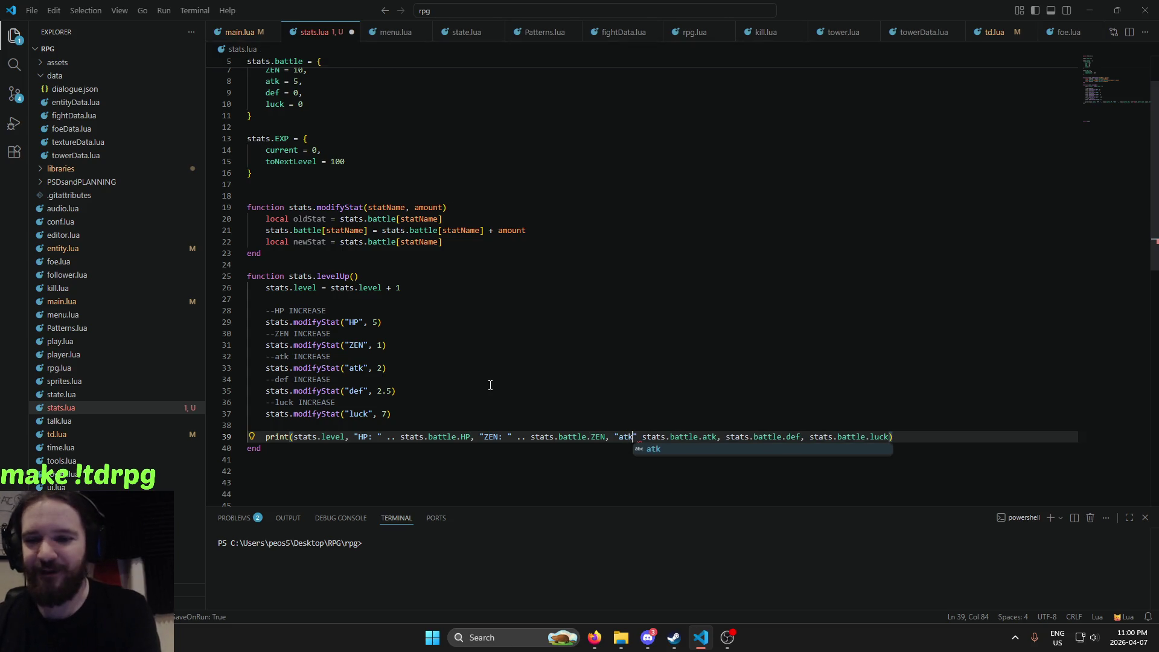
text(")
key(BackSpace)
text(: )
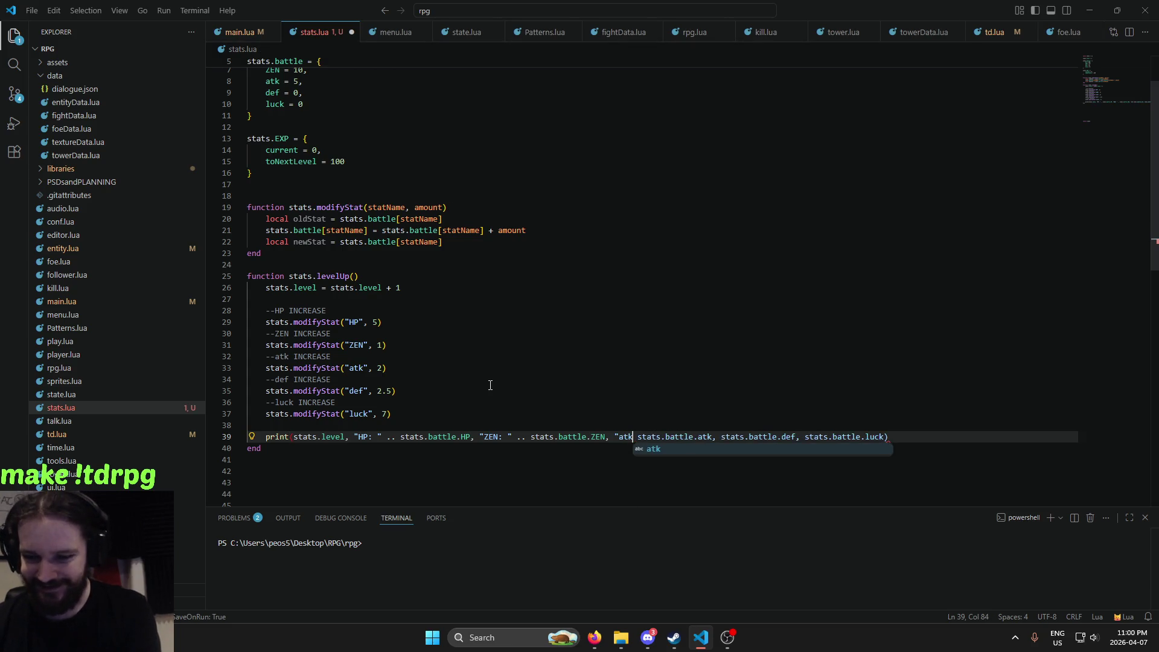
text(" ..)
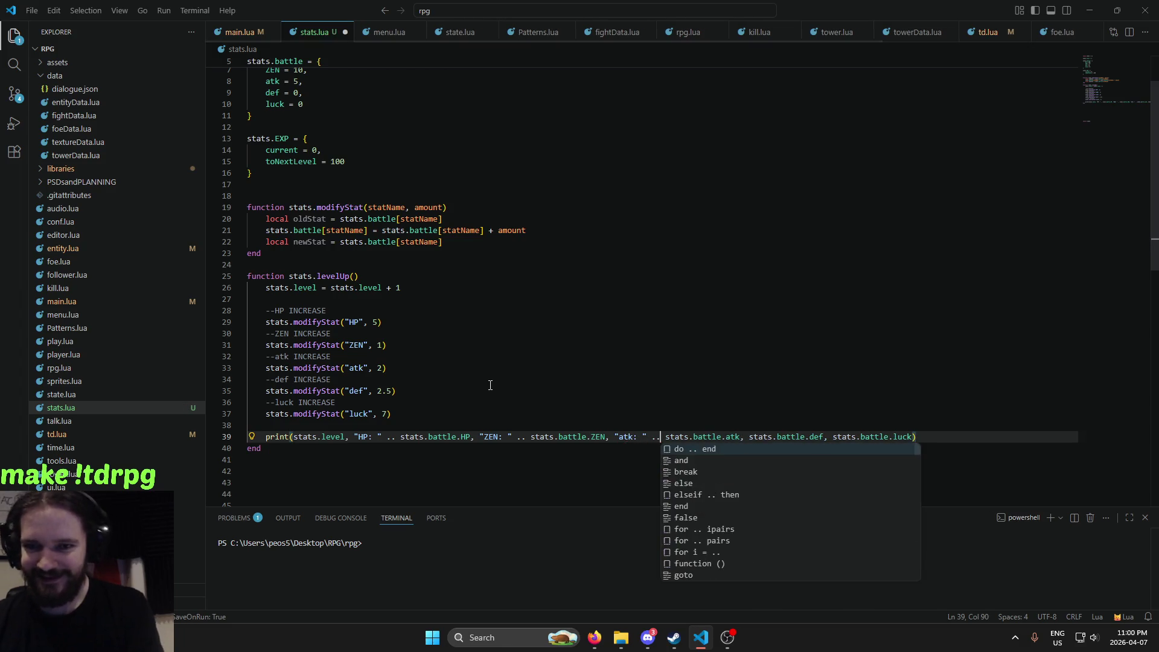
key(ctrl+Right)
key(ctrl+Right)
key(ctrl+Right)
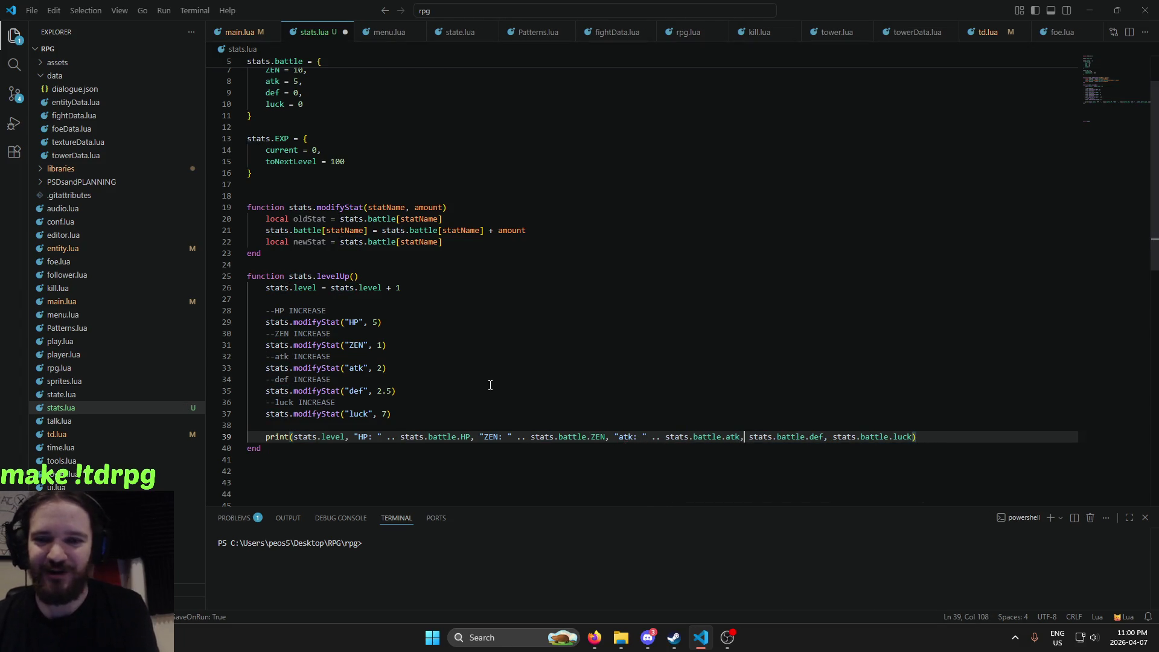
key(Right)
key(Right)
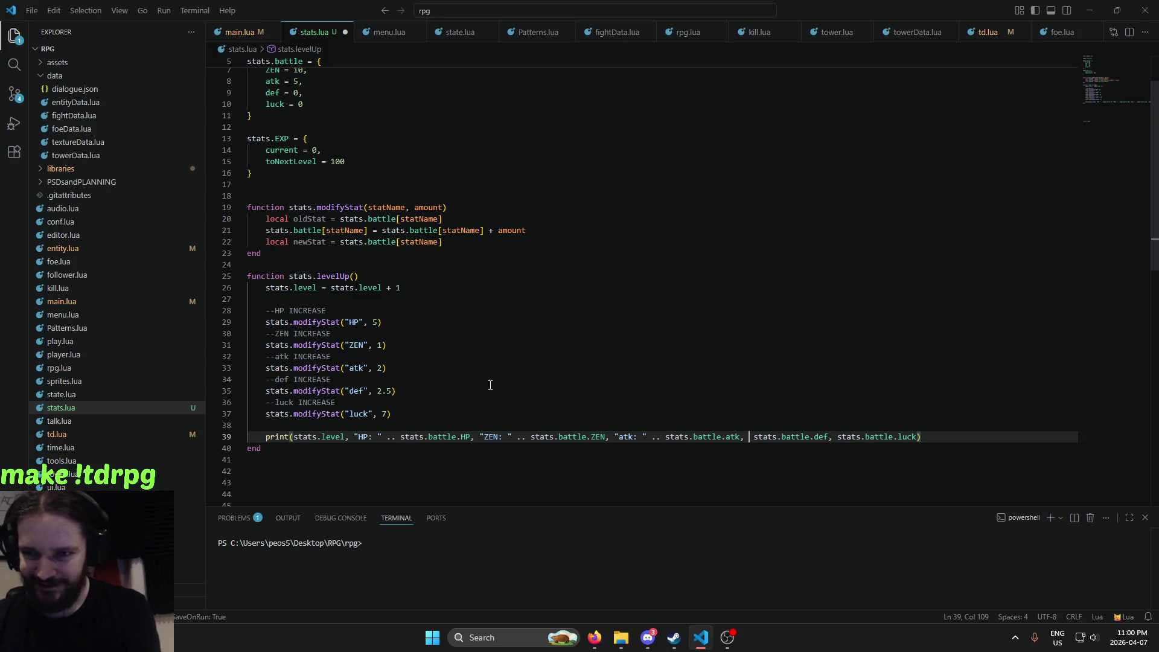
Add "def: " and "luck: " labels before the remaining stat values on line 39
text("def: )
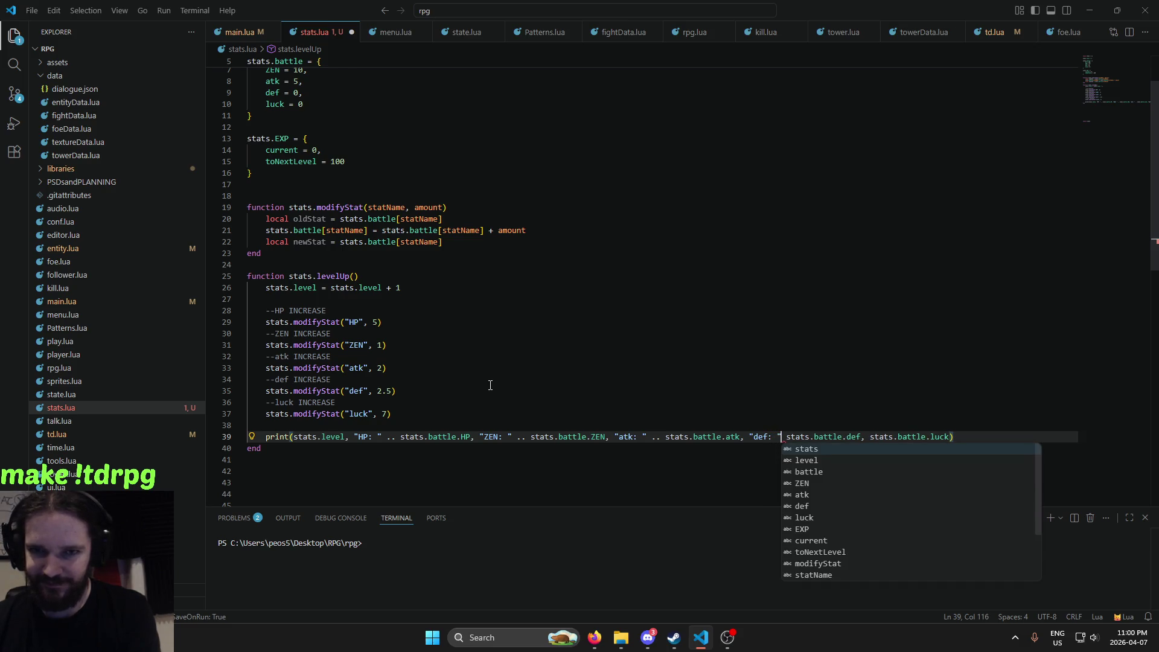
text(" ..)
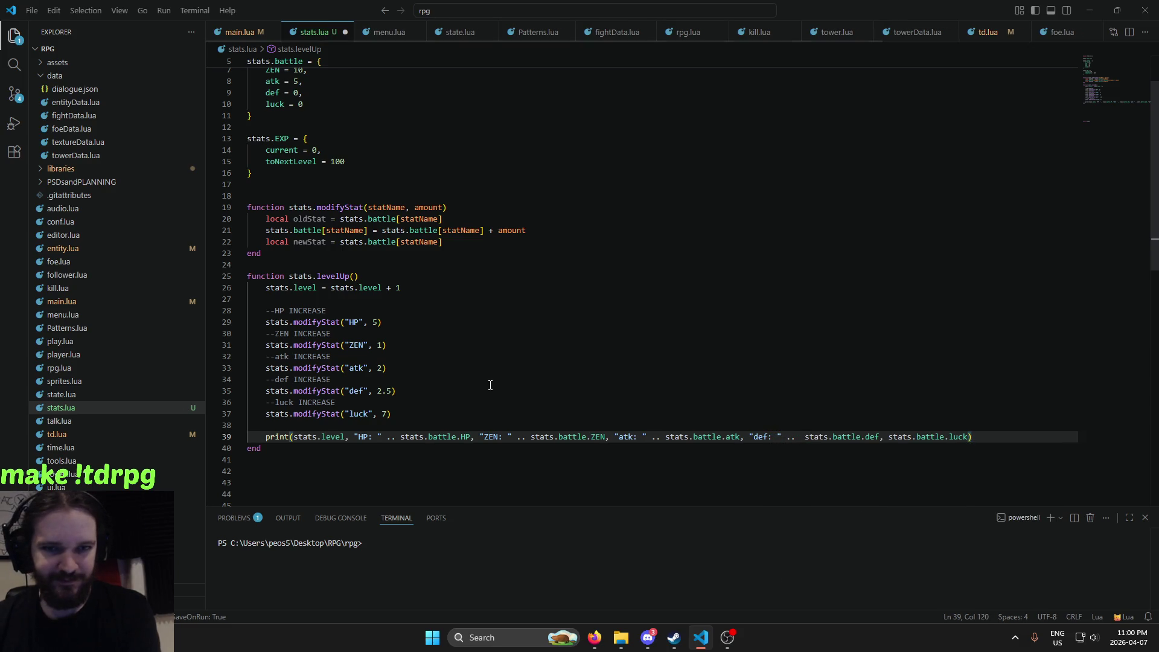
key(BackSpace)
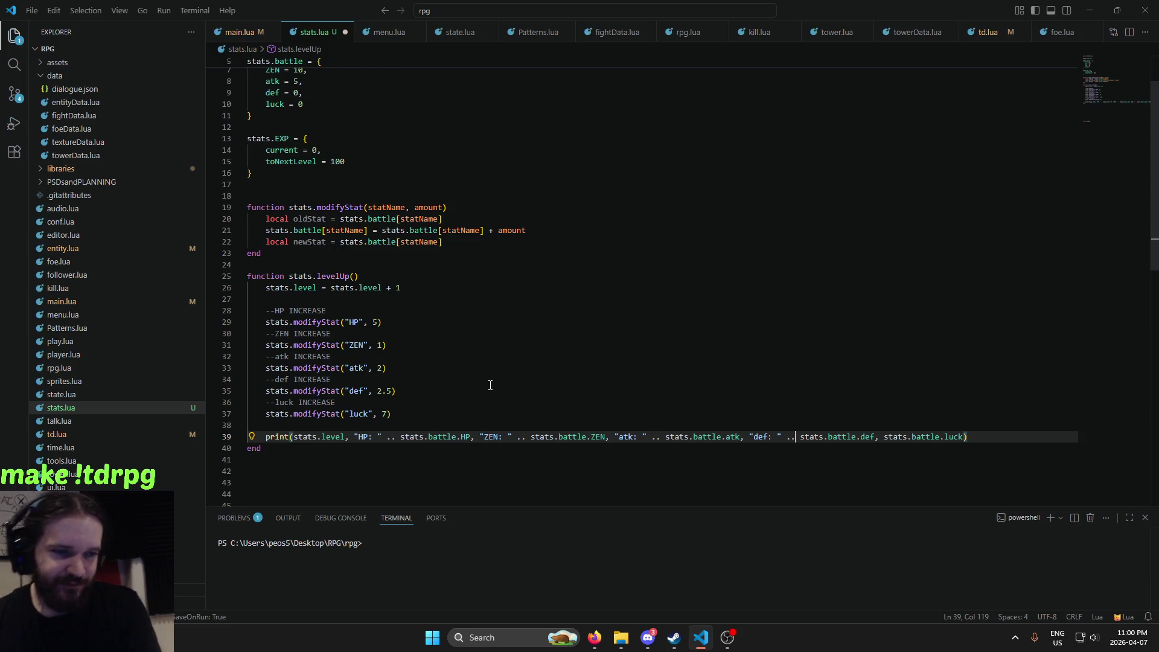
key(Right)
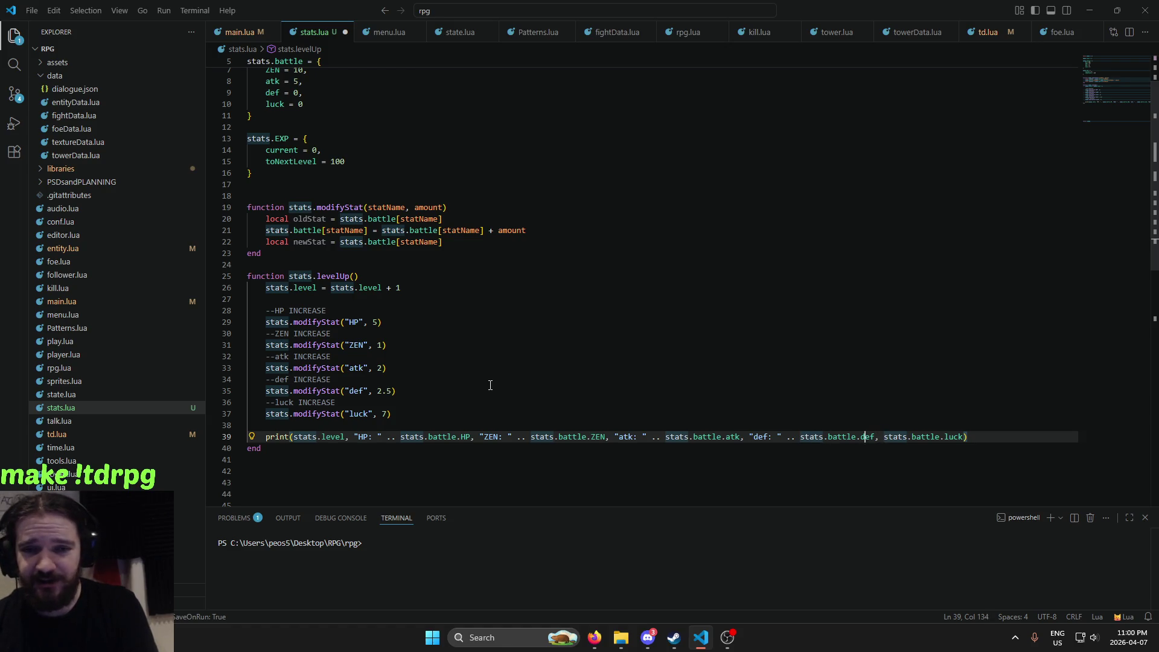
key(Right)
key(Right)
key(Right)
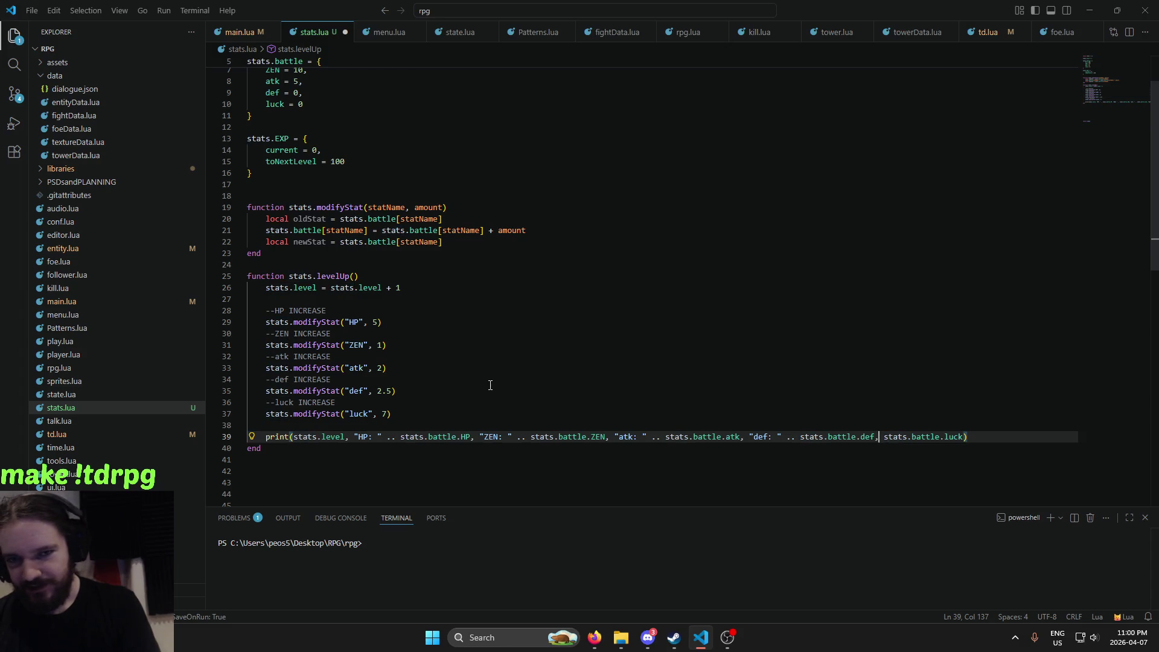
text(")
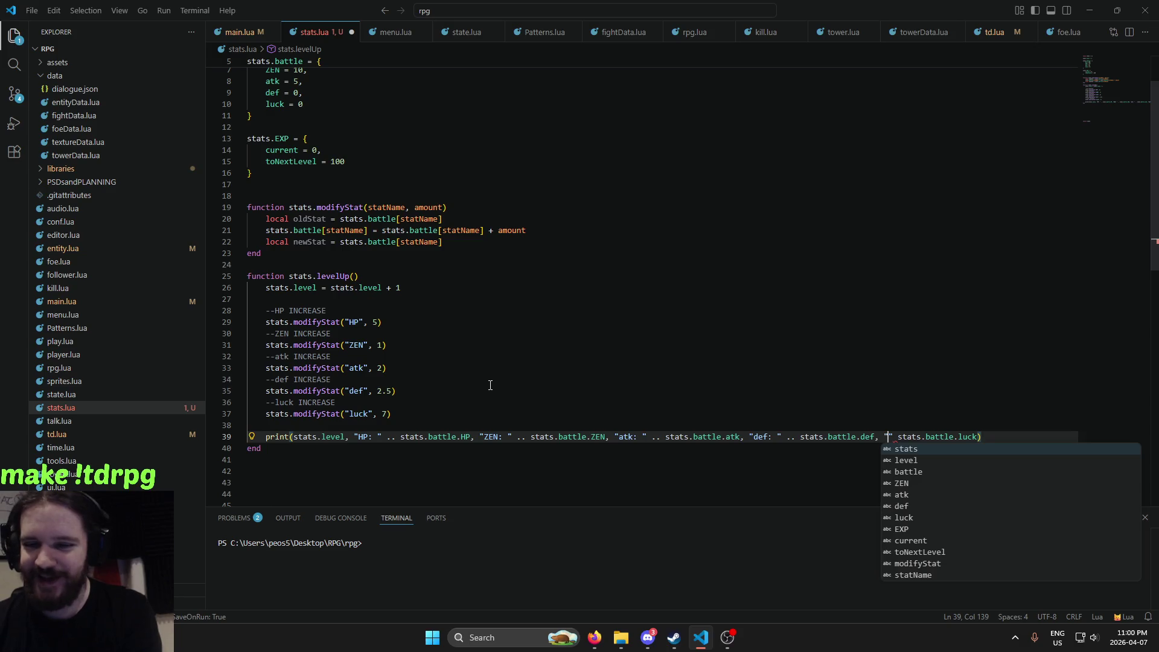
text(lu)
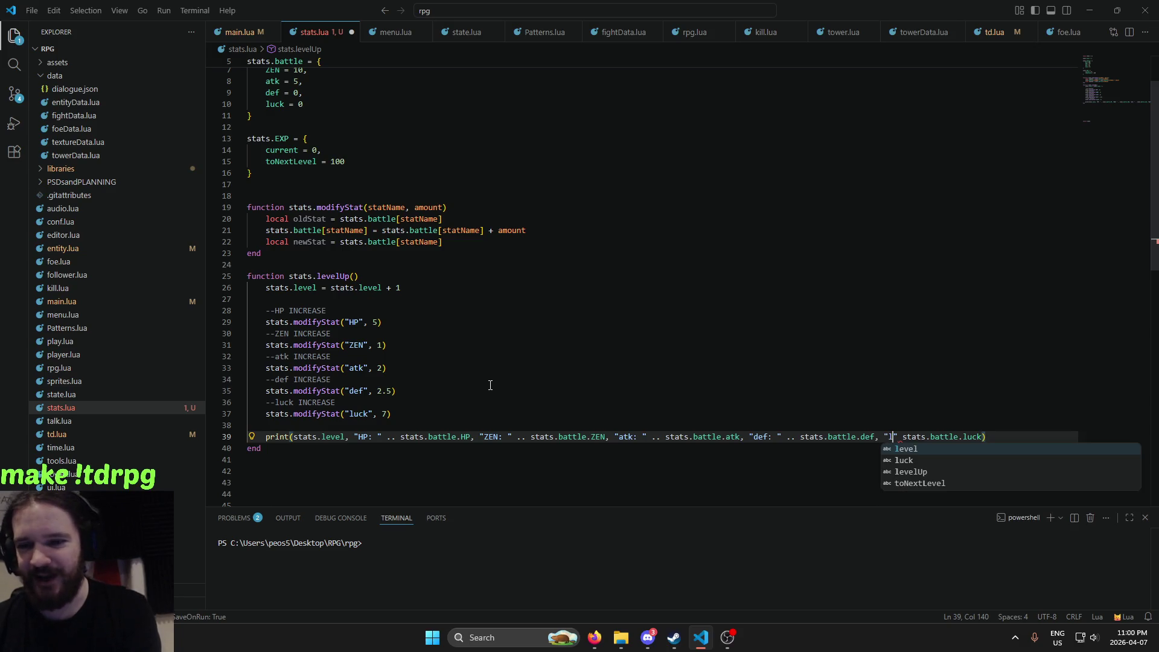
text(ck: )
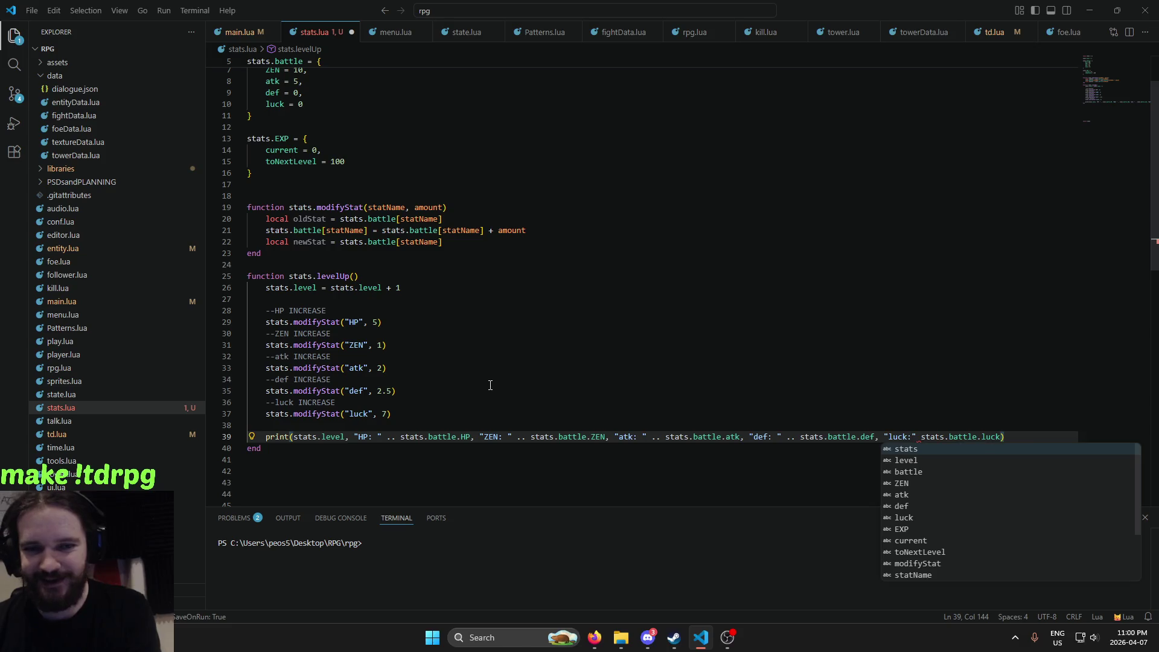
text(")
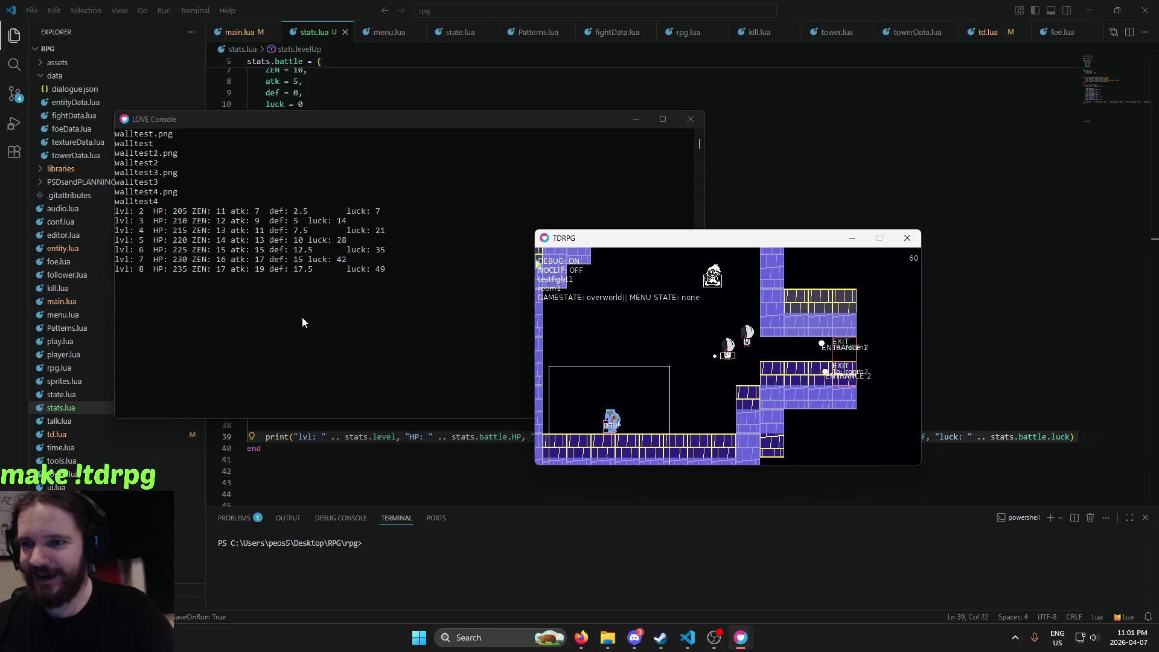
Level up to lvl 14 with the l key, checking the labelled console stats, then close the game
key(l)
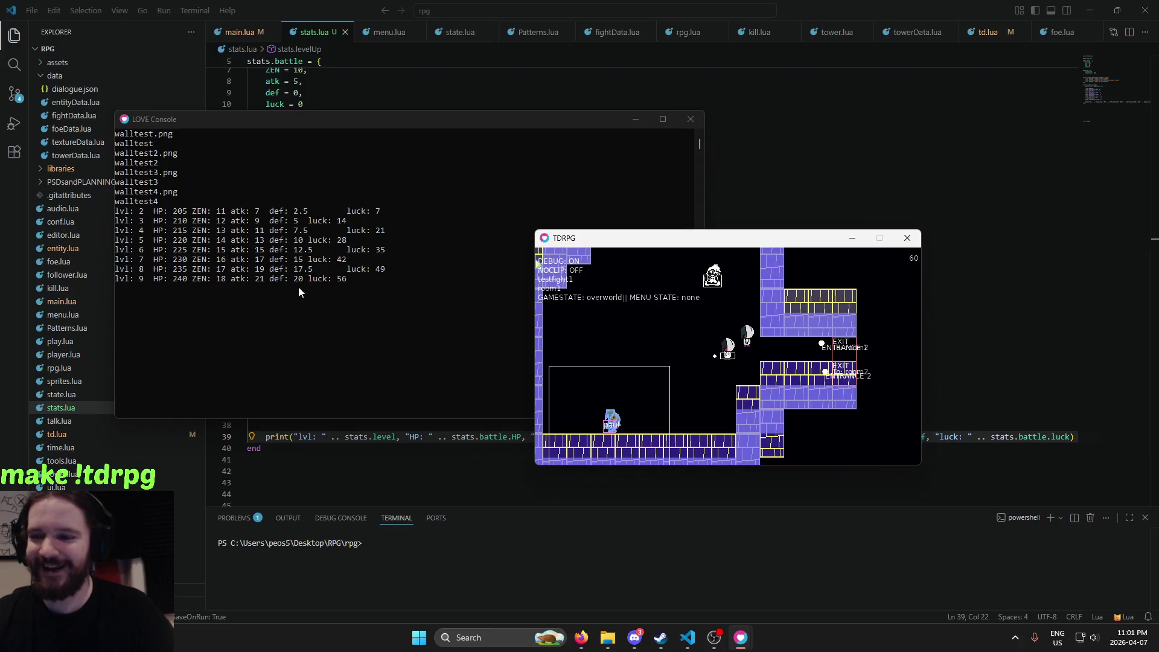
key(l)
key(l)
key(l)
key(l)
key(l)
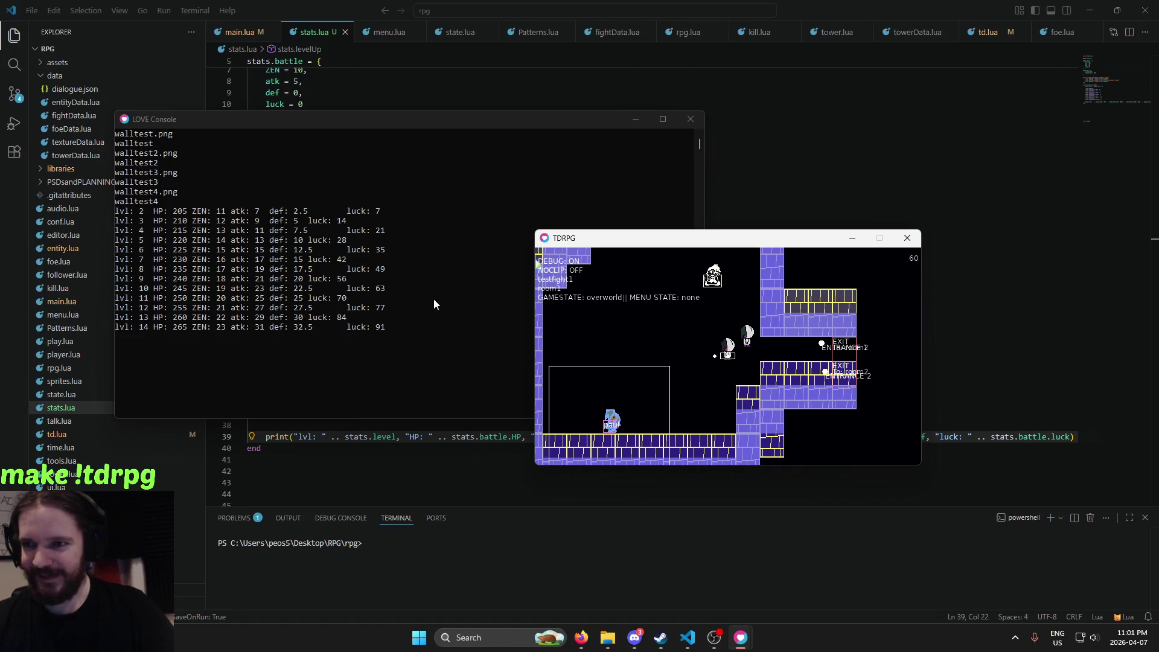
key(Escape)
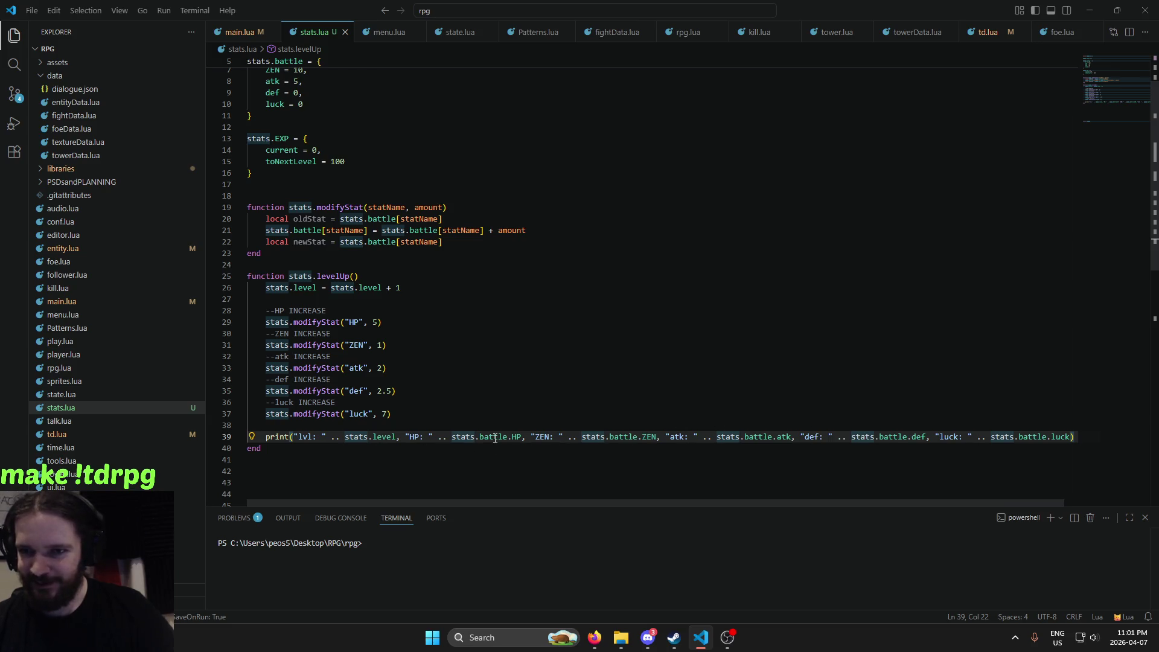
Wrap stats.battle.def in math.floor() on line 39, then save and relaunch the game with Alt+L
click(830, 437)
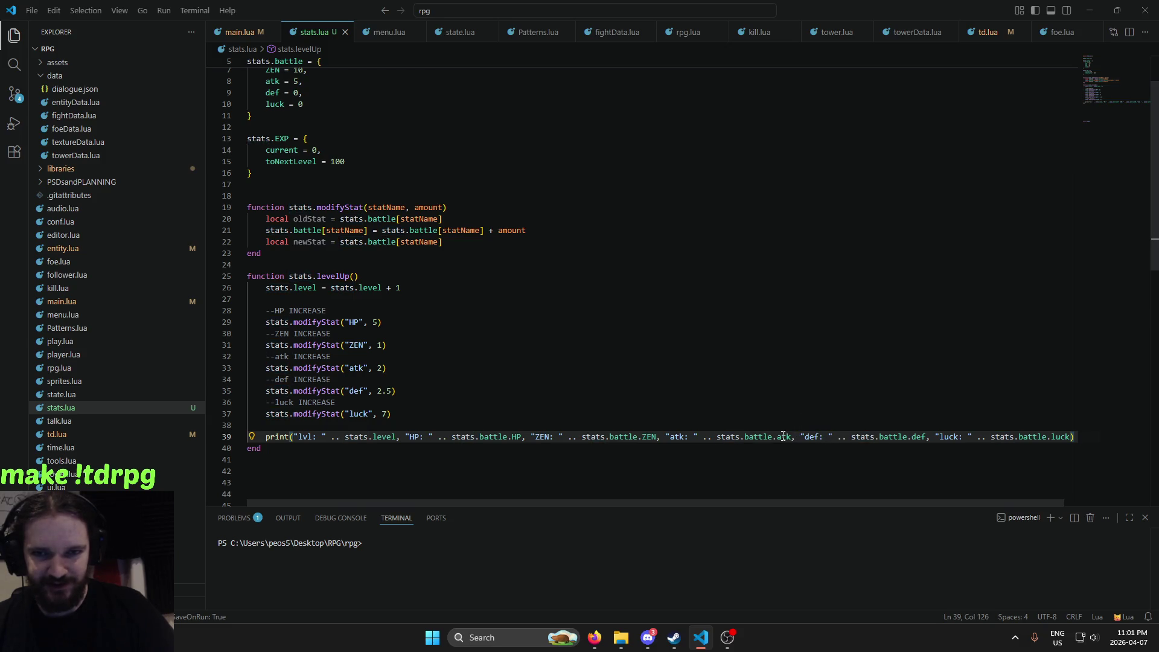
click(852, 436)
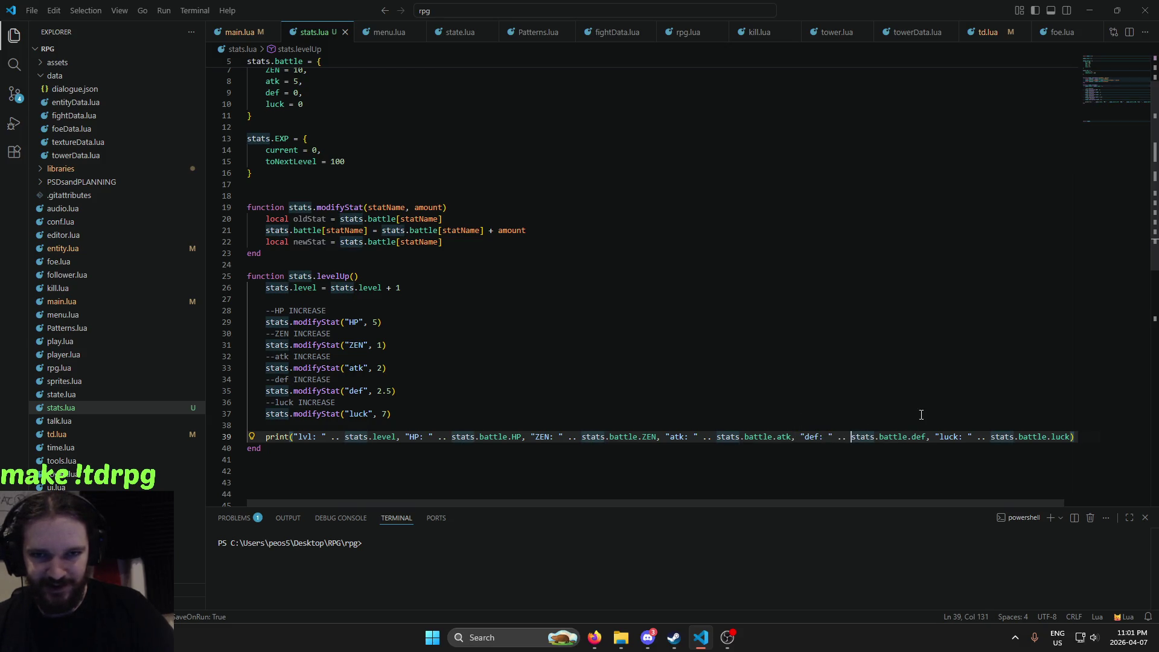
text(math.floor)
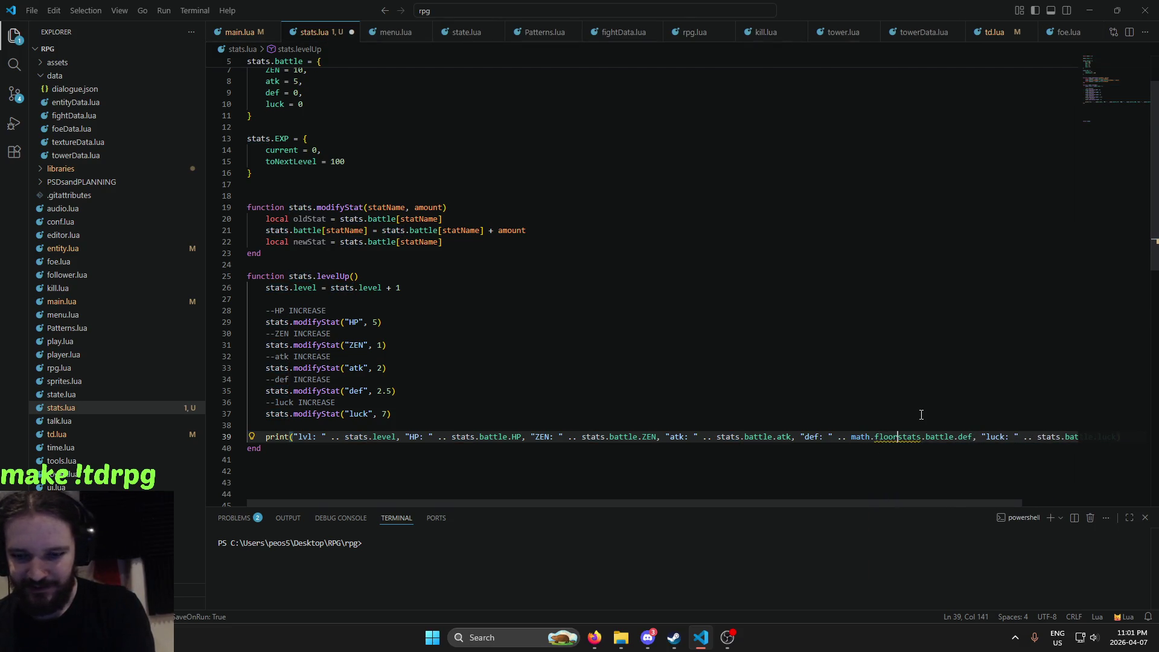
text(()
key(Right)
key(Right)
key(Right)
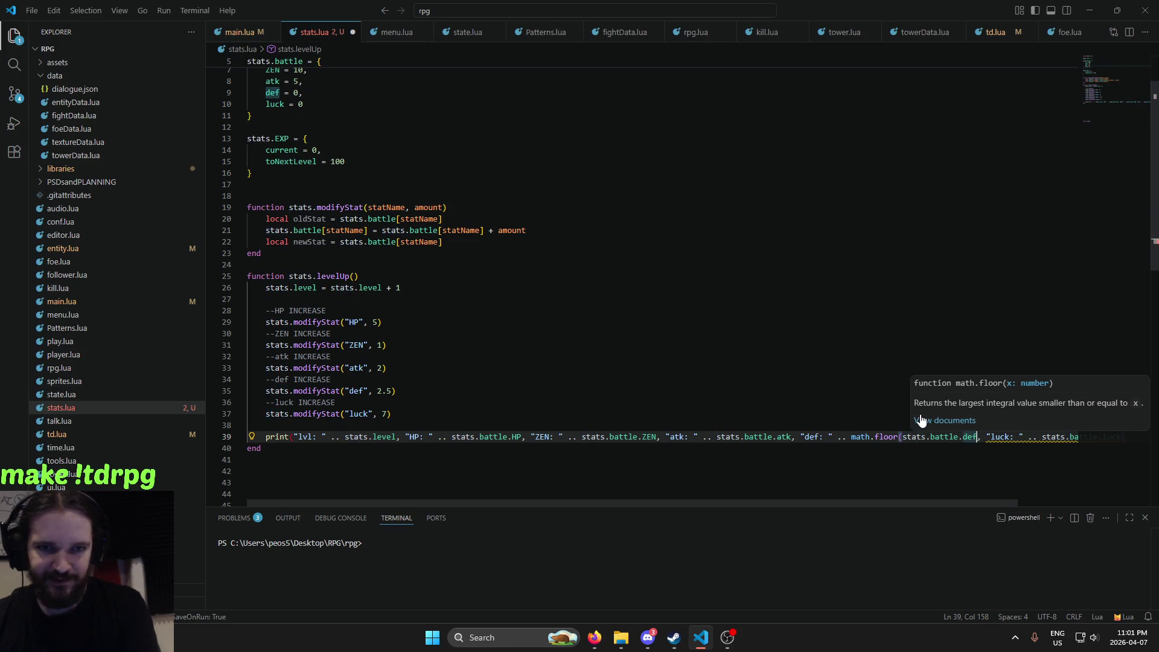
text())
key(alt+l)
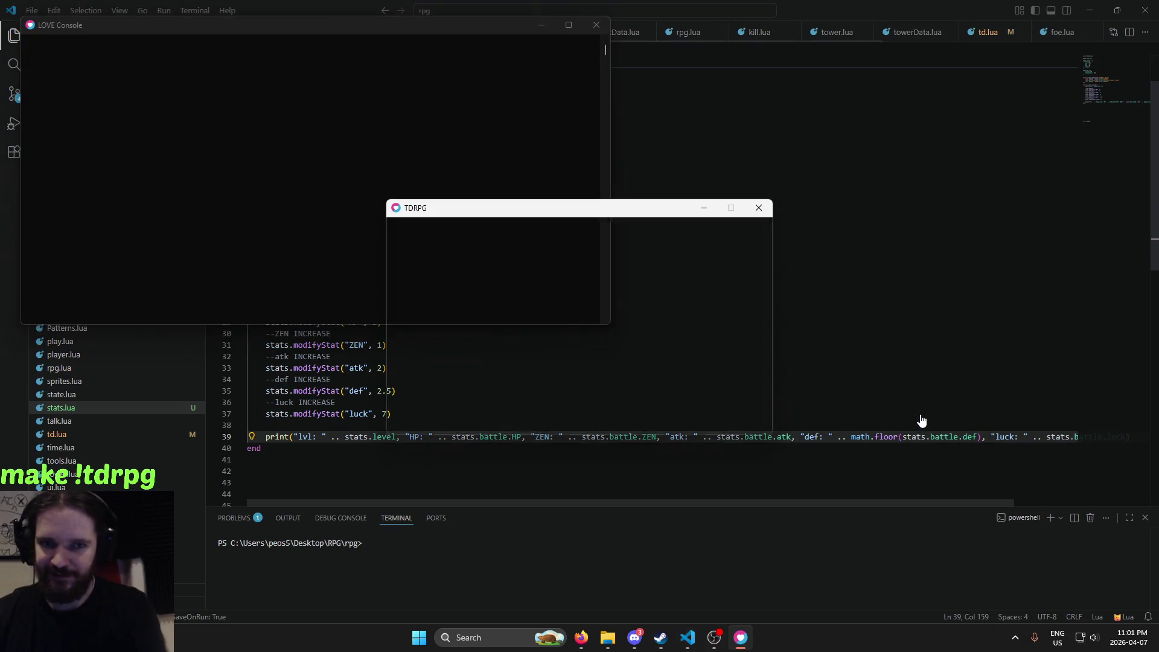
Level the character up to lvl 67 with the l key, checking whole-number def values in the console
key(Left)
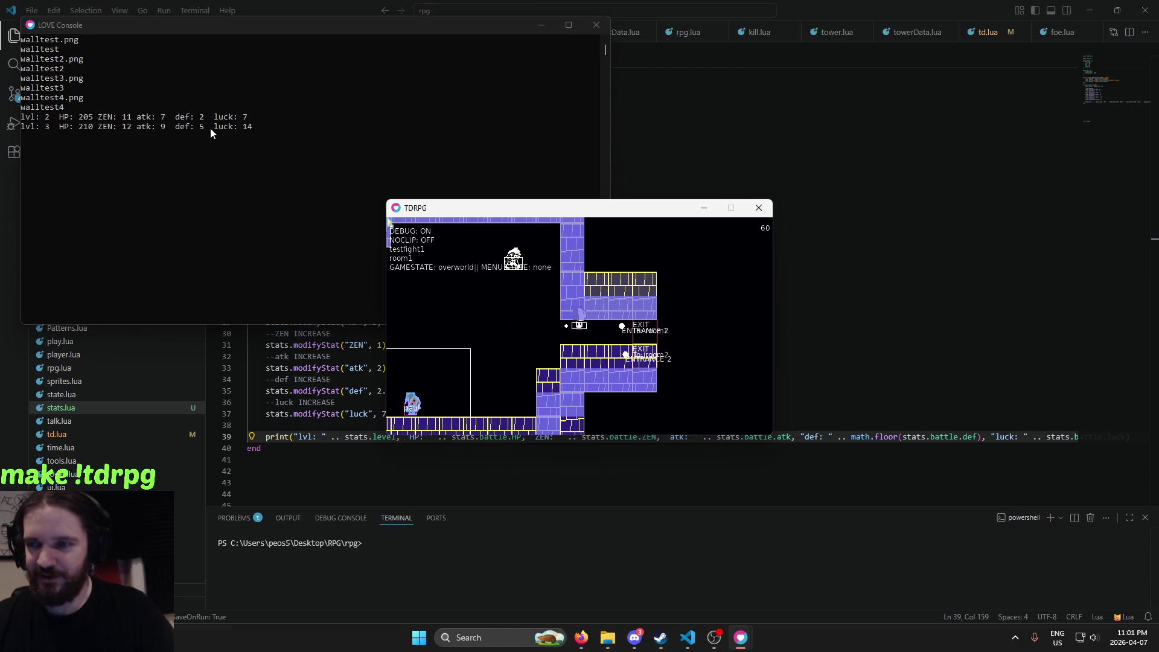
key(l)
key(l)
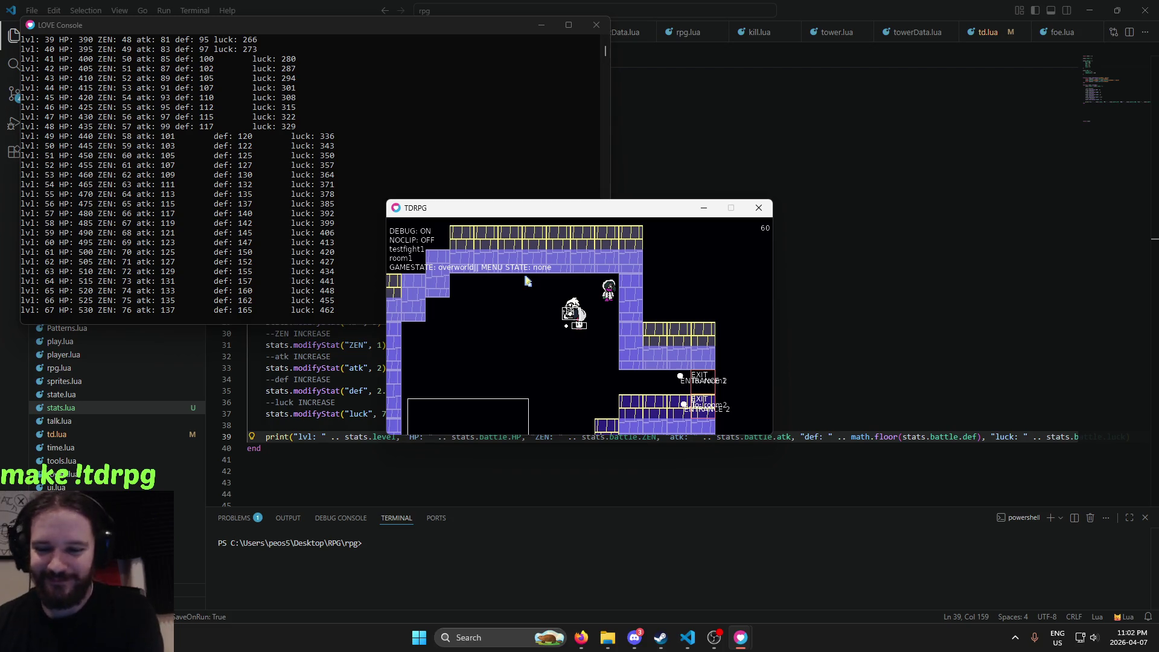
key(Down)
Walk the party around room1 past the NPCs with the arrow keys
key(Right)
key(Up)
key(Down)
key(Up)
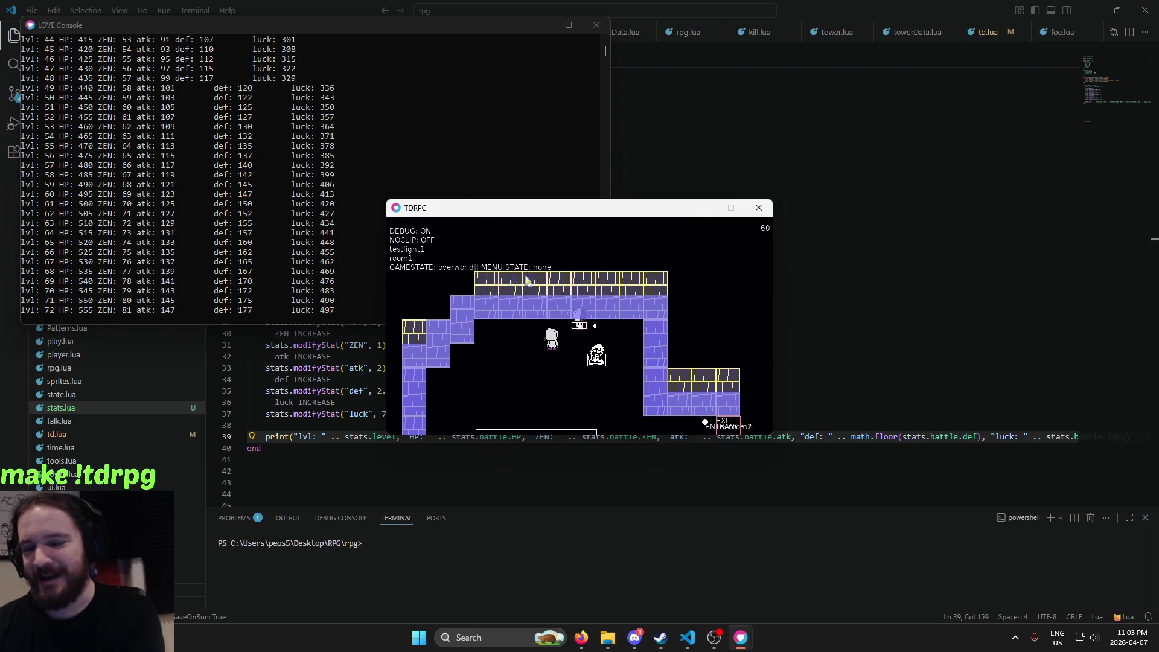
key(Down)
key(Right)
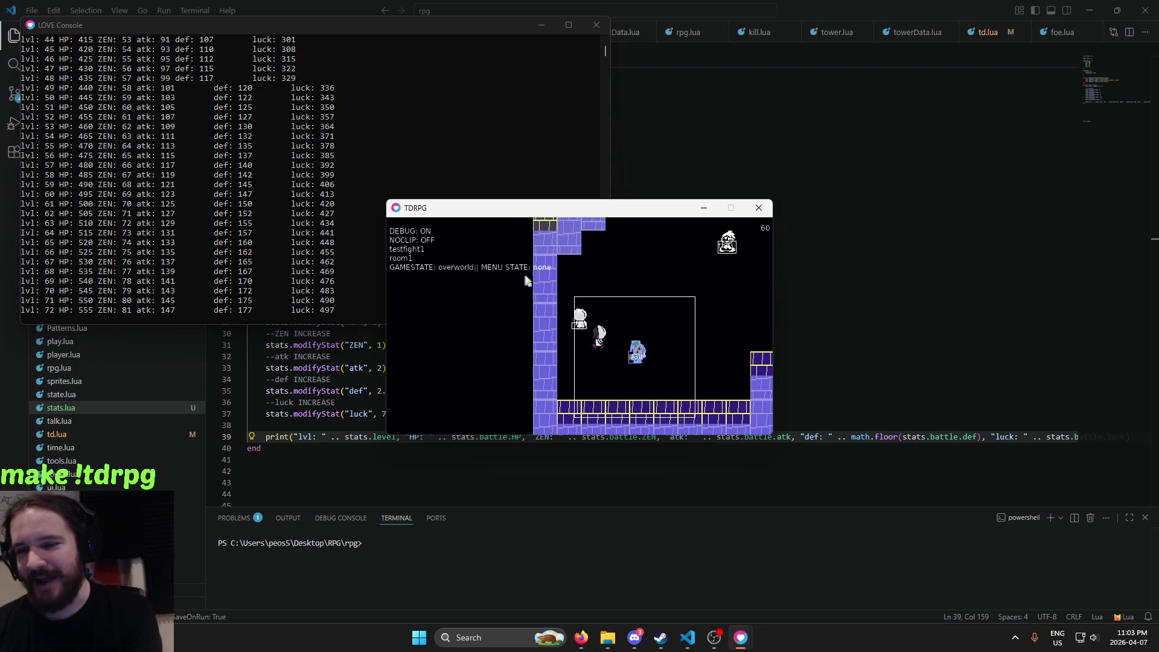
key(Right)
key(Down)
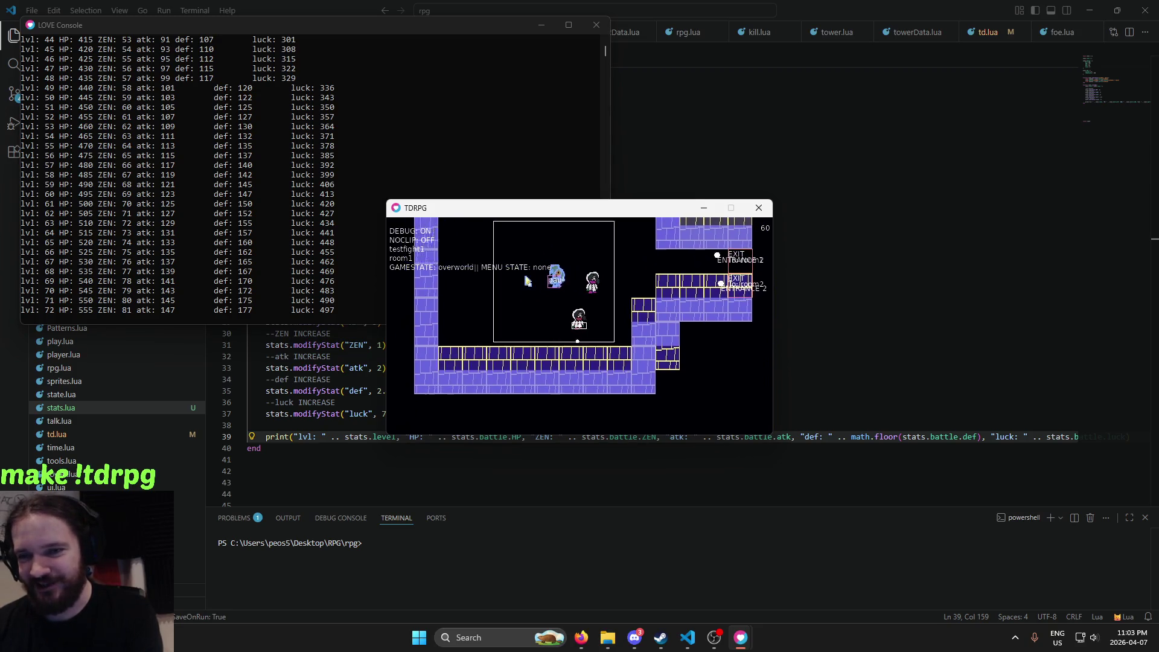
key(Left)
key(Down)
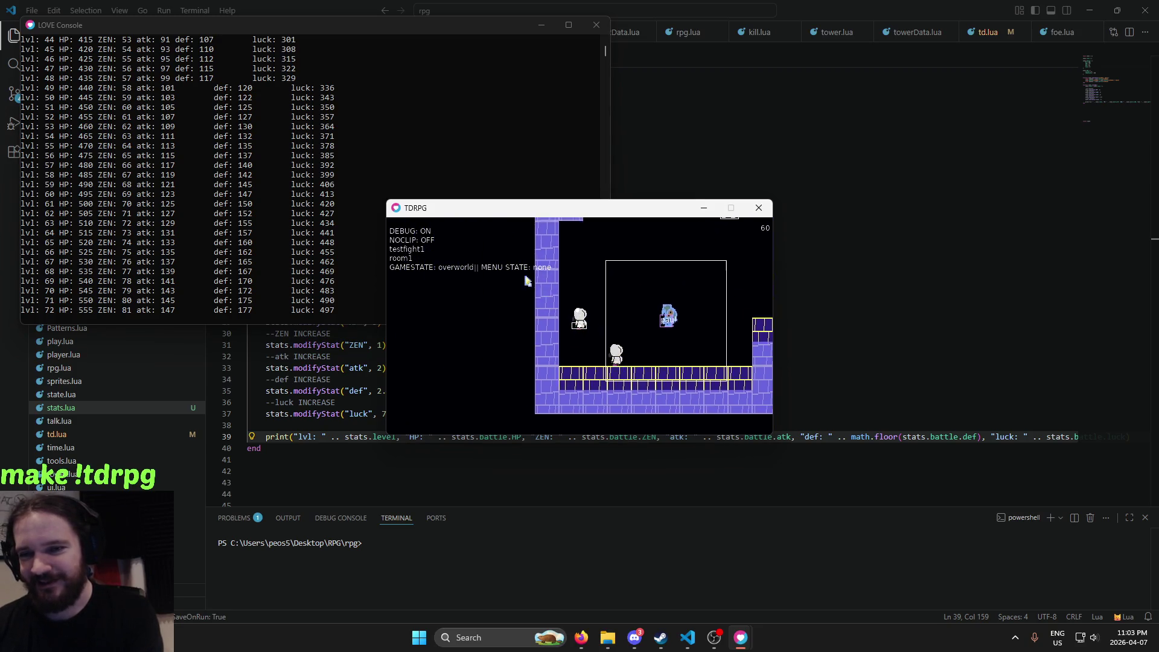
key(Up)
key(Right)
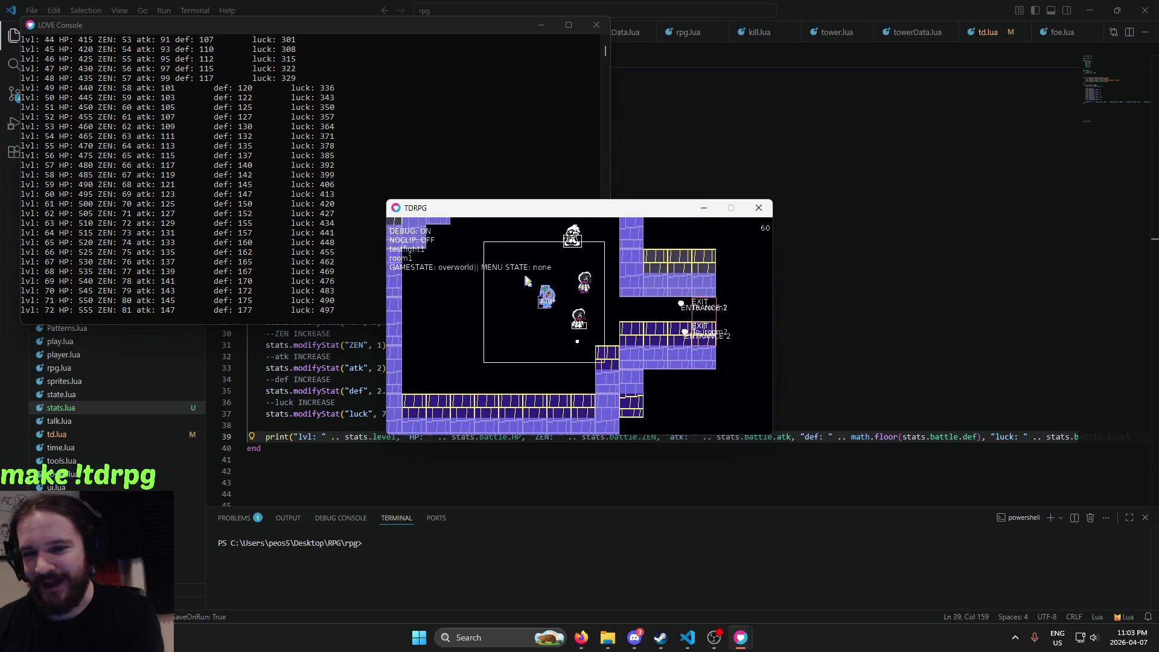
key(Down)
key(Up)
key(Right)
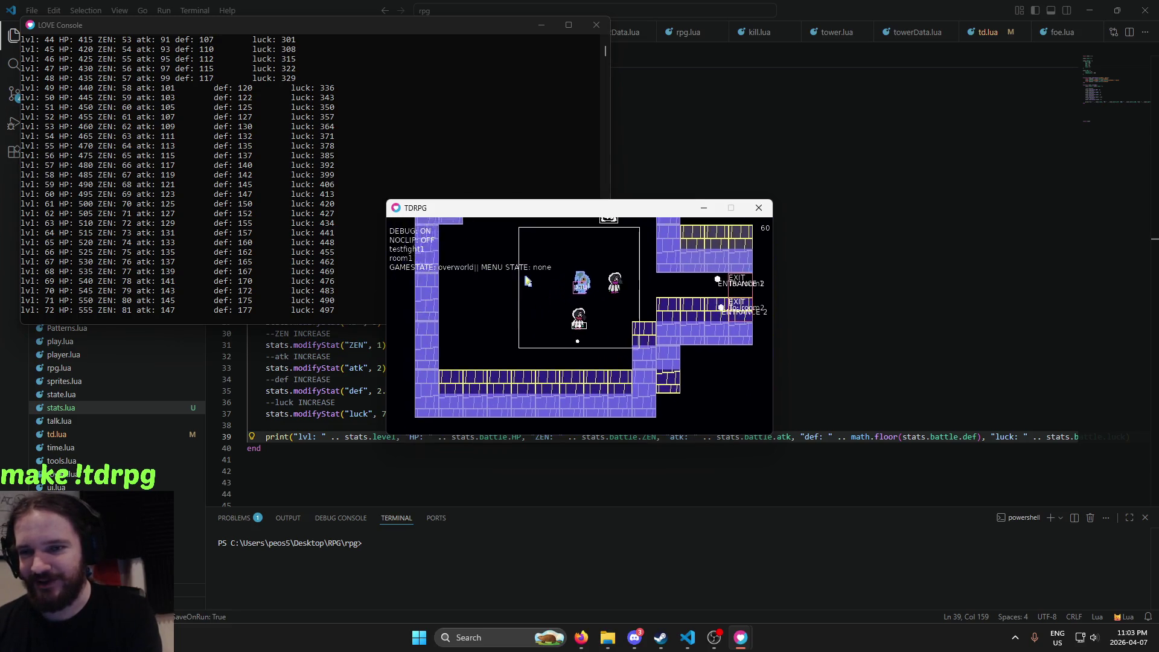
key(Up)
key(Left)
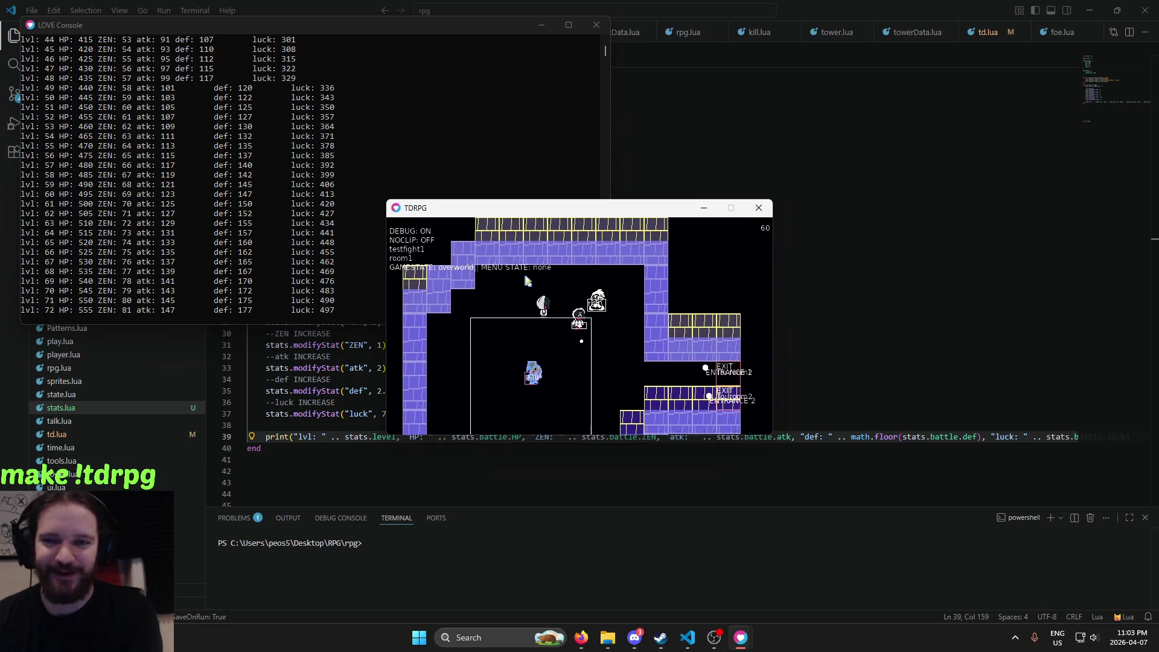
key(Up)
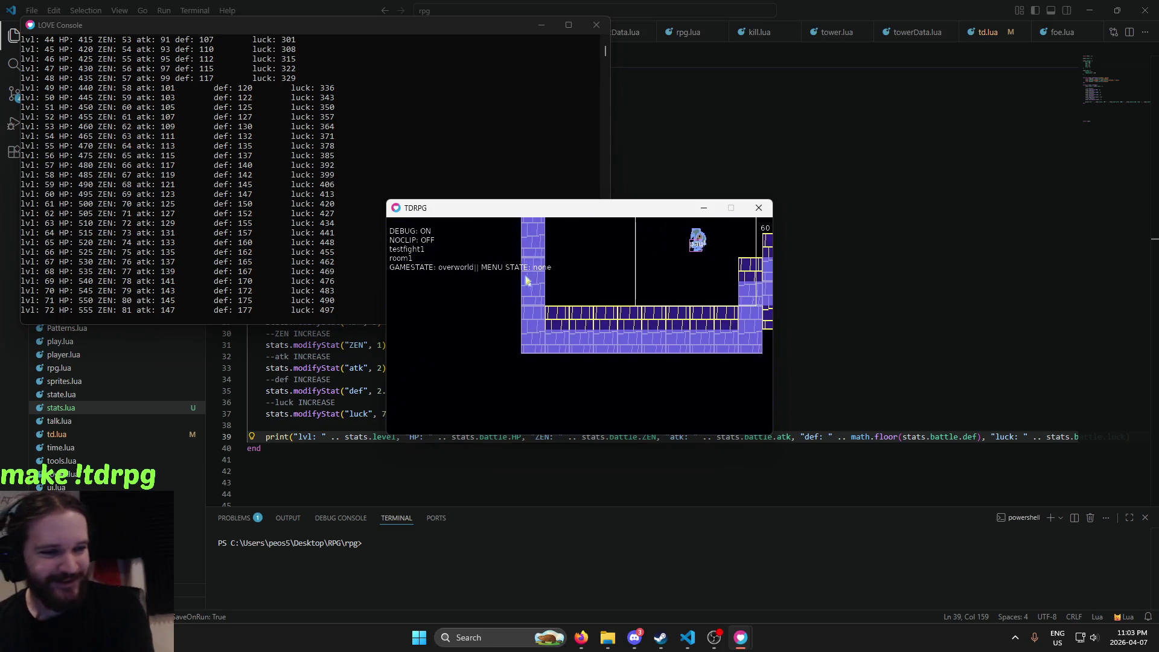
key(Down)
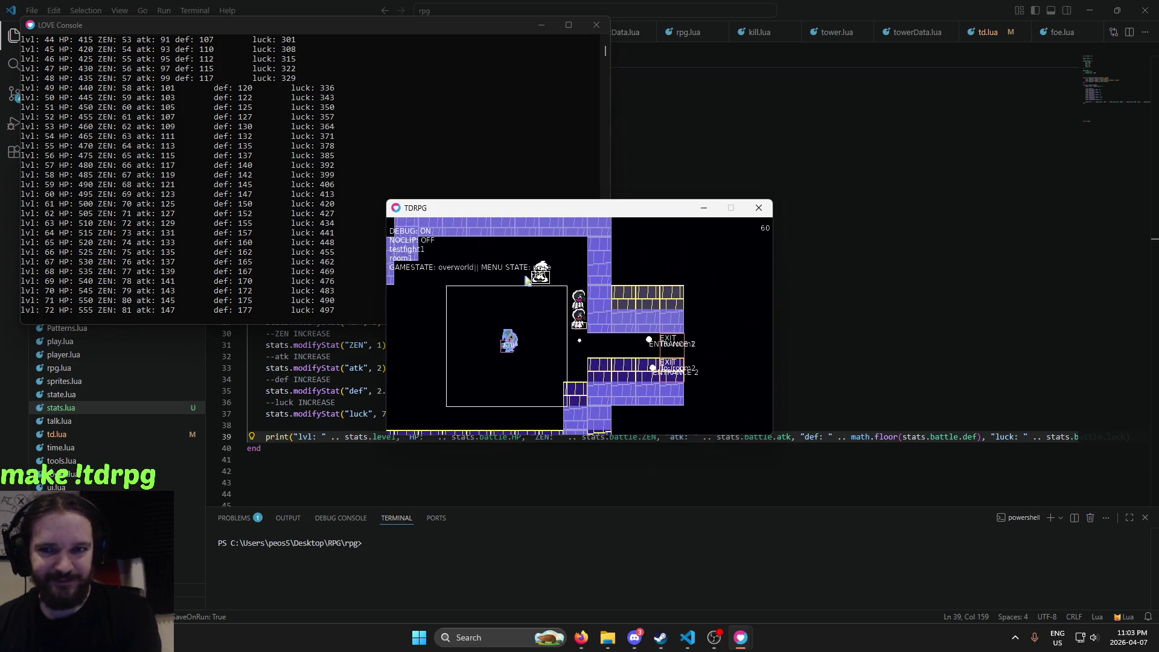
key(Right)
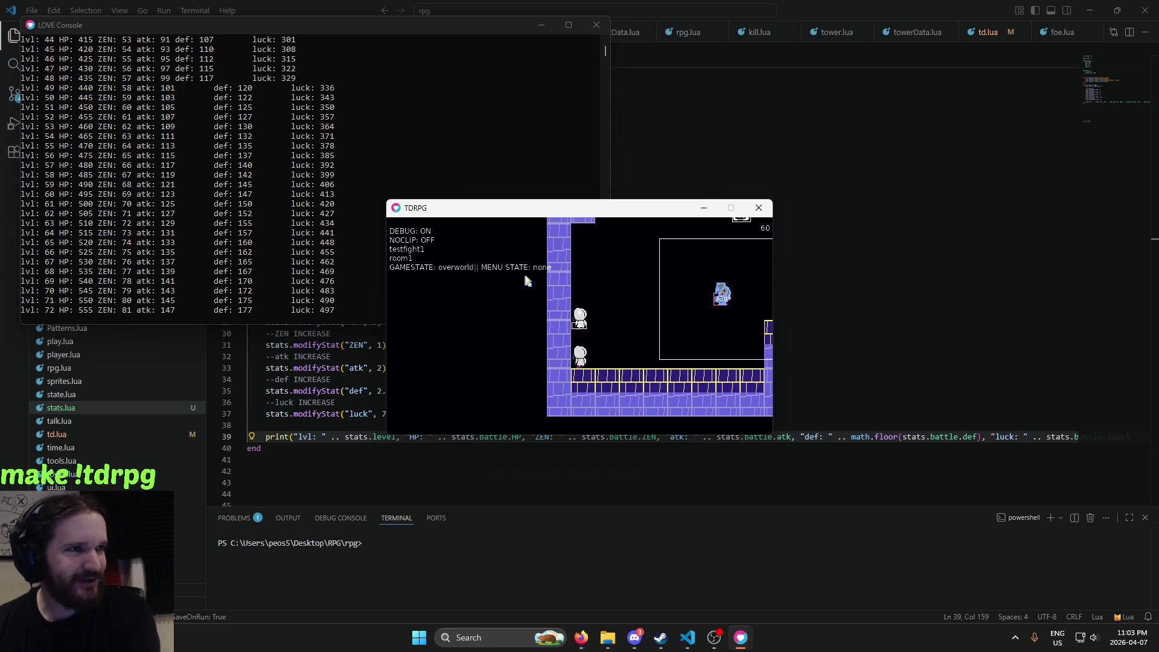
key(Left)
key(Up)
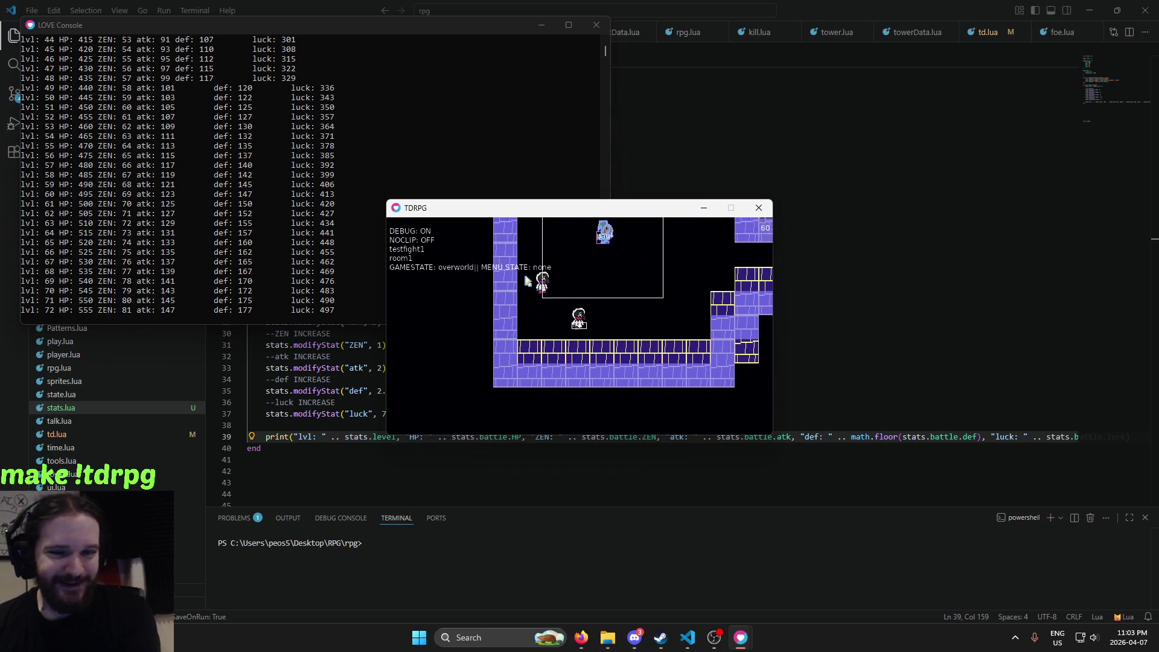
key(Down)
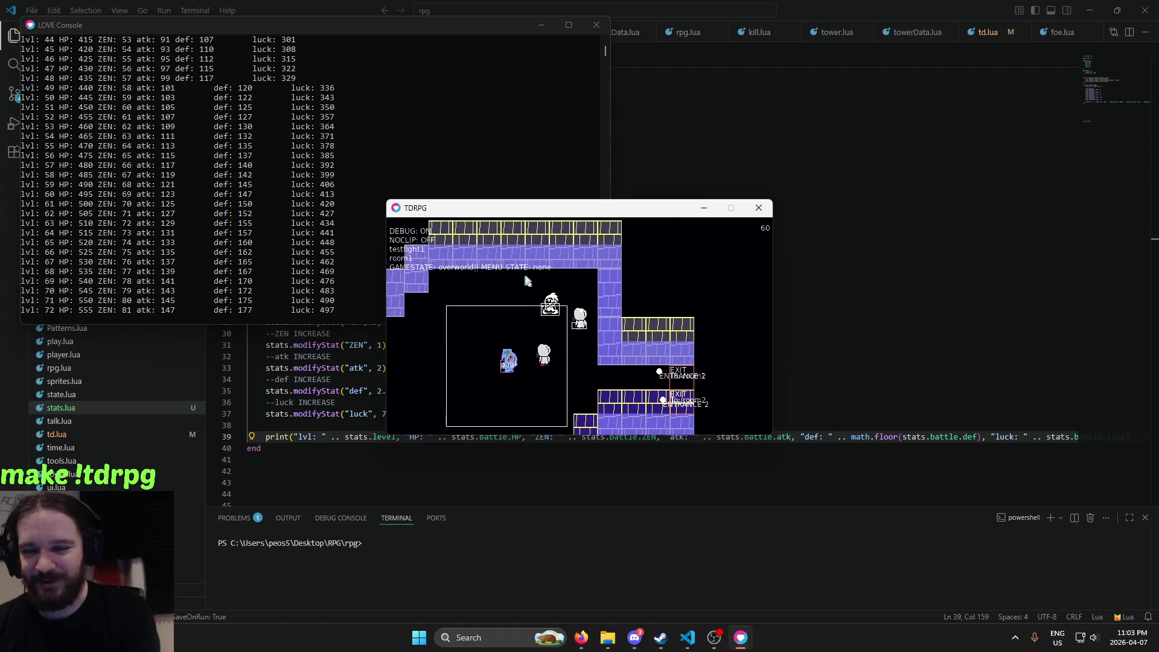
key(Up)
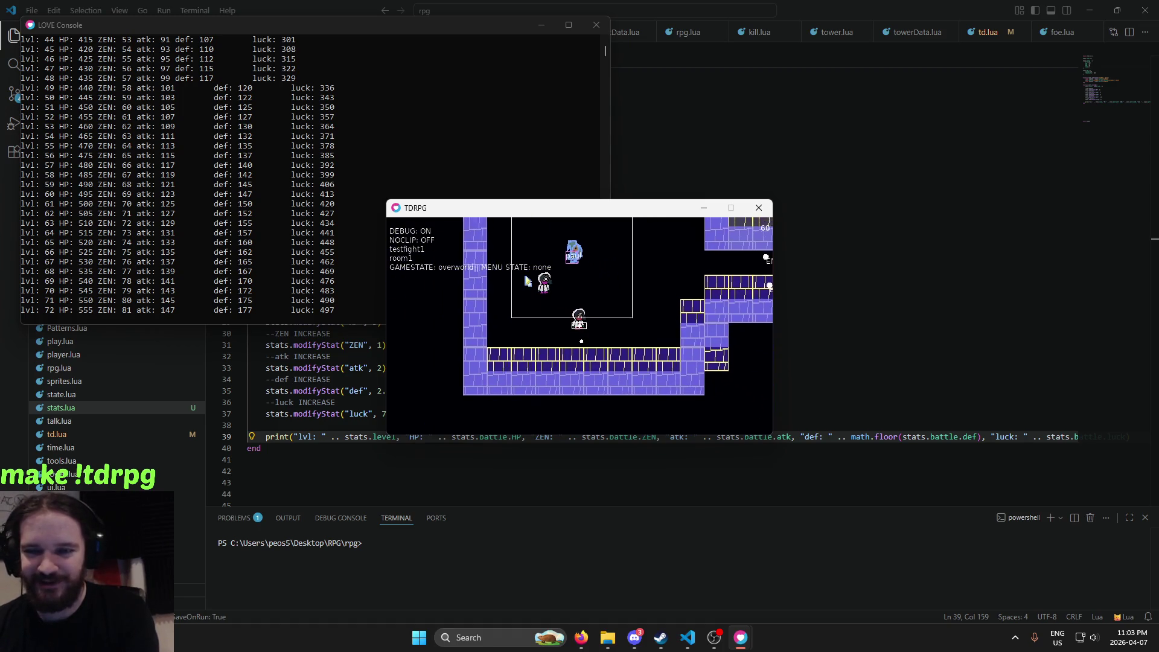
key(Up)
key(Left)
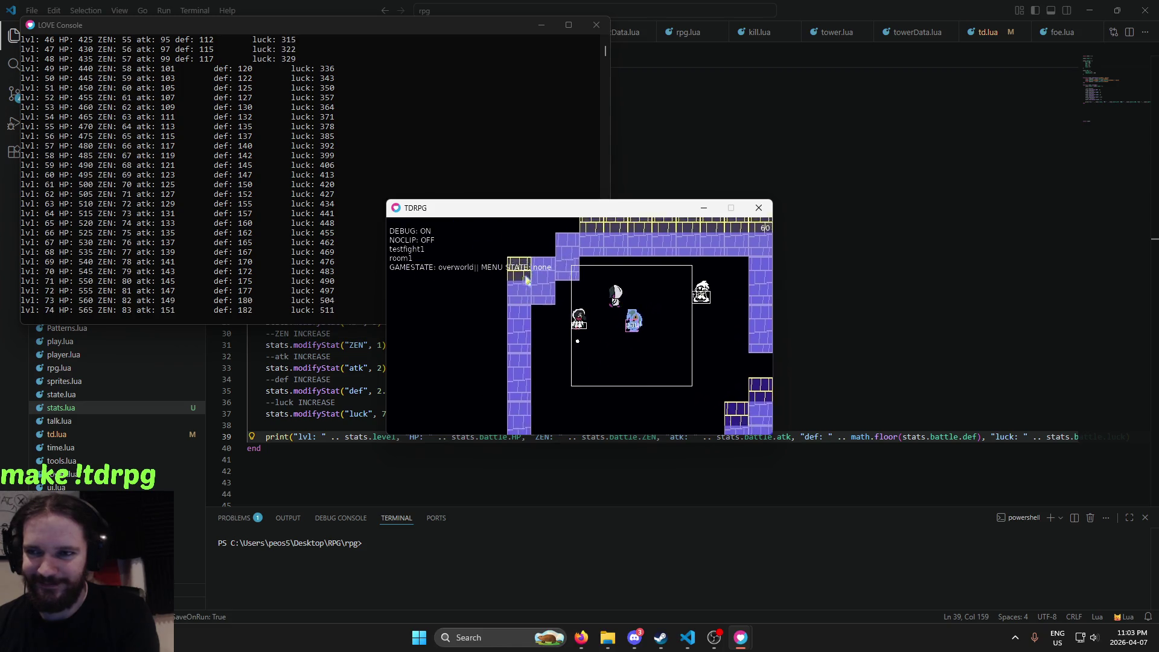
key(Right)
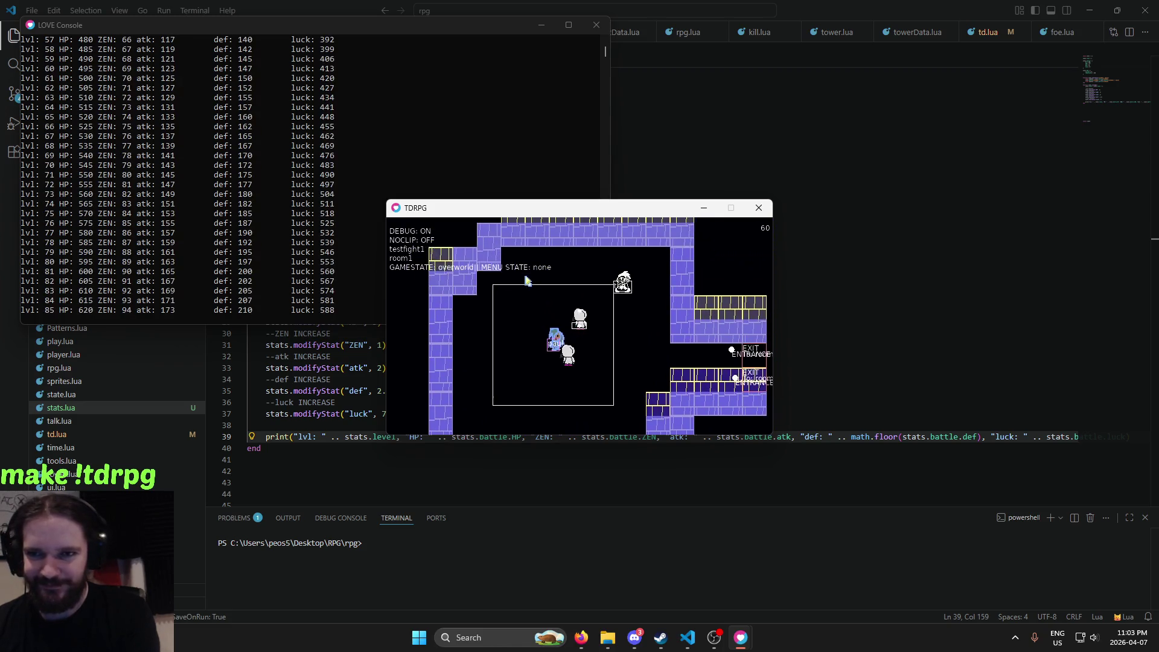
key(Up)
Switch the game to fullscreen with F11 and keep walking around room1
key(F11)
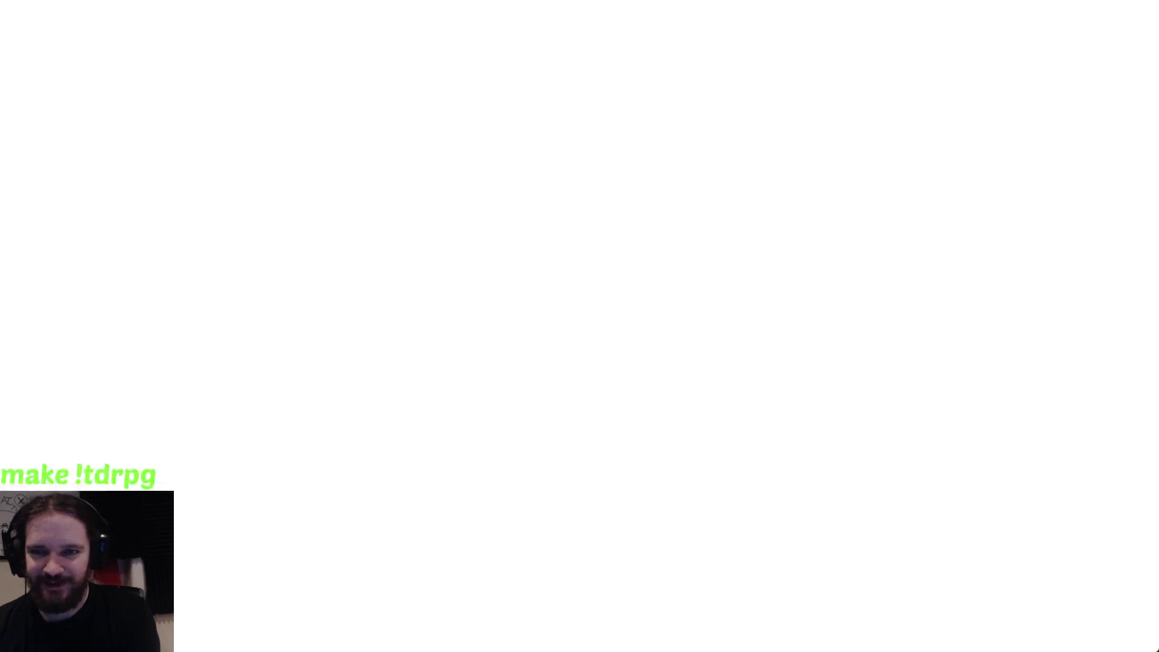
key(Up)
key(Left)
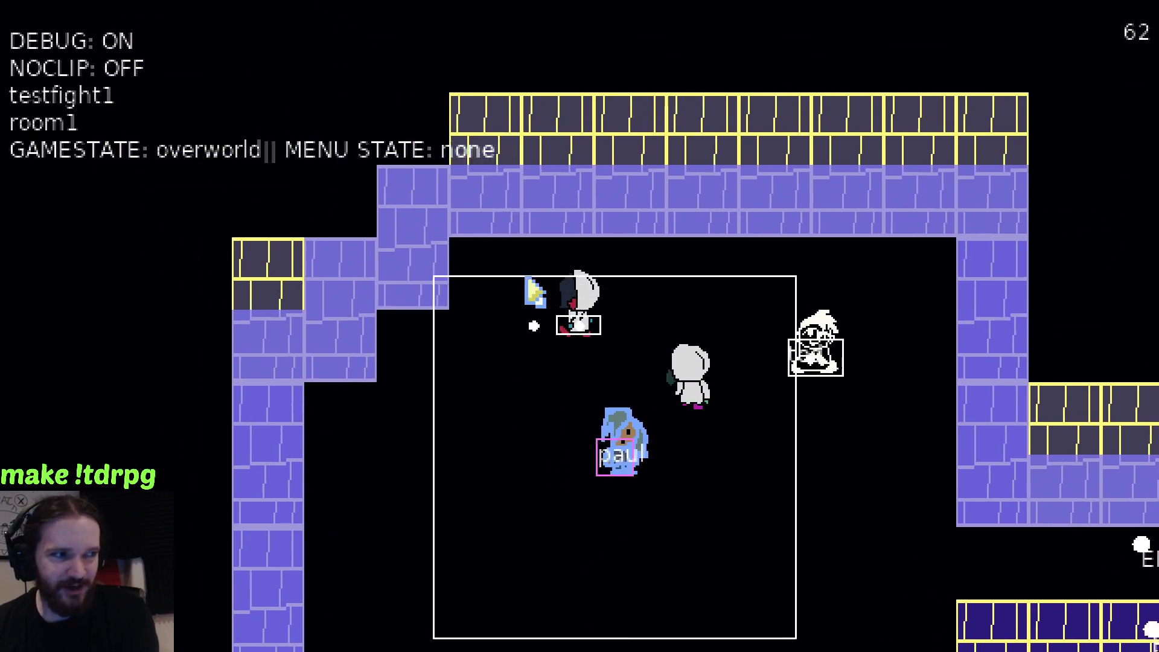
key(Down)
key(Right)
Turn noclip on with n, walk through the walls, then turn noclip off
key(Right)
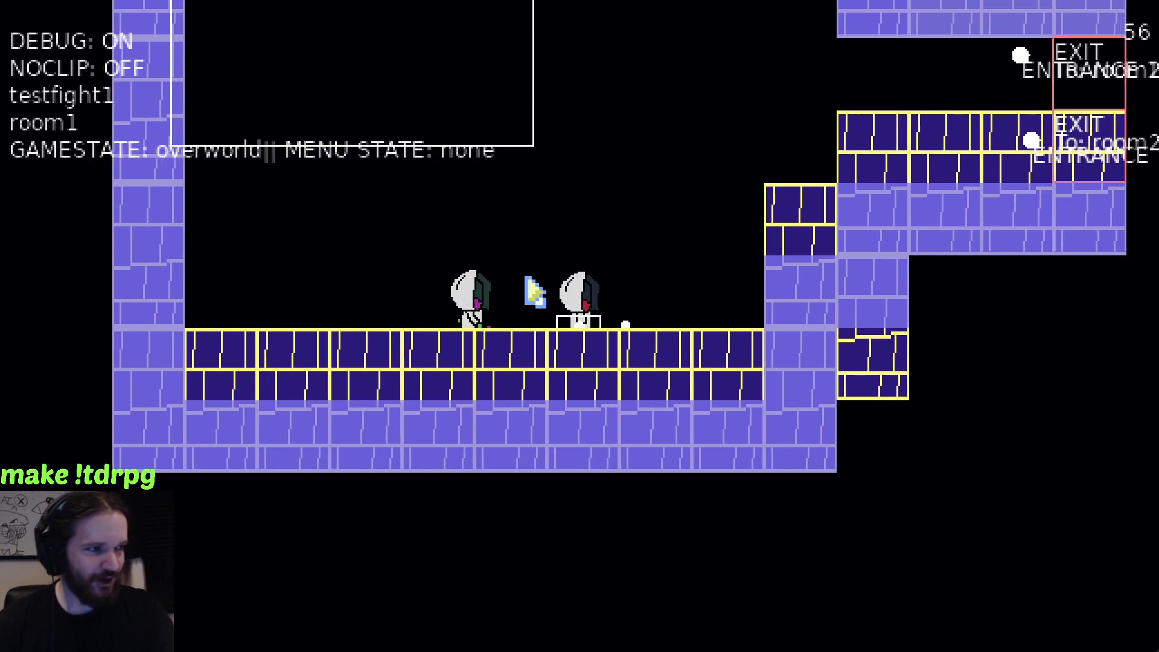
key(Up)
key(Left)
key(Down)
key(n)
key(Right)
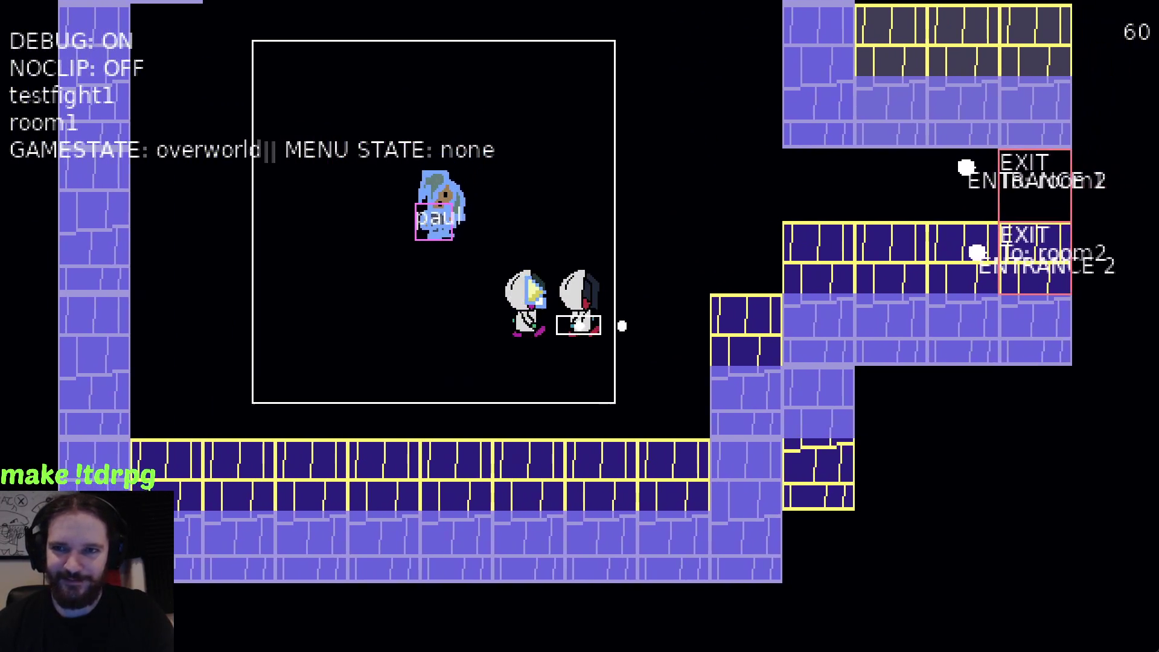
key(Down)
key(Down)
key(Right)
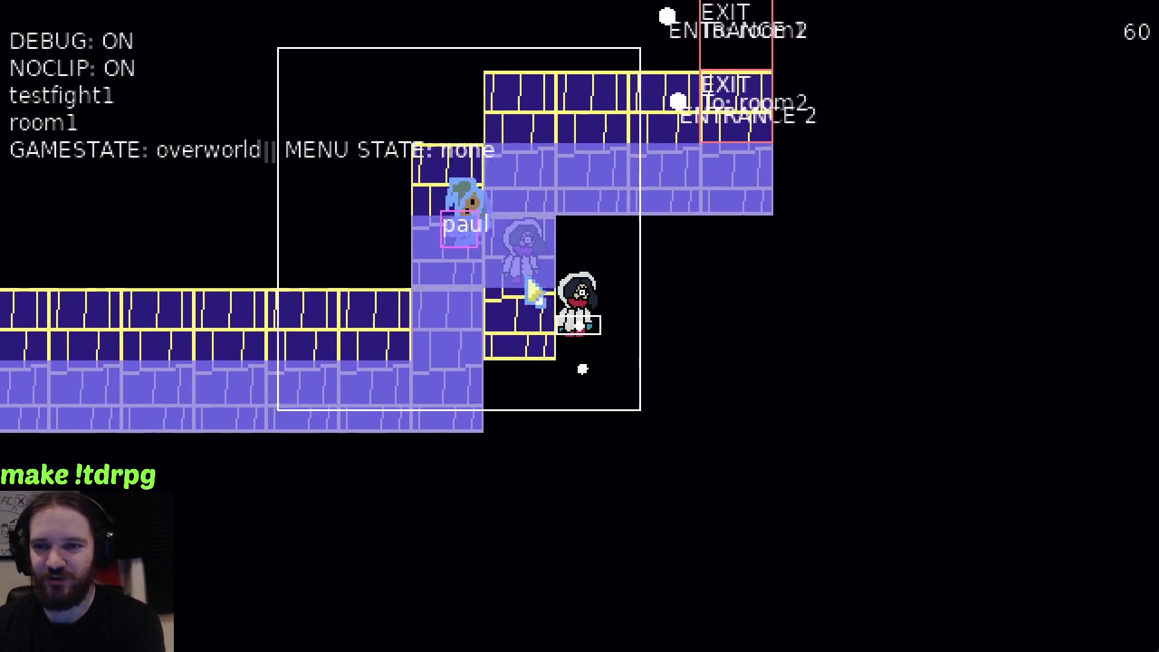
key(n)
Walk the party around room1 up to the brick wall with the followers trailing
key(Left)
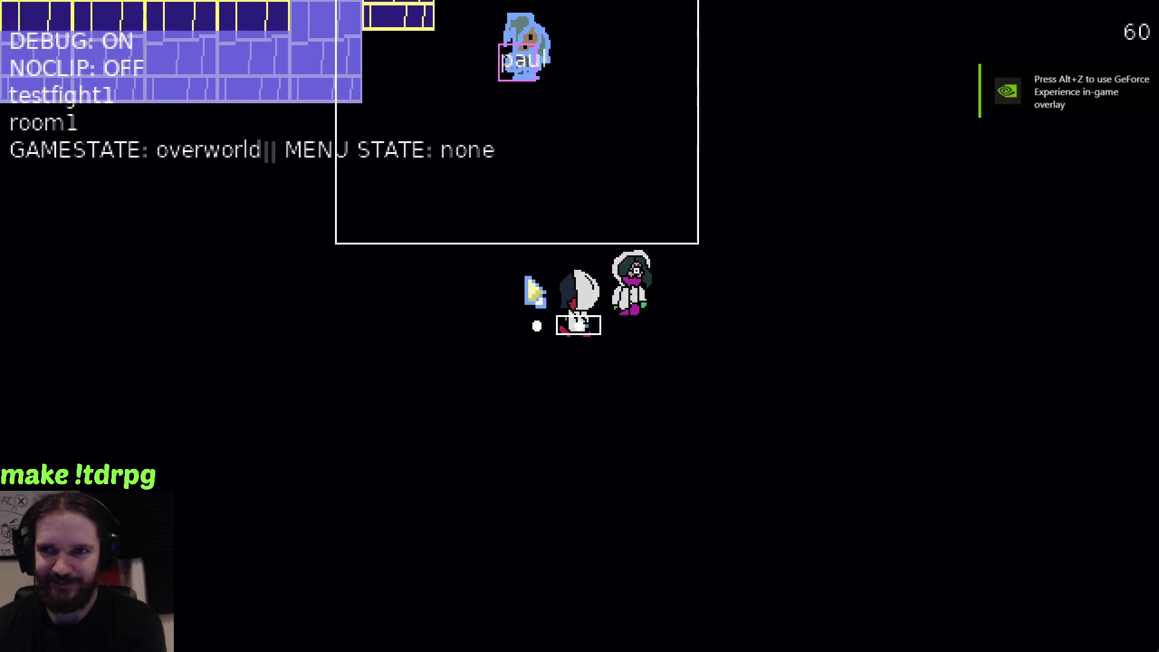
key(Up)
key(Left)
key(Down)
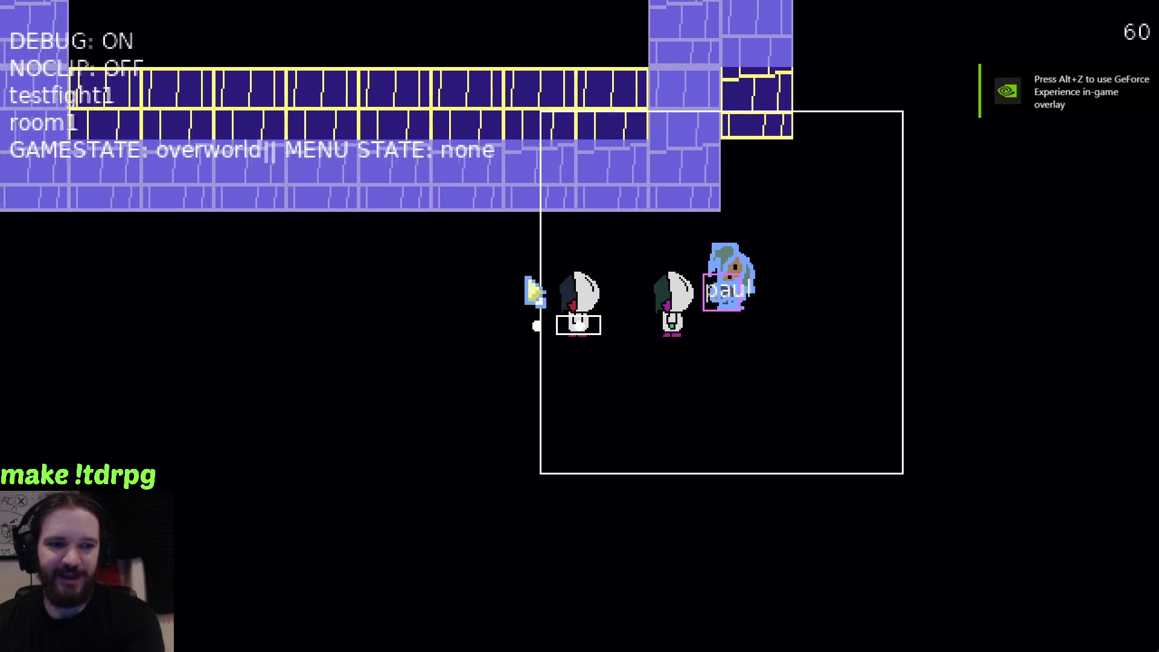
key(Left)
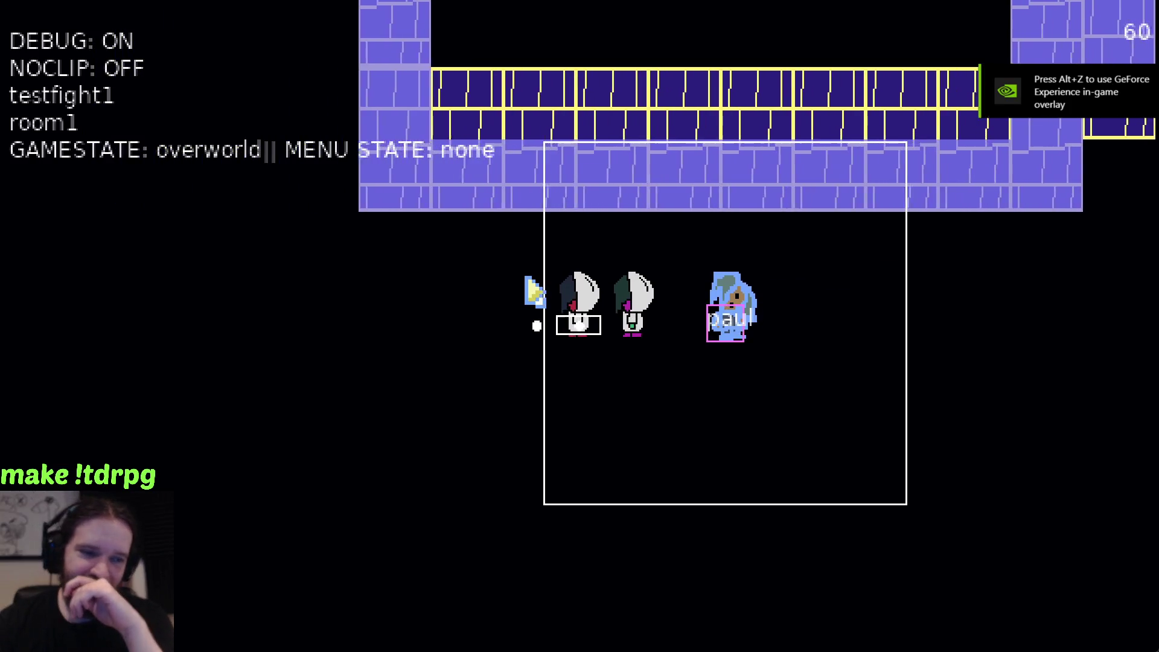
key(Down)
key(Right)
key(Left)
key(Up)
key(Right)
key(Right)
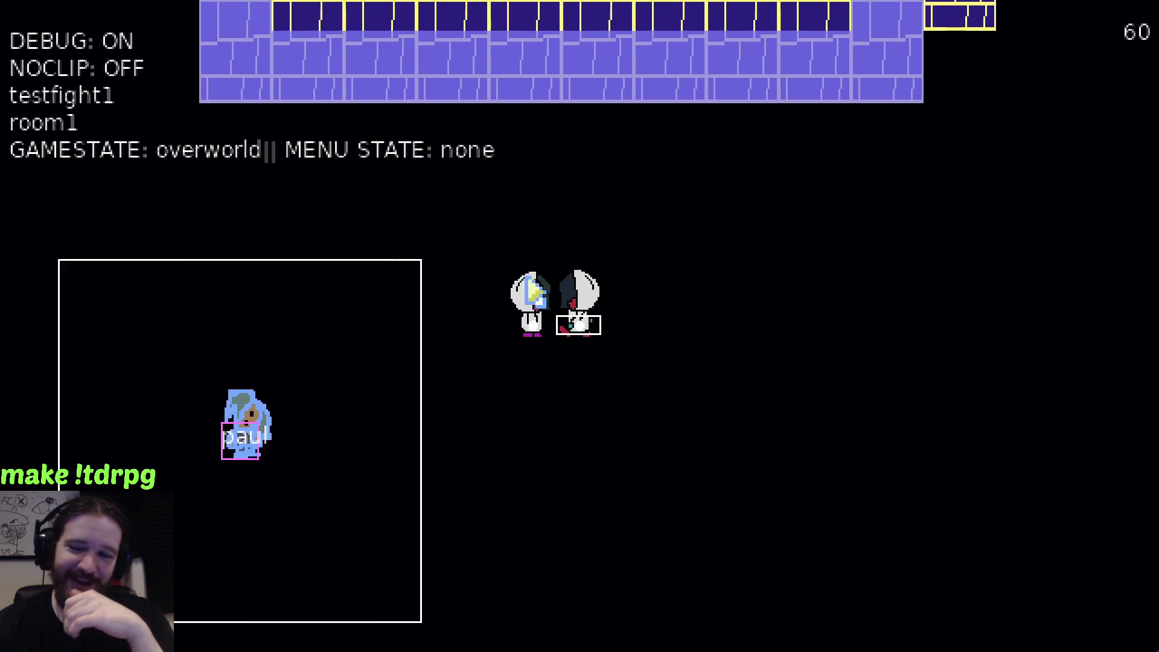
key(Left)
key(Up)
key(Left)
key(Down)
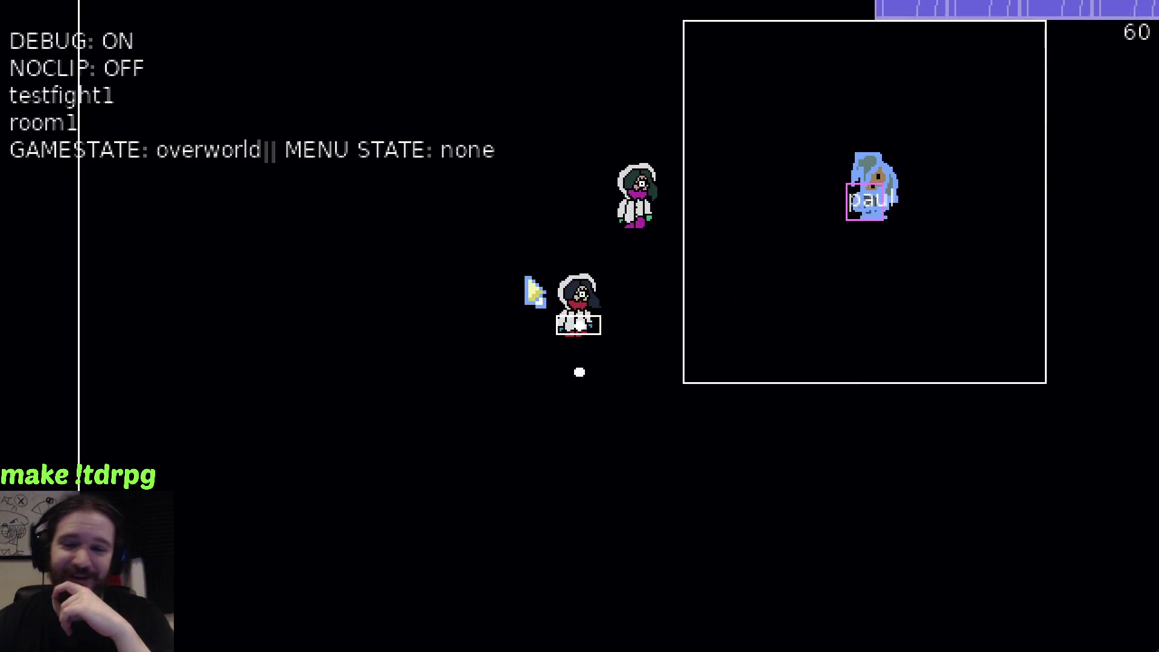
key(Right)
key(Up)
key(Up)
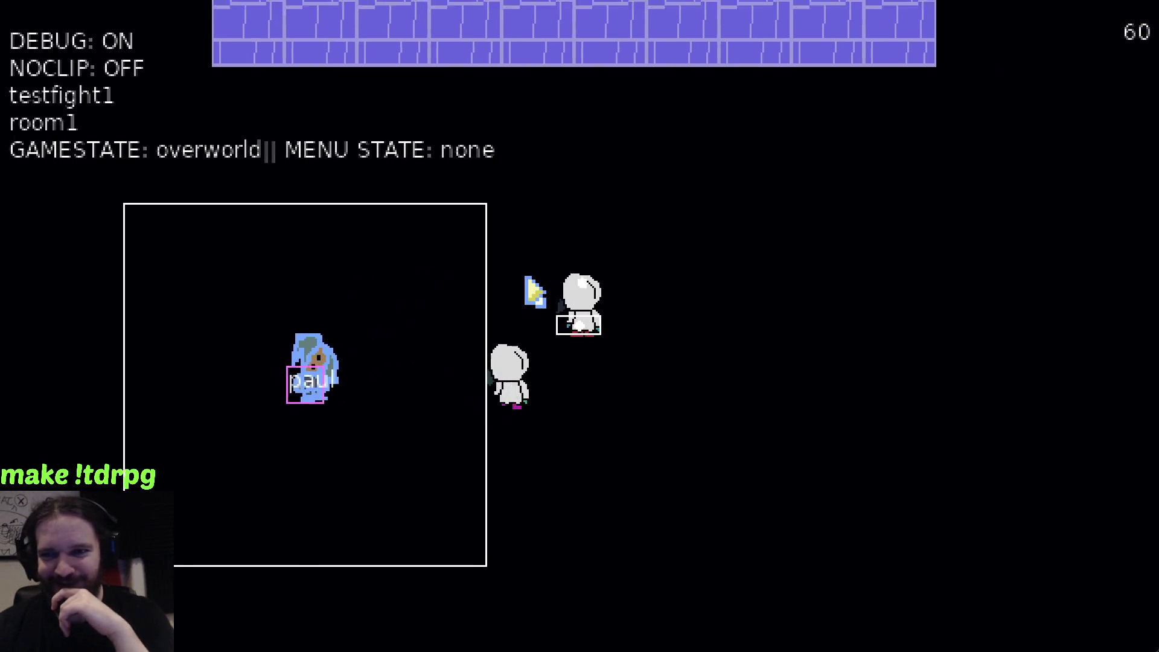
key(Left)
key(Down)
key(Right)
key(Right)
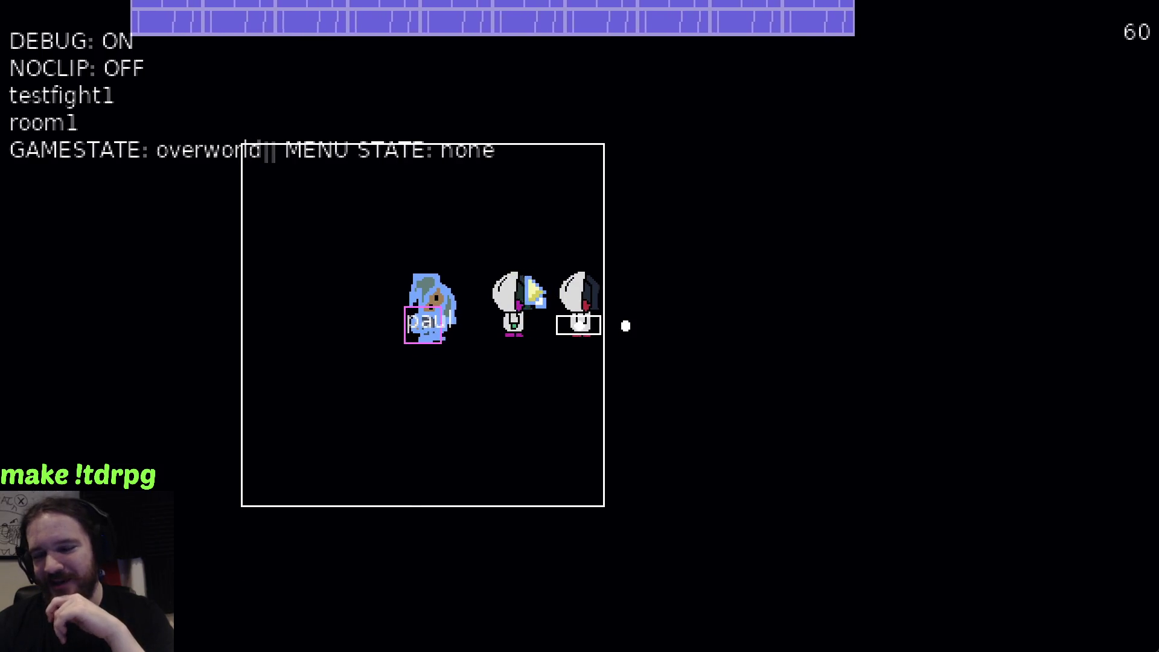
key(Up)
key(Up)
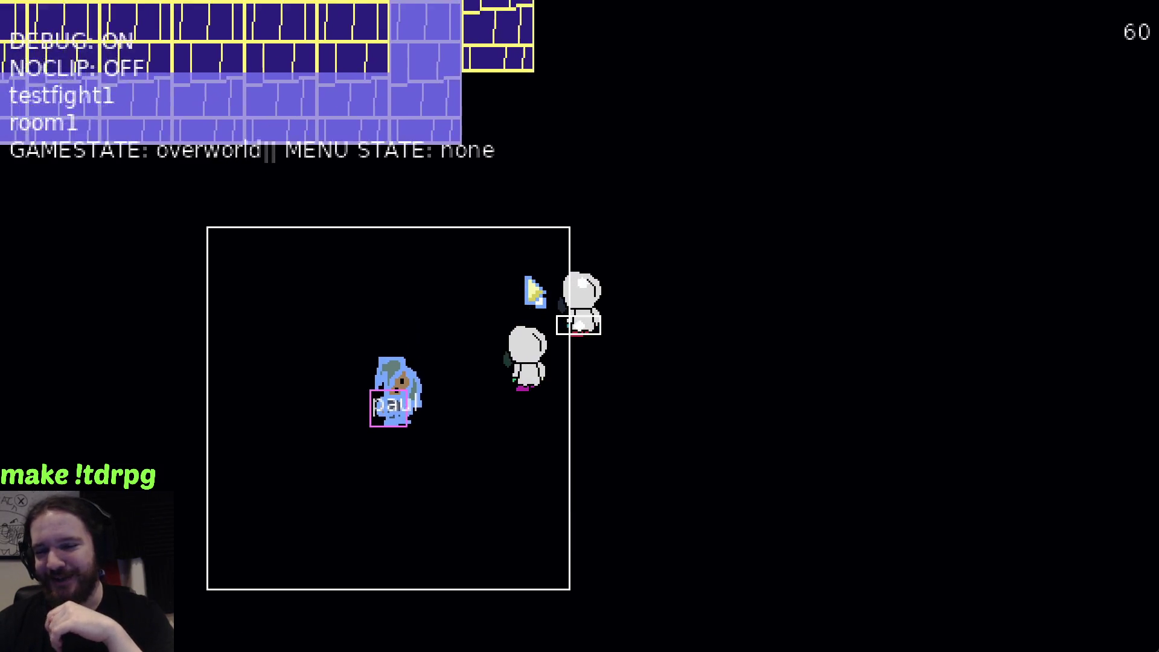
key(Right)
key(Left)
key(Down)
key(Right)
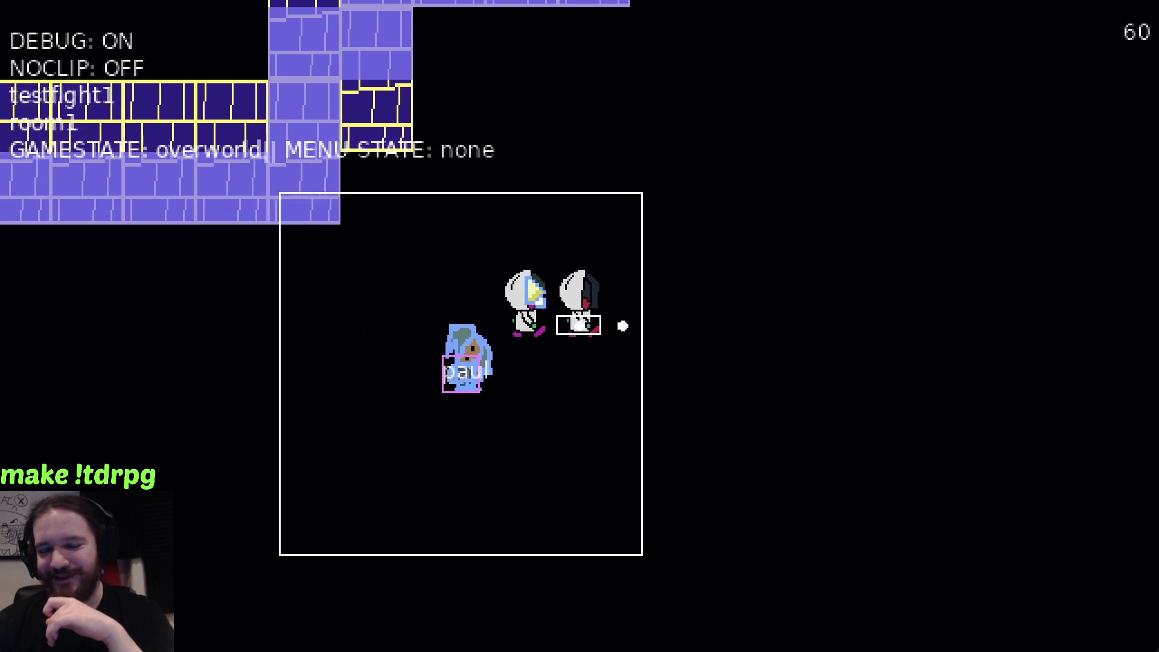
key(Up)
key(Up)
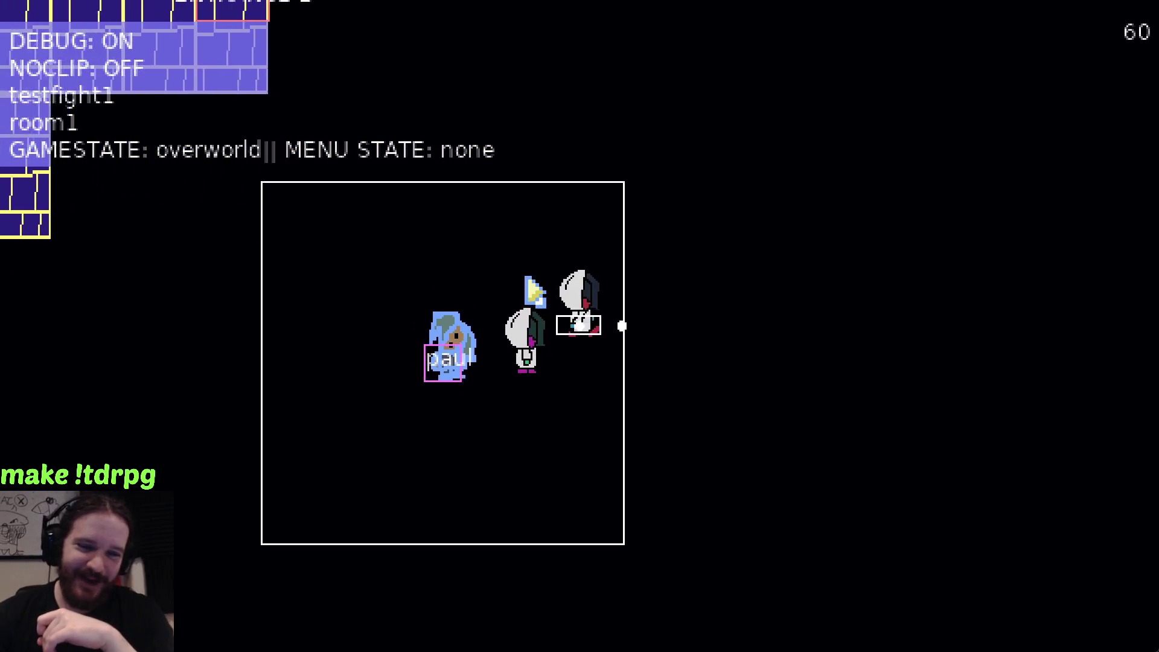
Walk the party around room1, lining it up and approaching the NPC
key(Right)
key(Left)
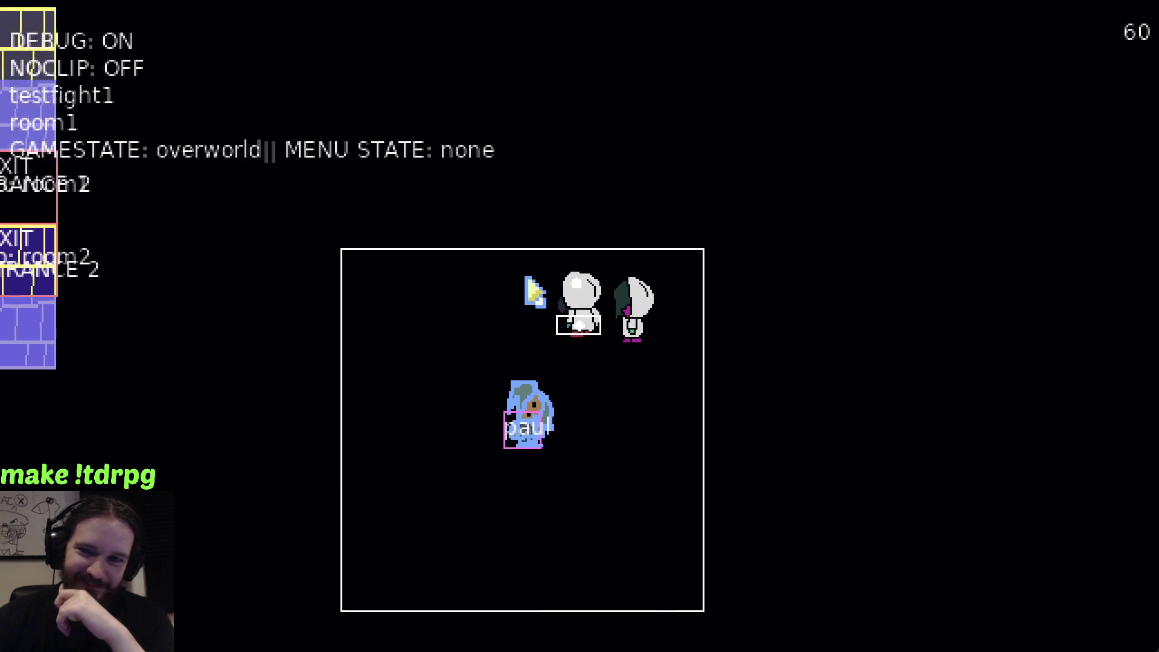
key(Up)
key(Right)
key(Down)
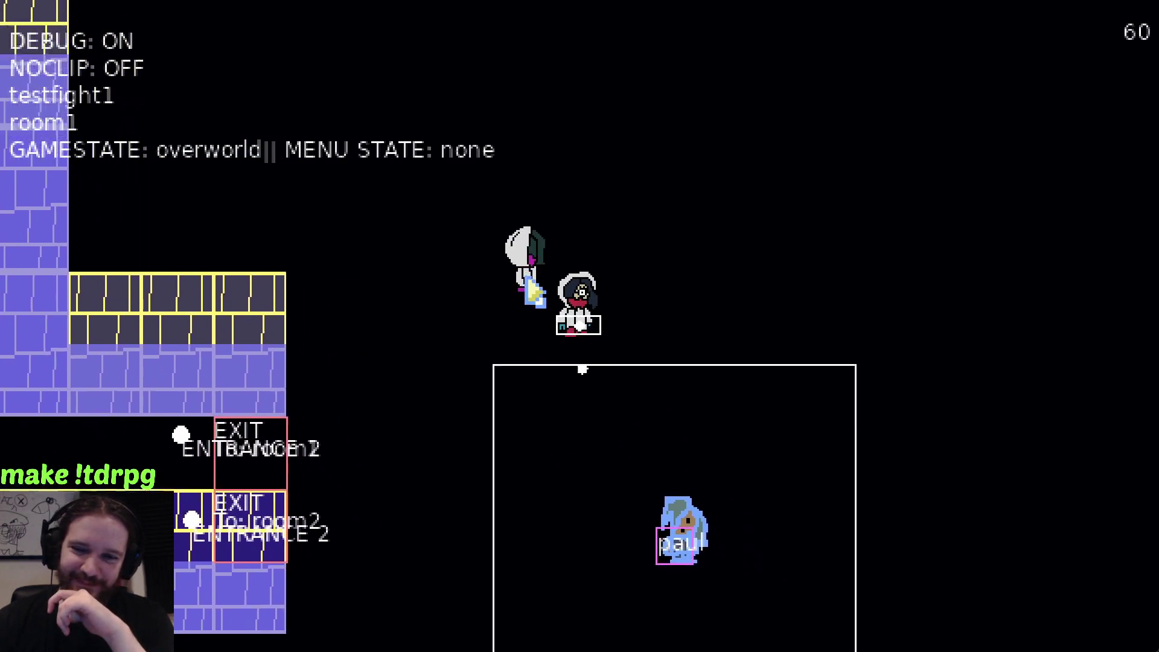
key(Left)
key(Up)
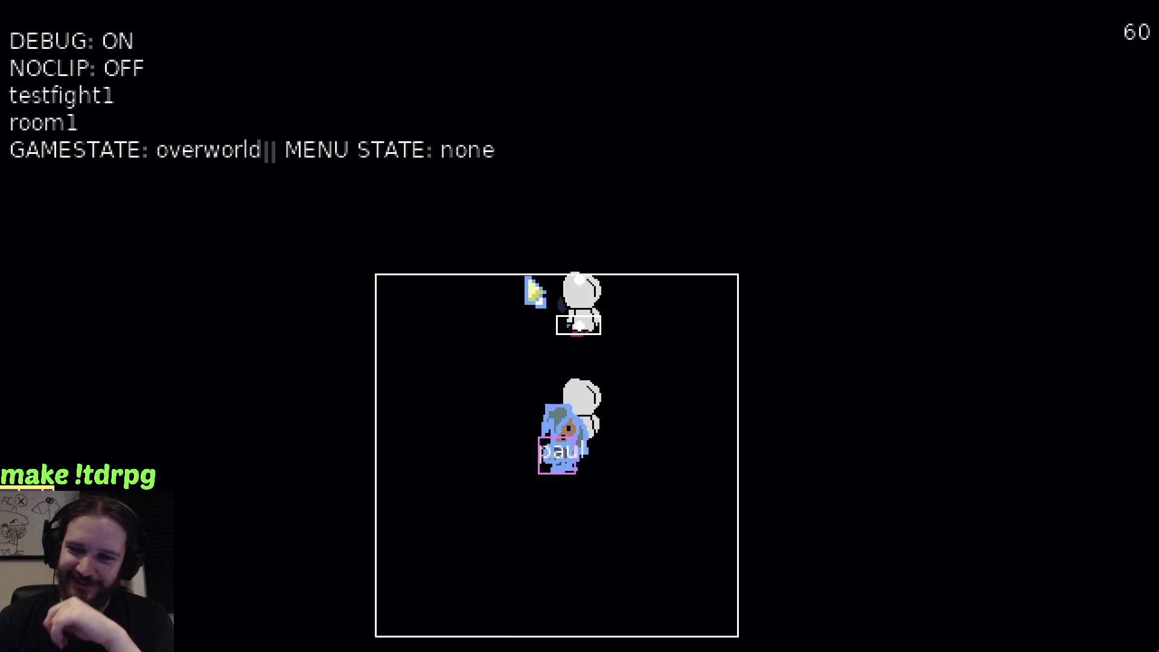
key(Left)
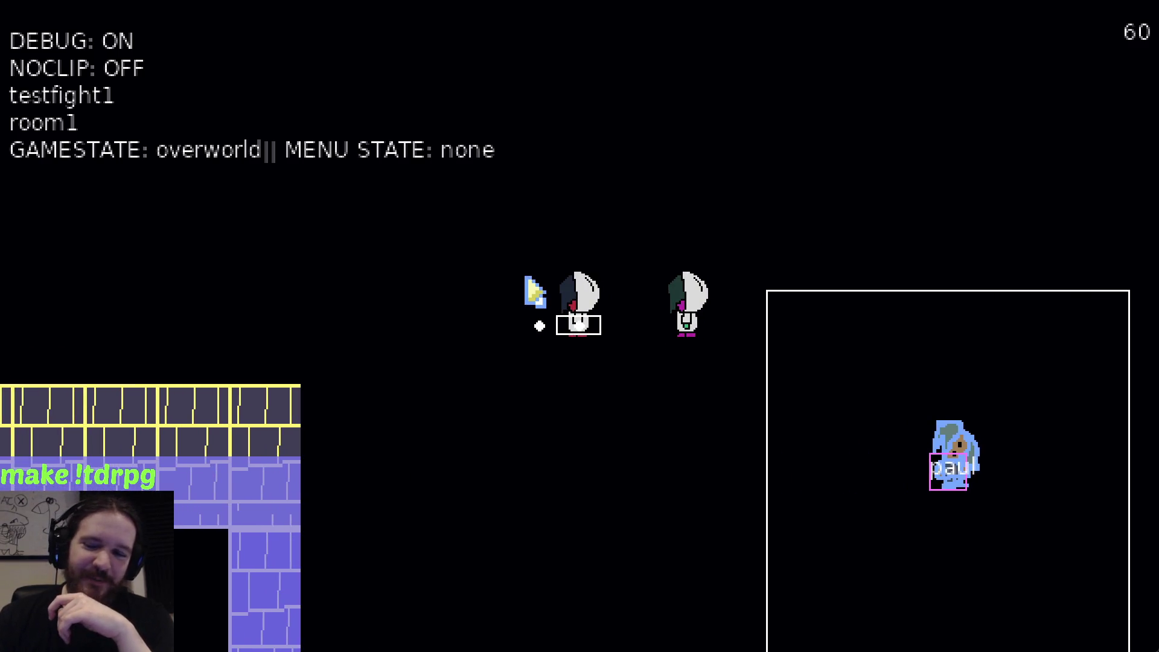
key(Right)
key(Down)
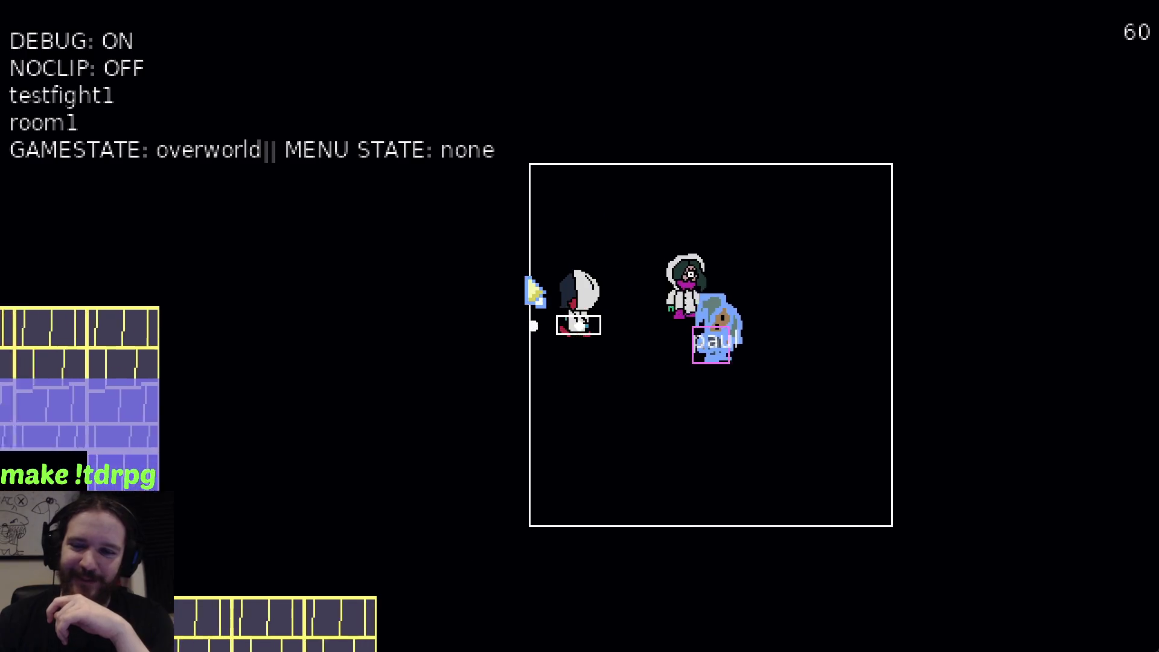
key(Left)
key(Up)
key(Left)
key(Right)
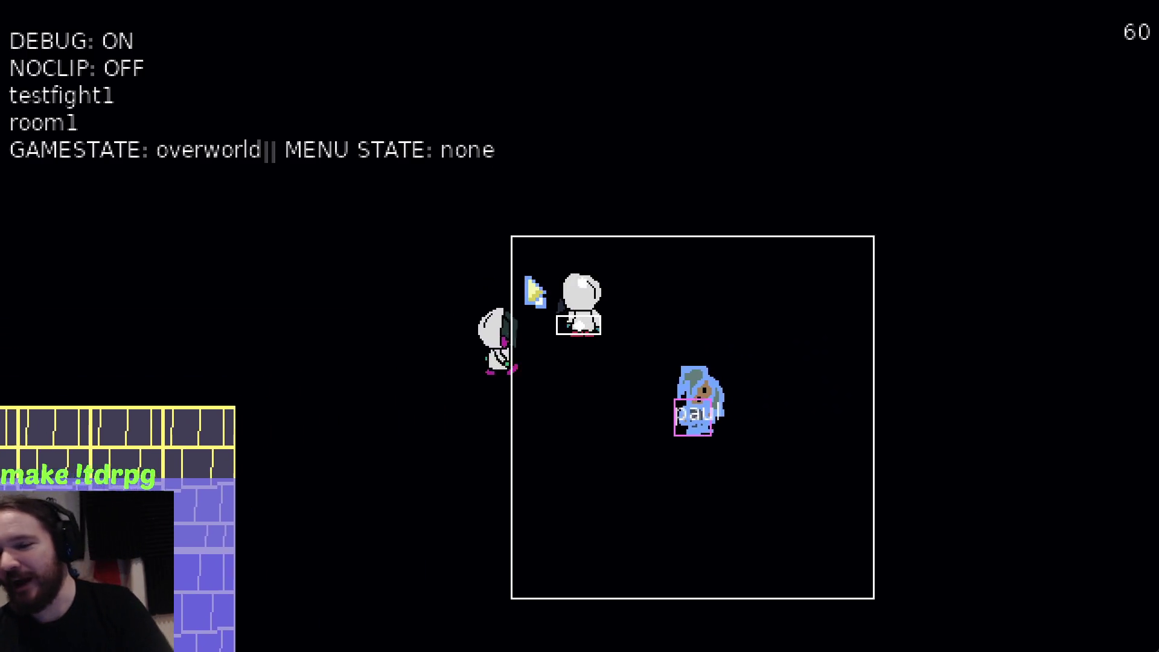
key(Left)
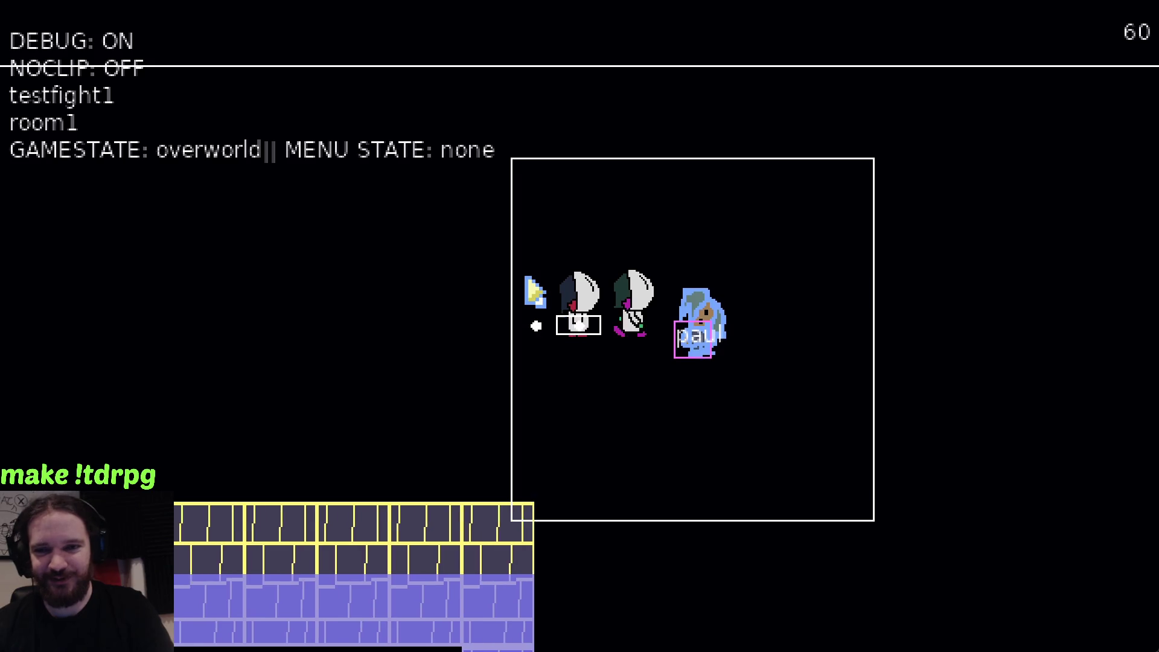
key(Left)
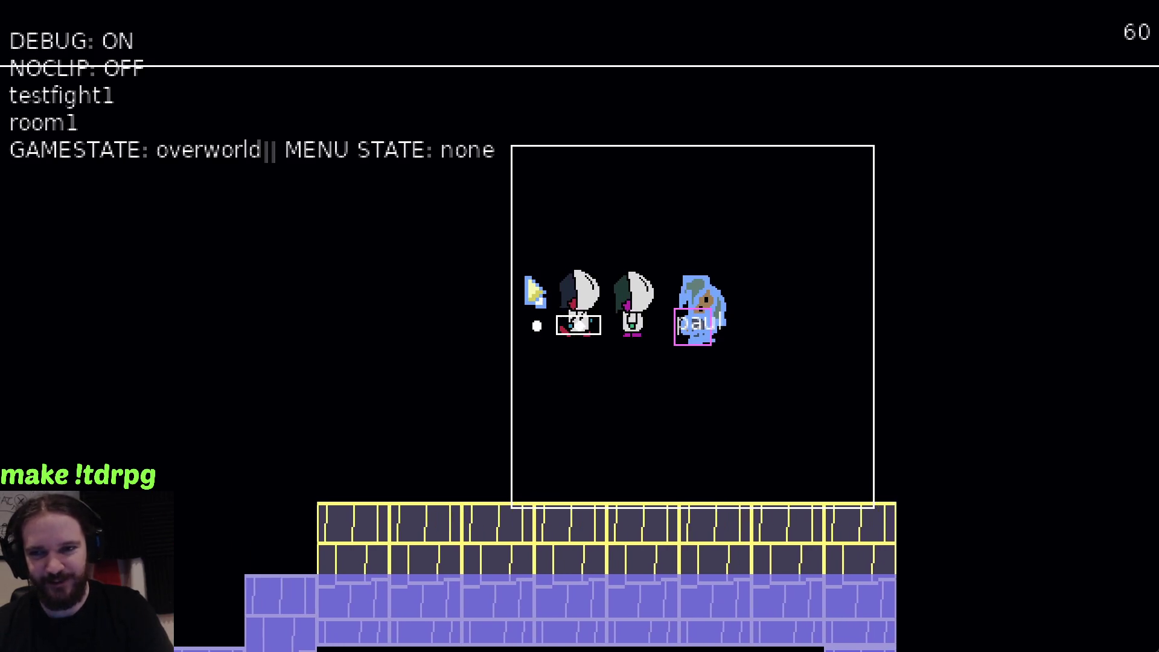
key(Down)
key(Left)
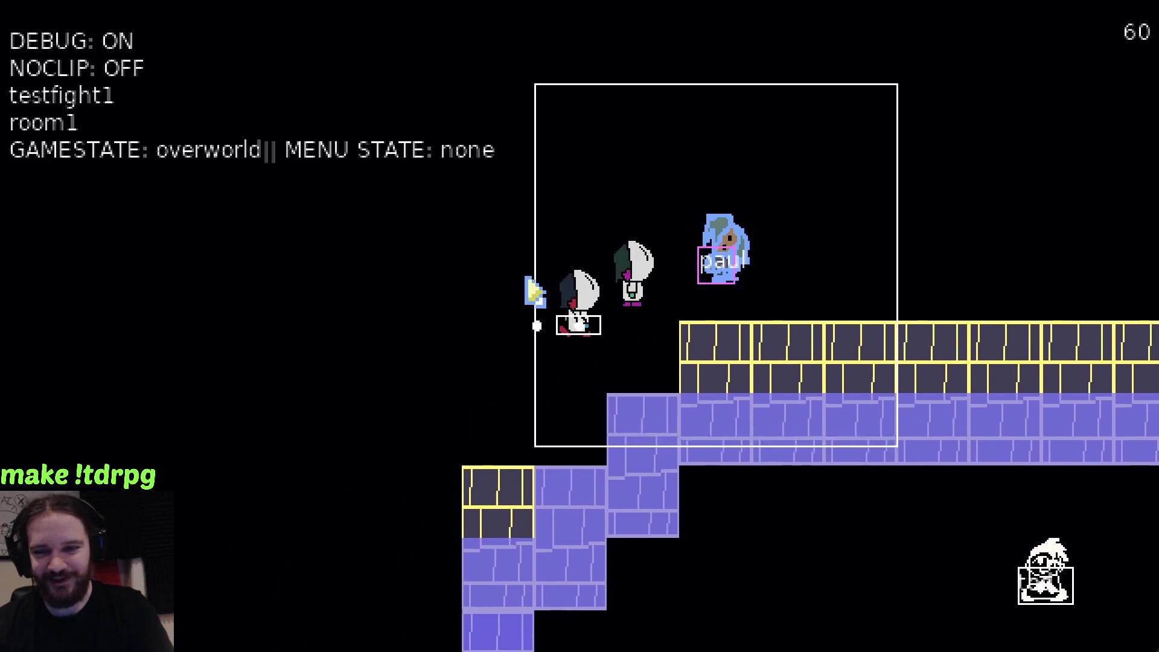
key(Left)
key(Down)
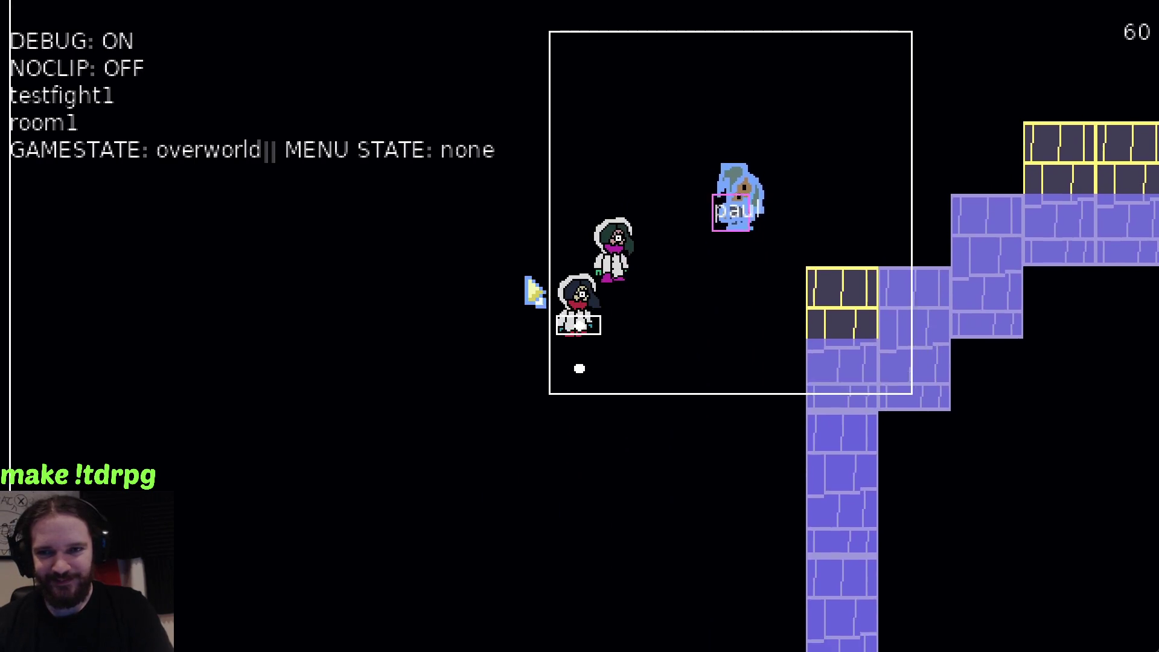
key(Down)
key(Right)
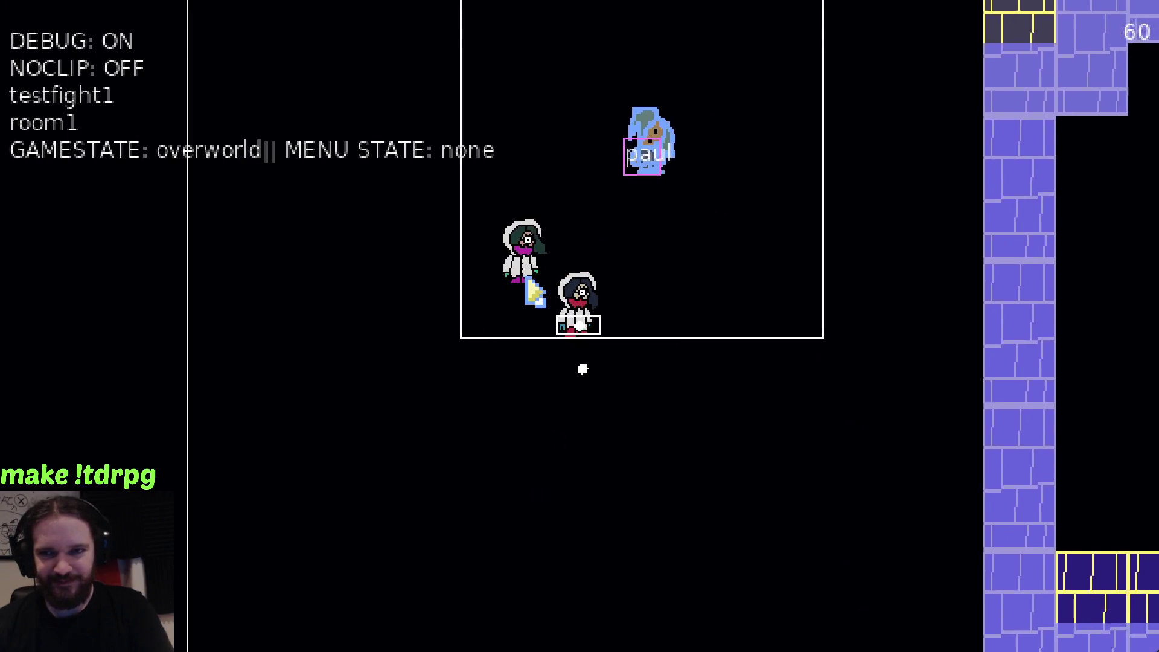
key(Right)
key(Up)
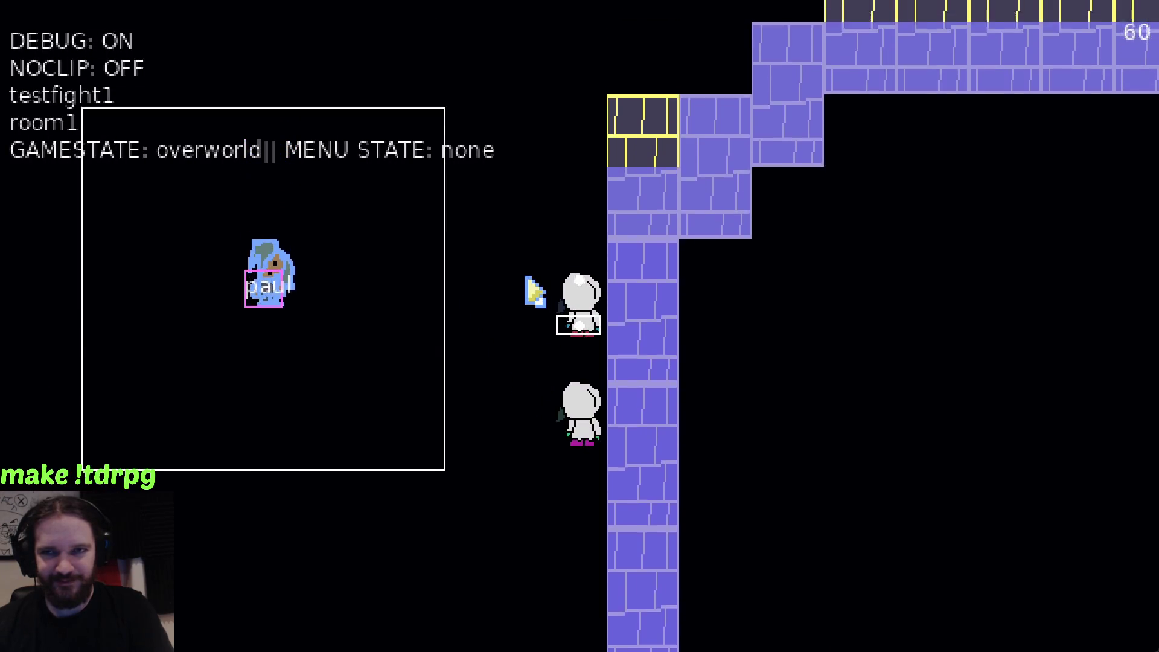
key(Up)
key(Right)
key(Right)
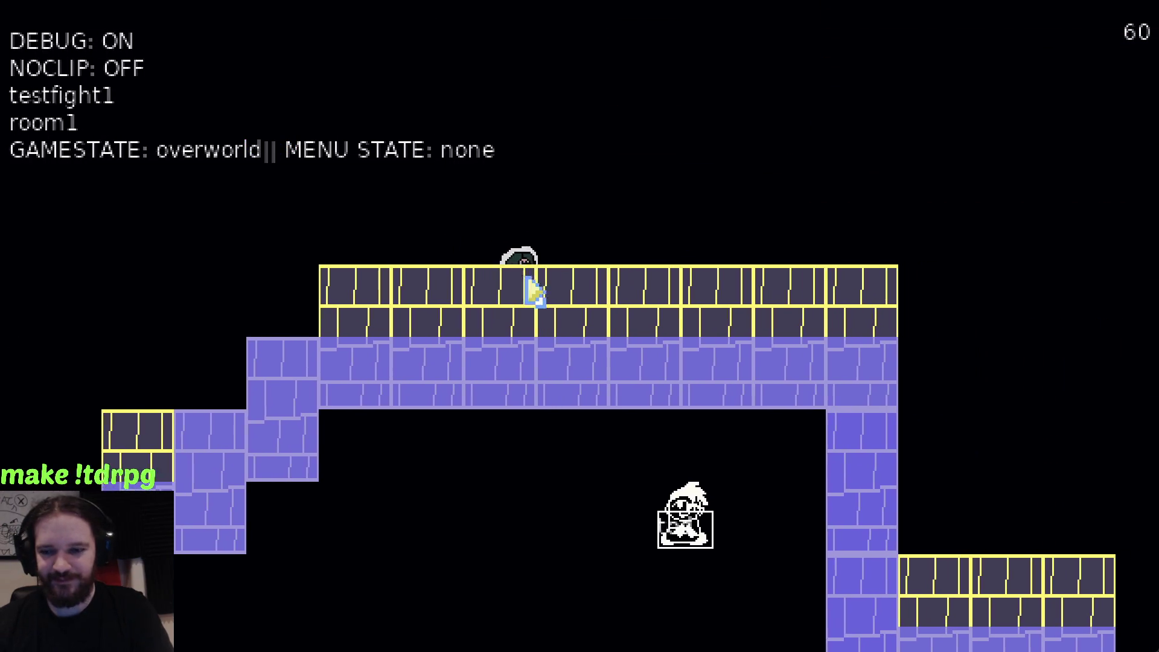
Pass down through a wall with noclip briefly on, then head toward the room2 exits
key(n)
key(Down)
key(n)
key(Down)
key(Left)
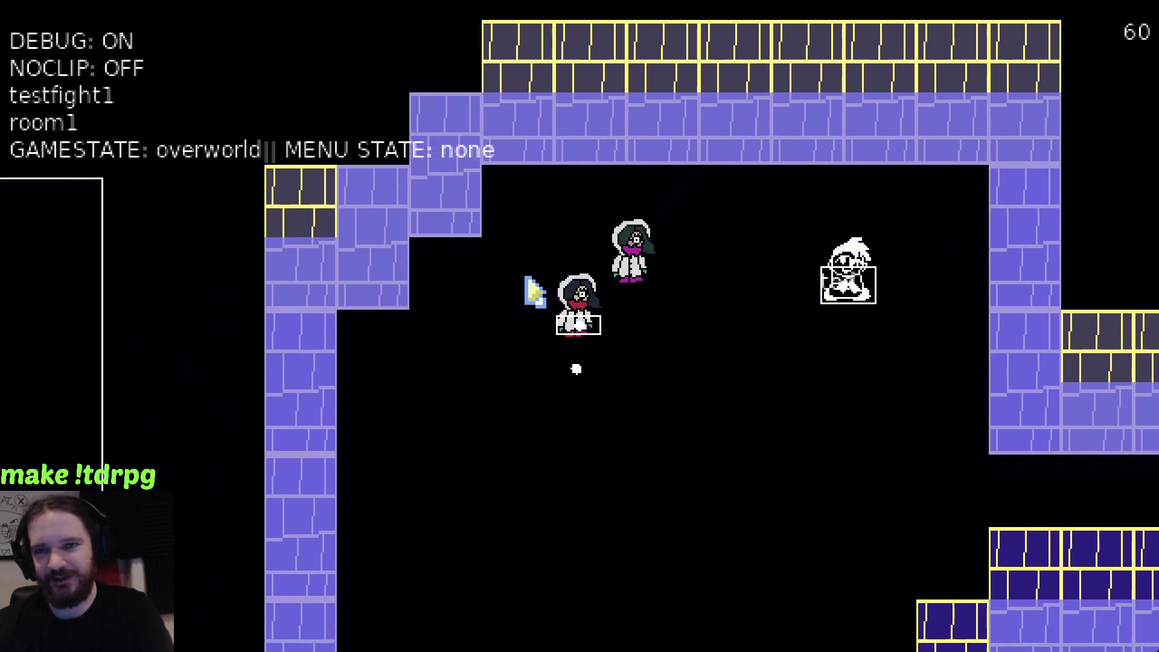
key(Down)
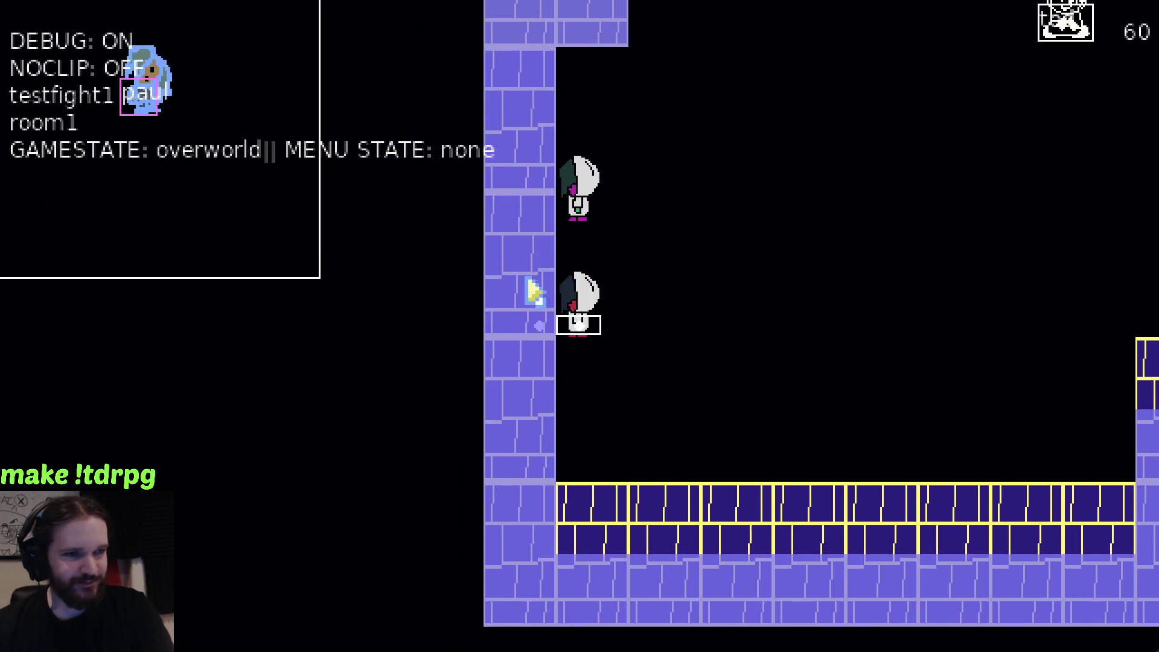
key(Right)
key(Right)
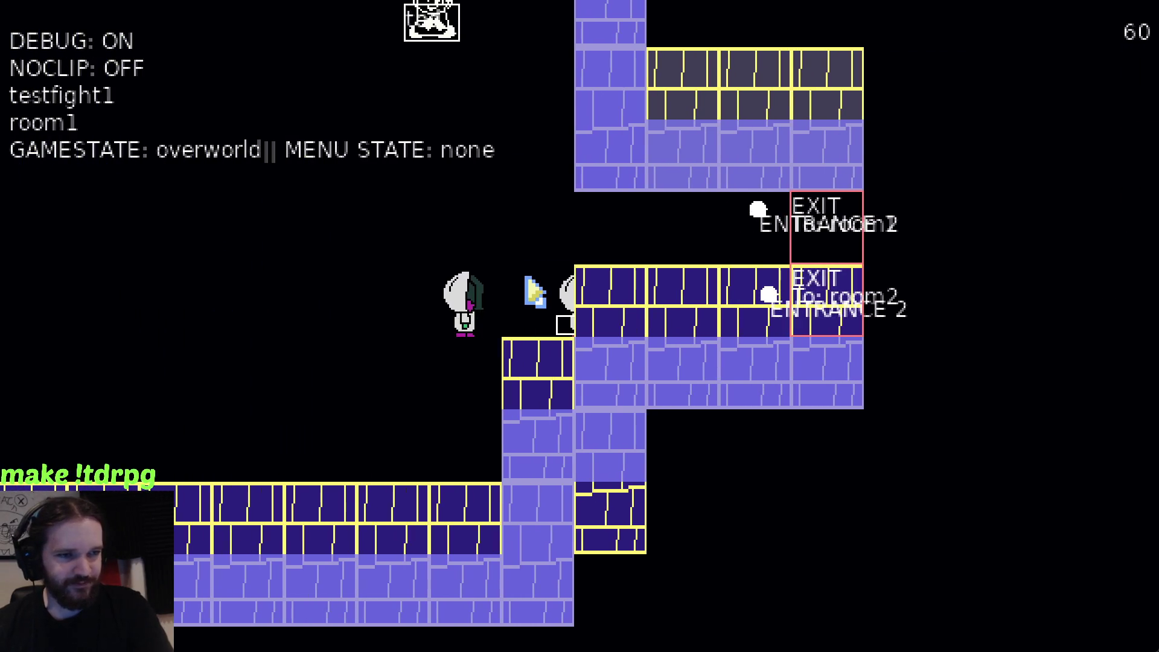
key(Right)
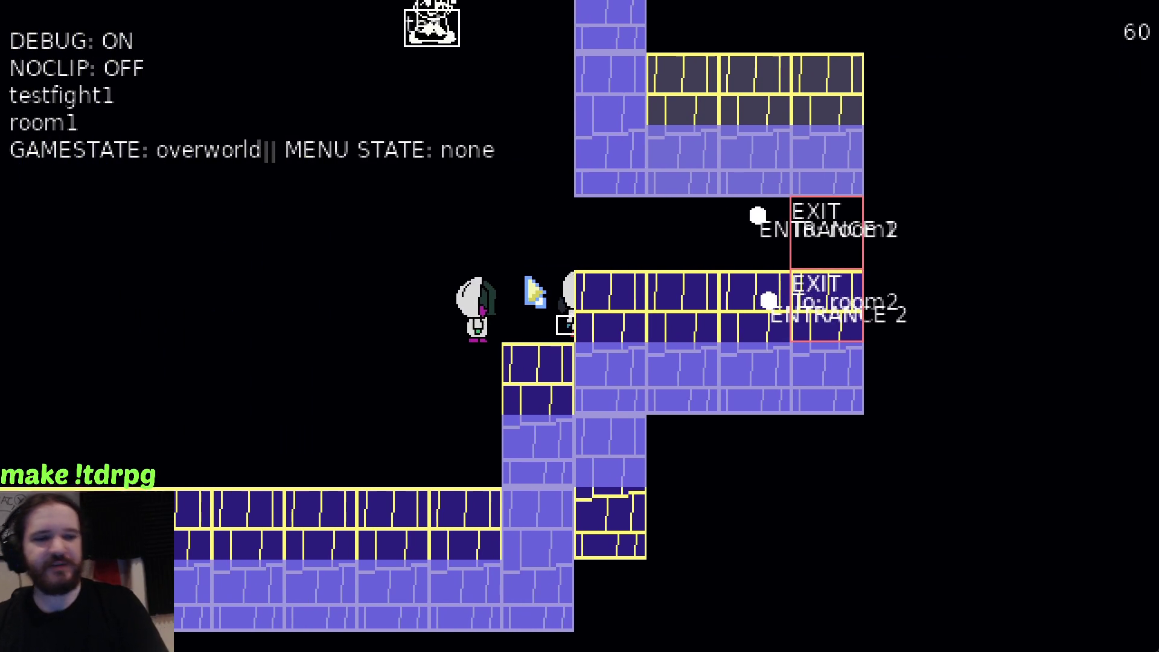
Walk around room1 and along the corridor to the room2 exit on the right
key(Left)
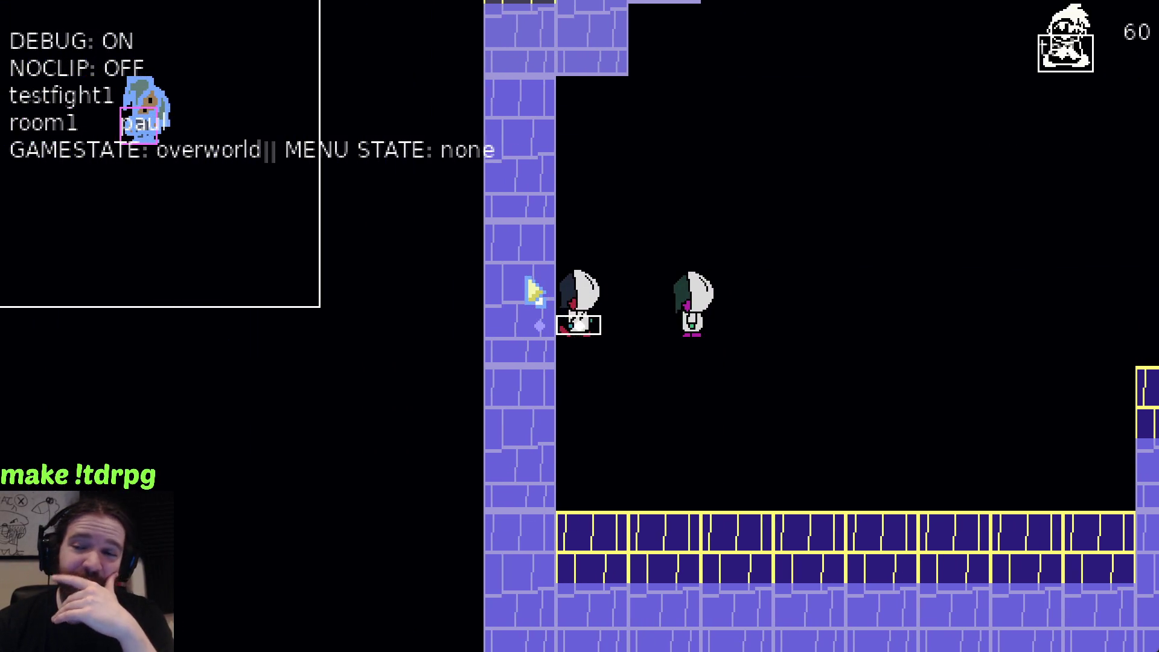
key(Up)
key(Left)
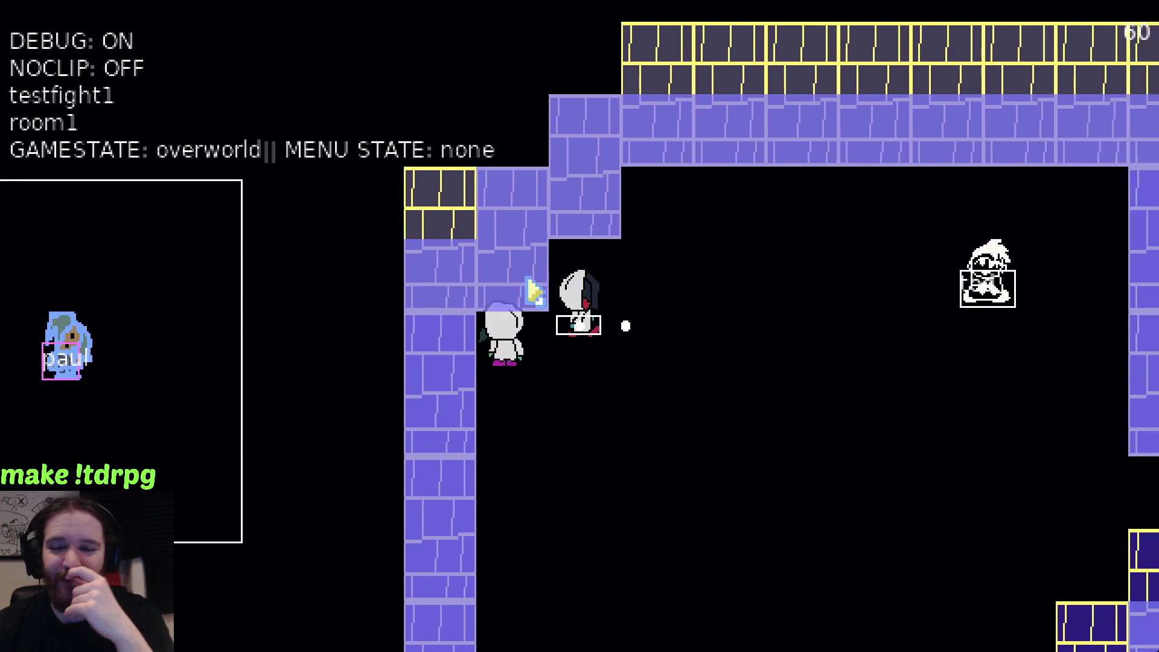
key(Right)
key(Down)
key(Right)
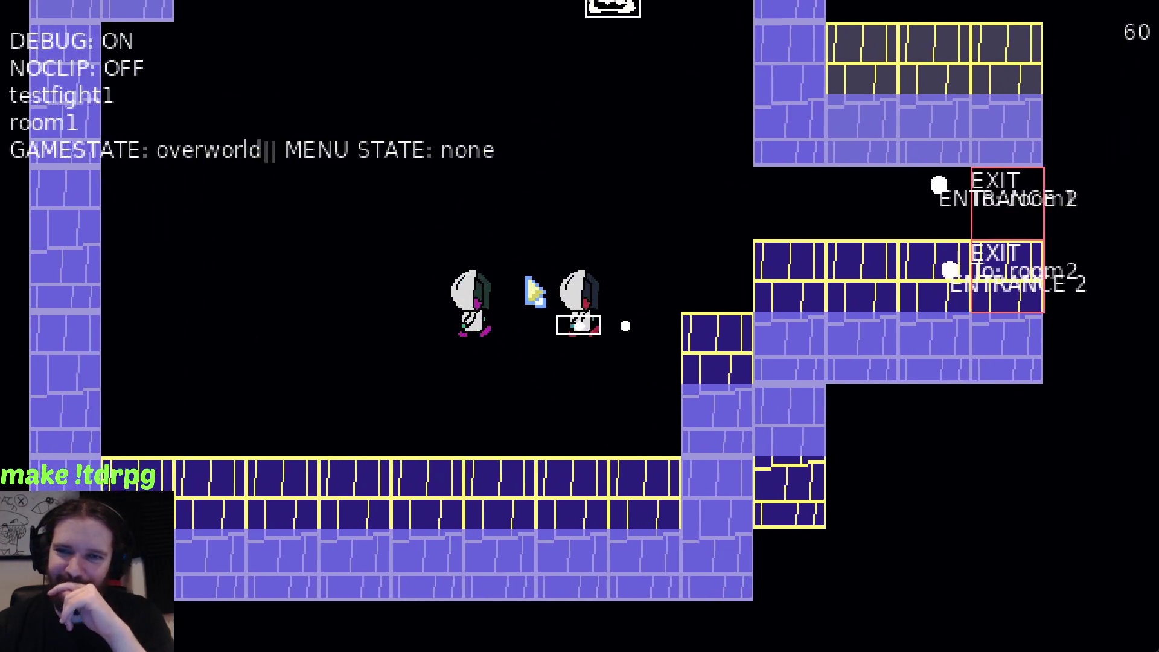
key(Up)
key(Right)
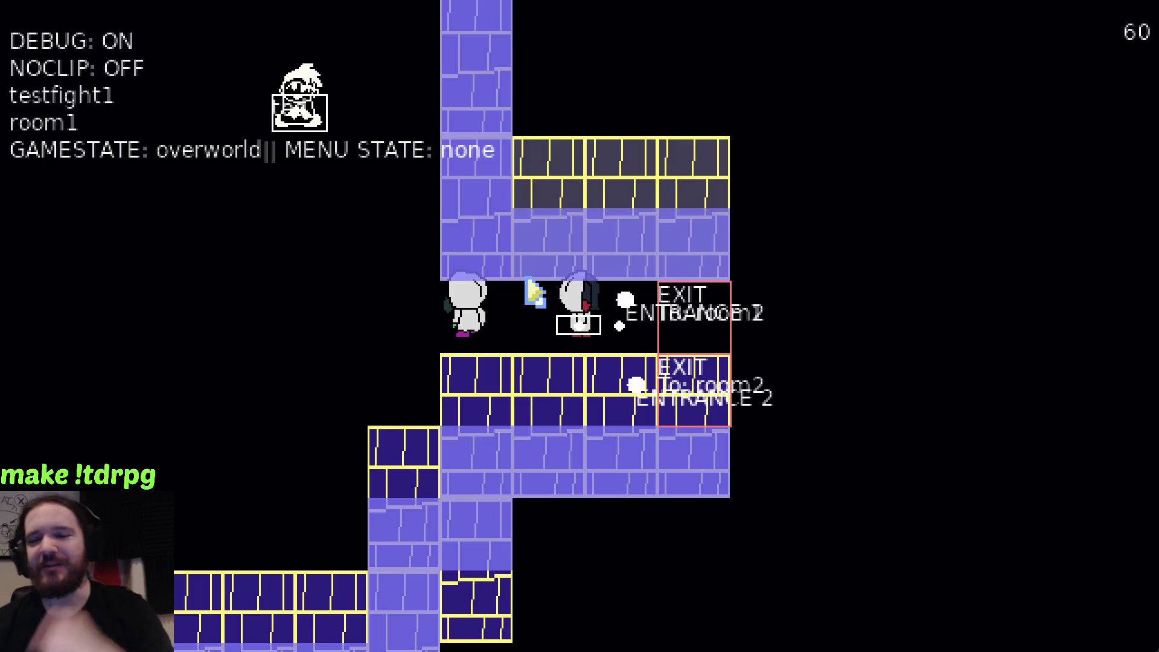
key(Left)
key(Down)
key(Right)
key(Up)
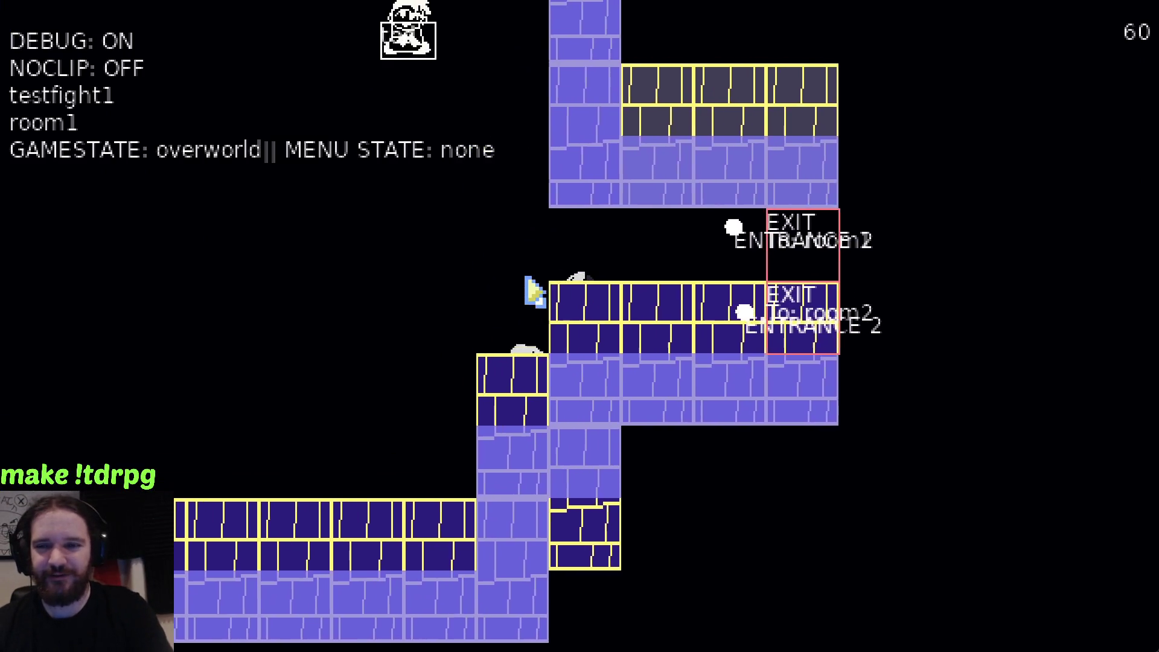
key(Right)
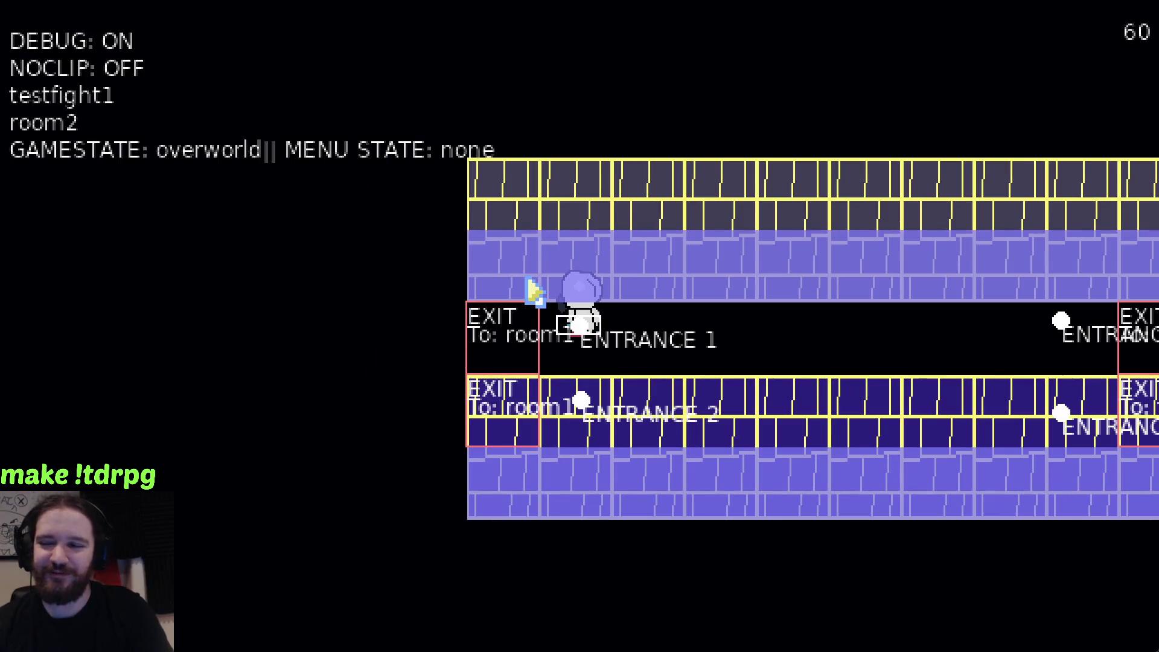
Walk right across room2 into funnyroom and along its walls to the top corridor
key(Right)
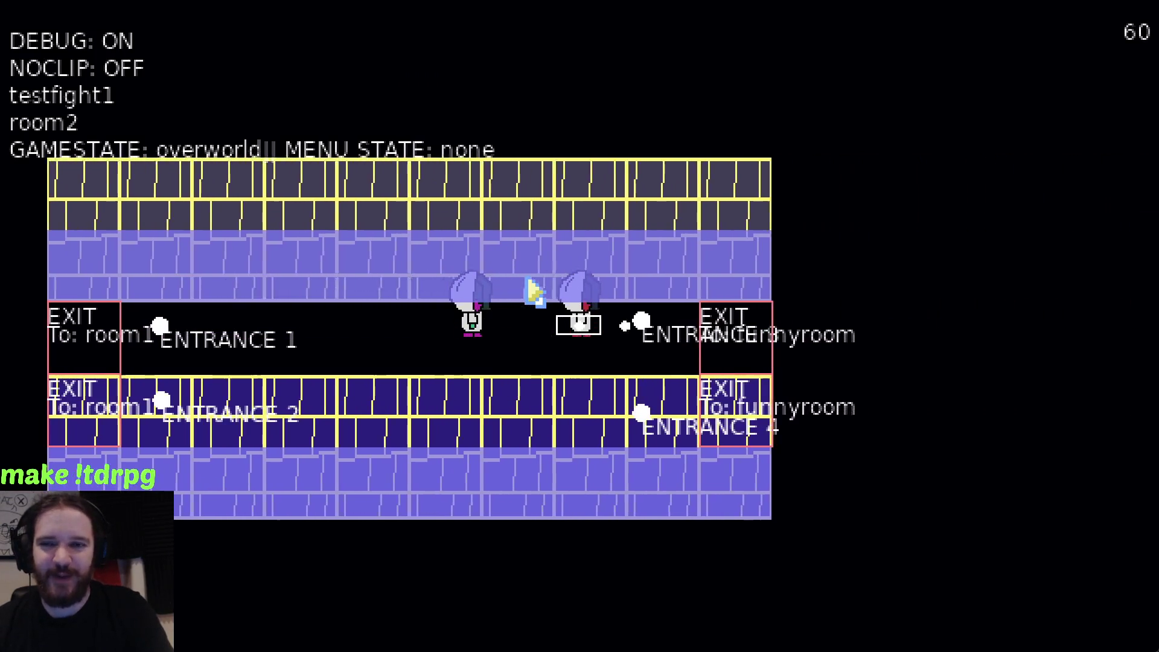
key(Right)
key(Right)
key(Down)
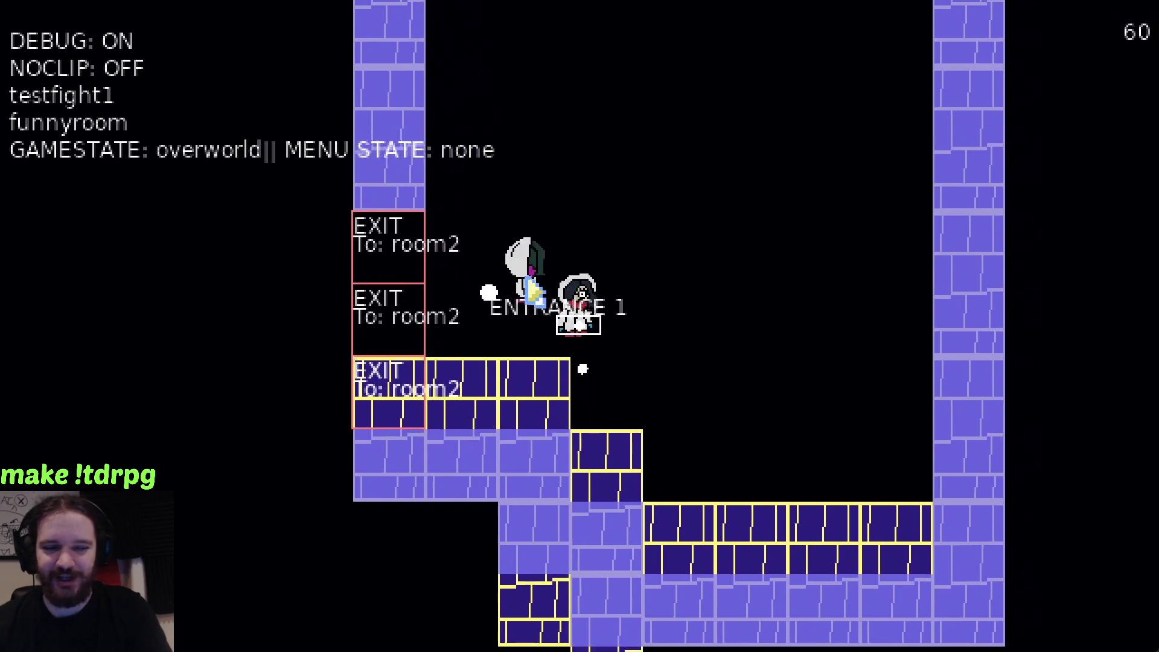
key(Up)
key(Up)
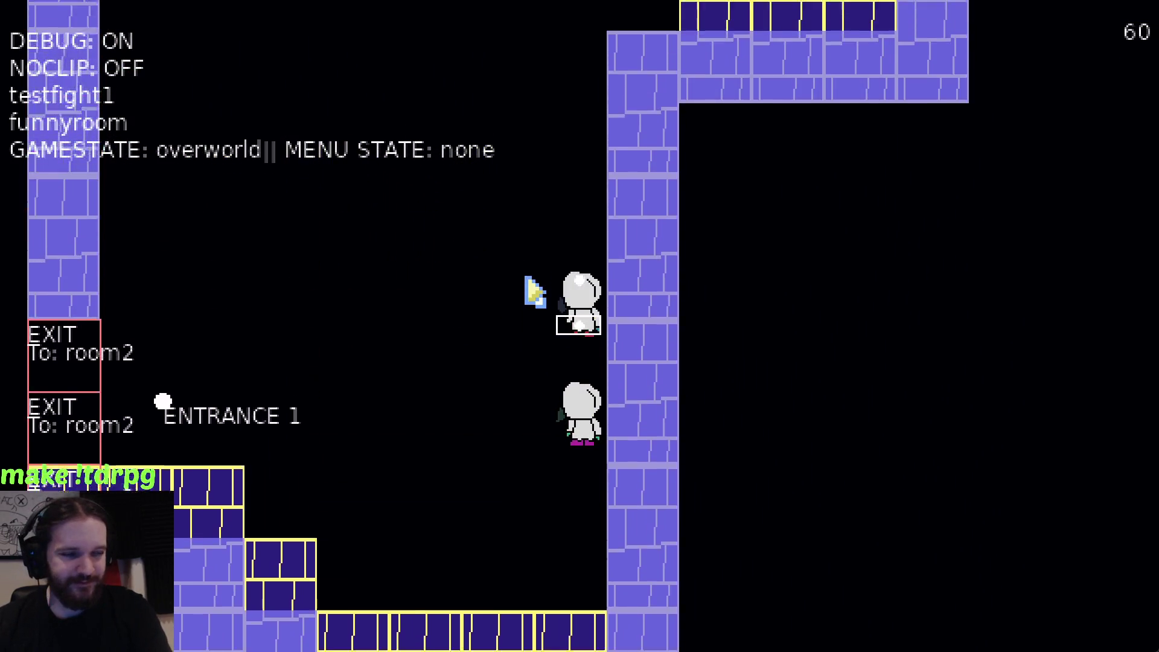
key(Right)
key(Up)
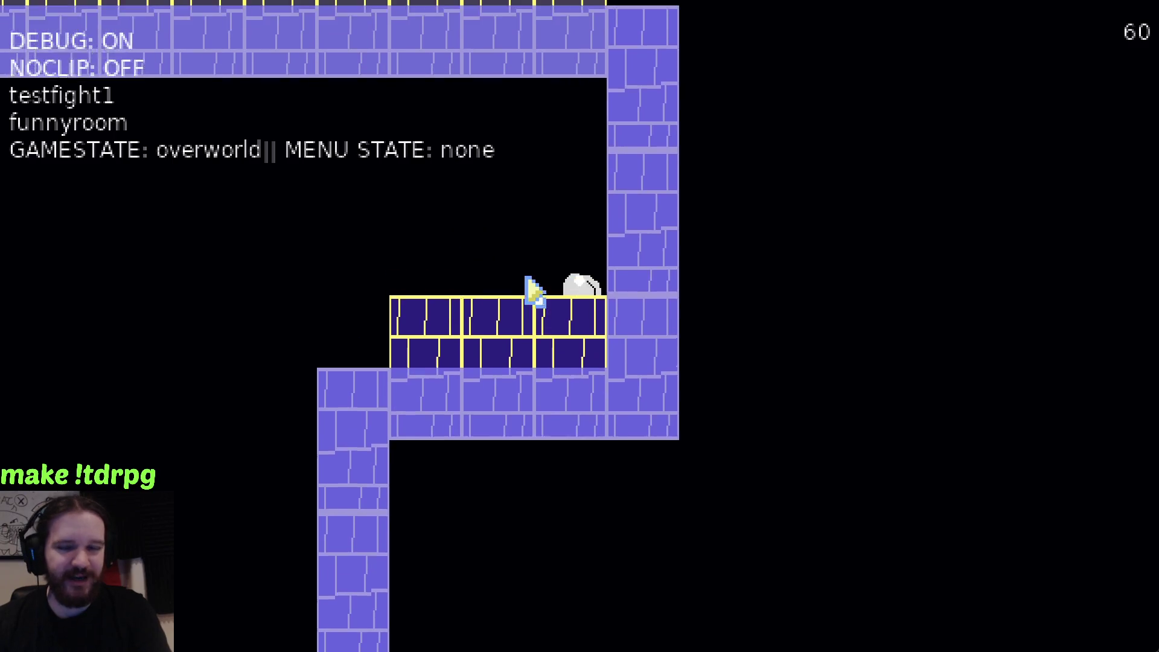
key(Left)
Toggle noclip with N to pass through funnyroom's top wall, then step off it
key(Left)
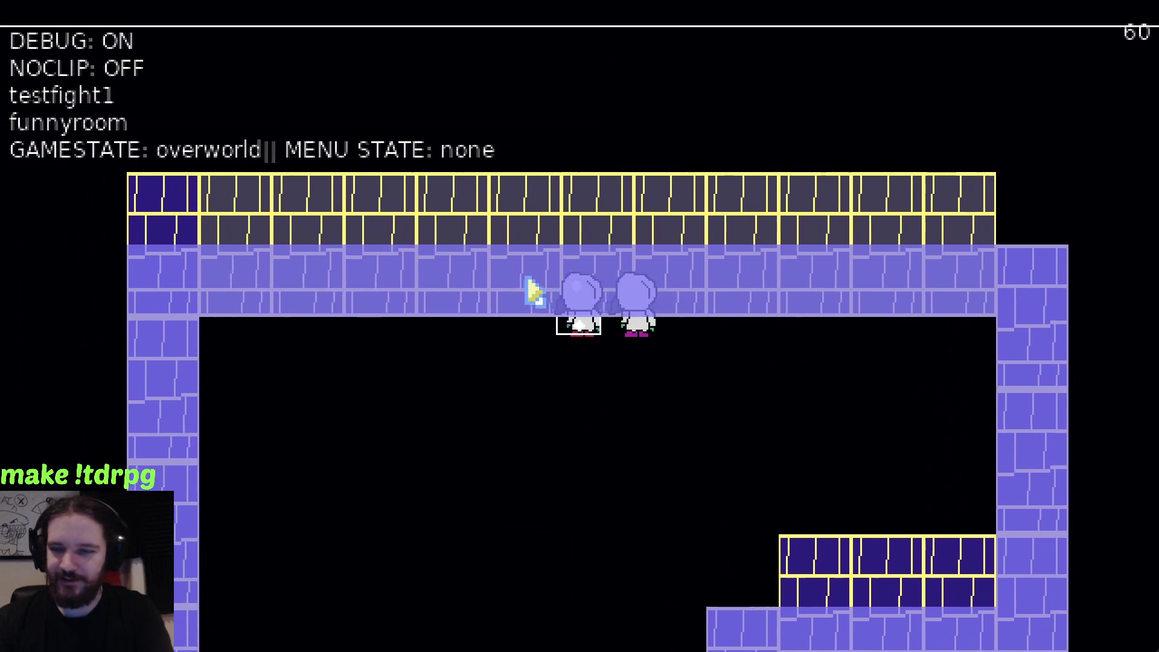
key(n)
key(Up)
key(n)
key(Left)
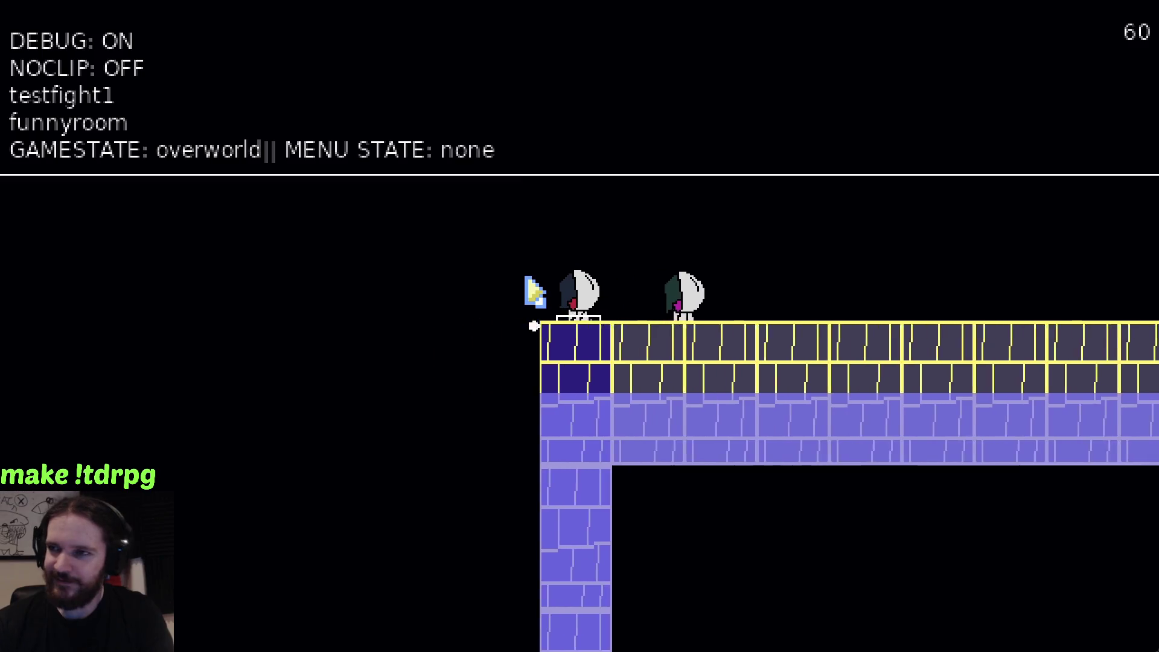
key(Down)
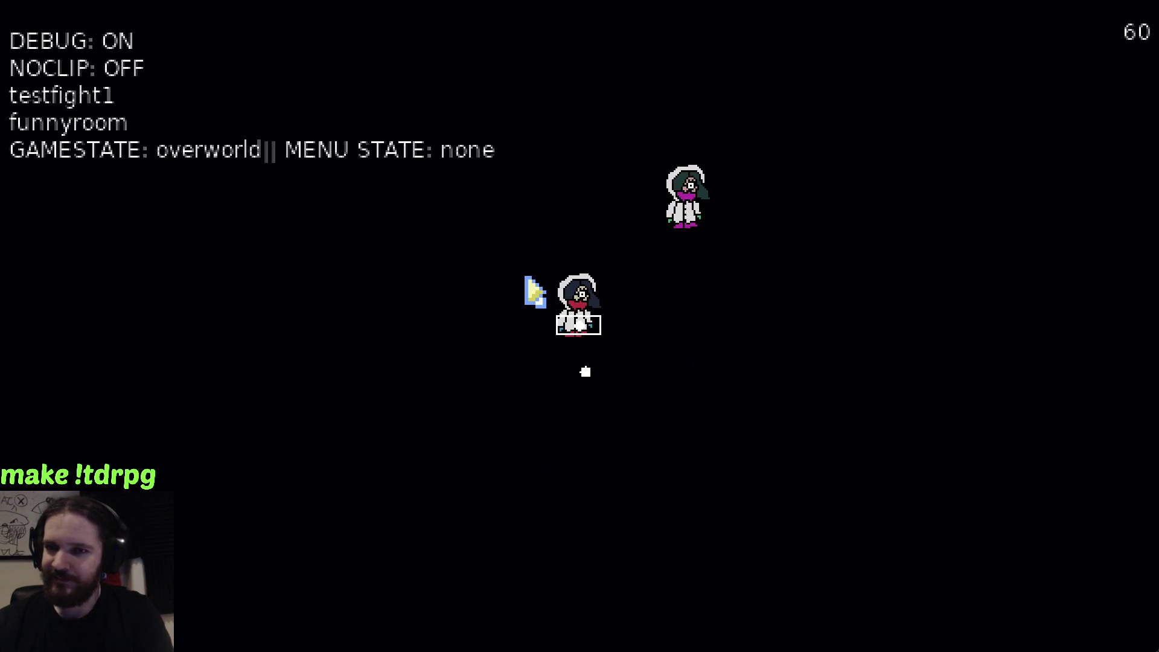
Walk right along the wall, up the purple column and down-left into a new area
key(Right)
key(Right)
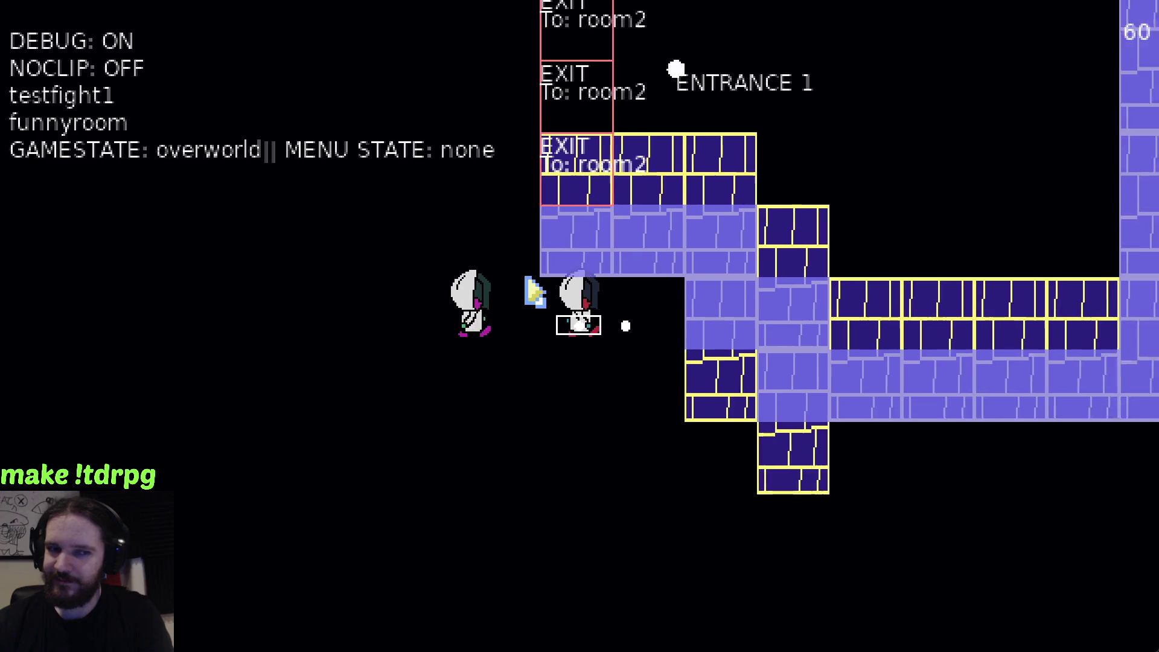
key(Down)
key(Right)
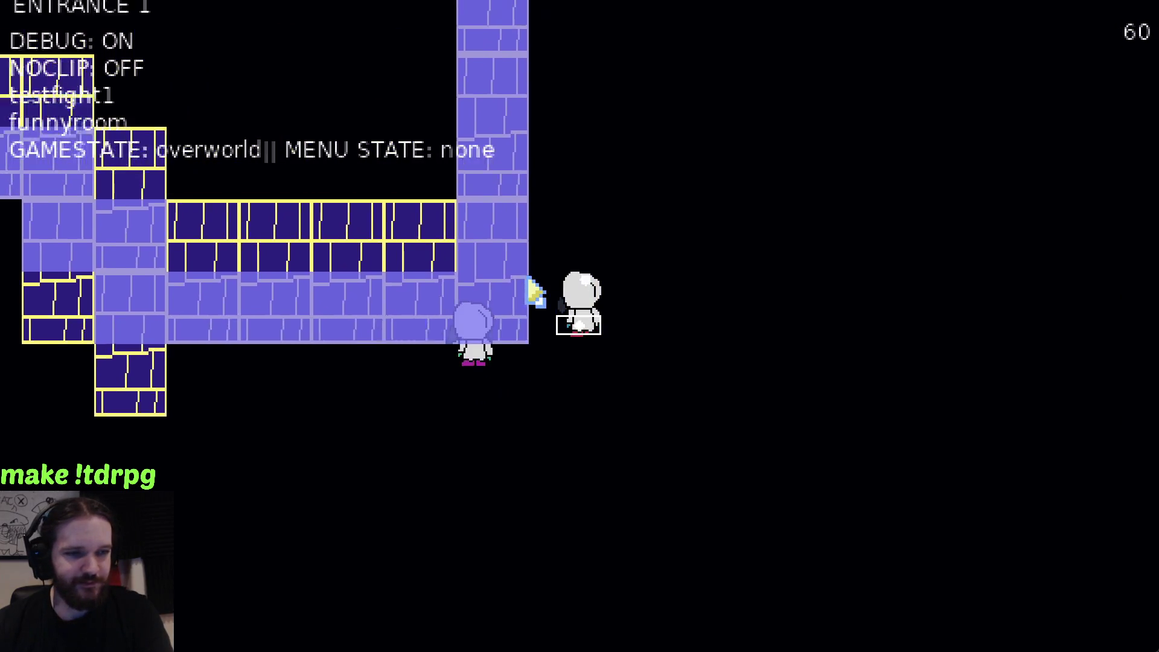
key(Up)
key(Up)
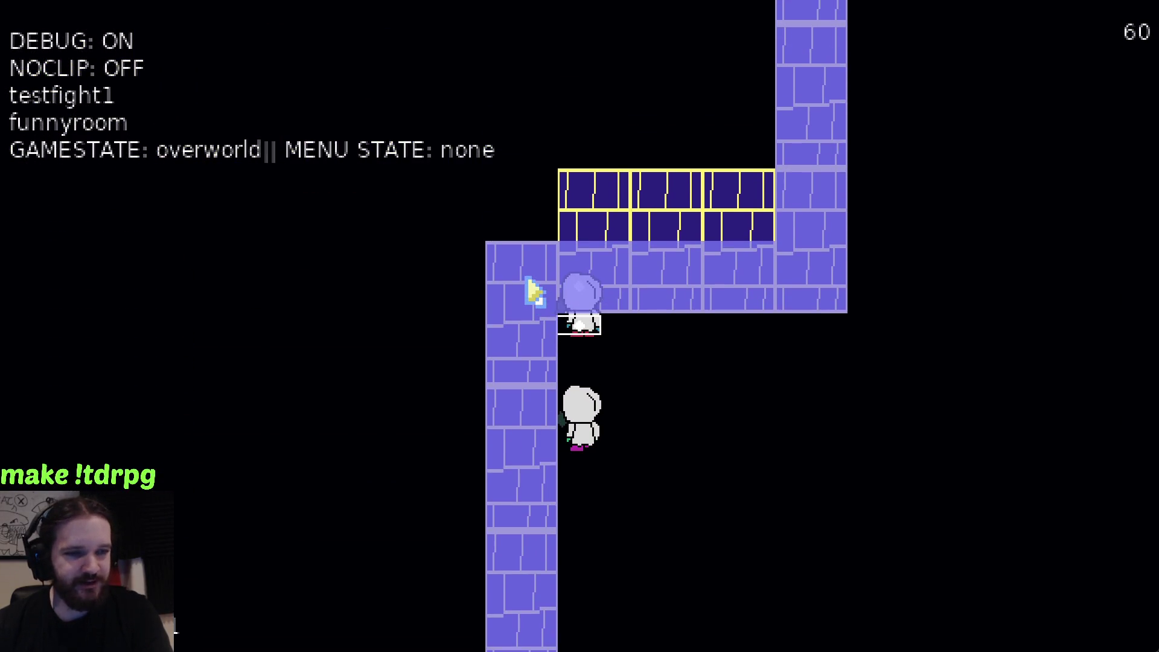
key(Right)
key(Up)
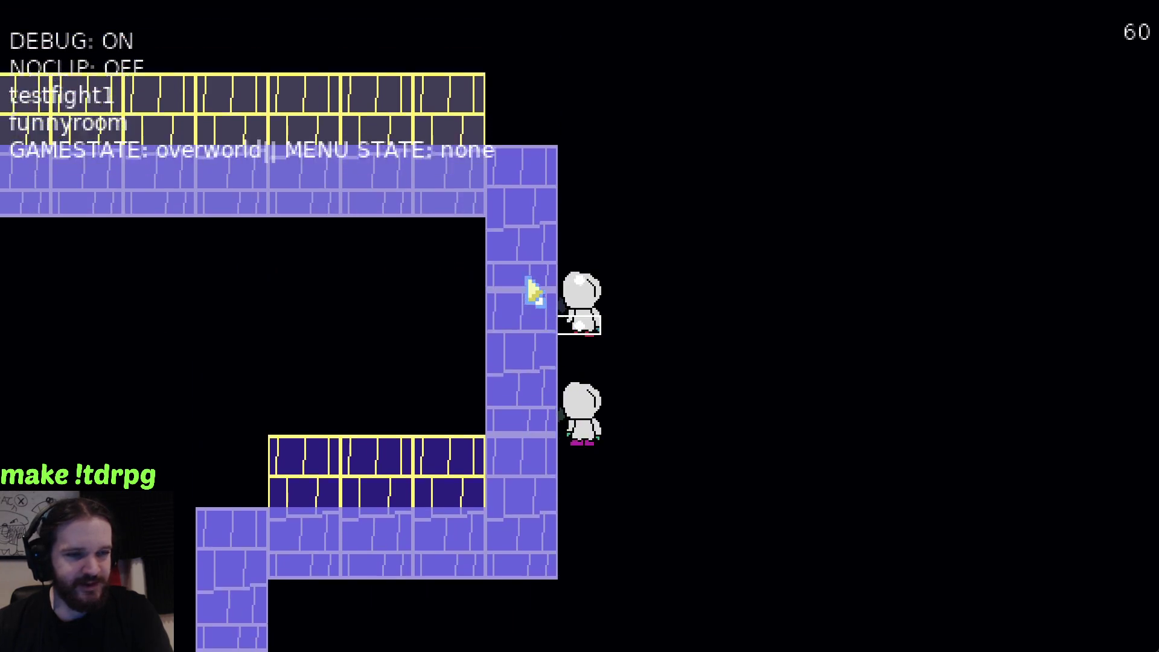
key(Left)
key(Down)
key(Left)
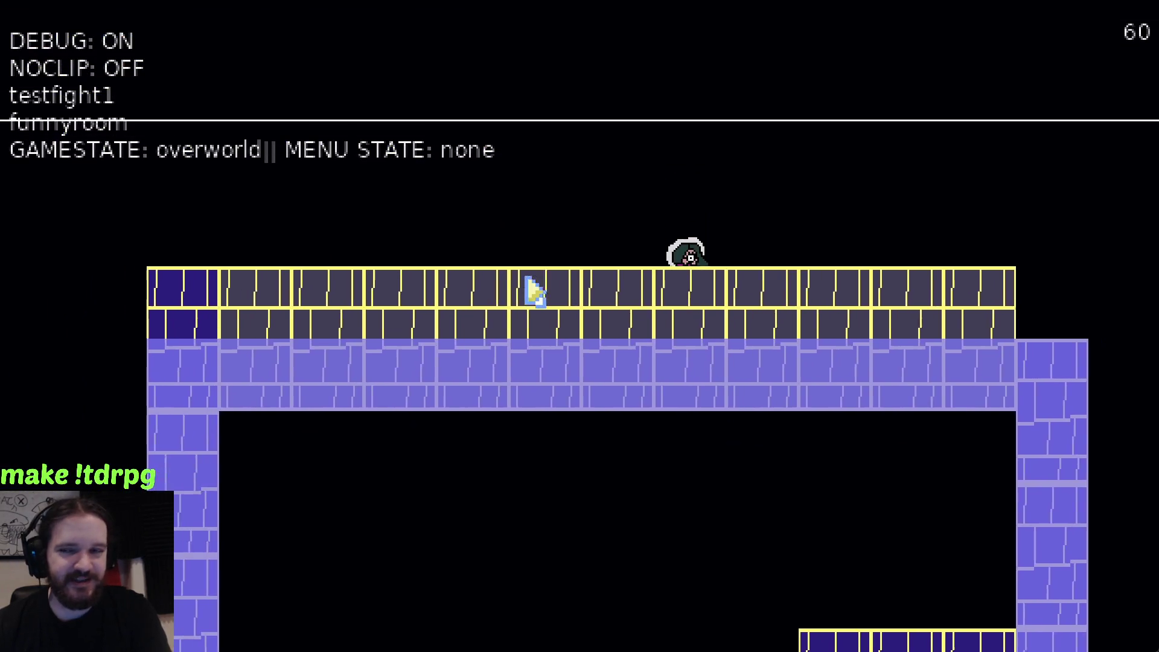
key(Down)
key(Down)
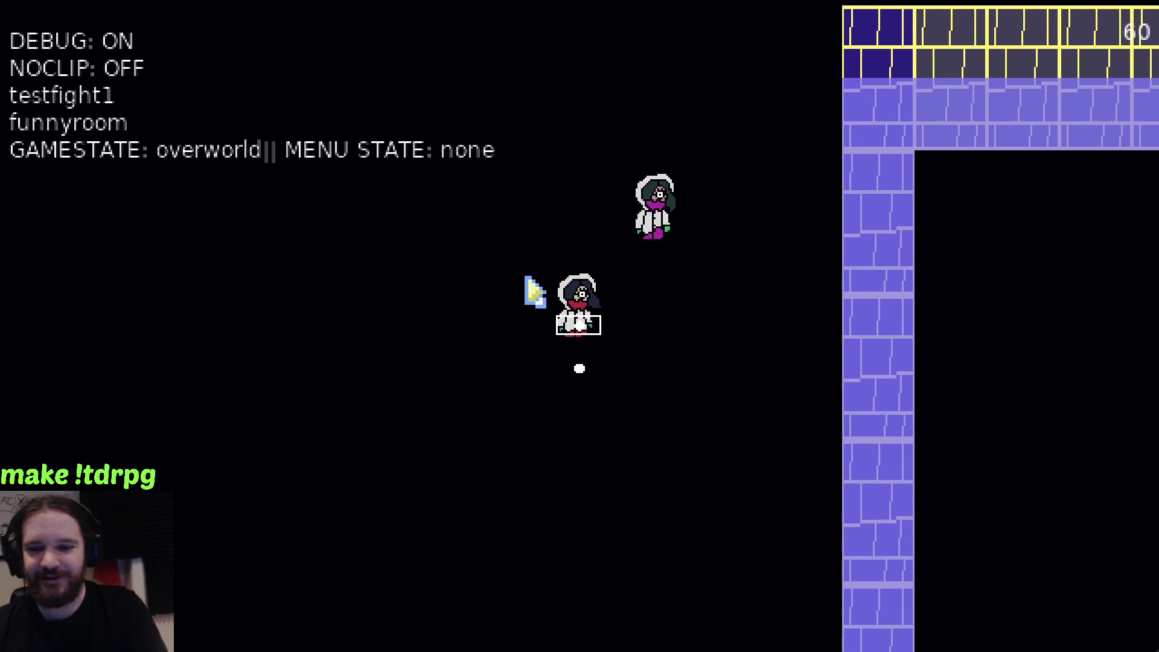
key(Right)
key(Down)
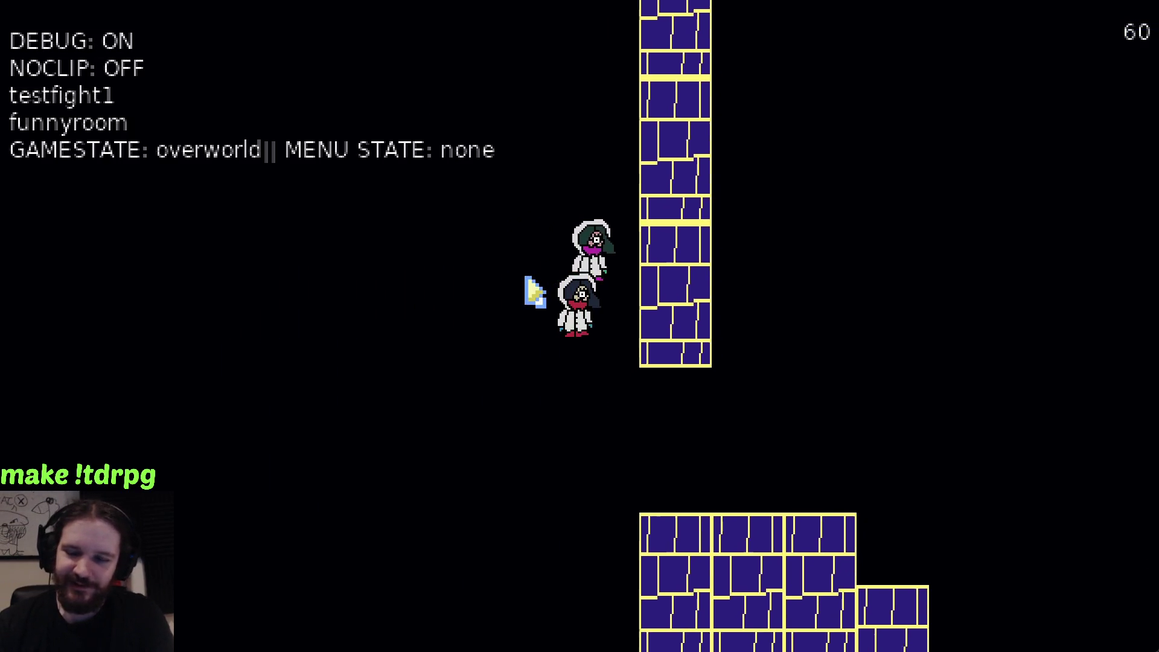
Walk to the exit into room2, cross it, and come back out into funnyroom
key(Left)
key(Right)
key(Up)
key(Up)
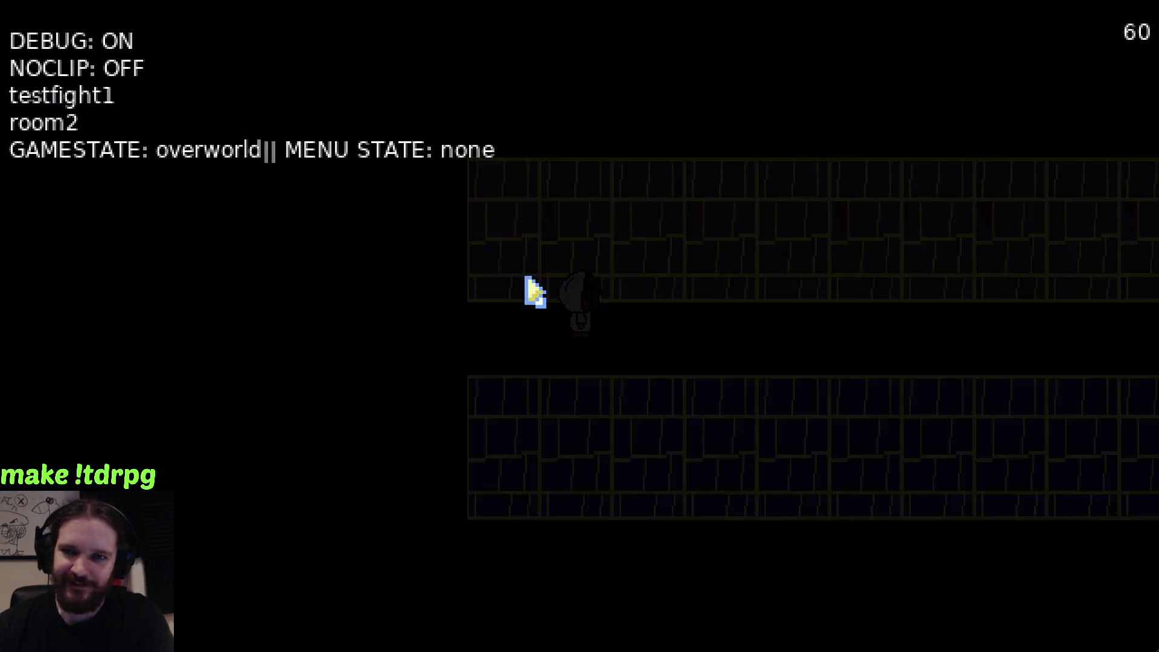
key(Right)
key(Right)
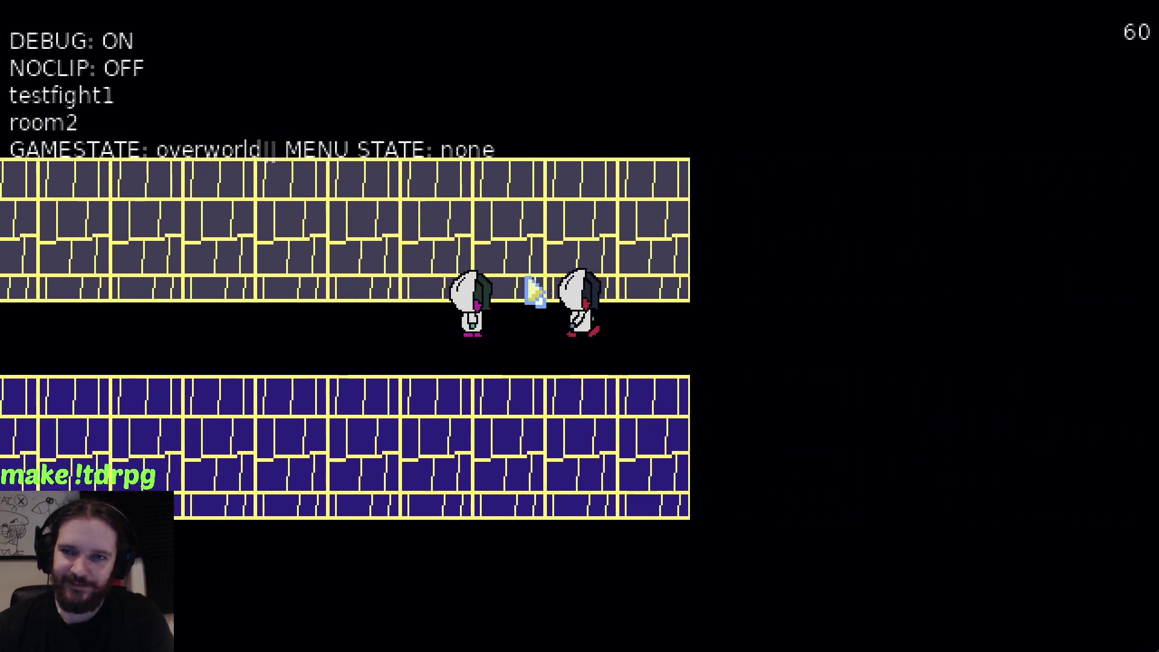
Walk right and up through funnyroom to the top corridor, then along the wall
key(Right)
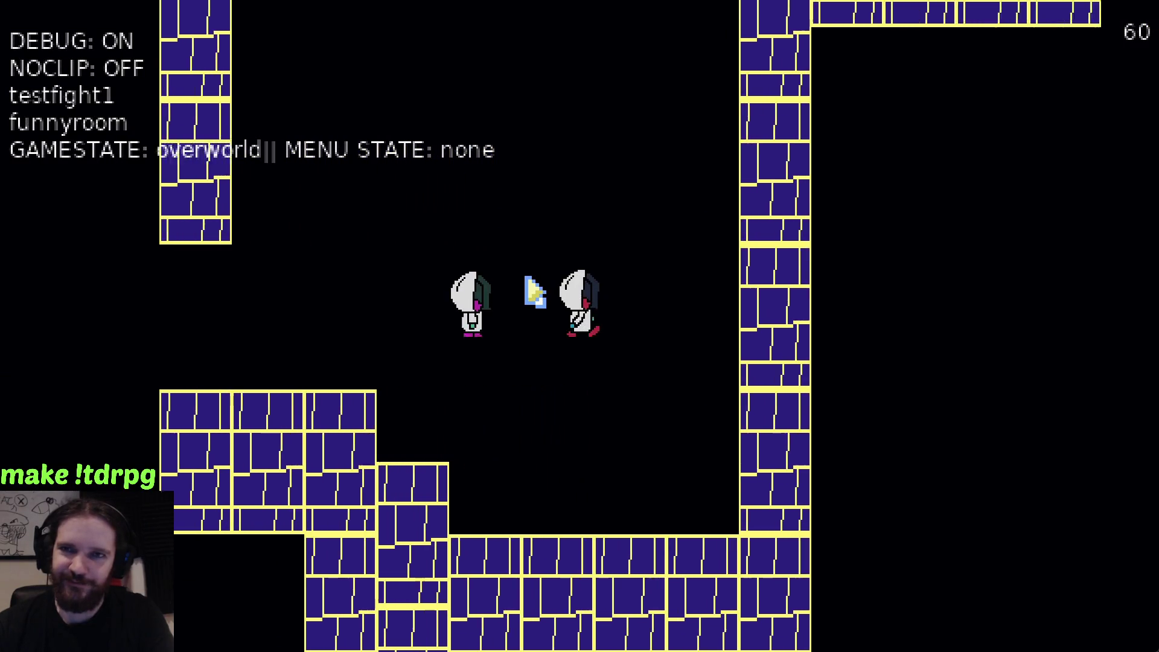
key(Up)
key(Right)
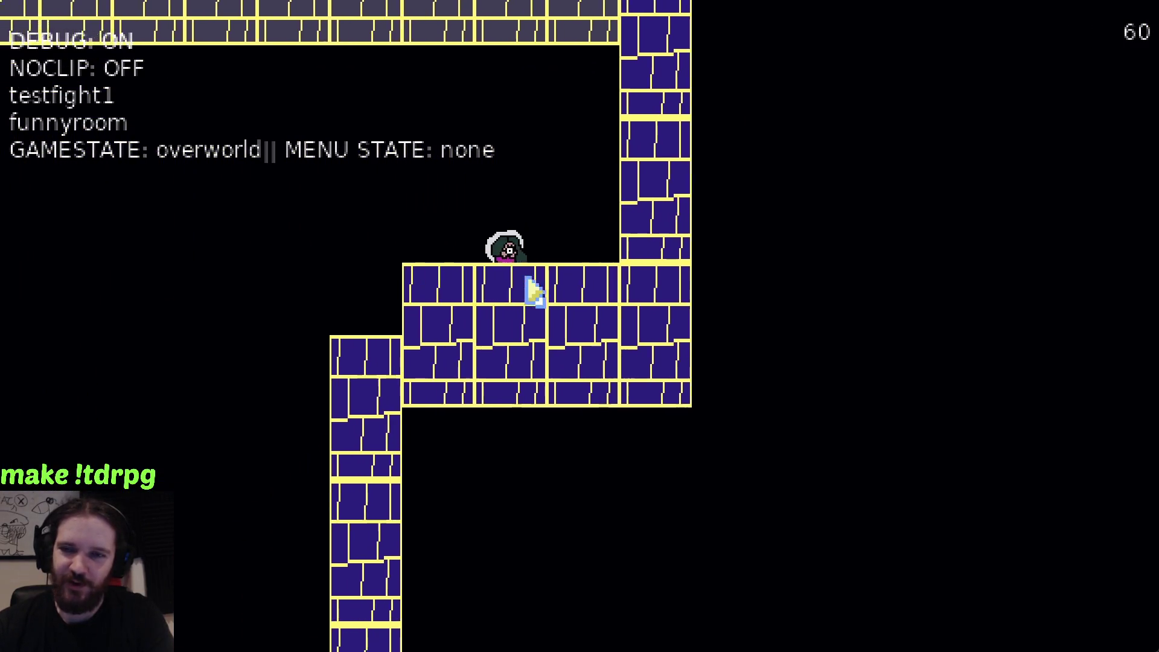
key(Up)
key(Left)
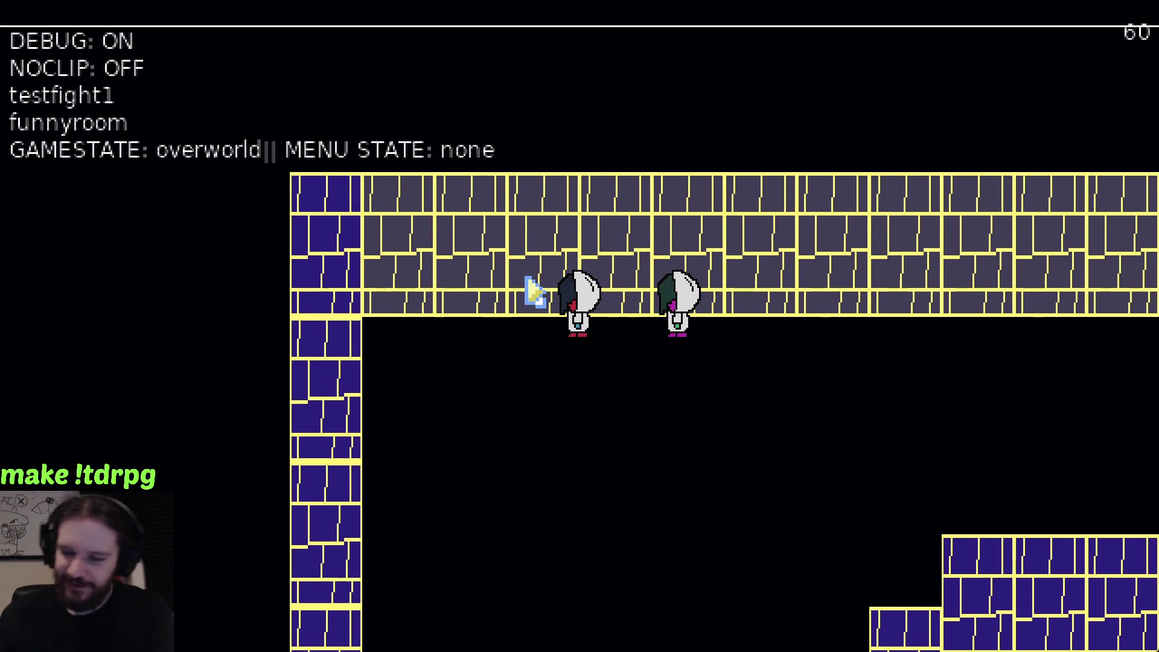
key(Down)
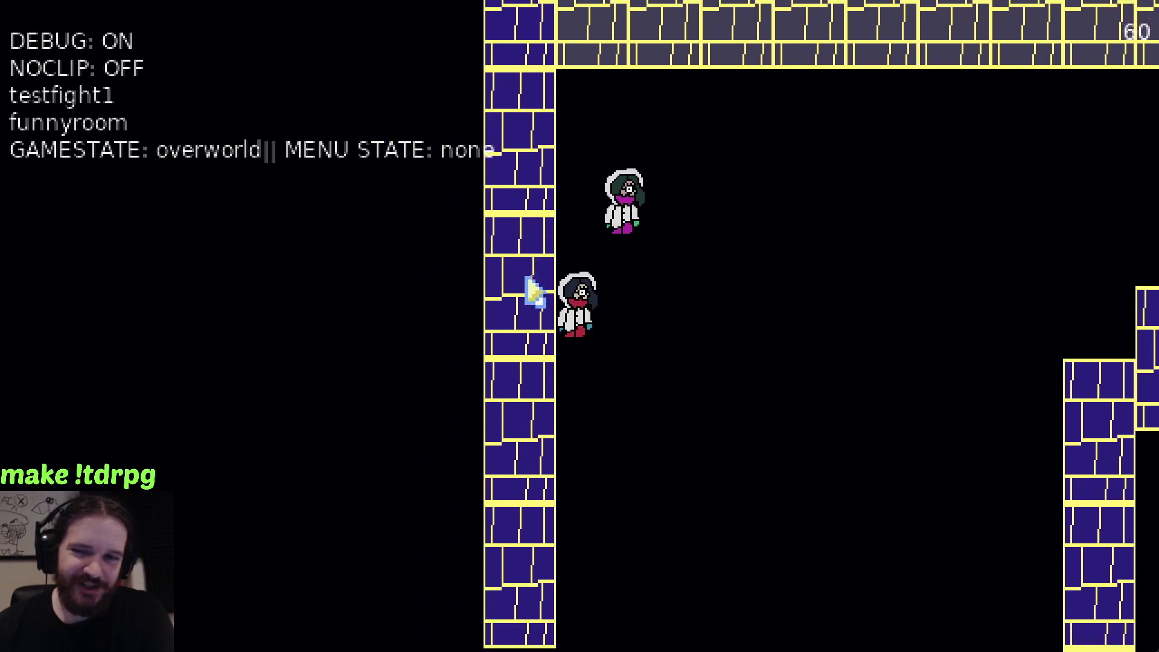
key(Right)
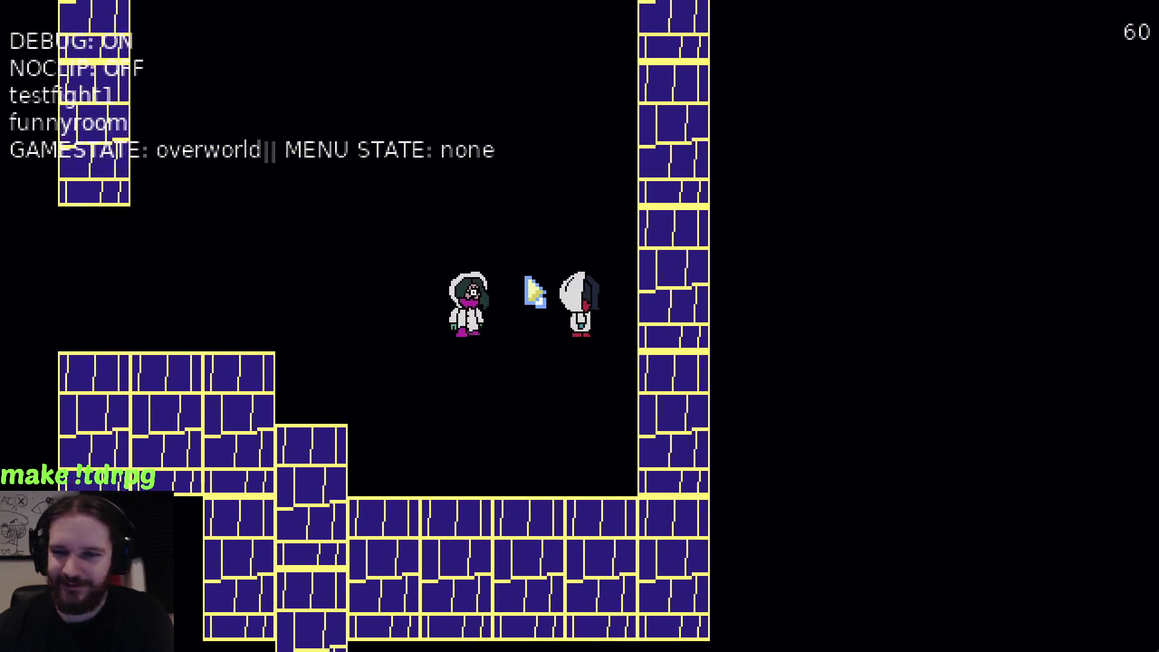
key(Up)
key(Up)
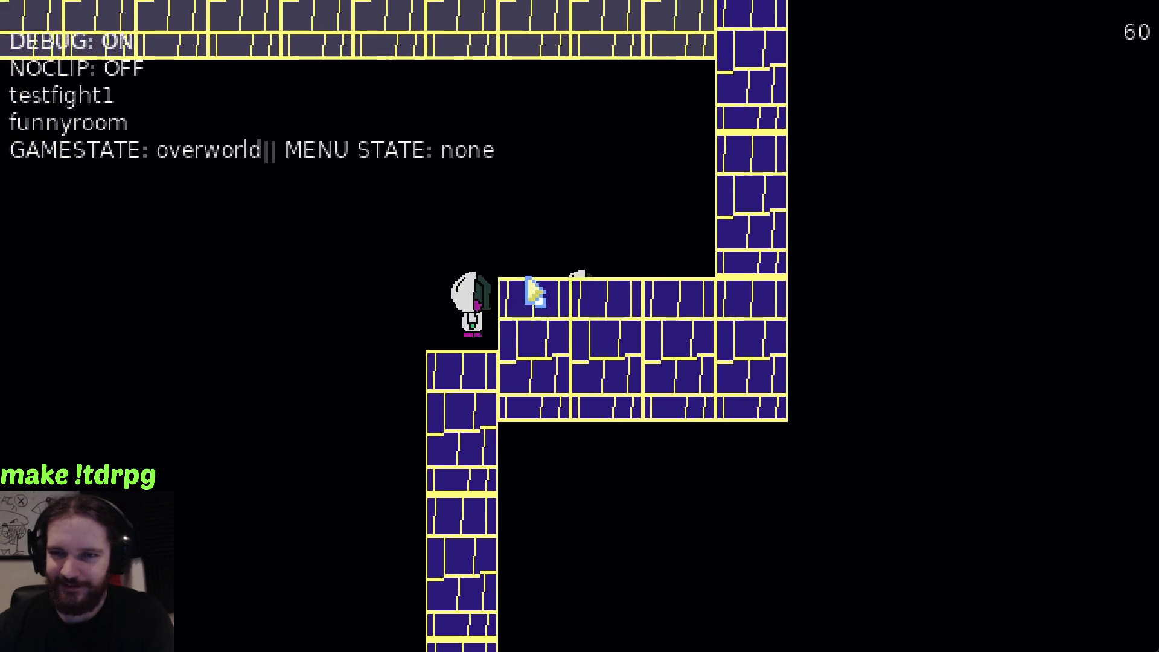
Follow the top corridor left and down along the walls toward room2
key(Left)
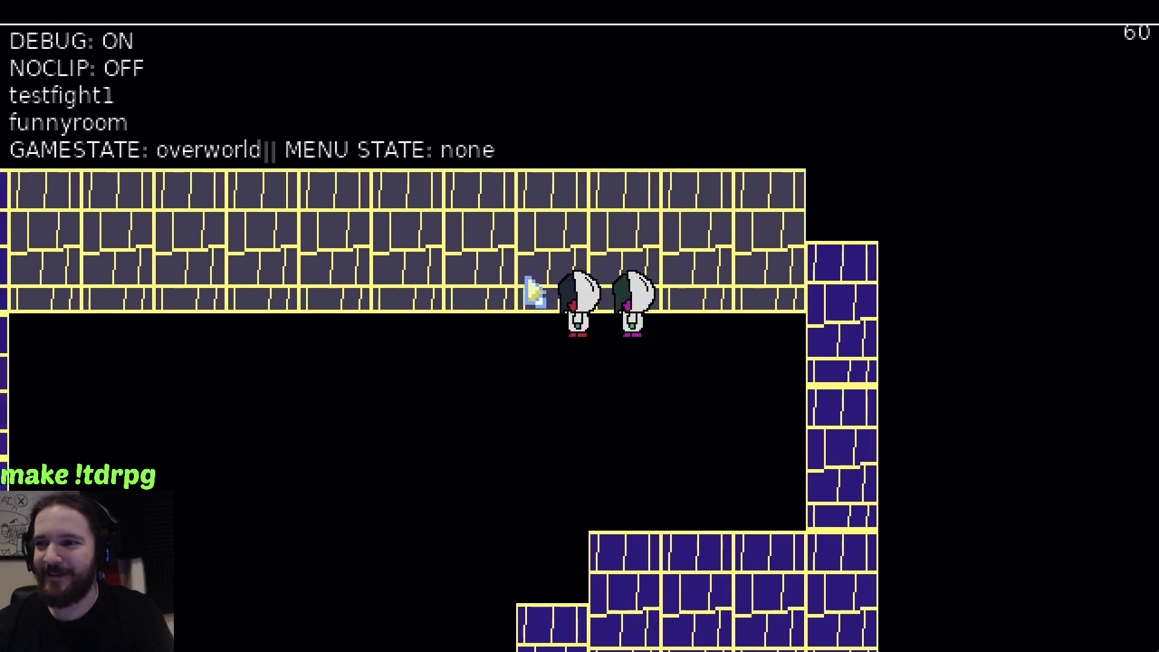
key(Down)
key(Right)
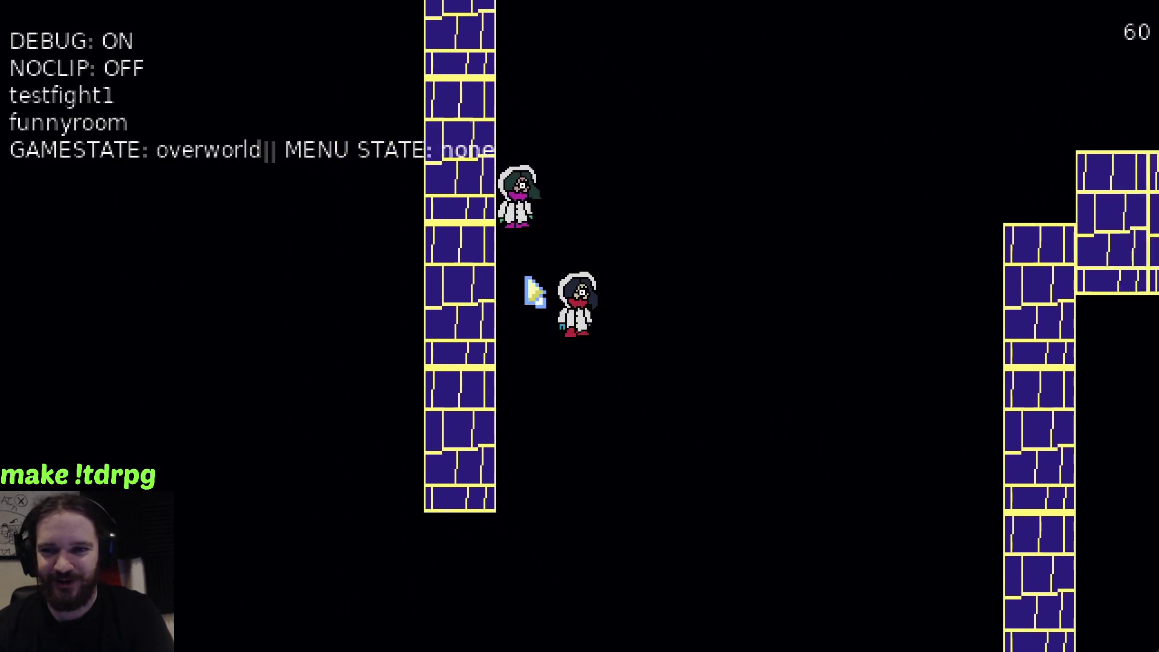
key(Up)
key(Up)
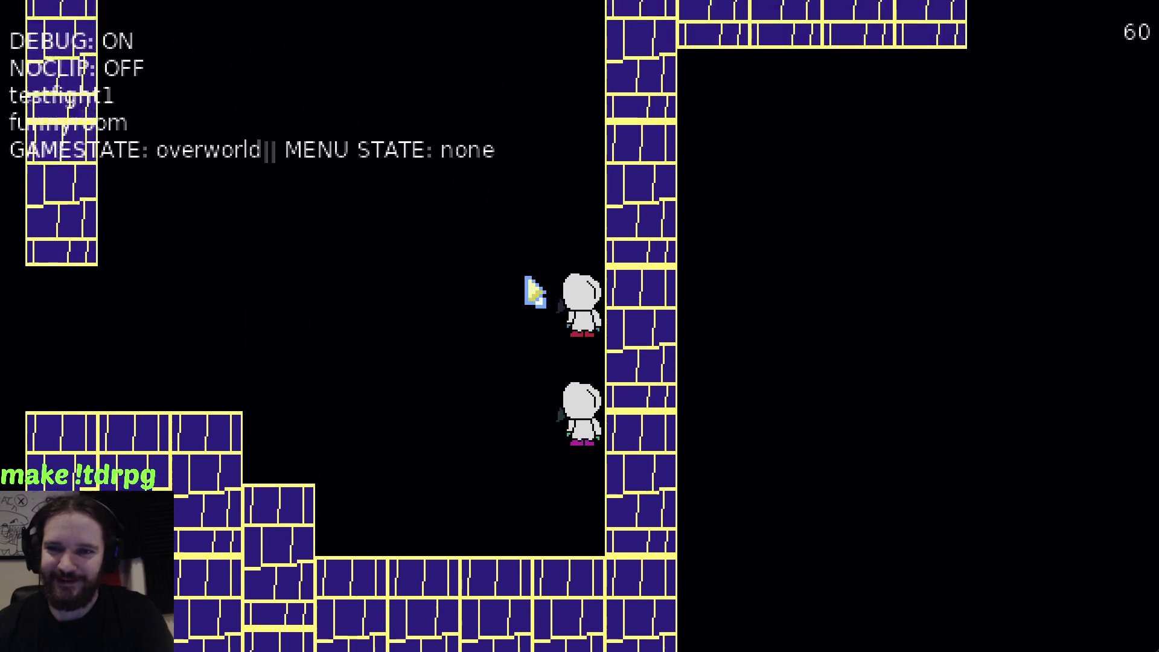
key(Up)
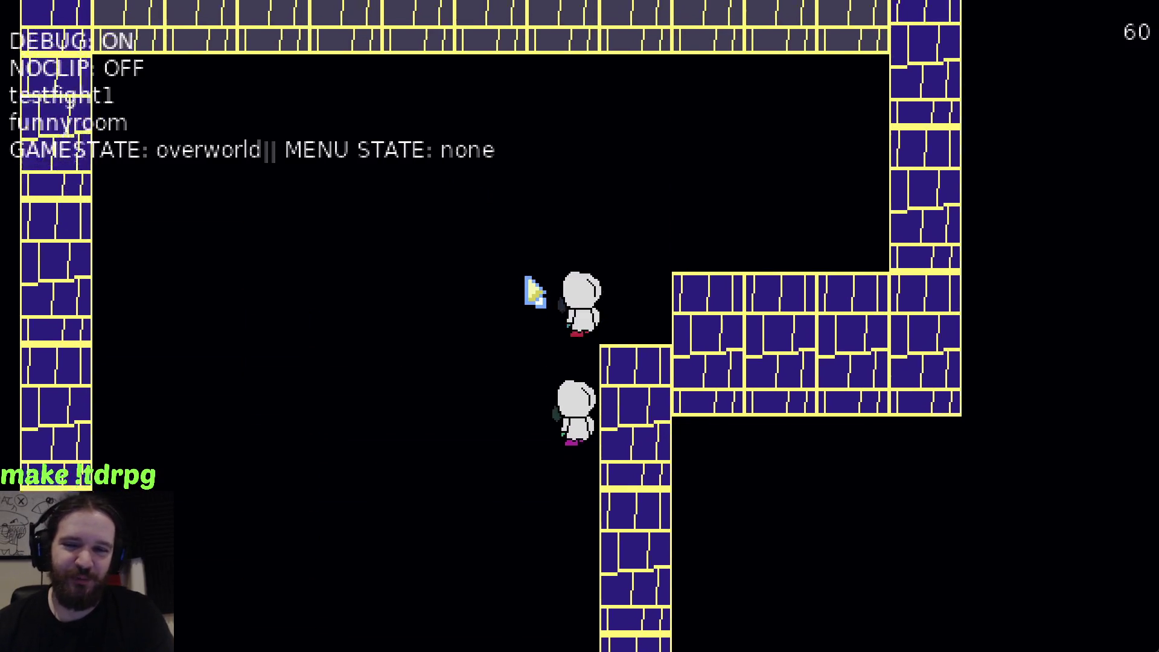
key(Left)
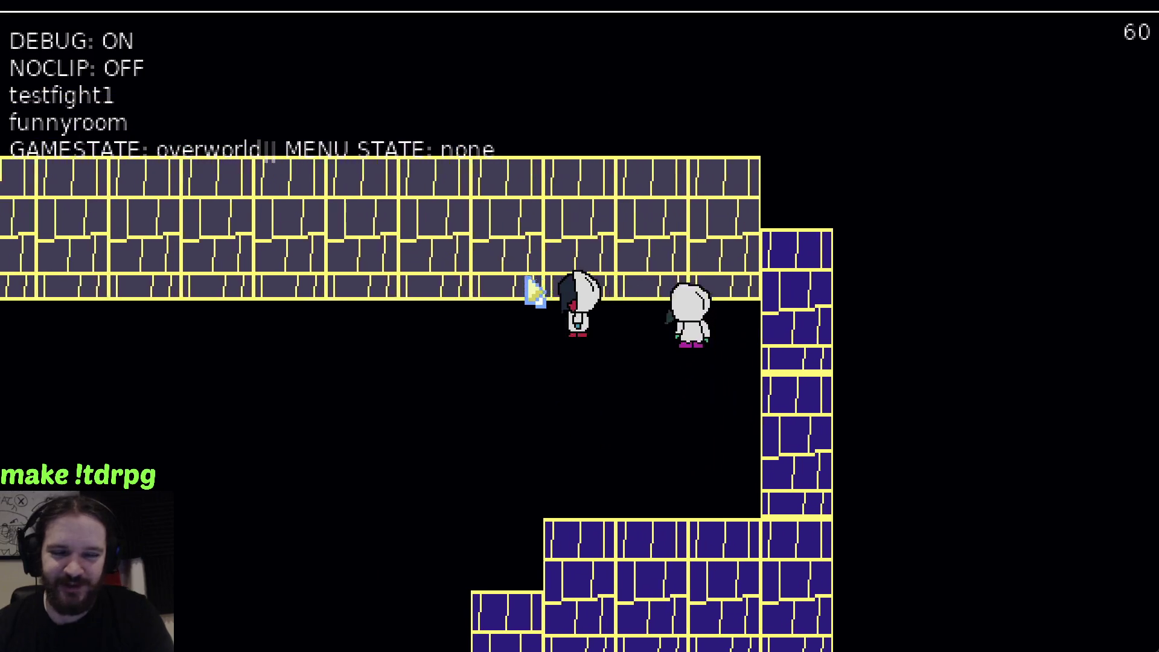
key(Down)
key(Left)
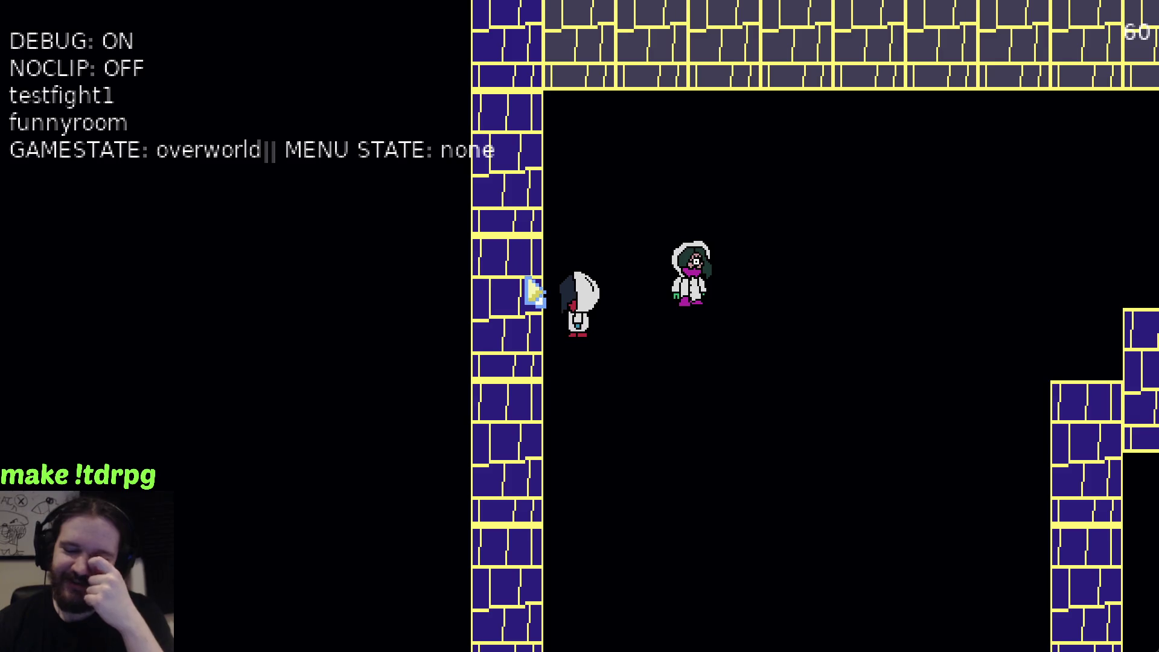
key(Down)
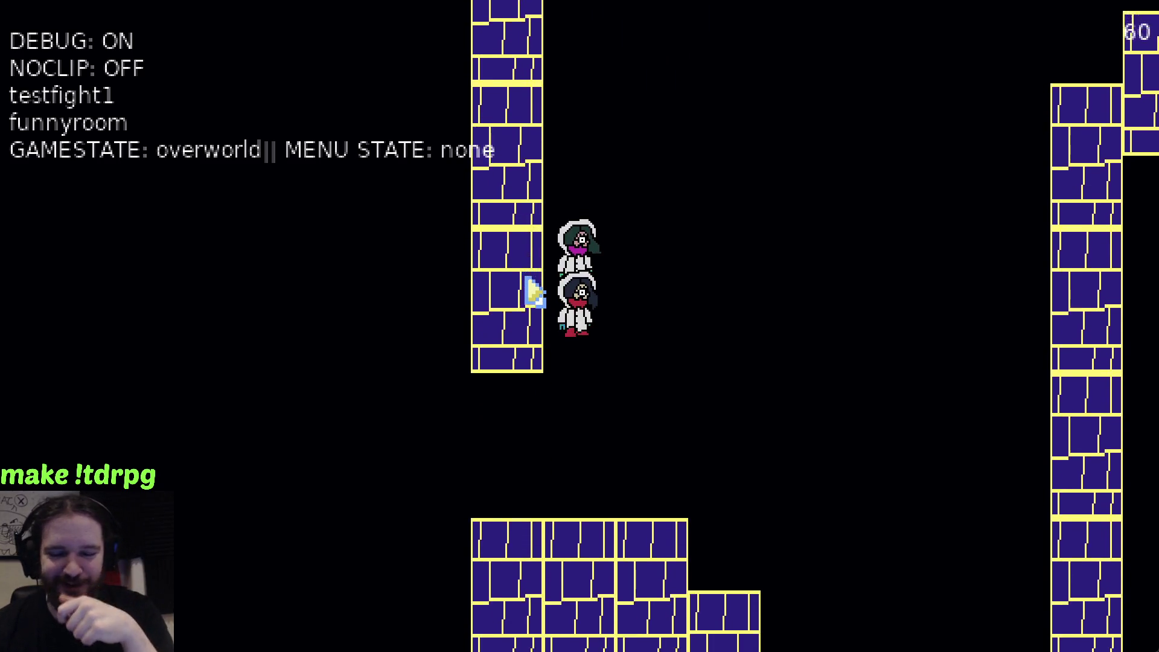
Walk down into room2, left through room1, and into the blue enemy
key(Down)
key(Left)
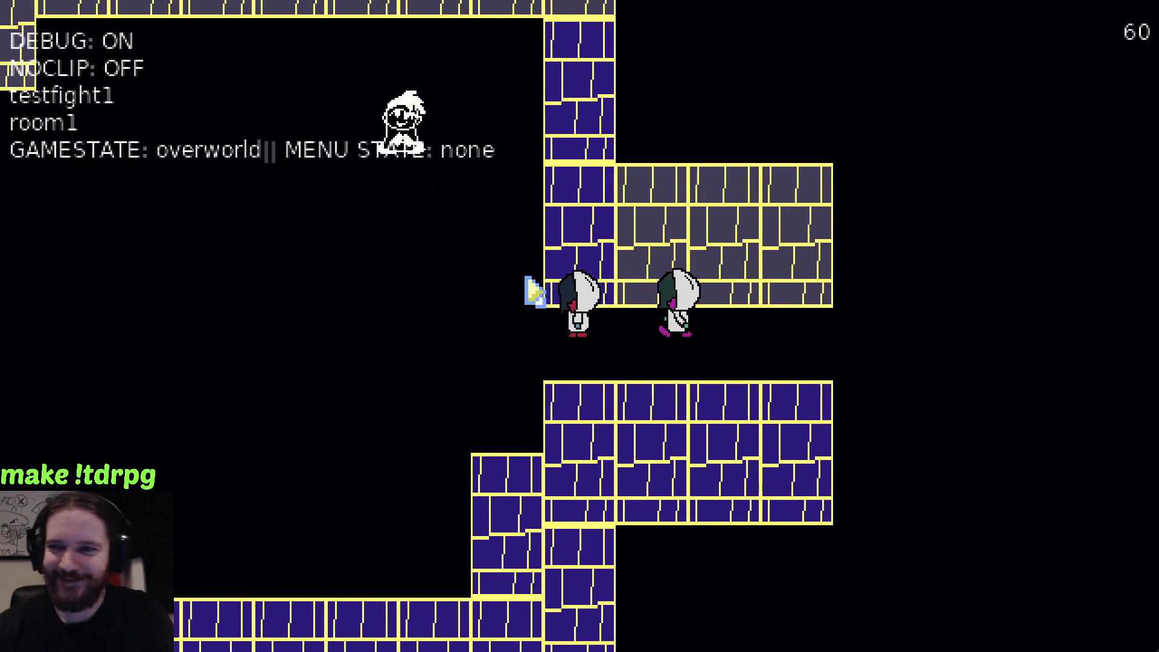
key(Left)
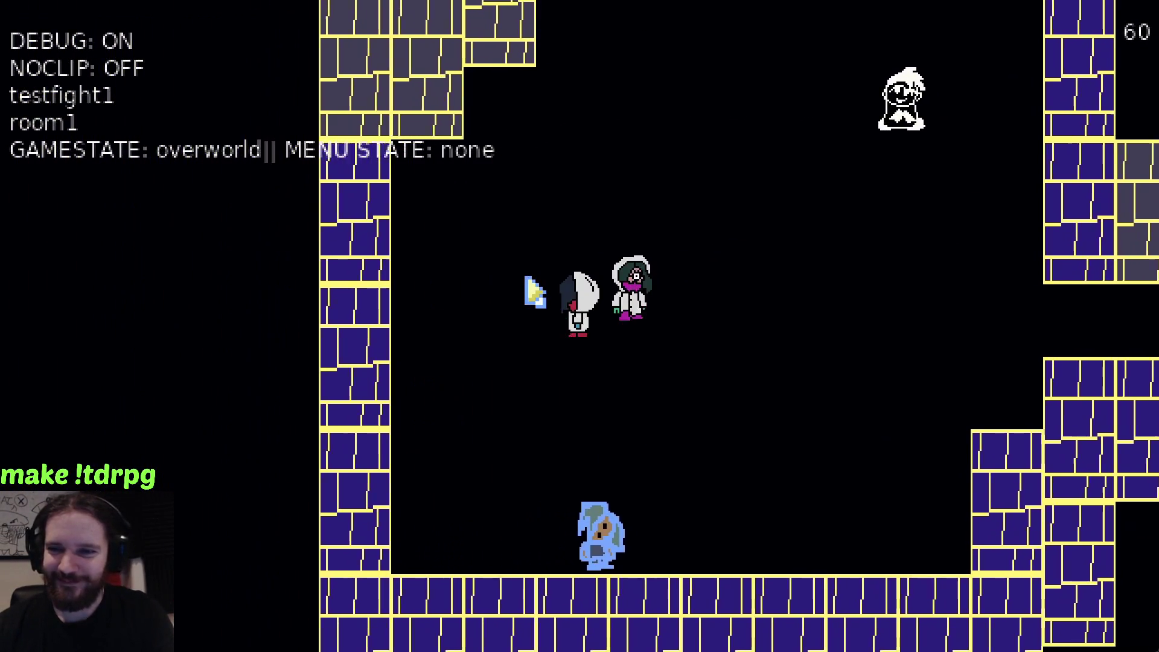
key(Down)
key(Right)
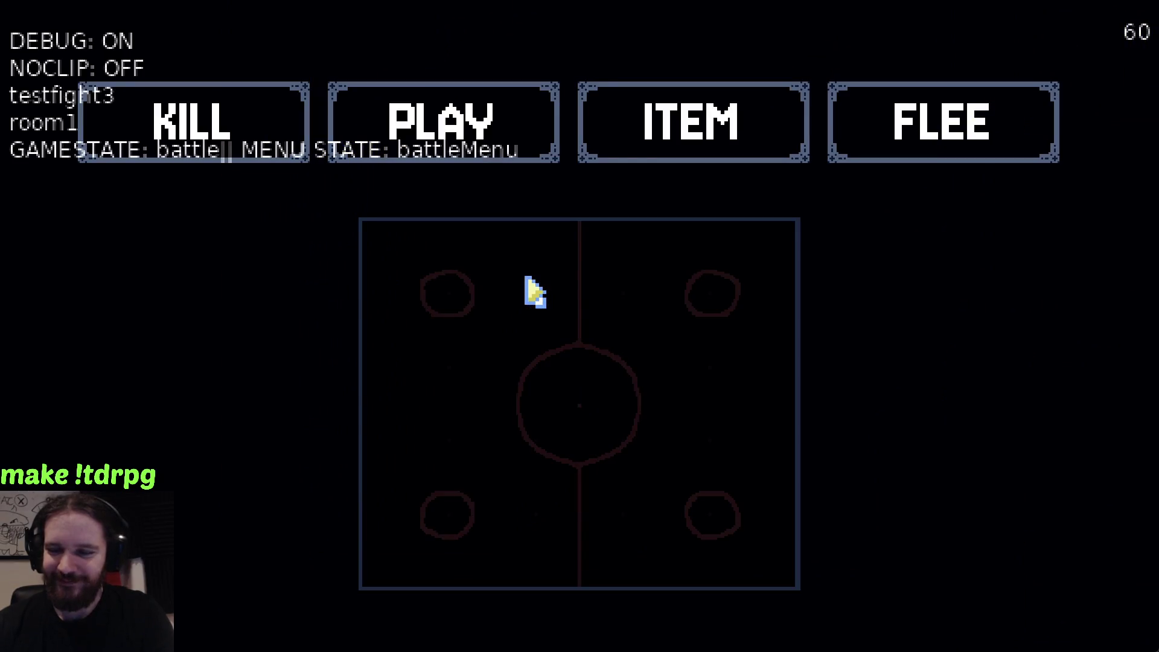
Choose KILL, play the minigame, then quit the game and return to line 34 of stats.lua
click(215, 114)
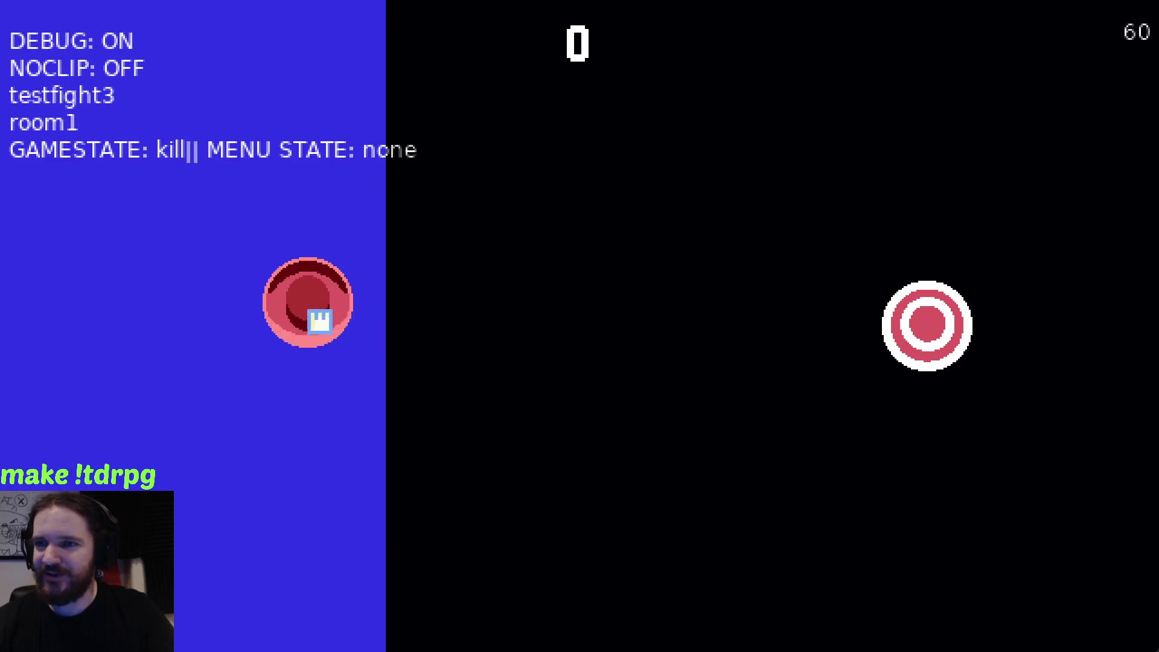
key(Escape)
click(435, 377)
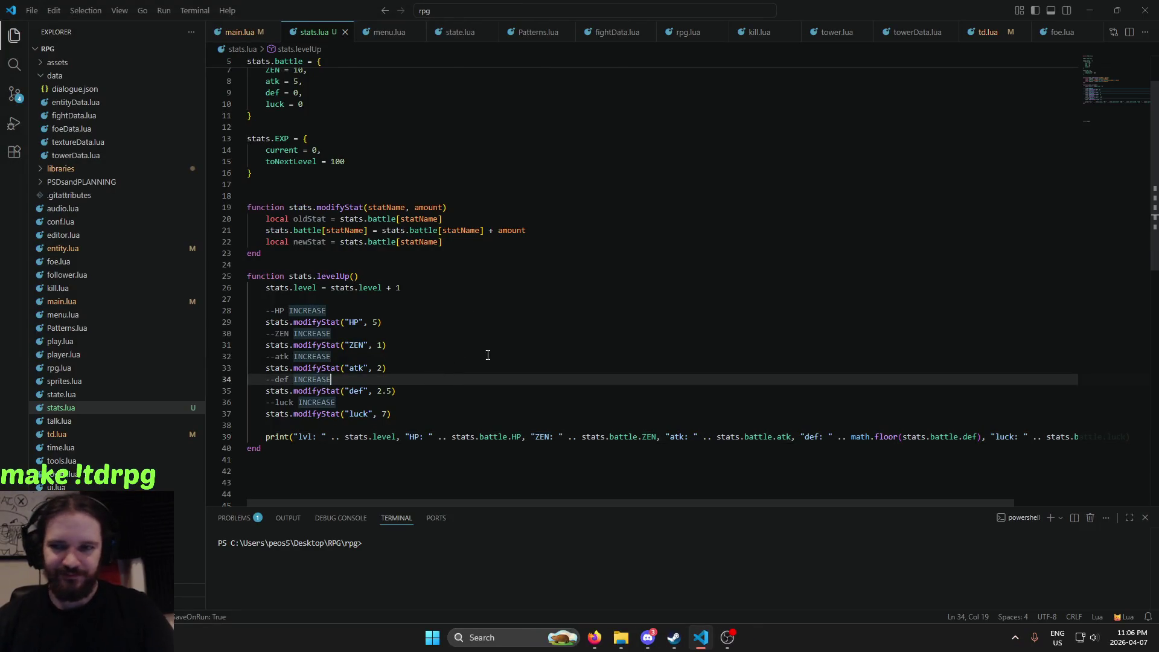
scroll(487, 355, down, 4)
scroll(492, 350, up, 5)
scroll(482, 343, down, 4)
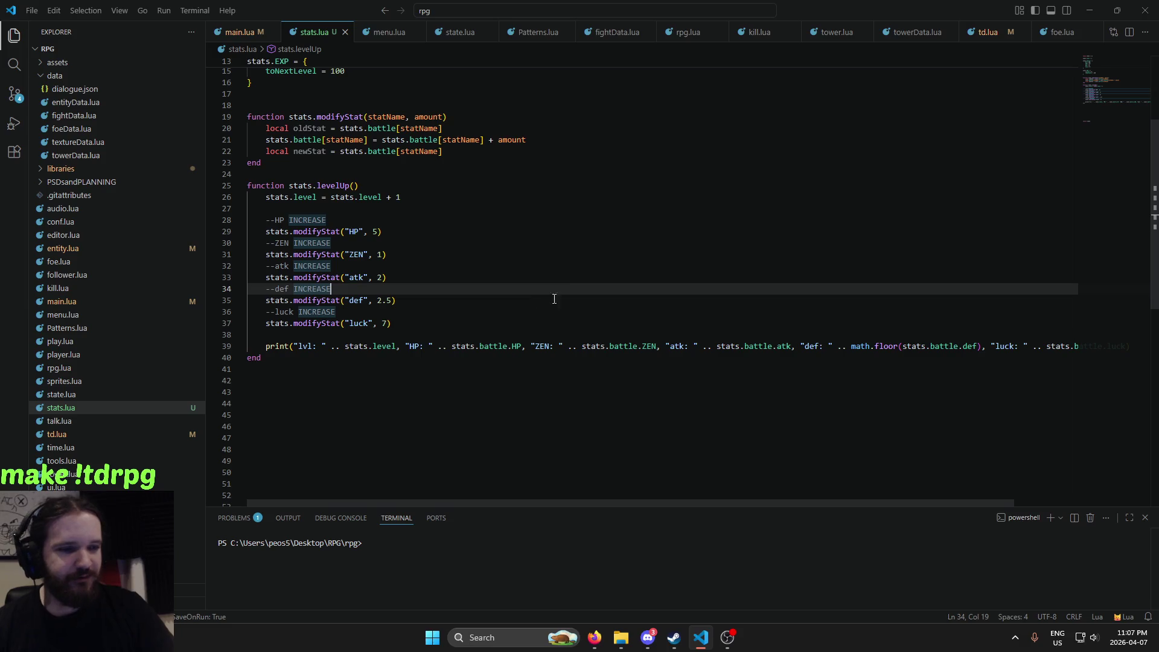
scroll(496, 239, up, 4)
scroll(525, 242, down, 6)
scroll(468, 253, down, 2)
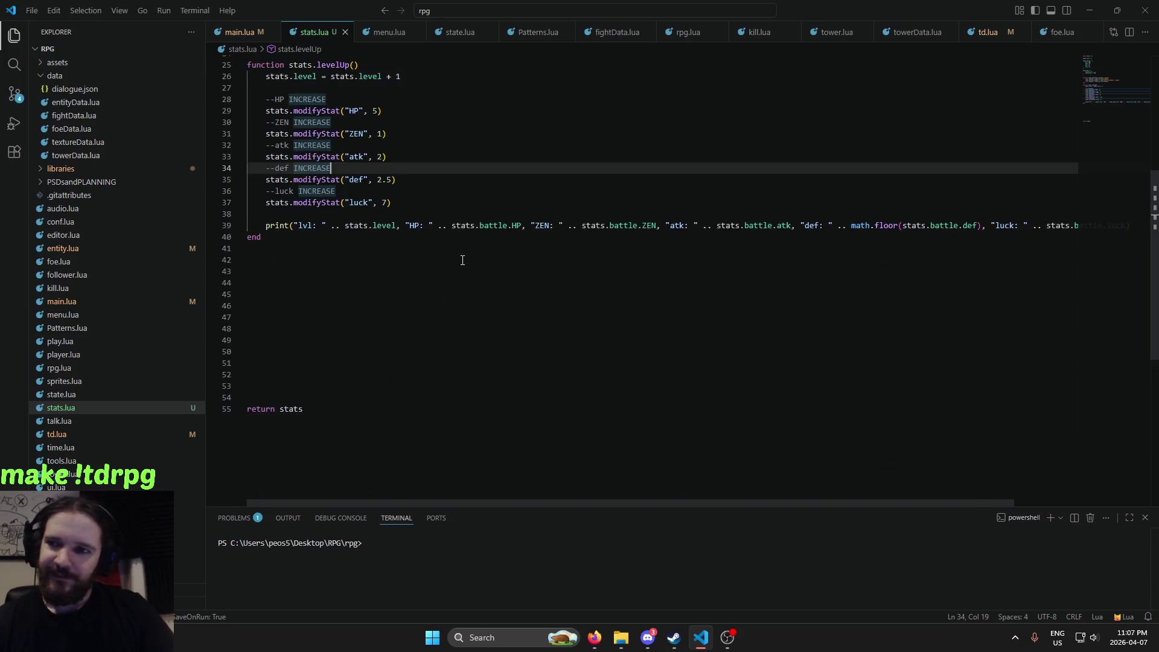
scroll(459, 277, up, 8)
click(325, 292)
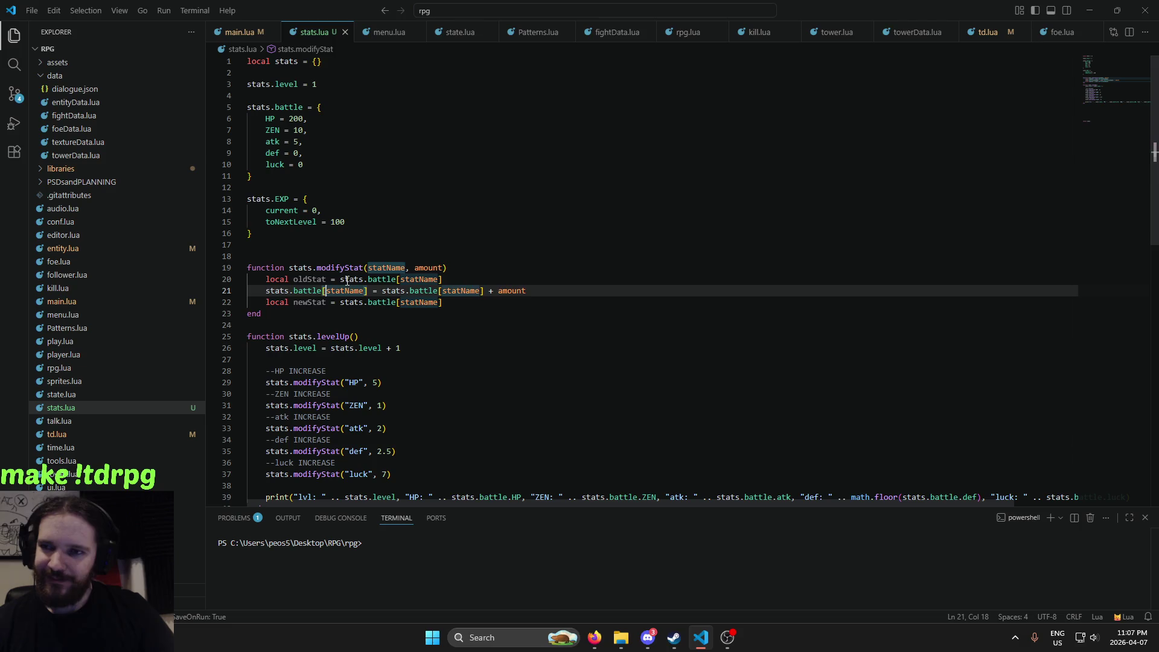
click(341, 280)
click(425, 291)
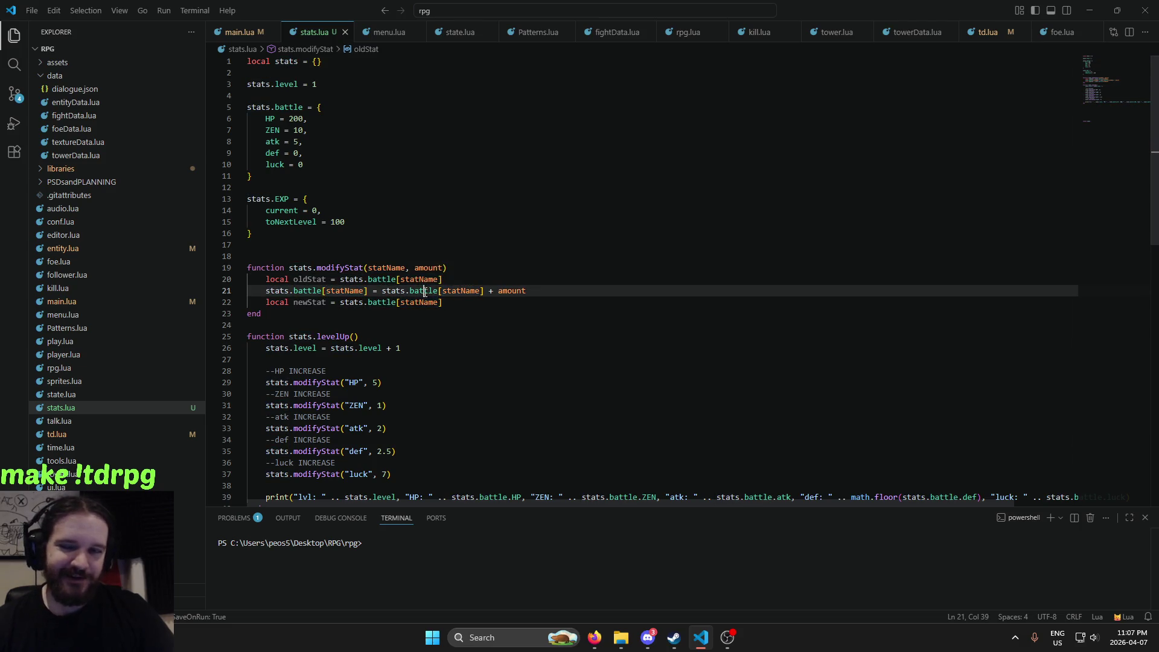
click(410, 303)
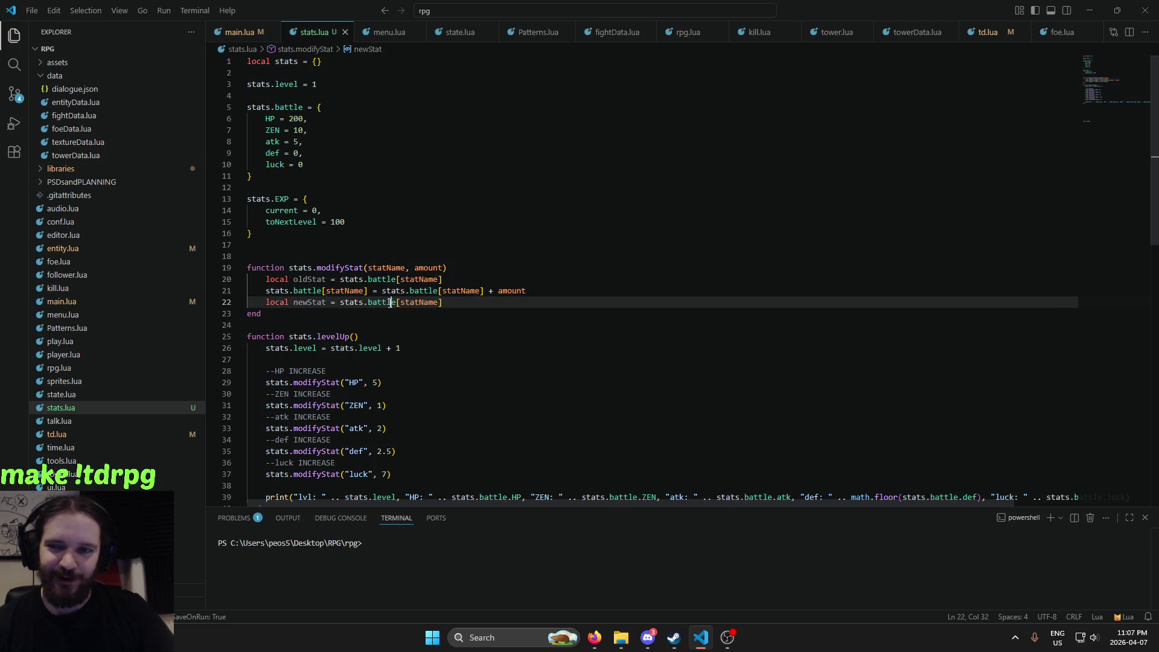
key(Up)
key(Down)
key(Left)
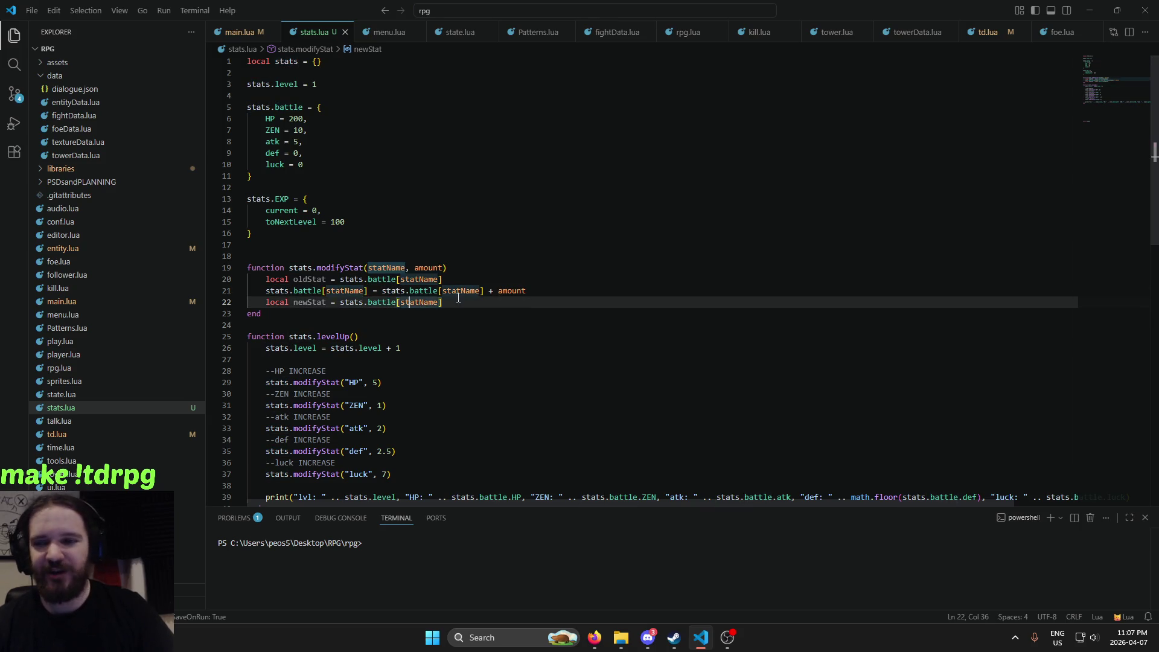
scroll(727, 238, down, 5)
scroll(712, 228, up, 5)
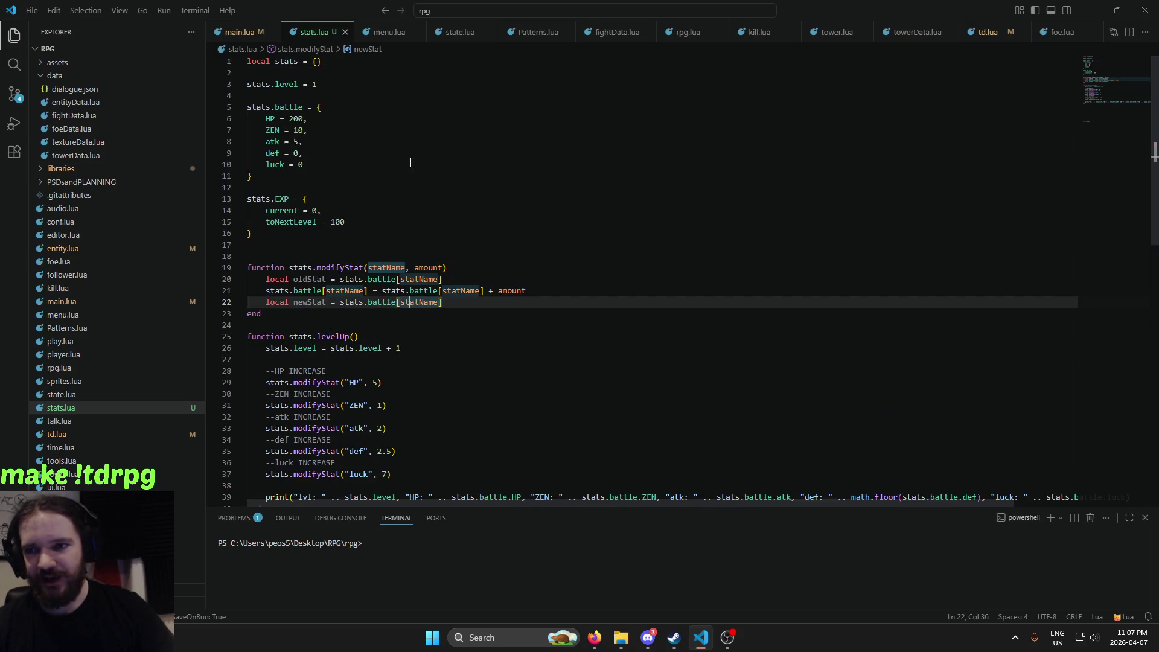
scroll(410, 162, down, 5)
scroll(410, 163, up, 2)
scroll(408, 212, up, 3)
scroll(406, 257, down, 8)
scroll(411, 258, up, 5)
scroll(415, 261, up, 2)
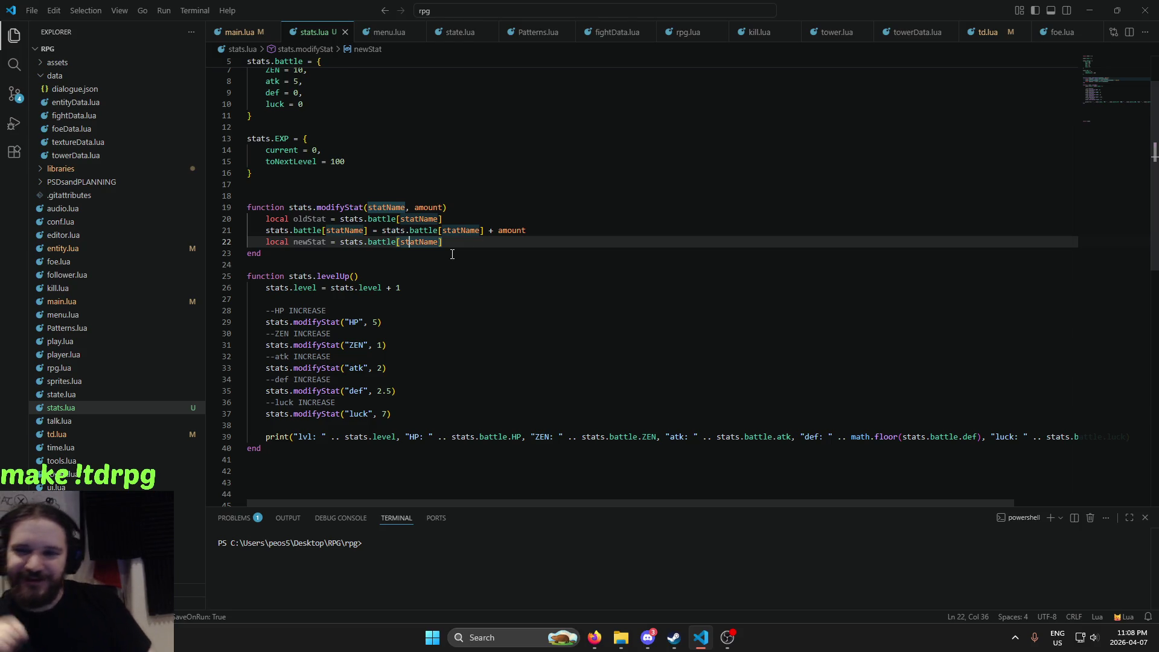
scroll(410, 317, up, 2)
scroll(392, 320, down, 8)
scroll(390, 265, up, 3)
scroll(377, 259, up, 5)
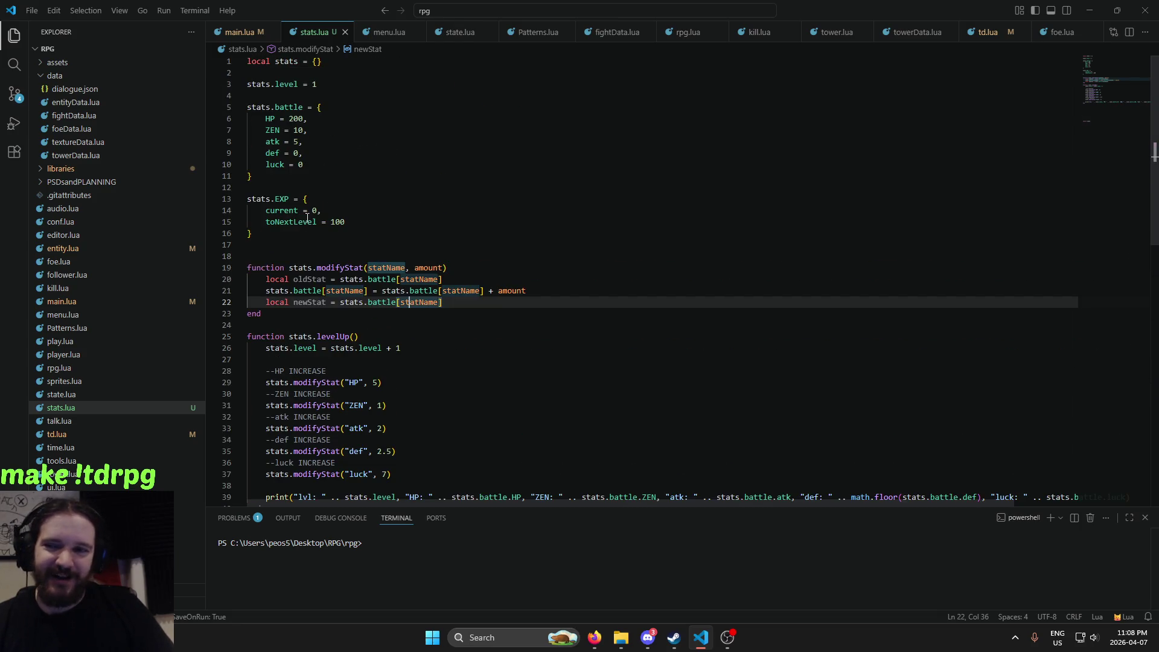
drag(307, 218, 347, 222)
drag(248, 210, 326, 223)
click(357, 224)
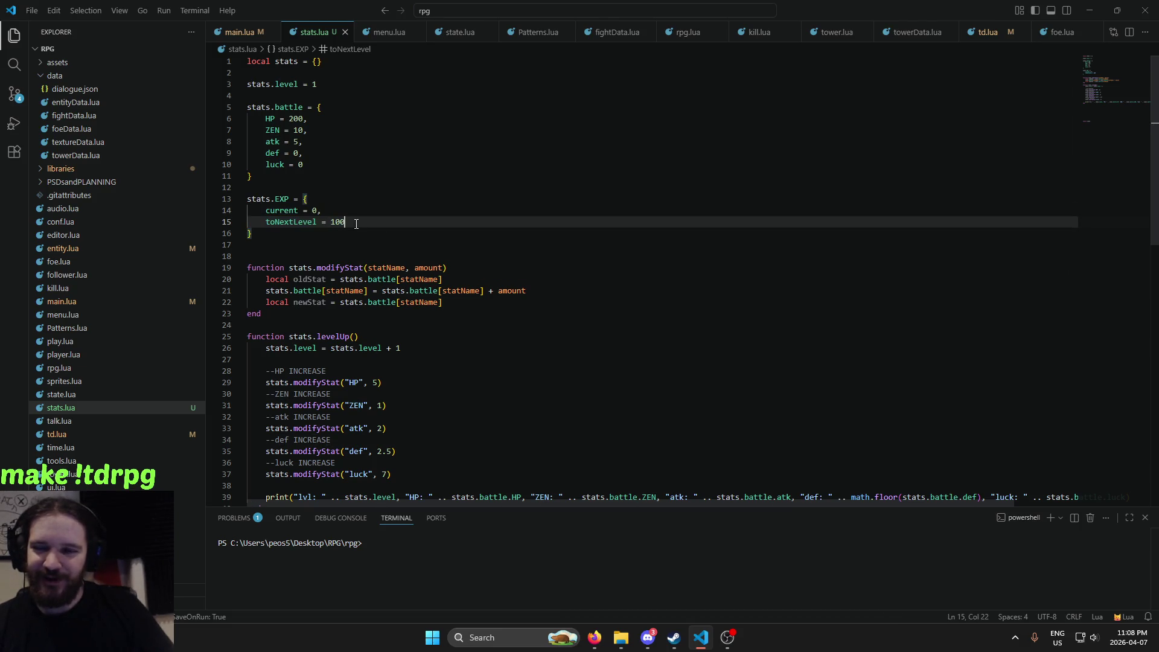
scroll(326, 242, down, 5)
scroll(302, 248, up, 2)
scroll(296, 252, up, 4)
scroll(296, 252, down, 4)
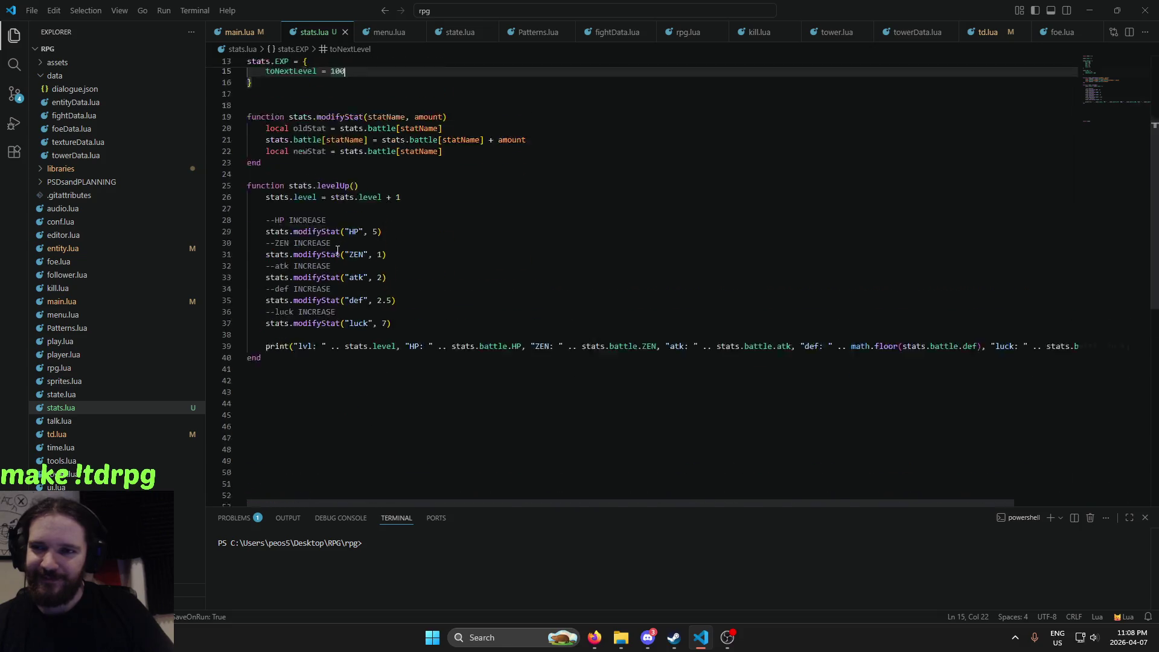
scroll(363, 272, up, 4)
scroll(510, 370, down, 5)
scroll(566, 294, up, 4)
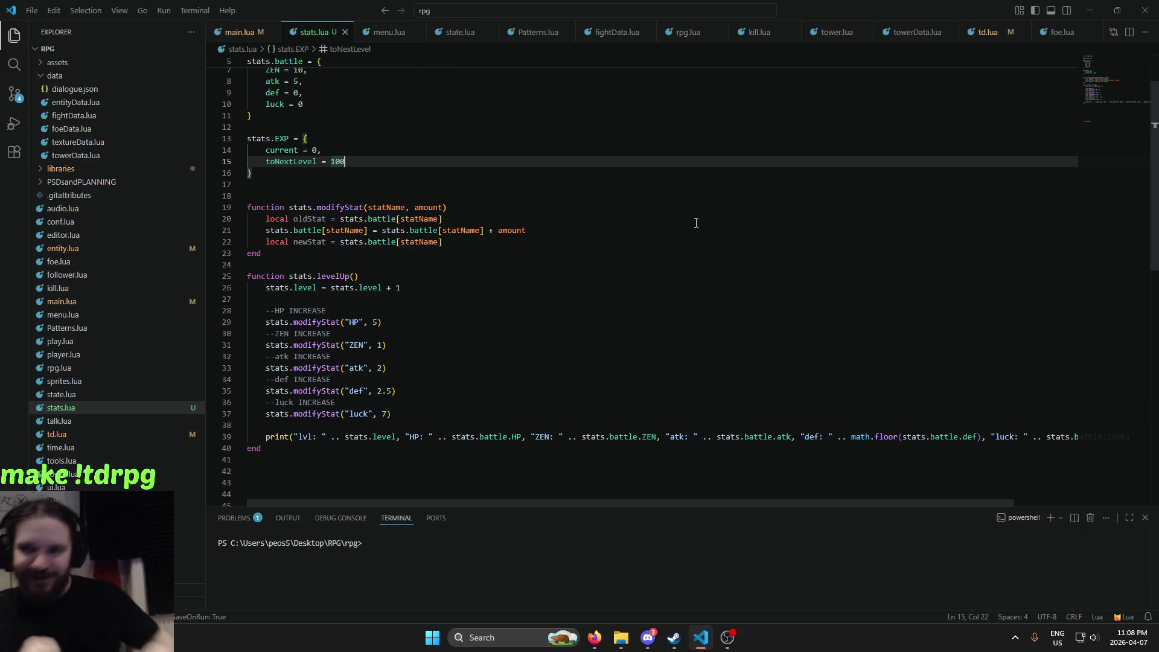
scroll(466, 220, down, 2)
scroll(453, 218, up, 4)
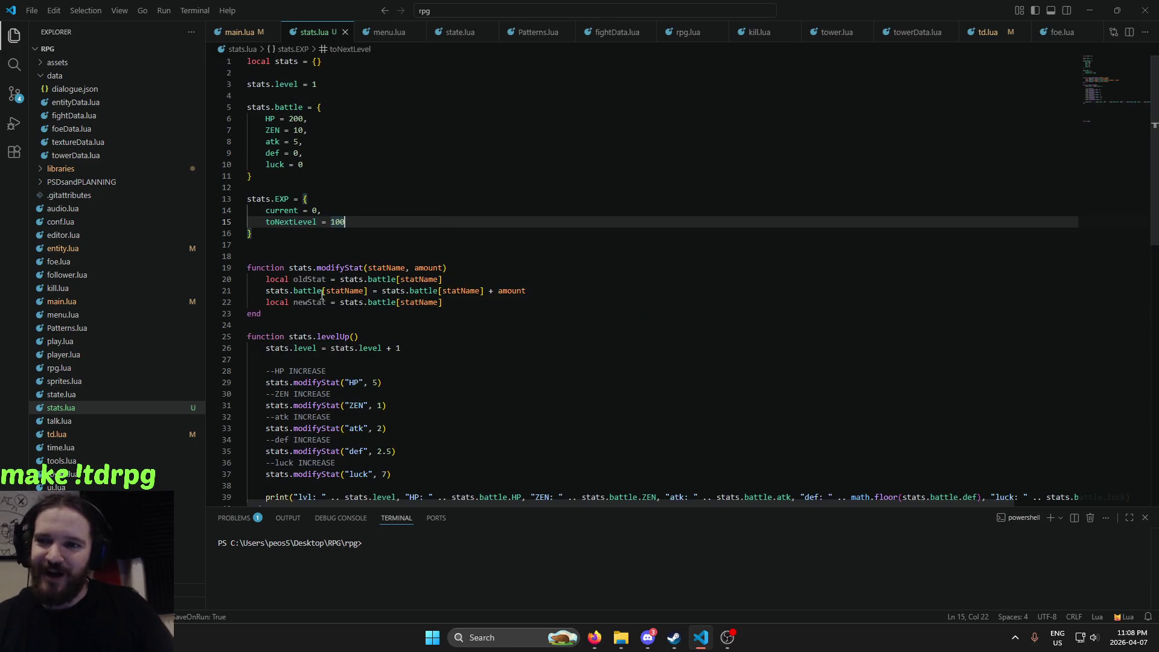
click(289, 292)
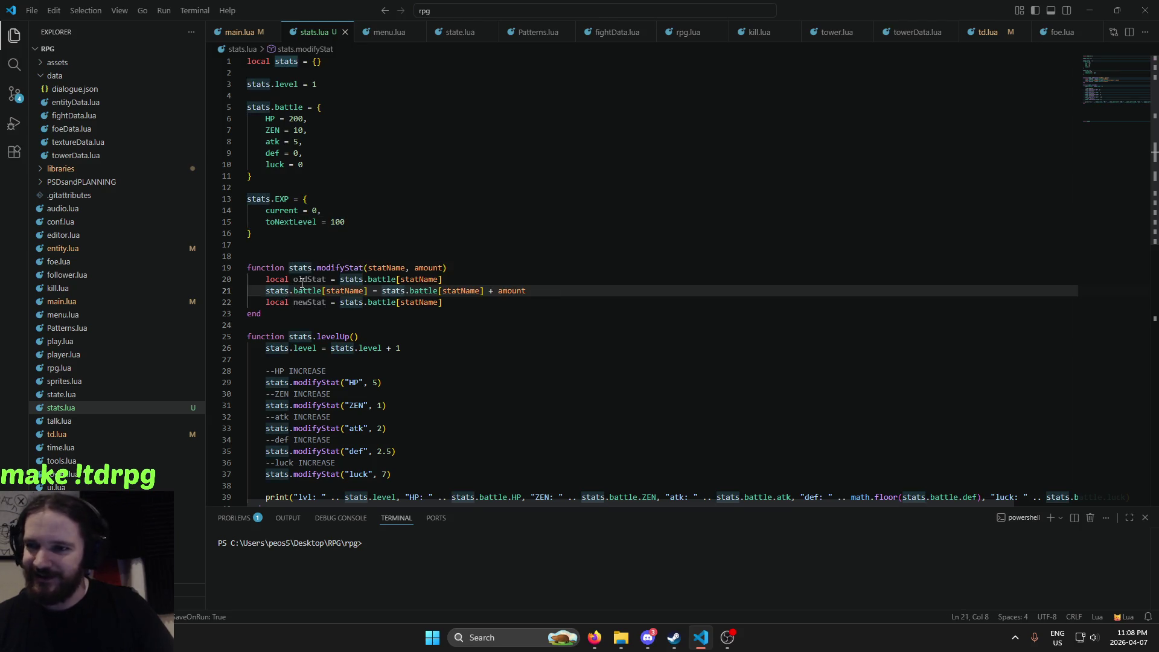
click(391, 279)
click(424, 290)
click(389, 279)
click(424, 290)
click(472, 290)
click(512, 290)
scroll(484, 272, down, 4)
scroll(484, 275, up, 3)
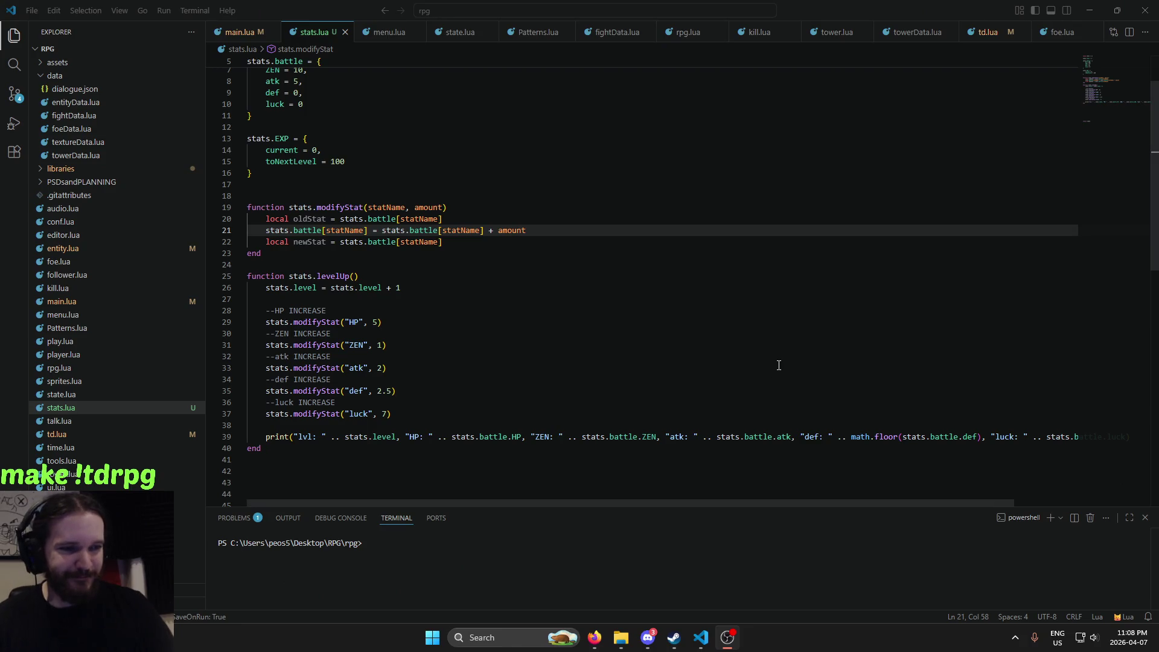
click(539, 363)
scroll(540, 361, down, 3)
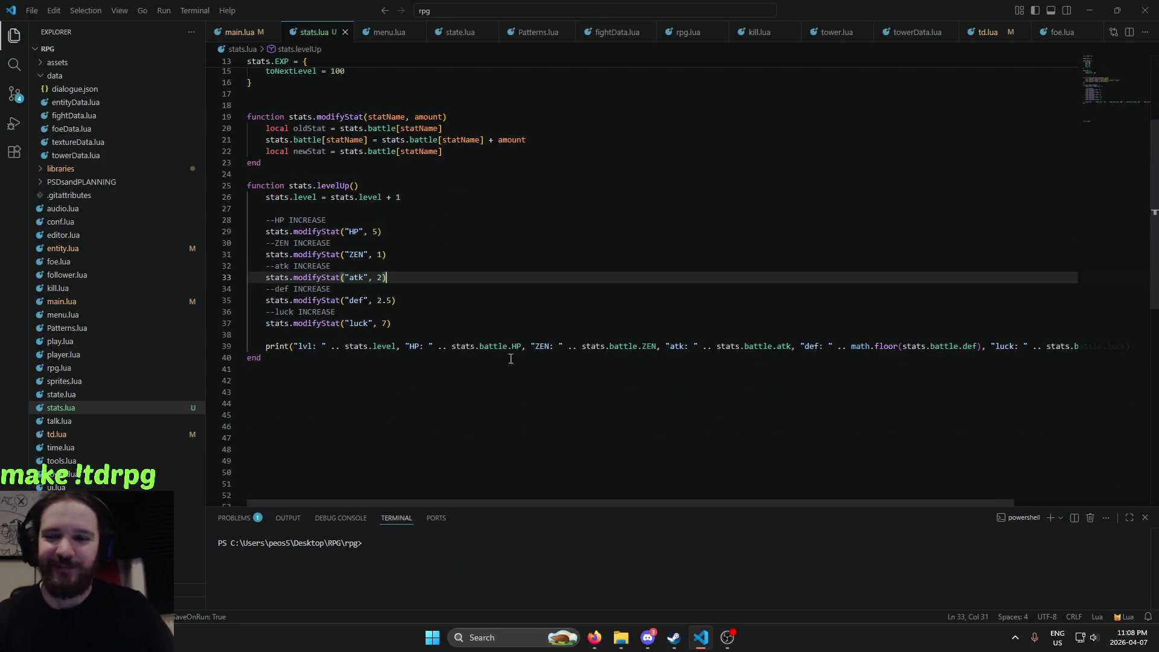
scroll(434, 273, up, 2)
scroll(434, 274, up, 1)
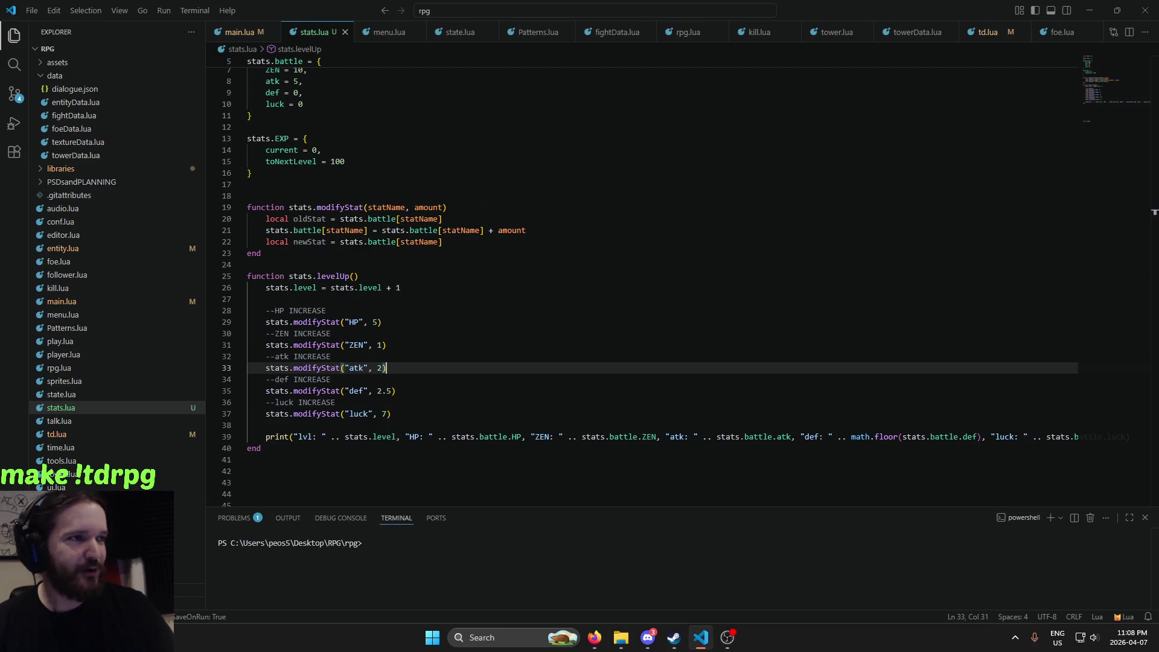
Bring the Firefox window with Photopea's start page to the front
click(595, 639)
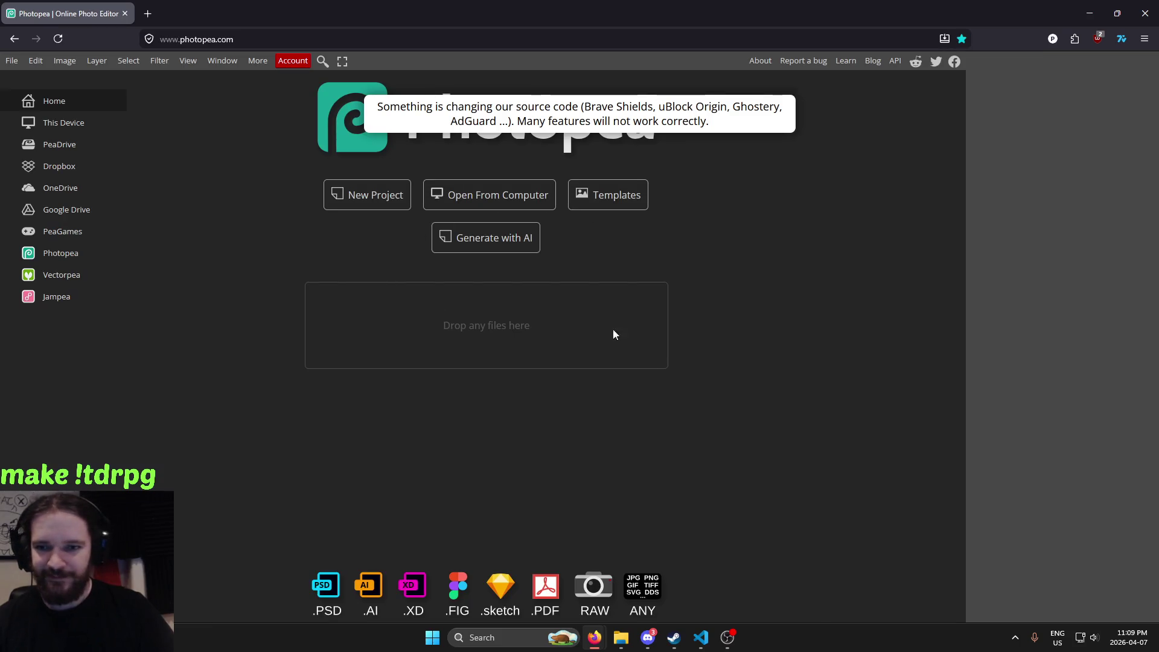
Open File Explorer and browse from the assets folder to rpg's PSDsandPLANNING folder
click(626, 637)
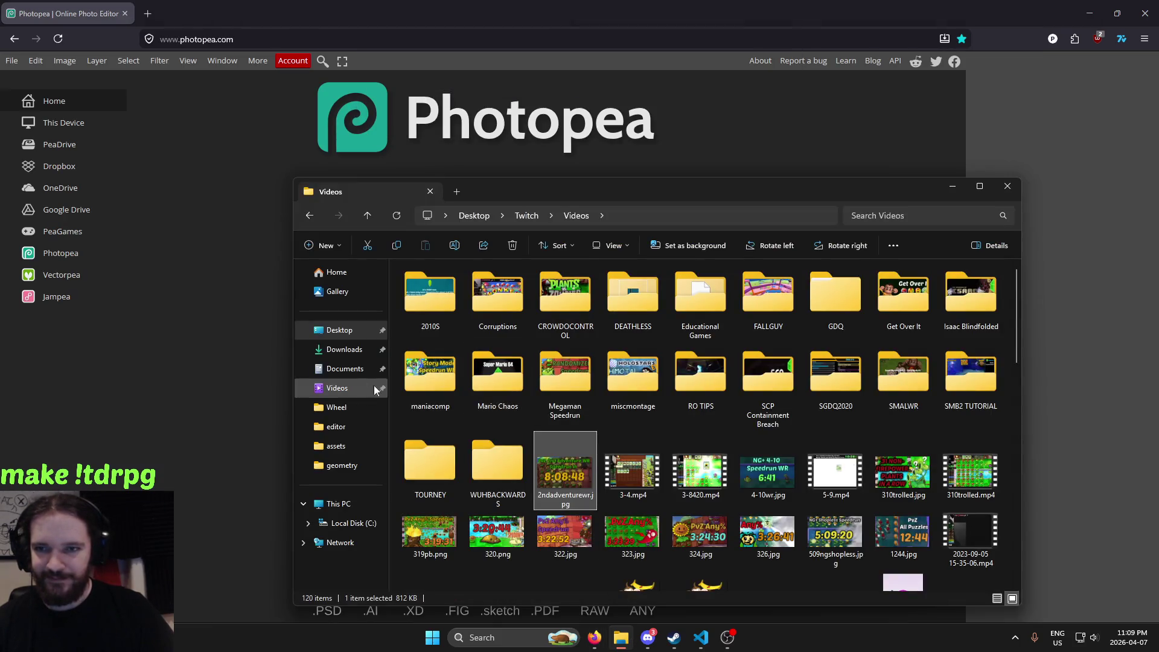
click(352, 446)
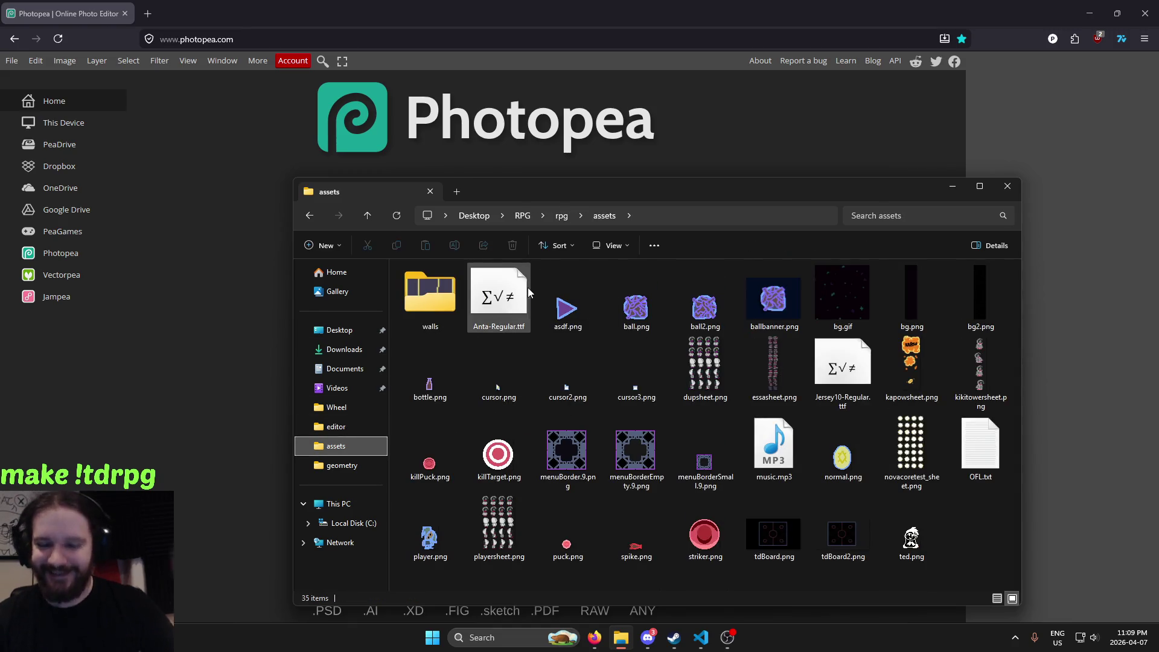
mouse_move(529, 292)
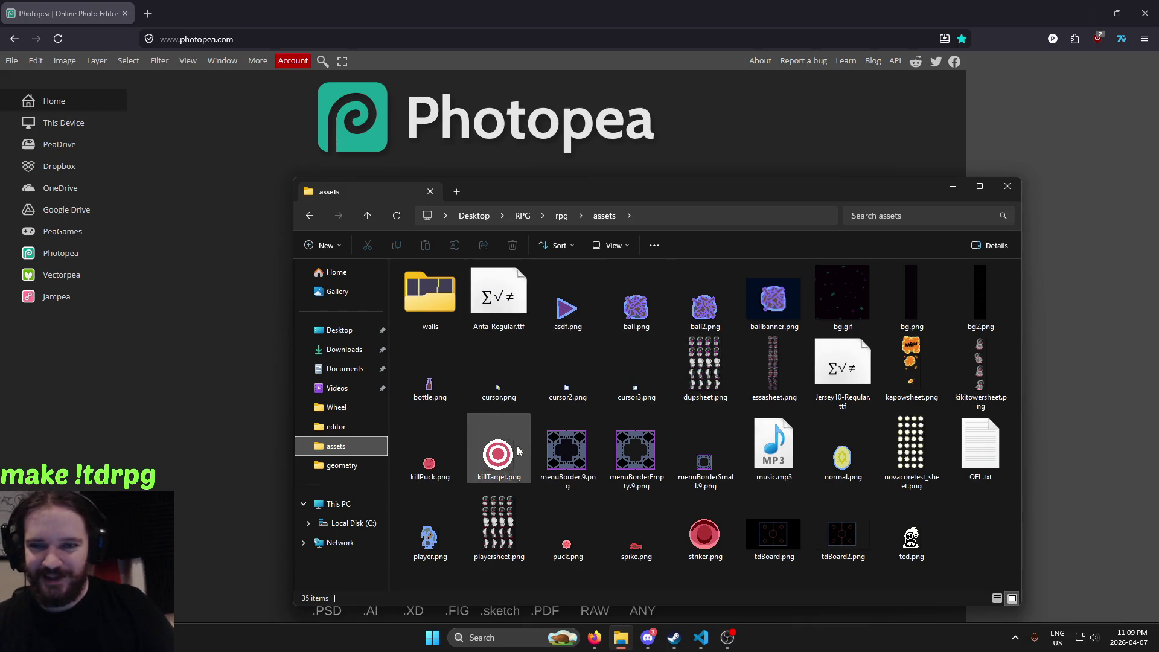
click(562, 216)
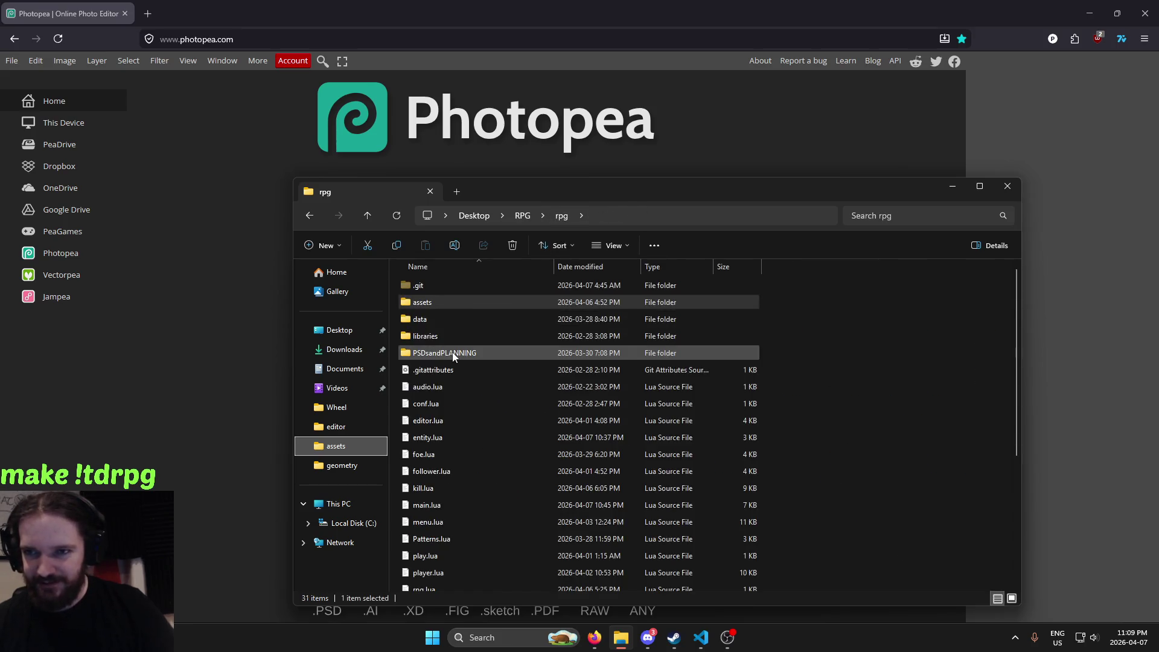
double_click(452, 349)
Drag tdTemplate.psd into Photopea to preview it, then close it
drag(499, 299, 259, 316)
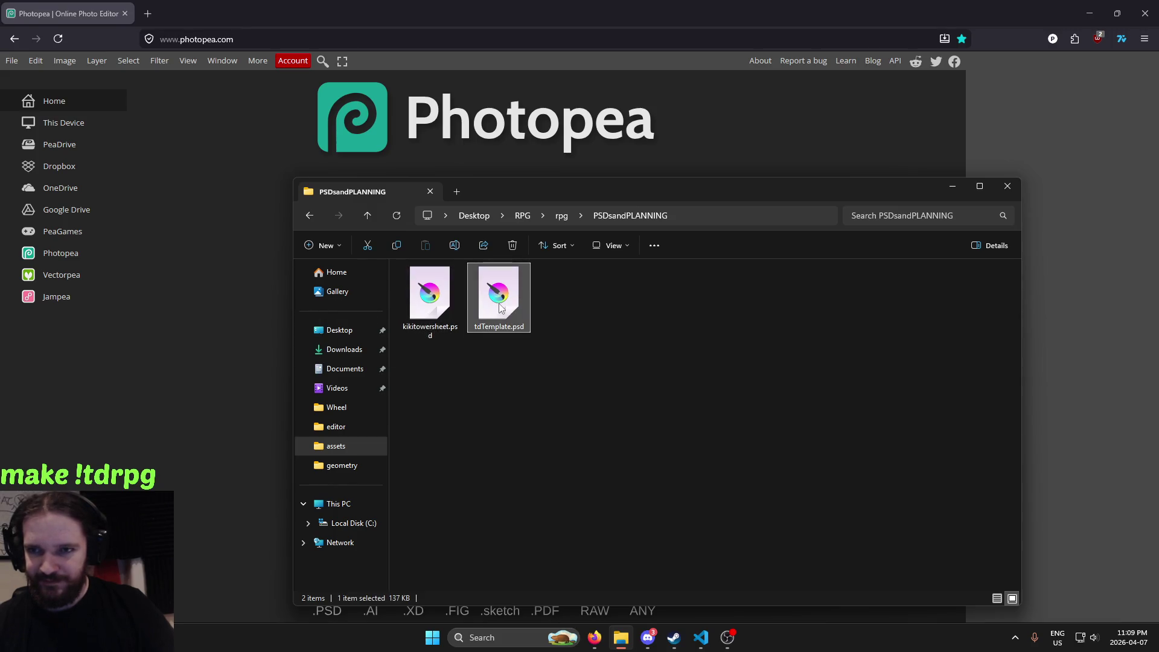
click(554, 5)
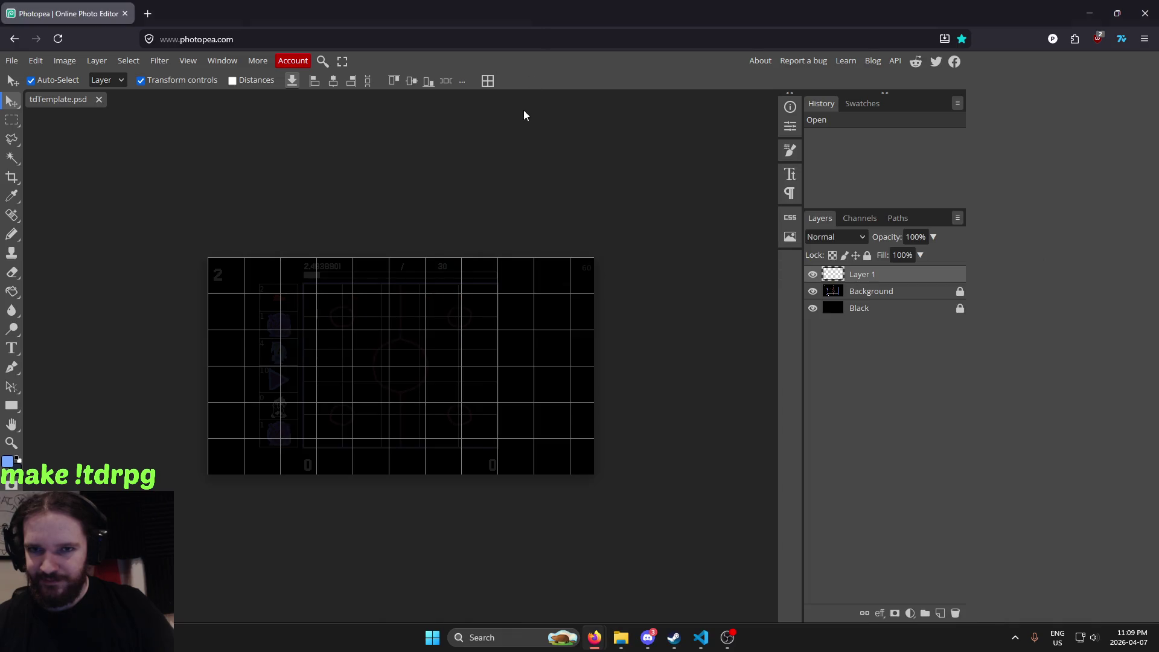
click(100, 99)
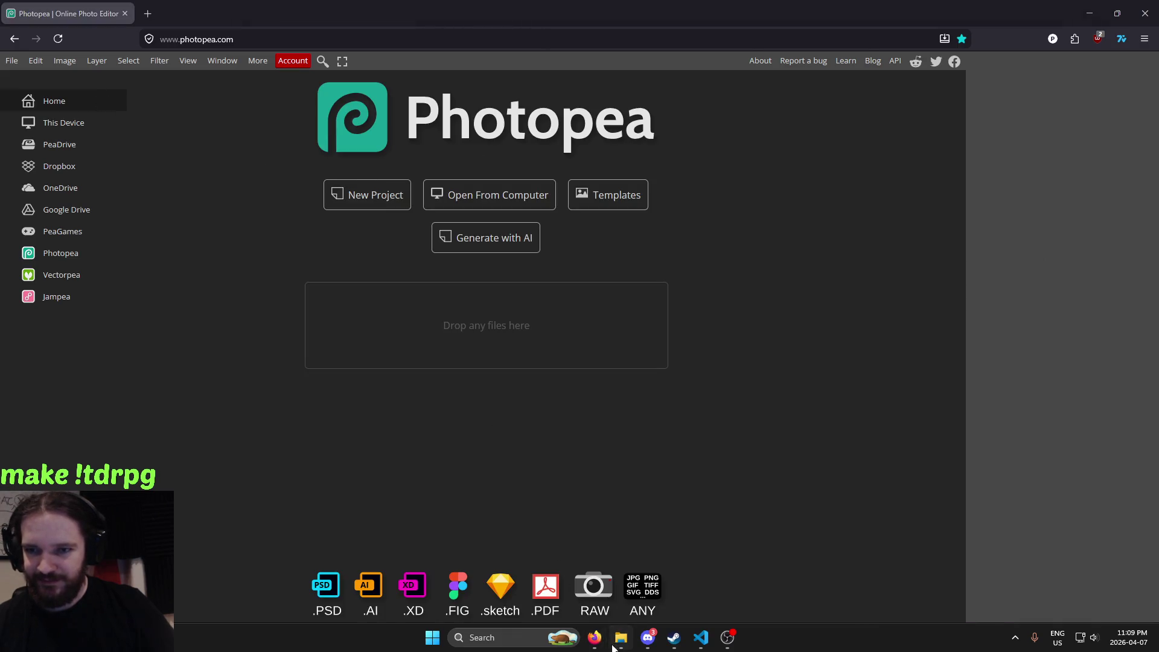
Open kikitowersheet.psd in Photopea, zoom and pan over its sprites, then close it
click(622, 637)
drag(415, 320, 205, 313)
click(206, 313)
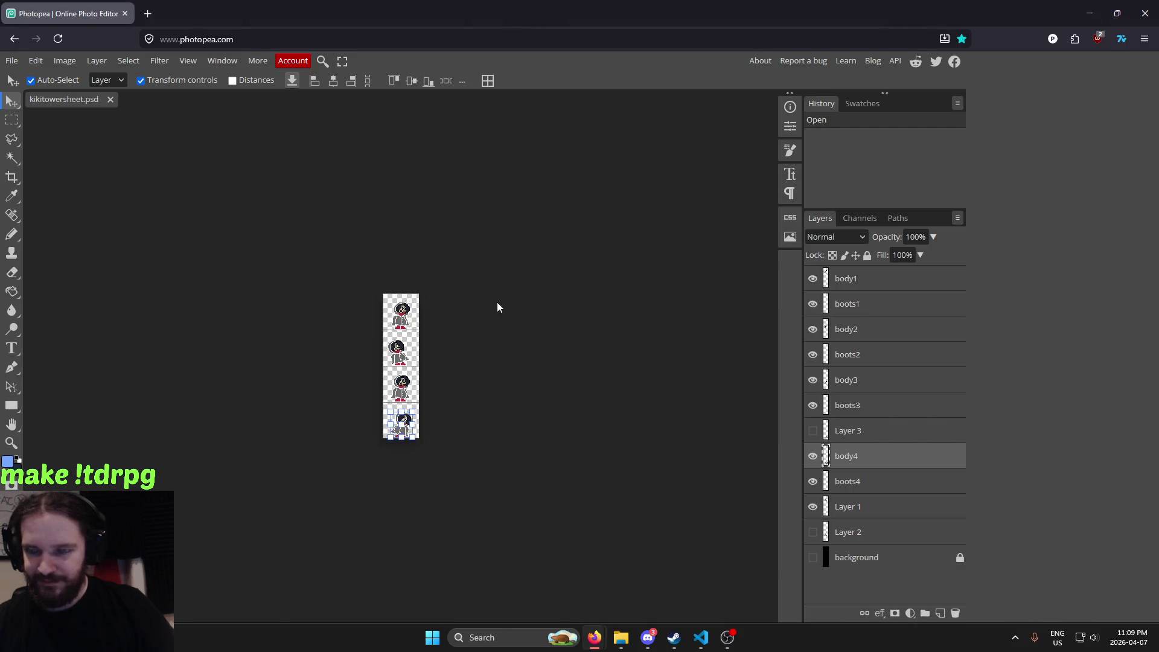
scroll(440, 396, up, 2)
scroll(398, 387, up, 2)
drag(409, 372, 499, 431)
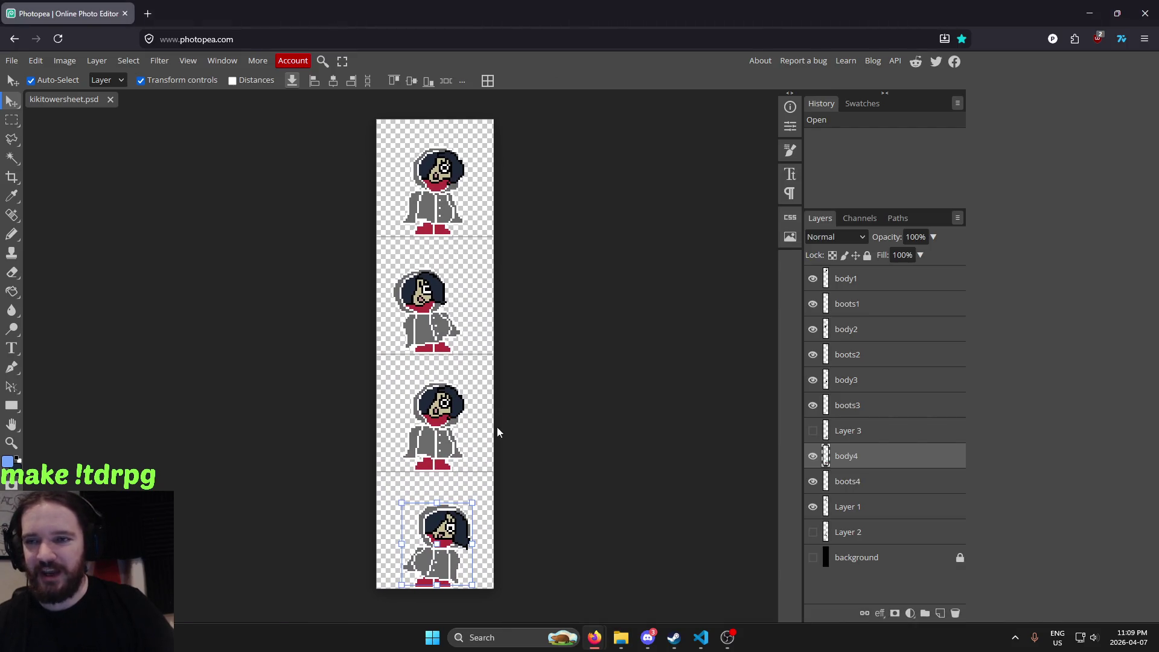
scroll(568, 424, down, 1)
scroll(586, 417, up, 1)
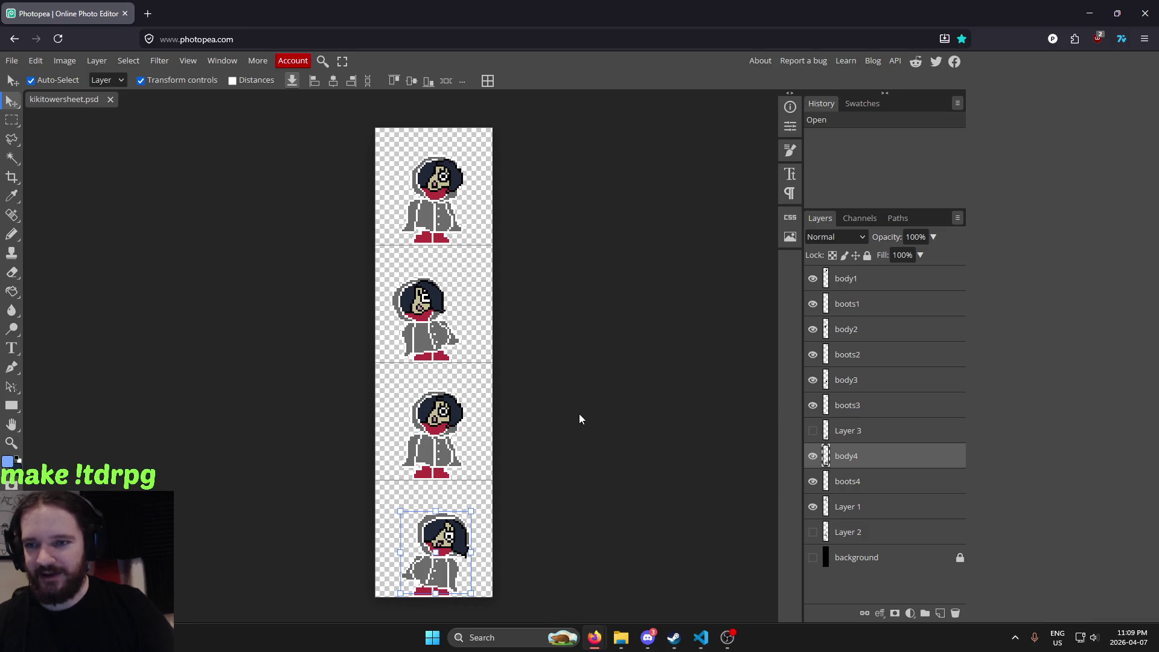
scroll(578, 413, down, 2)
click(110, 99)
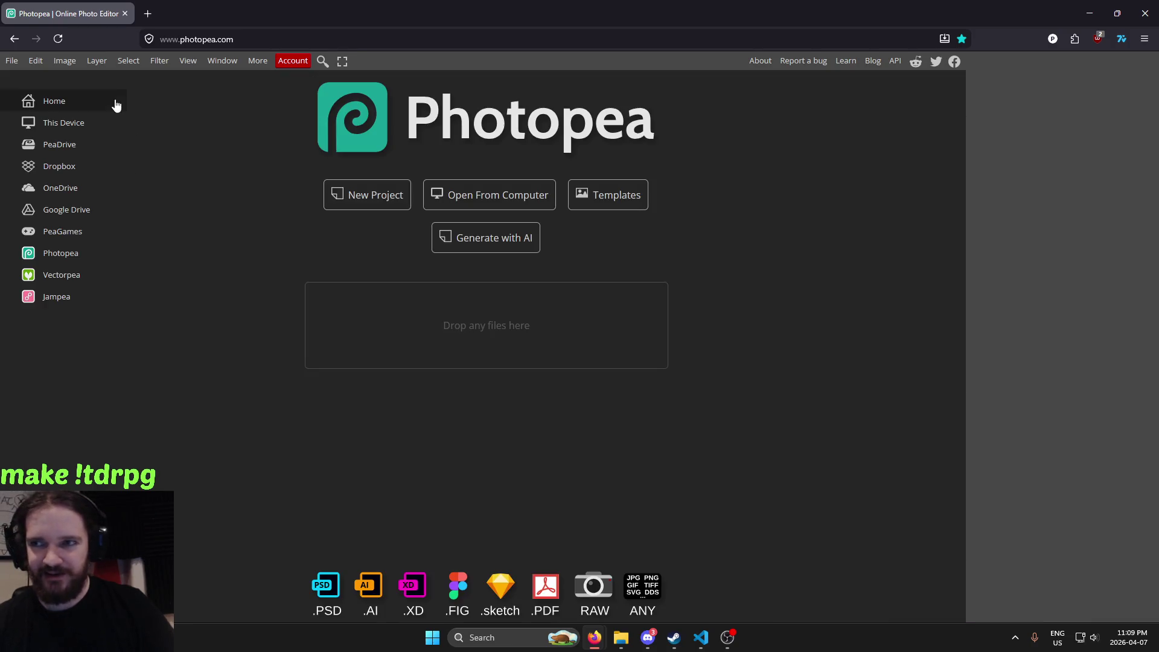
Return to File Explorer and open the rpg project's assets folder
click(624, 640)
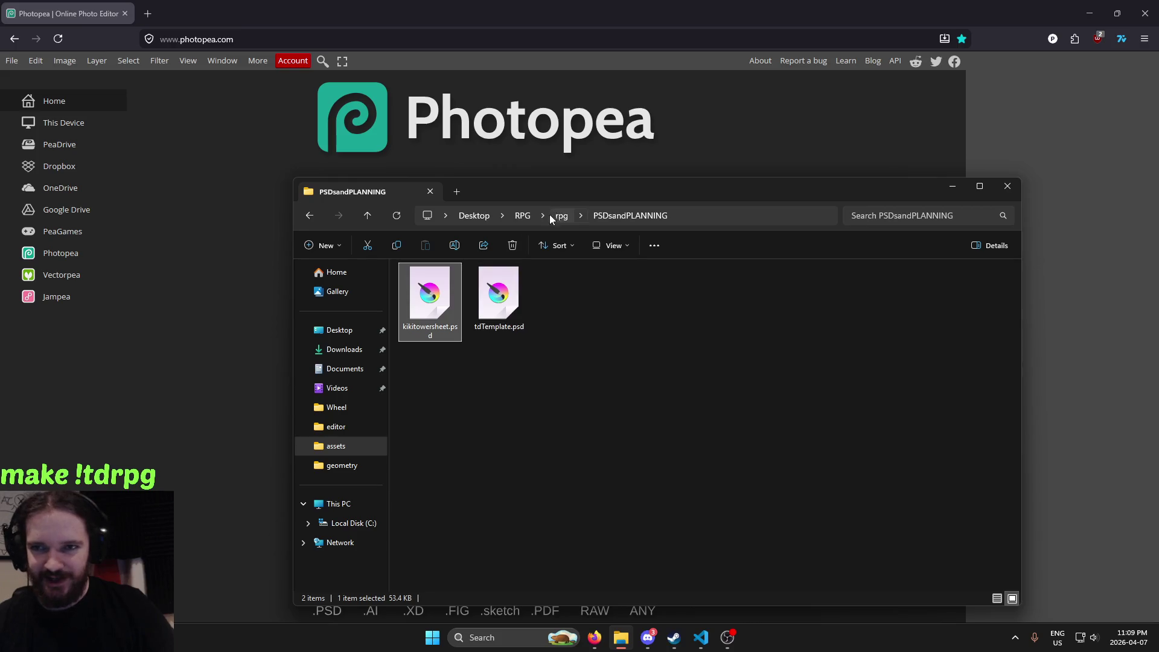
click(561, 216)
double_click(434, 299)
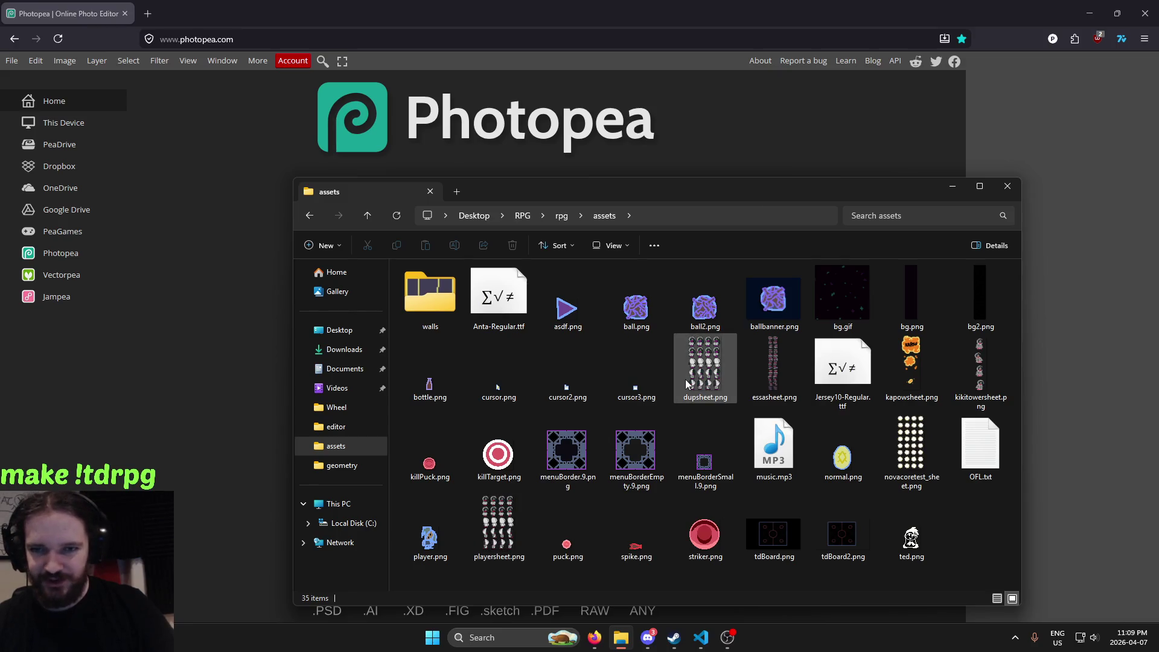
Open dupsheet.png in Photopea, fit it to view, and measure one sprite with Rectangle Select
drag(713, 379, 266, 368)
click(534, 162)
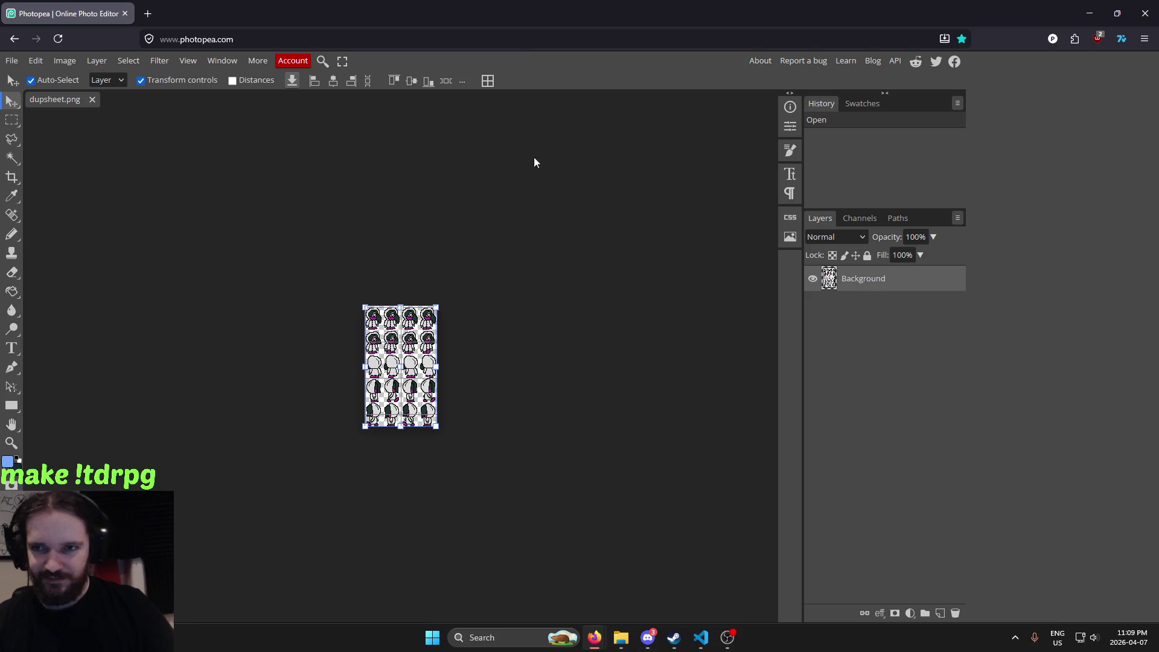
key(ctrl+0)
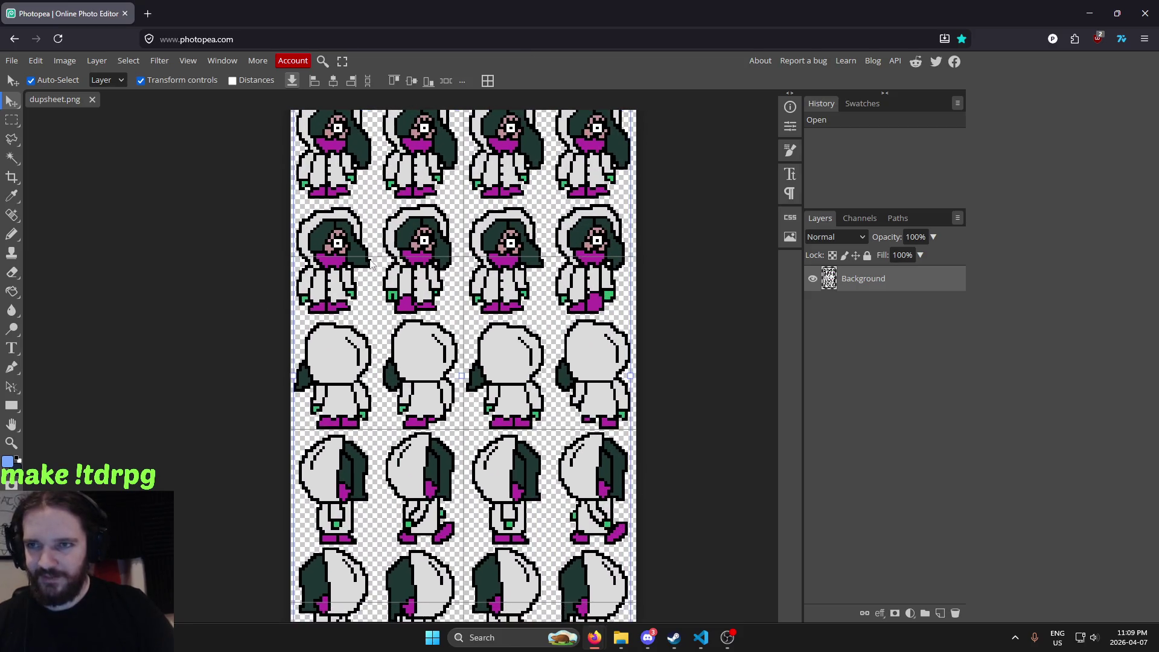
click(13, 121)
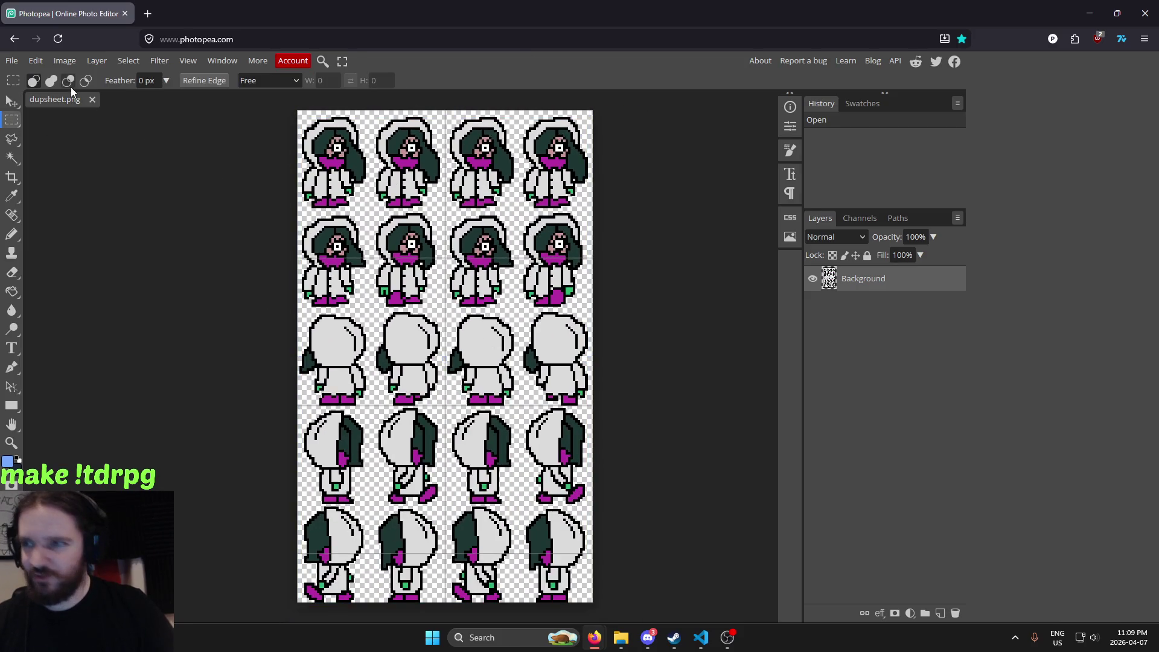
click(35, 63)
click(410, 143)
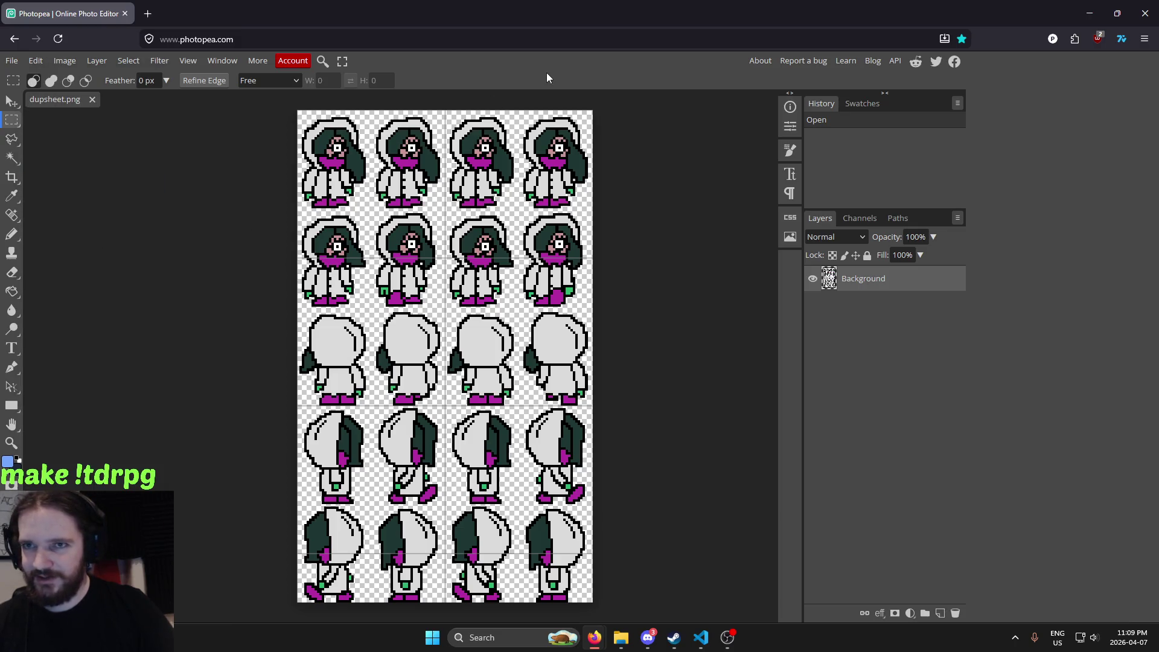
scroll(91, 181, up, 2)
drag(298, 235, 372, 329)
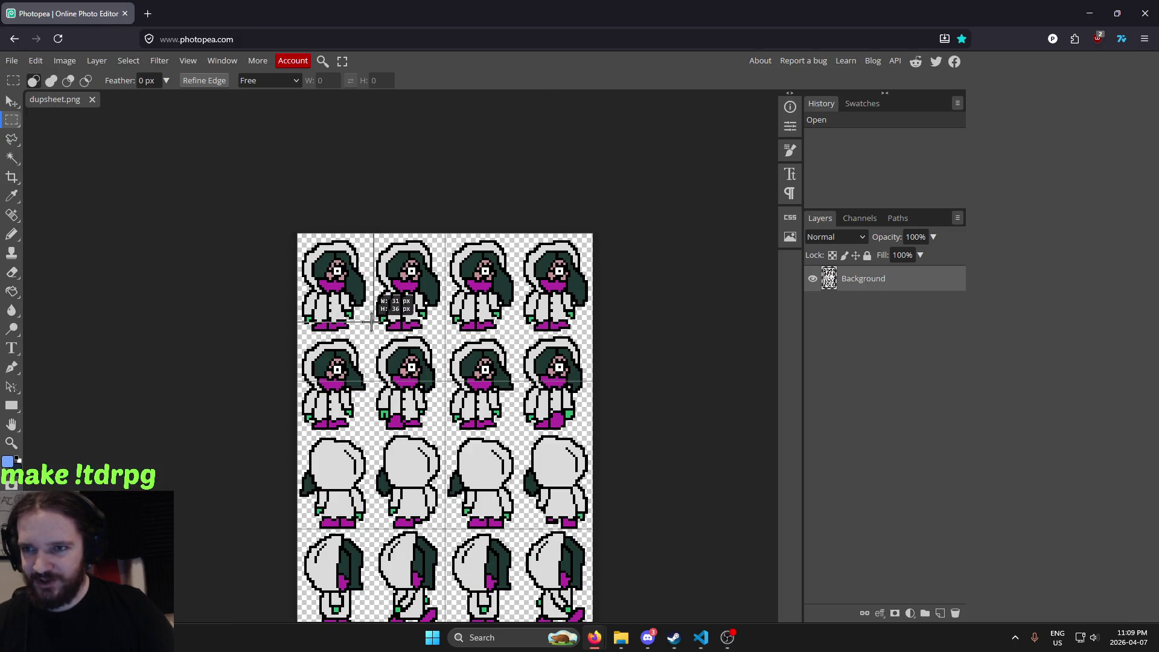
drag(375, 331, 370, 331)
key(ctrl+d)
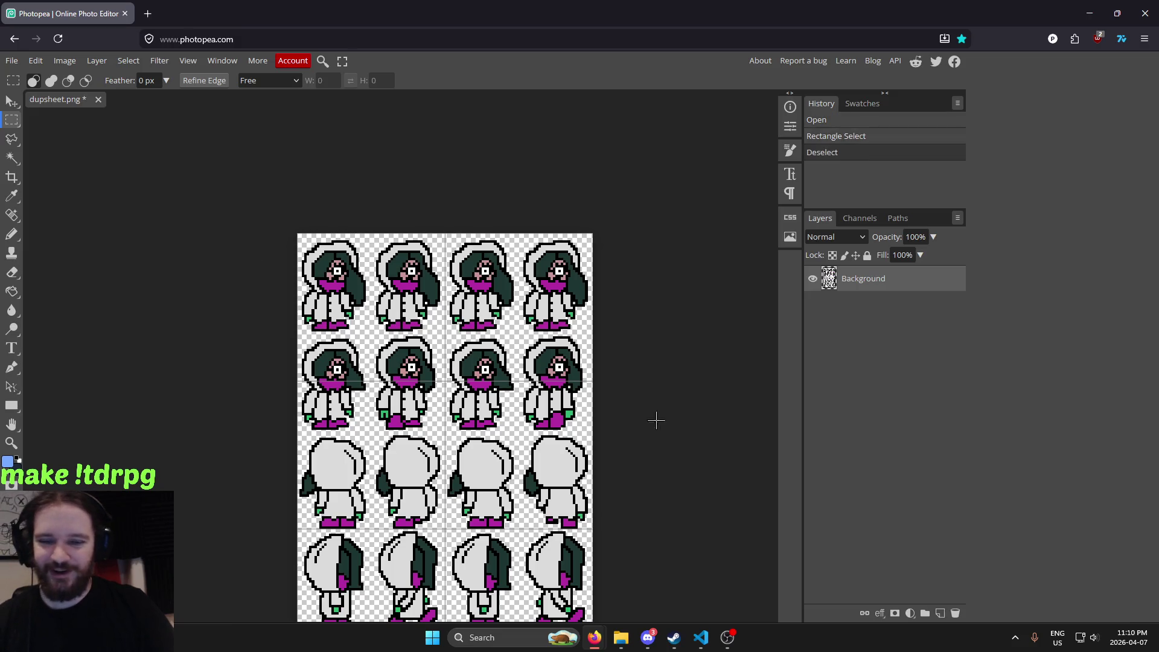
In Edit > Preferences, set the grid gap to X 30 and Y 40 pixels
click(36, 63)
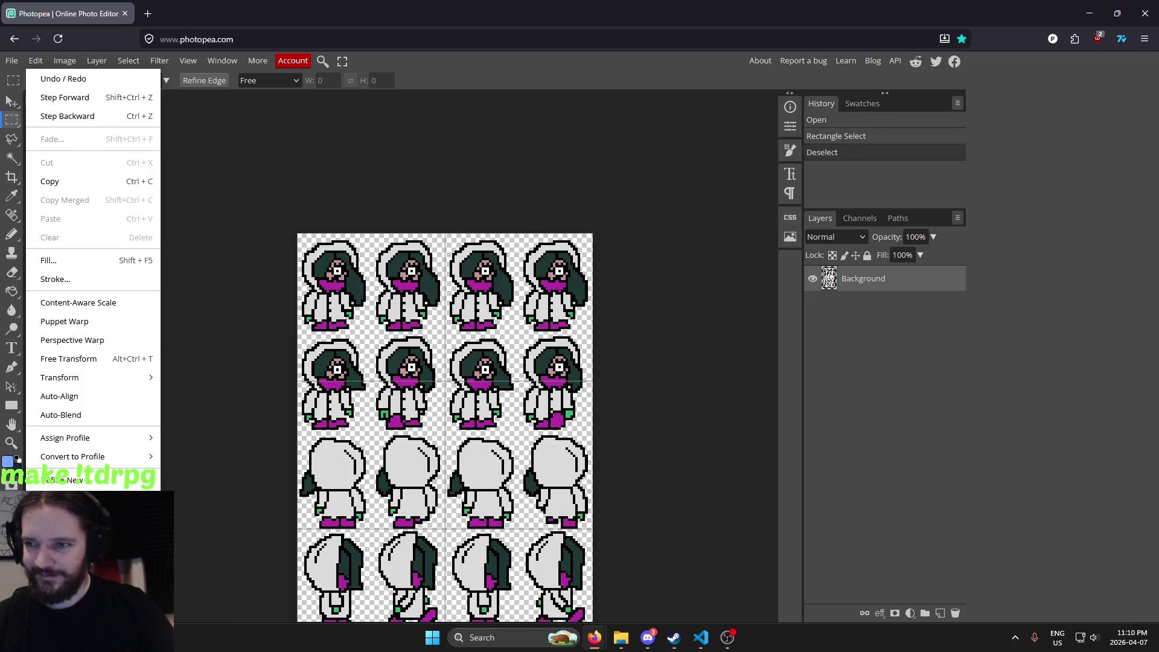
click(60, 522)
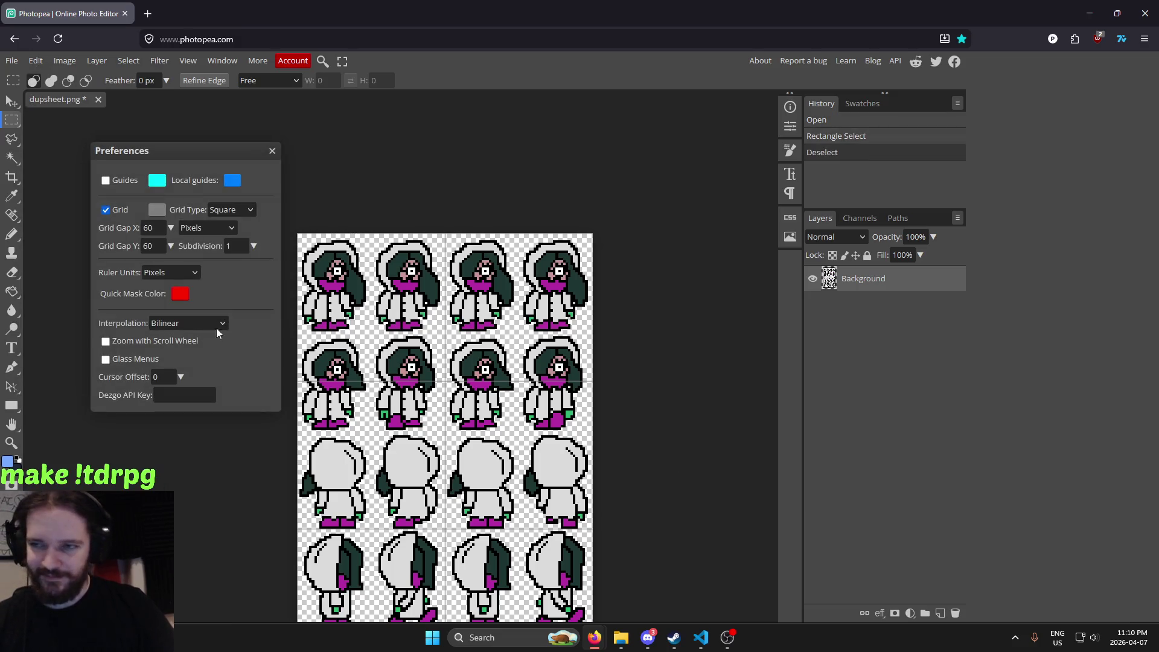
text(3)
double_click(154, 246)
text(30)
text(40)
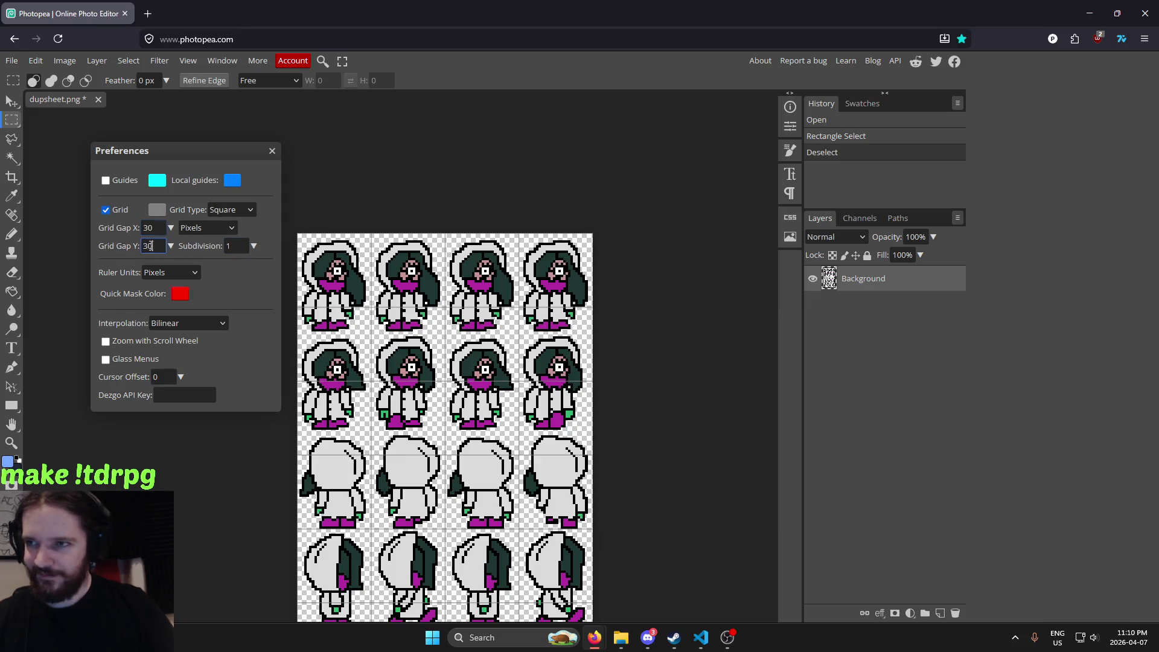
click(272, 151)
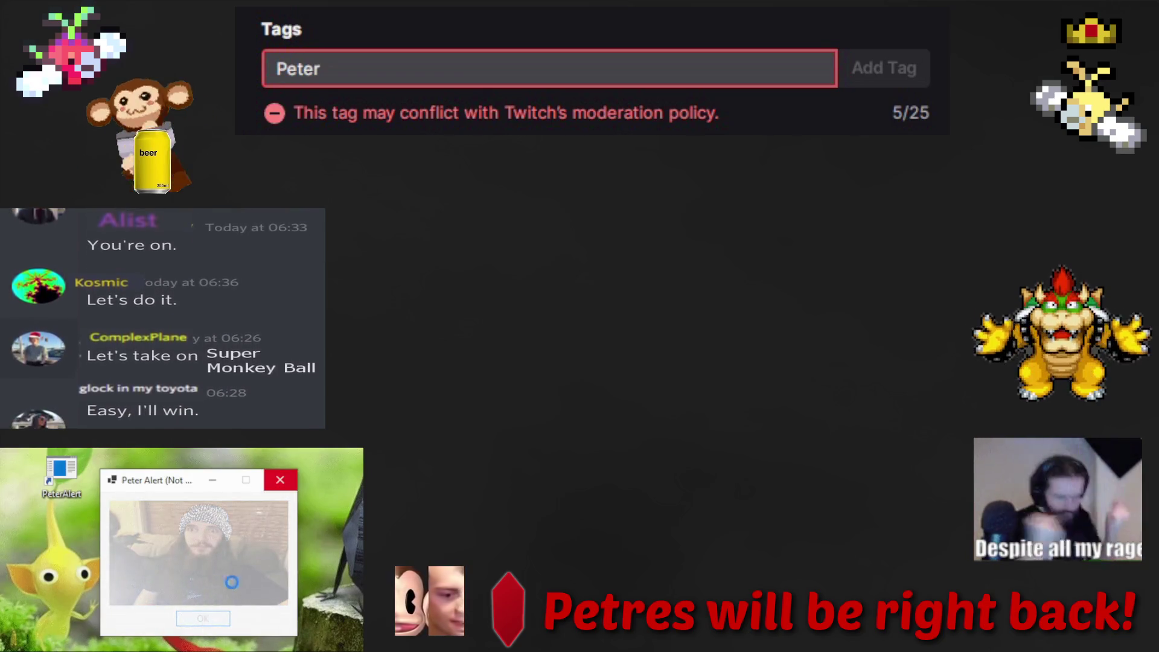
click(281, 485)
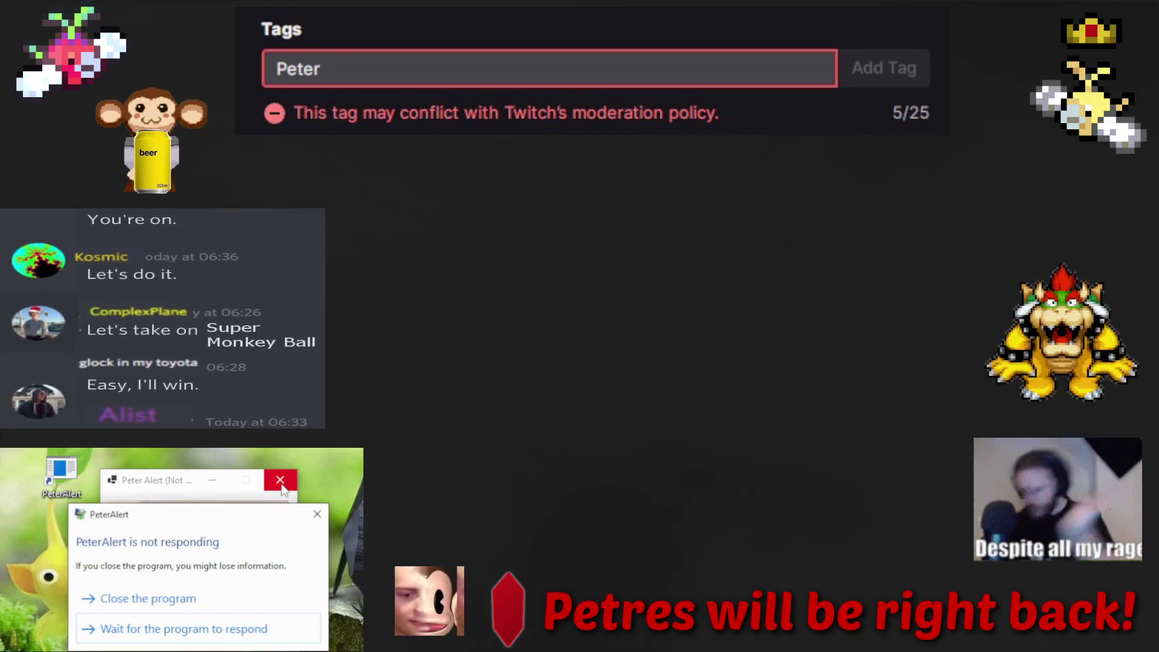
click(233, 598)
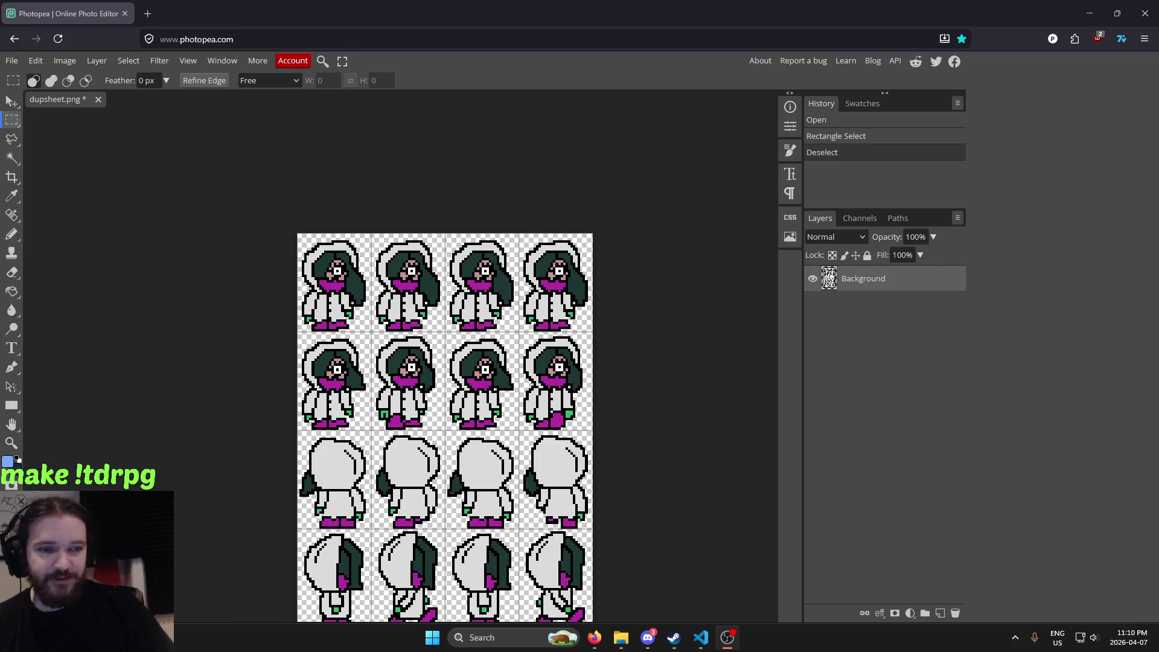
Zoom in and out to check the 30×40 grid against the sprite frames, then open the Layer menu
scroll(604, 302, down, 2)
scroll(577, 191, down, 2)
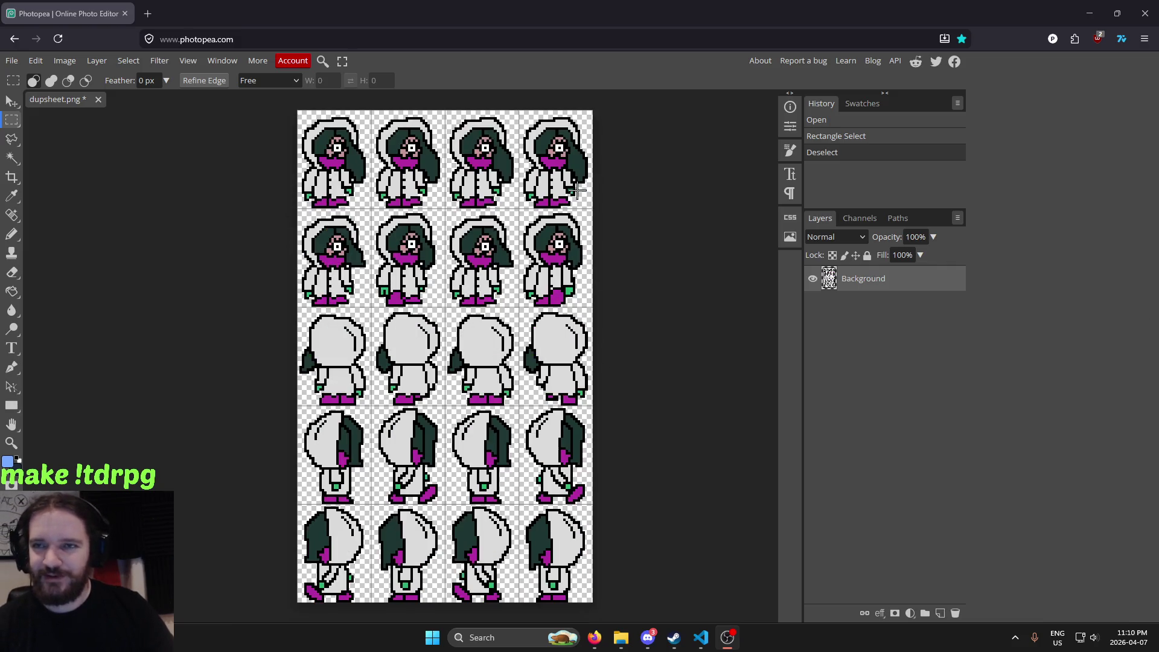
click(598, 24)
scroll(518, 181, up, 3)
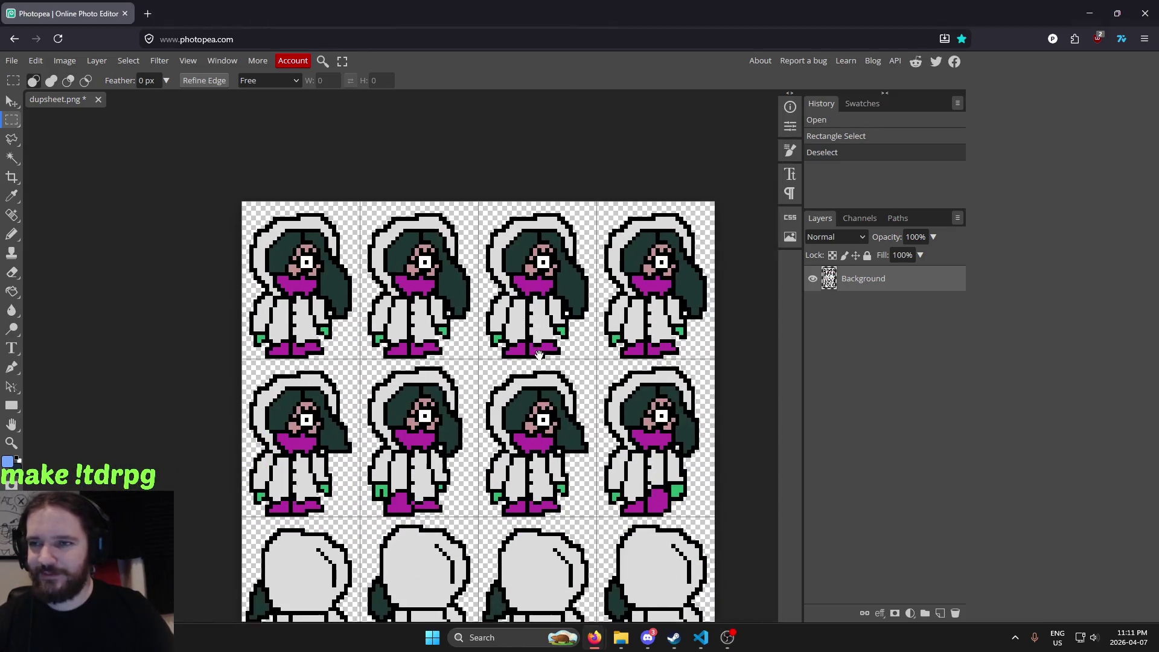
scroll(496, 323, up, 2)
scroll(459, 329, up, 2)
scroll(420, 336, down, 3)
scroll(419, 336, up, 2)
scroll(434, 332, up, 1)
scroll(447, 329, down, 3)
scroll(464, 324, up, 3)
scroll(465, 324, down, 1)
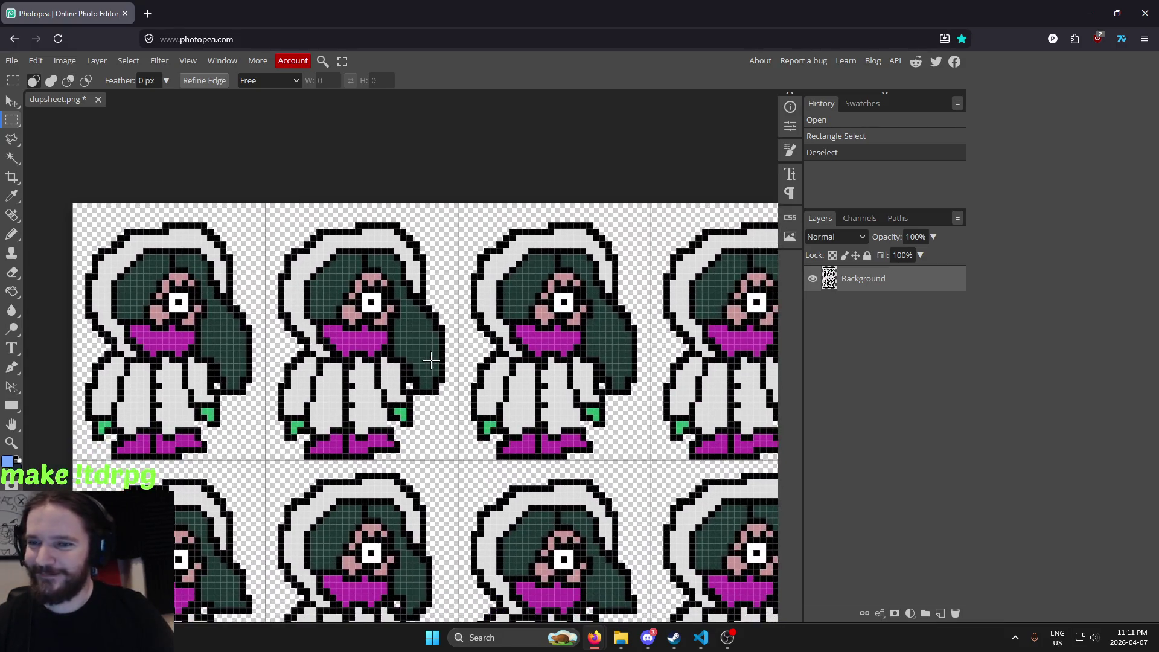
scroll(542, 343, down, 3)
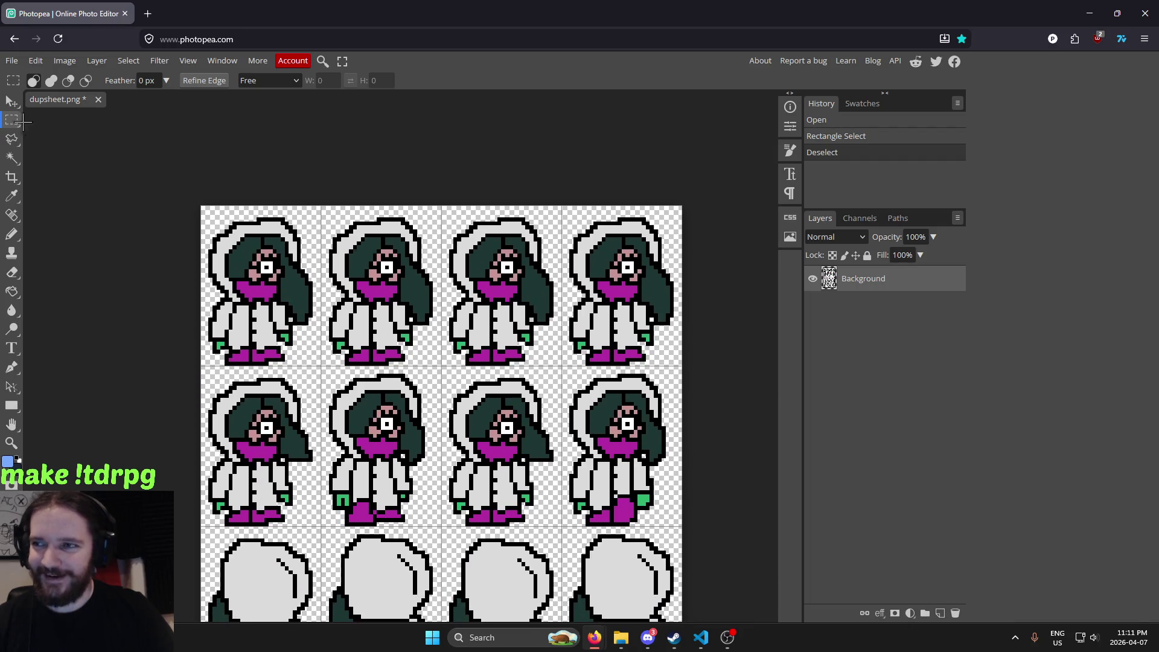
scroll(271, 293, down, 1)
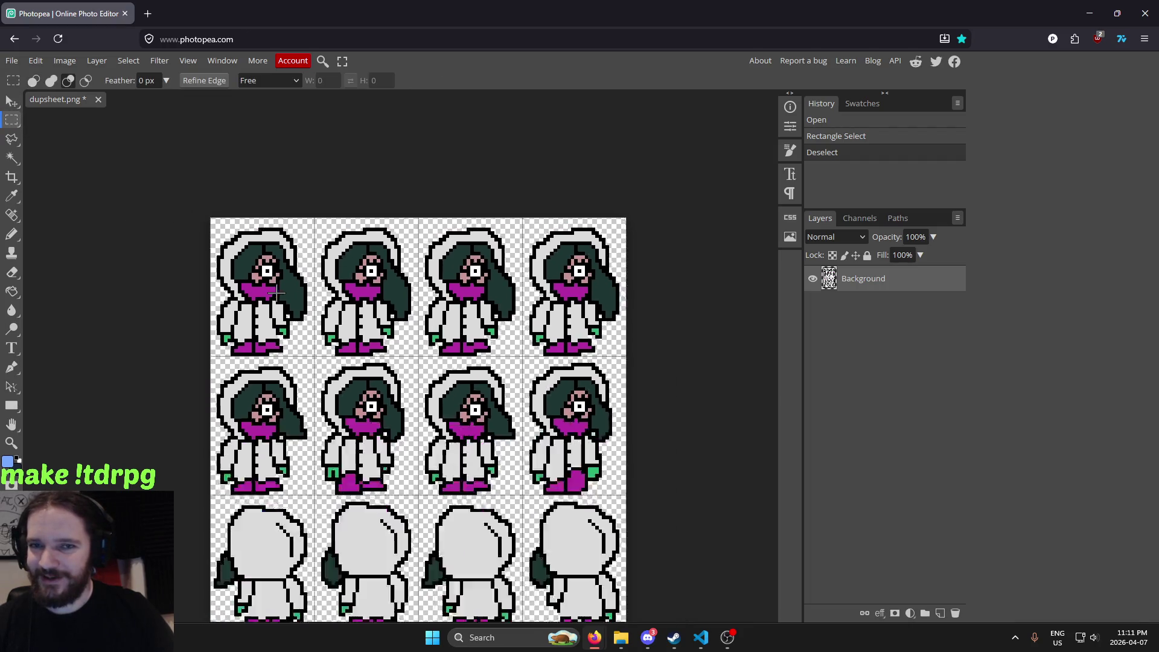
scroll(272, 293, down, 2)
click(97, 60)
Add a new blank Layer 1 and fade the Background sprite sheet to 32% opacity
mouse_move(109, 79)
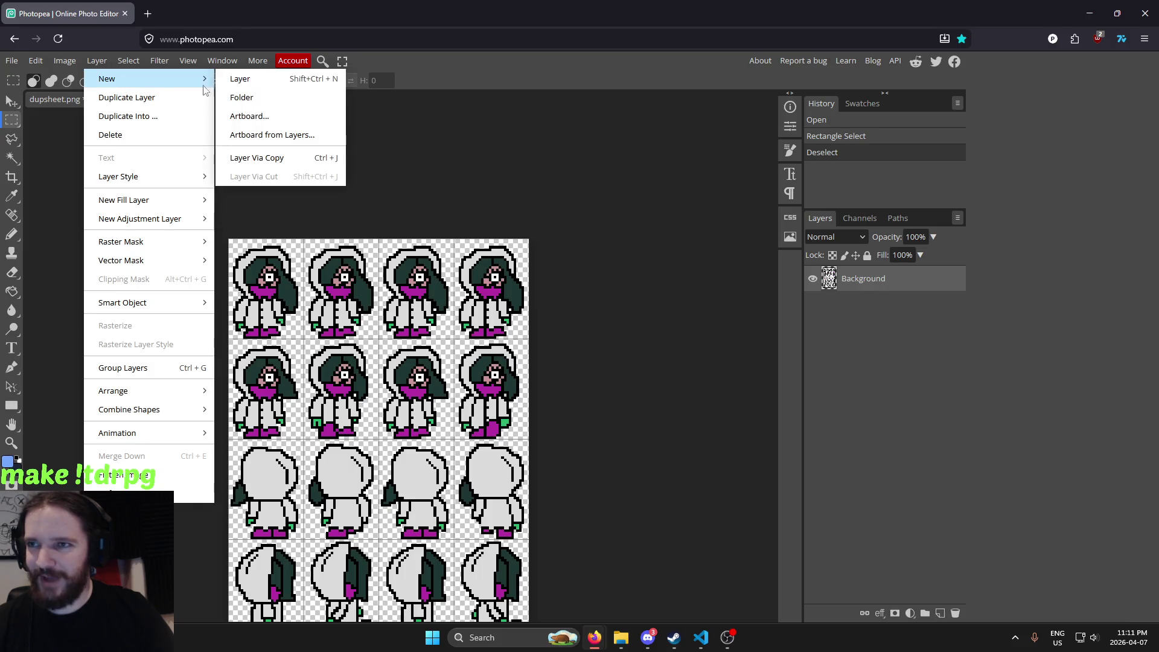
click(241, 79)
click(861, 304)
drag(937, 239, 897, 258)
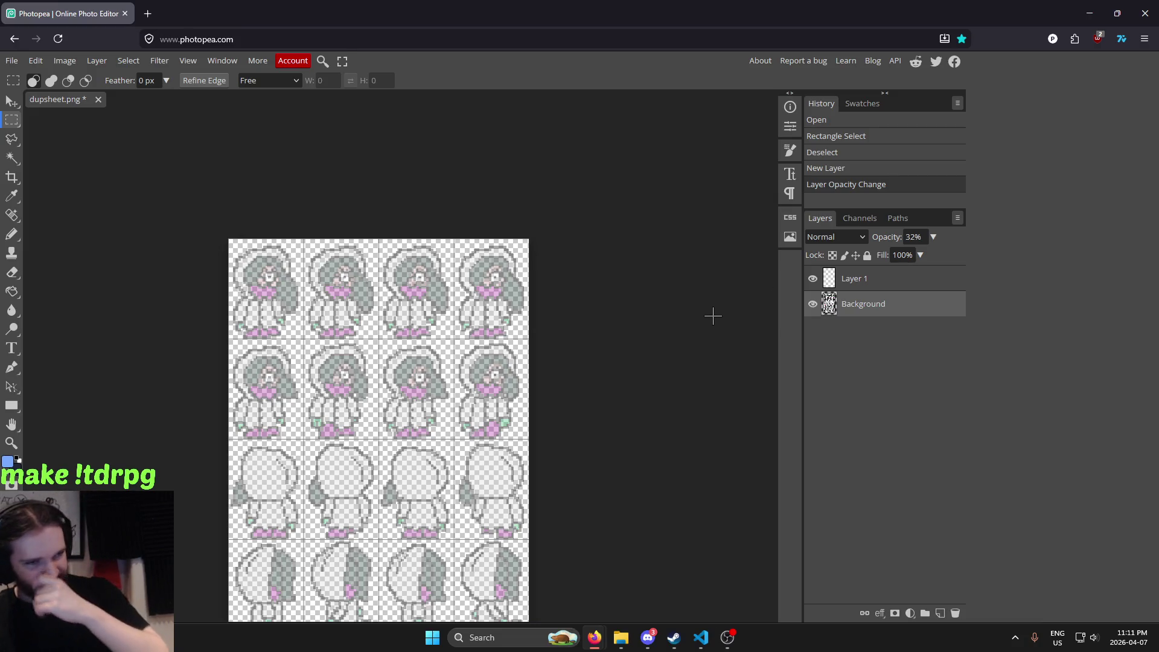
drag(456, 353, 518, 258)
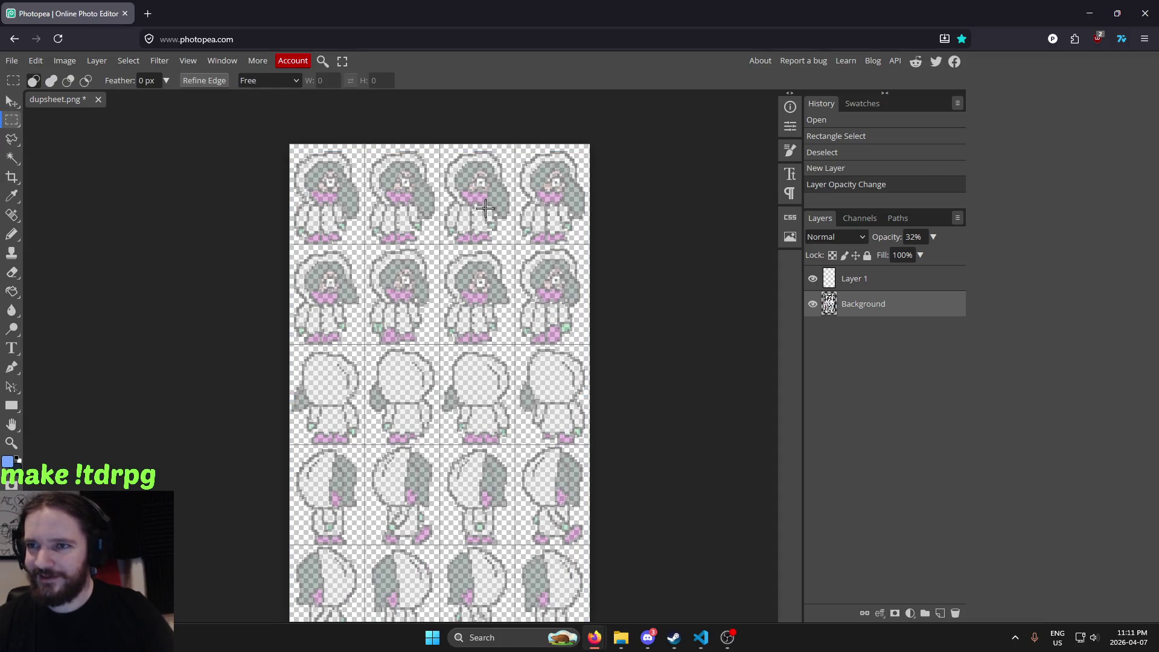
scroll(483, 194, up, 3)
scroll(485, 352, up, 2)
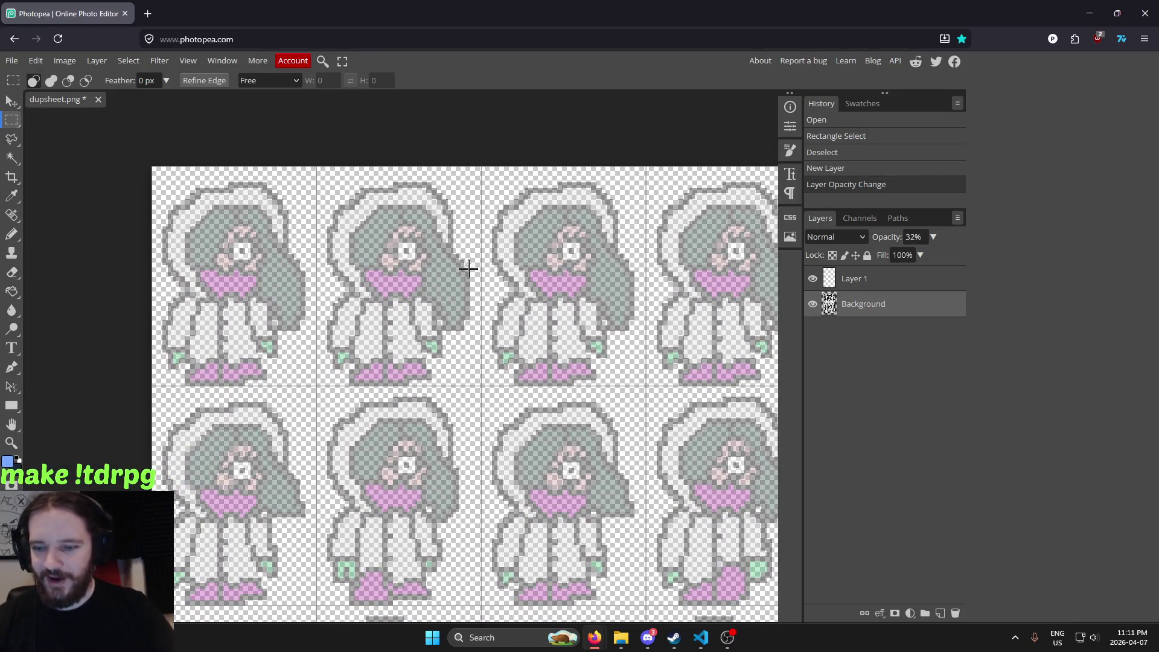
Set the Pencil to black with a 1 px brush, then switch back to VS Code
key(b)
click(9, 464)
click(98, 322)
click(352, 177)
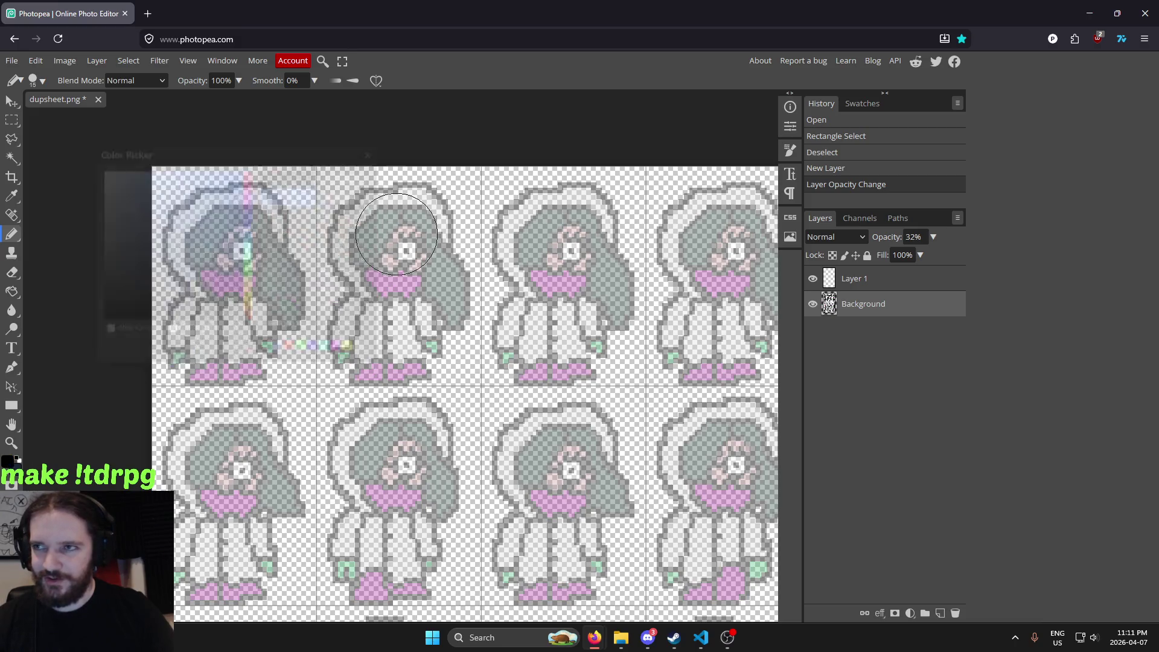
click(37, 80)
text(1)
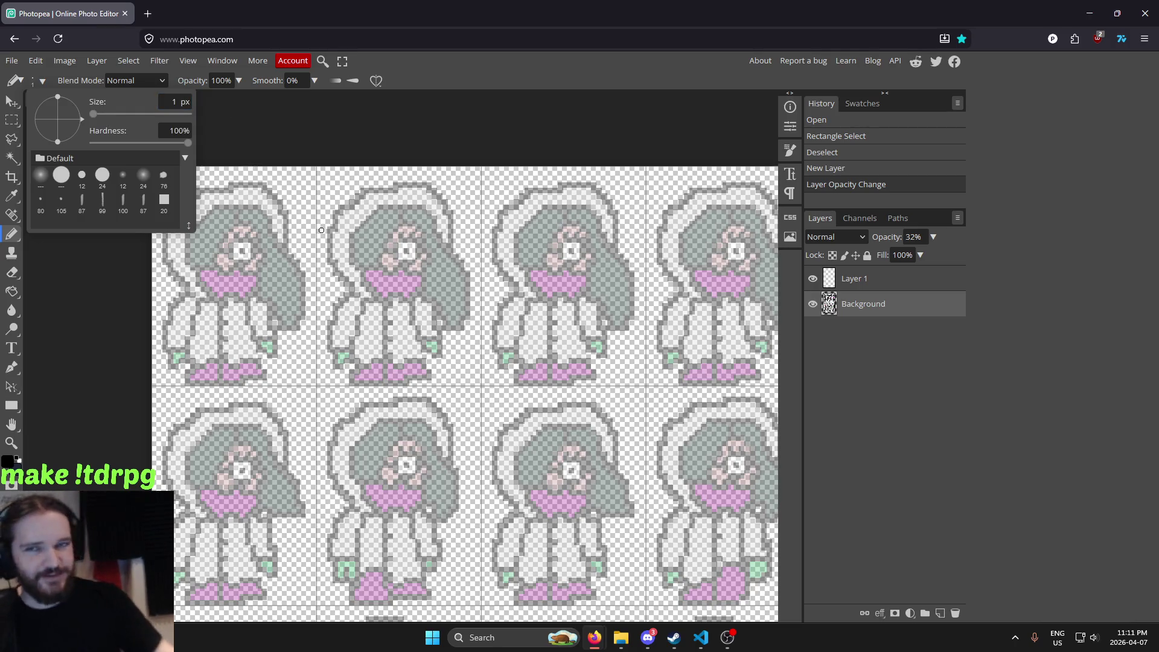
click(601, 65)
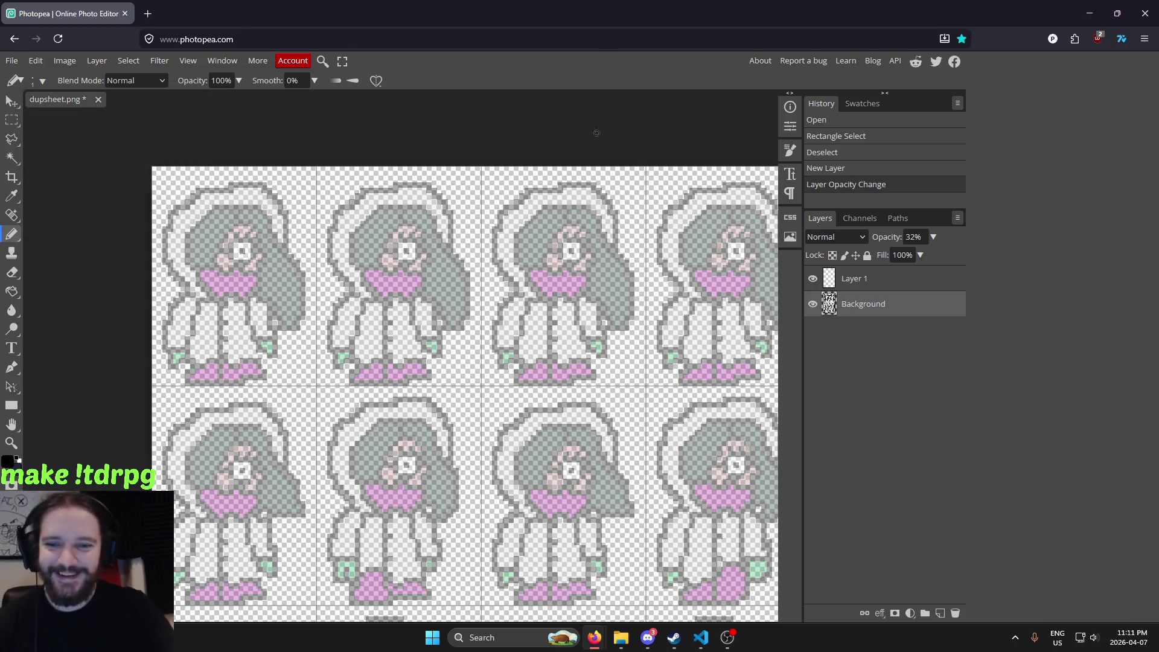
click(702, 638)
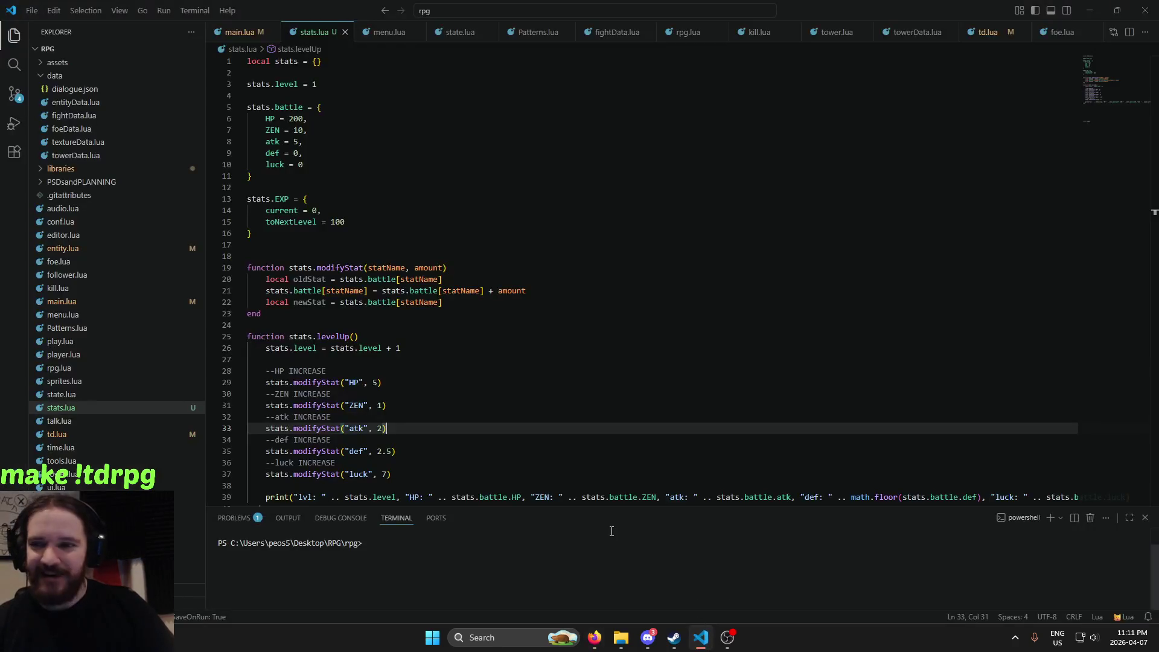
Open main.lua from Desktop\Wheel in VS Code and scroll up to love.load
click(628, 641)
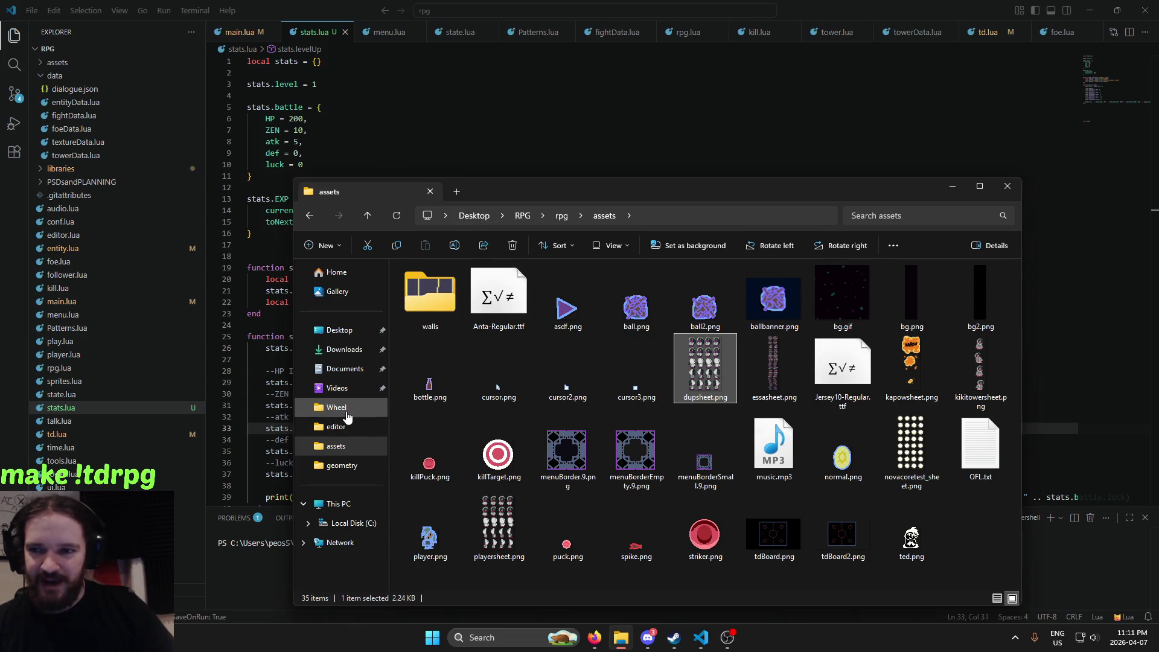
click(336, 407)
scroll(452, 455, down, 1)
scroll(452, 473, down, 1)
double_click(439, 499)
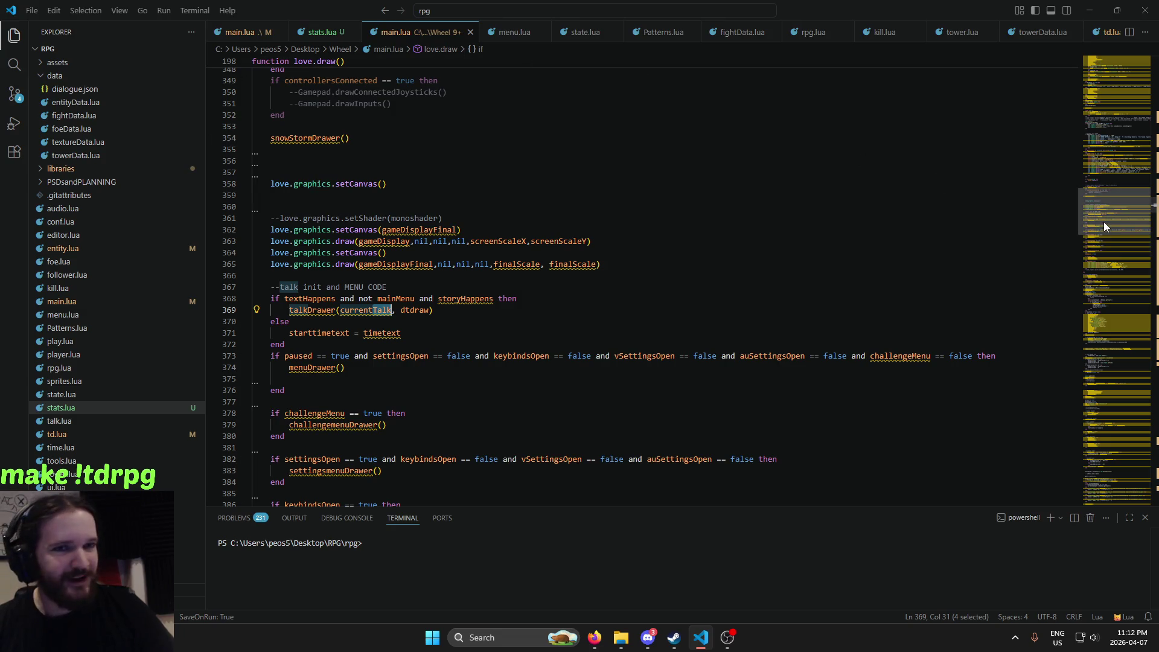
mouse_move(1104, 222)
mouse_down()
mouse_move(1110, 115)
mouse_move(1098, 176)
mouse_up()
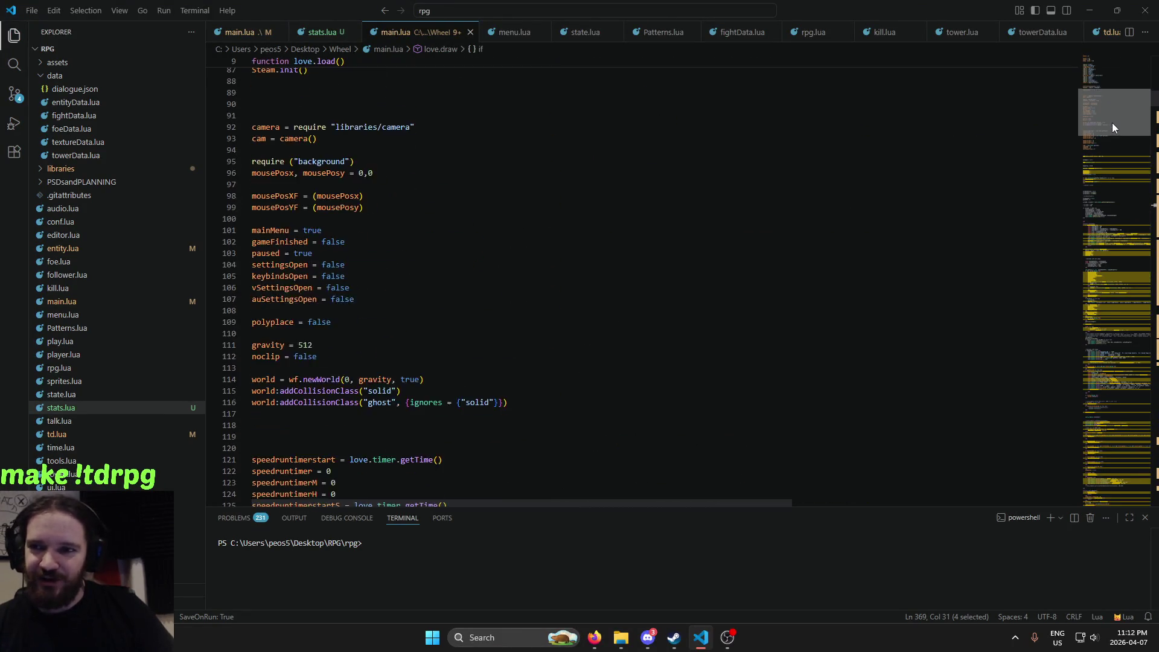
scroll(701, 283, up, 5)
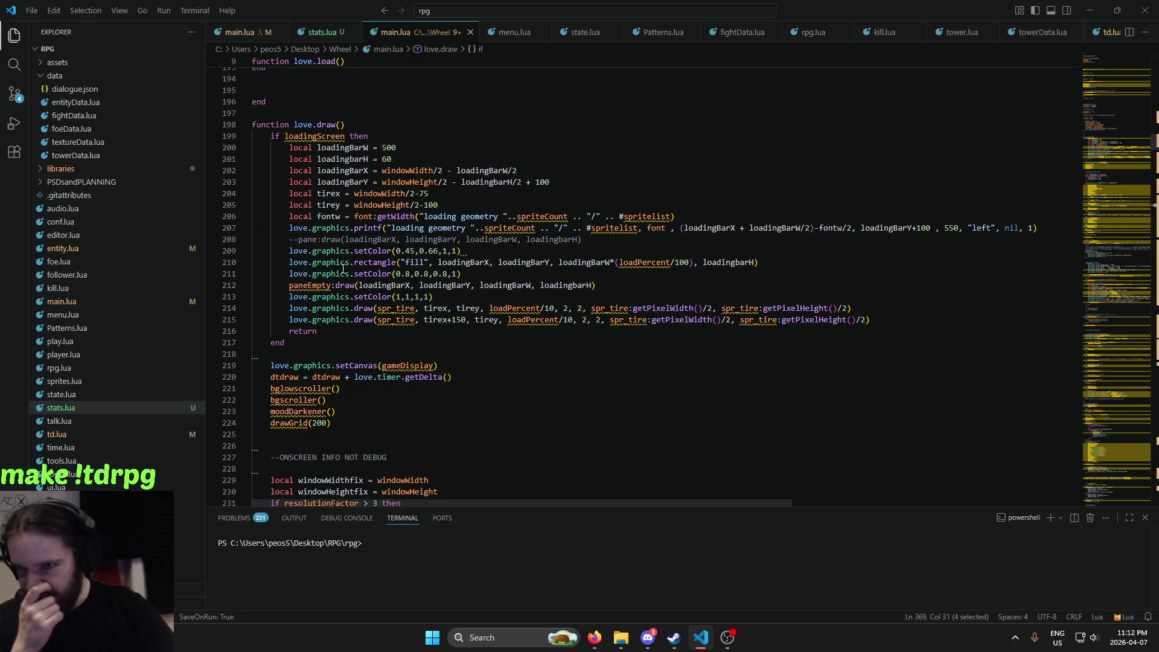
scroll(293, 163, up, 1)
mouse_move(291, 165)
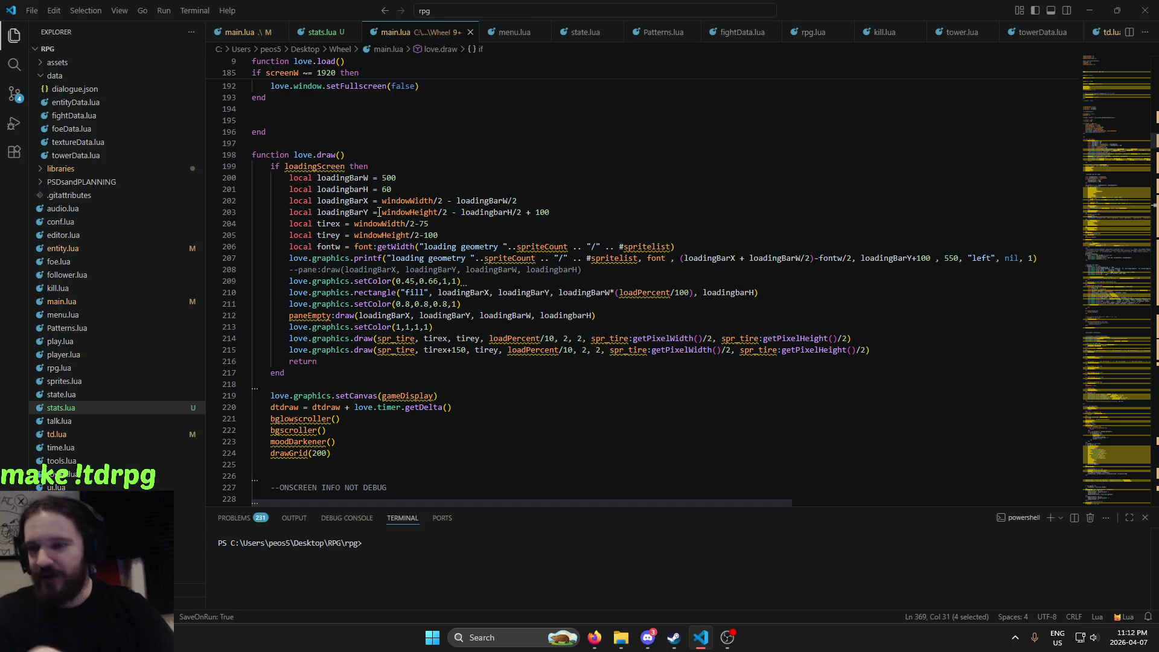
scroll(344, 283, down, 4)
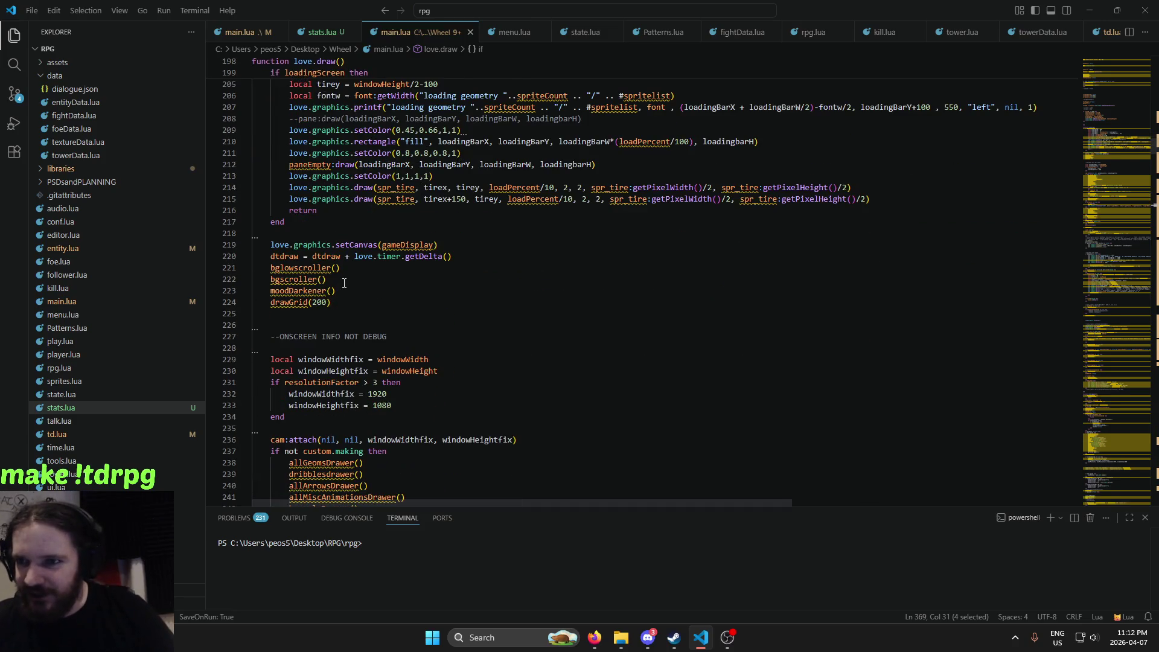
scroll(363, 296, up, 5)
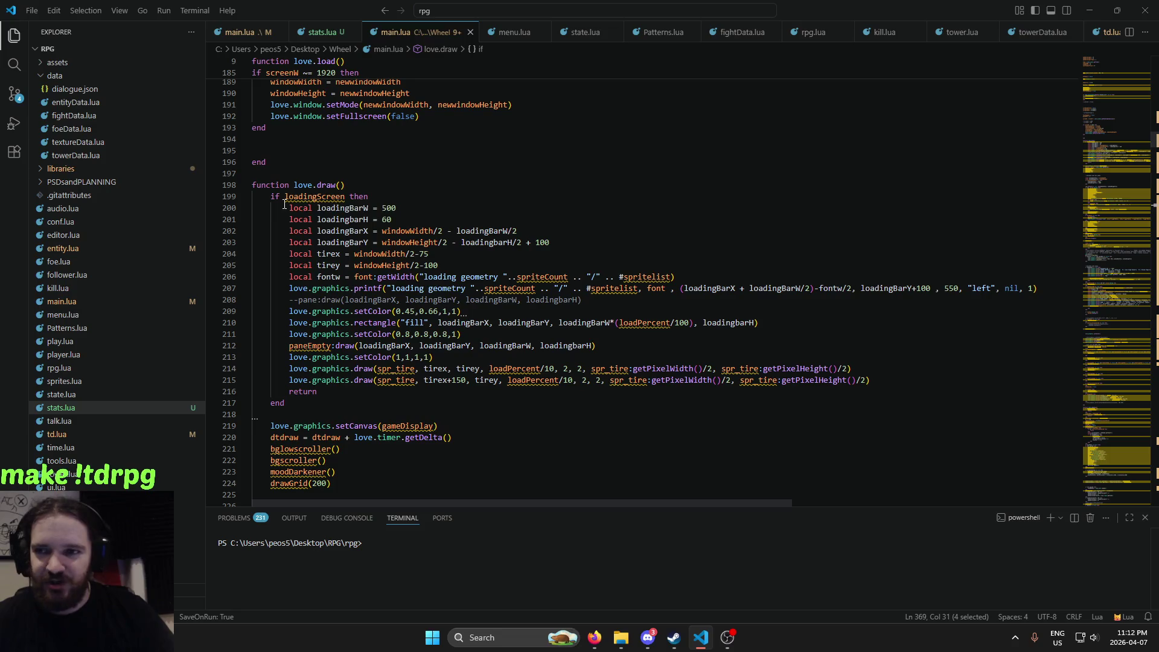
drag(285, 204, 1038, 289)
scroll(392, 350, down, 3)
click(391, 350)
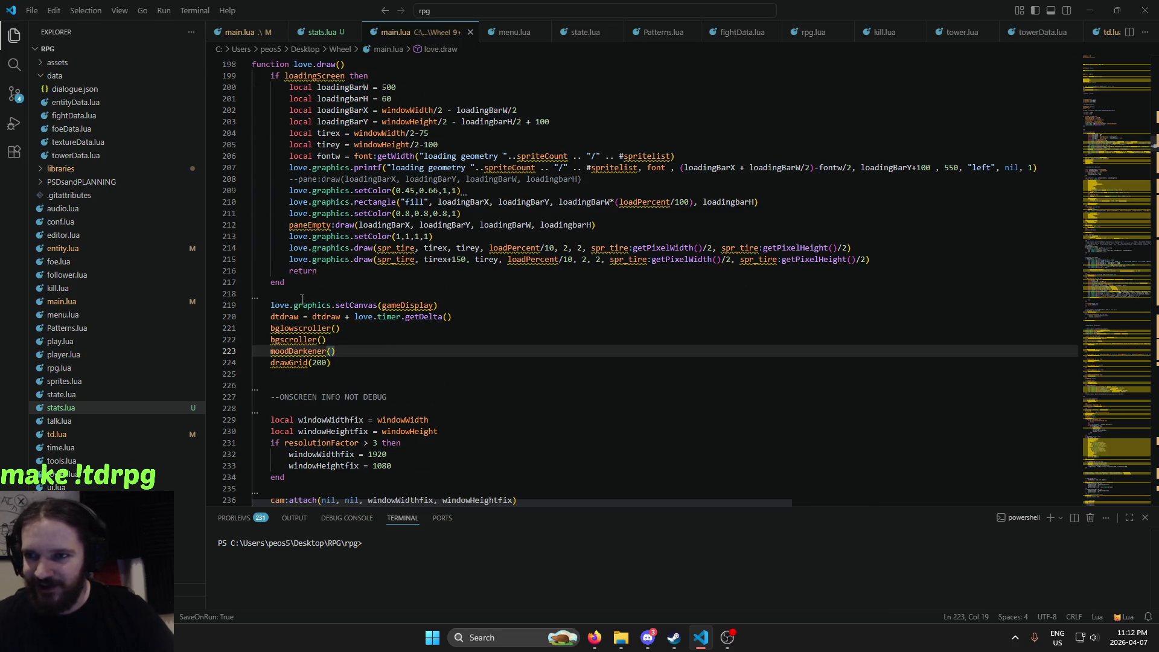
scroll(296, 285, down, 2)
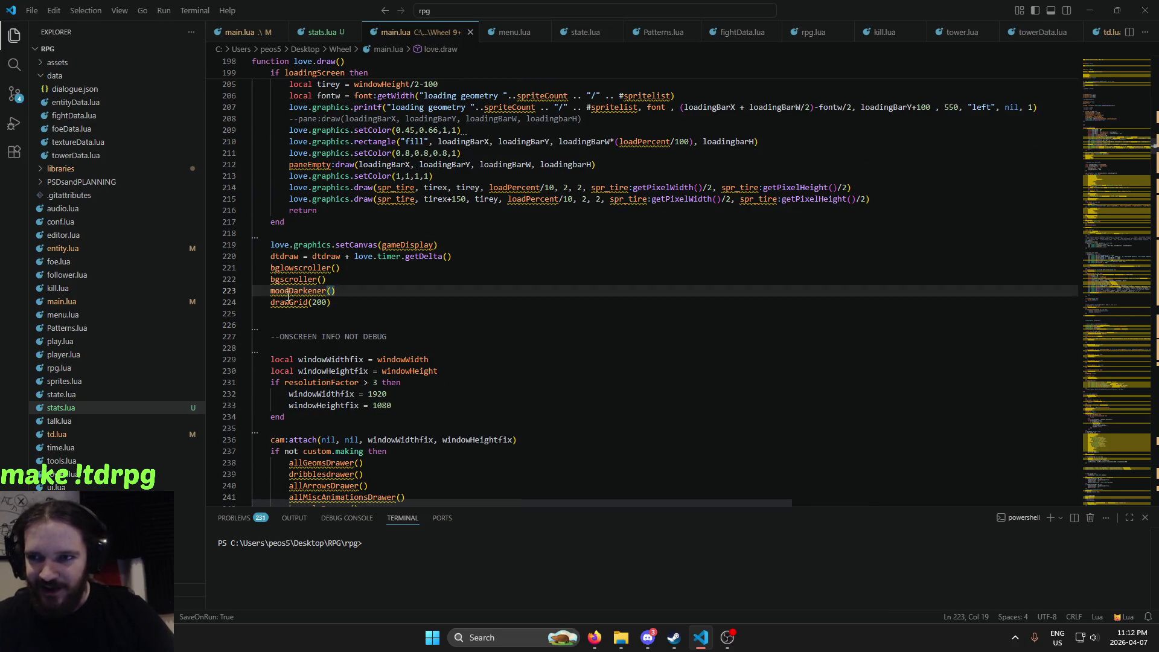
click(292, 330)
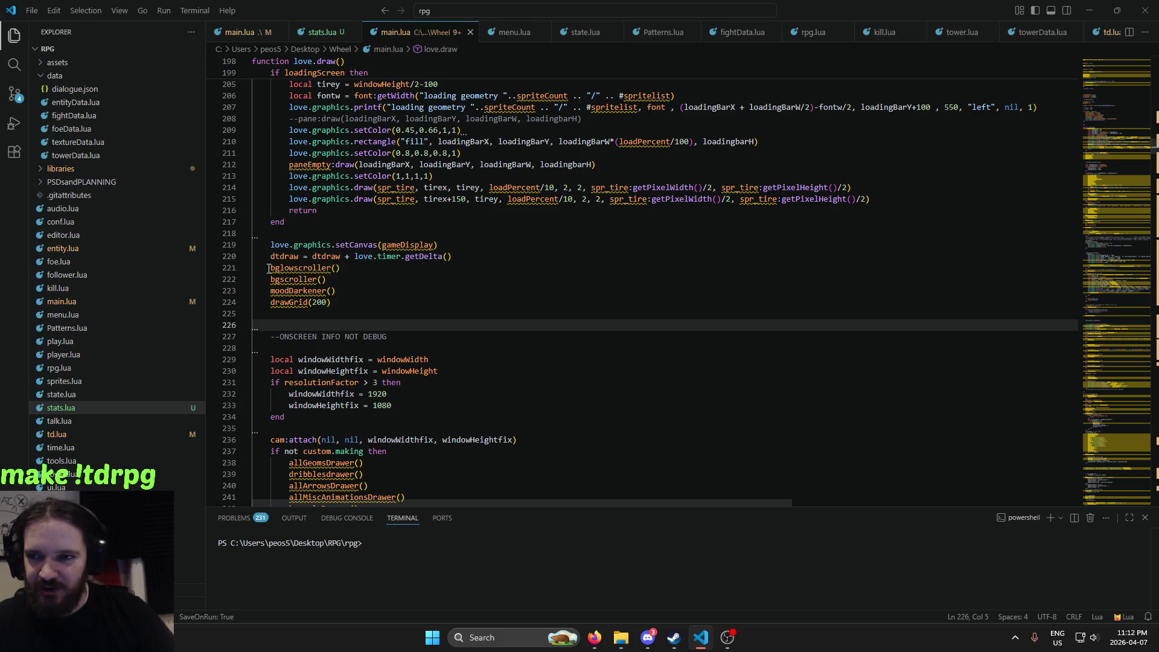
drag(284, 292, 342, 305)
click(343, 296)
scroll(415, 261, down, 2)
scroll(407, 284, down, 2)
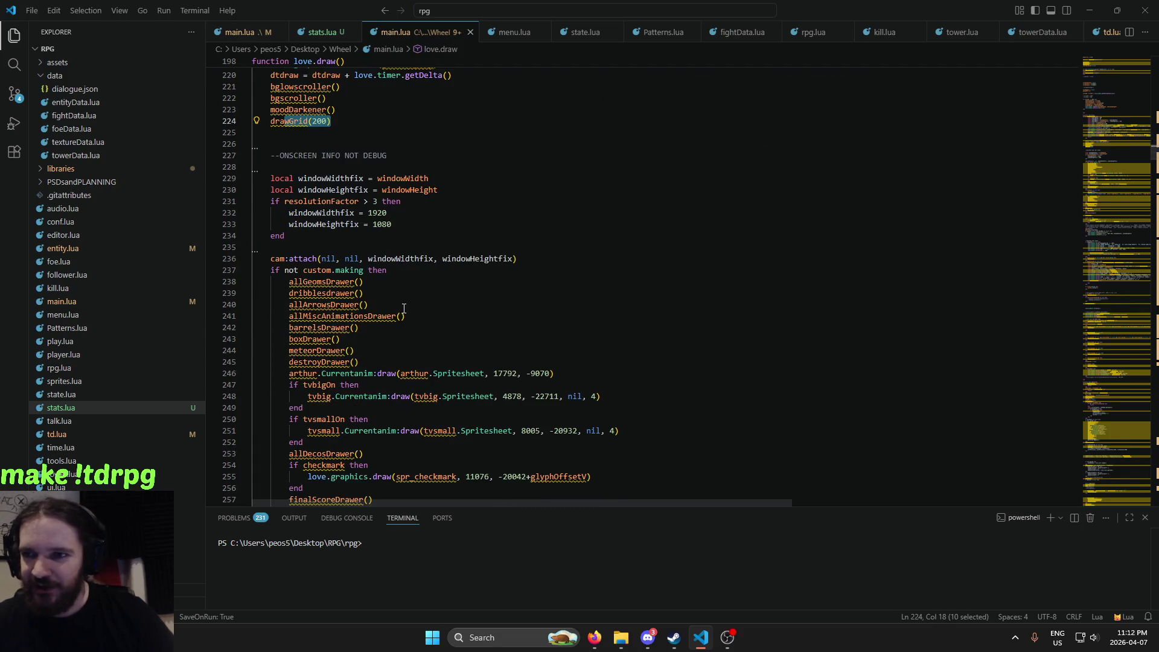
scroll(401, 308, down, 2)
click(399, 313)
scroll(387, 302, down, 1)
scroll(324, 268, down, 3)
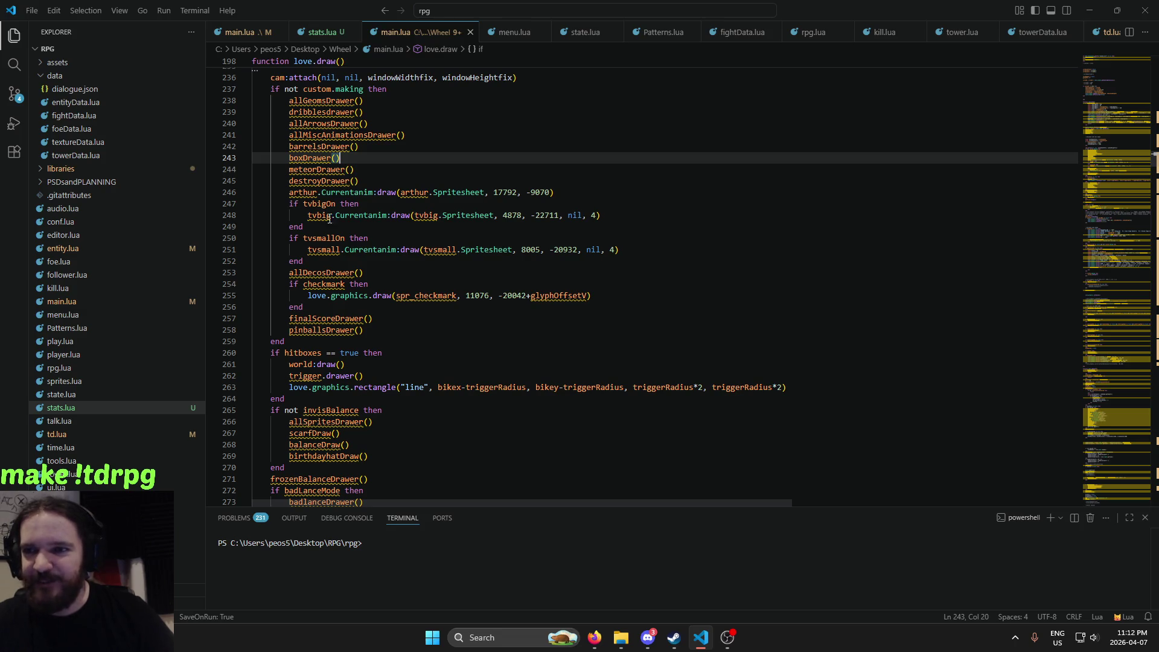
drag(386, 216, 440, 217)
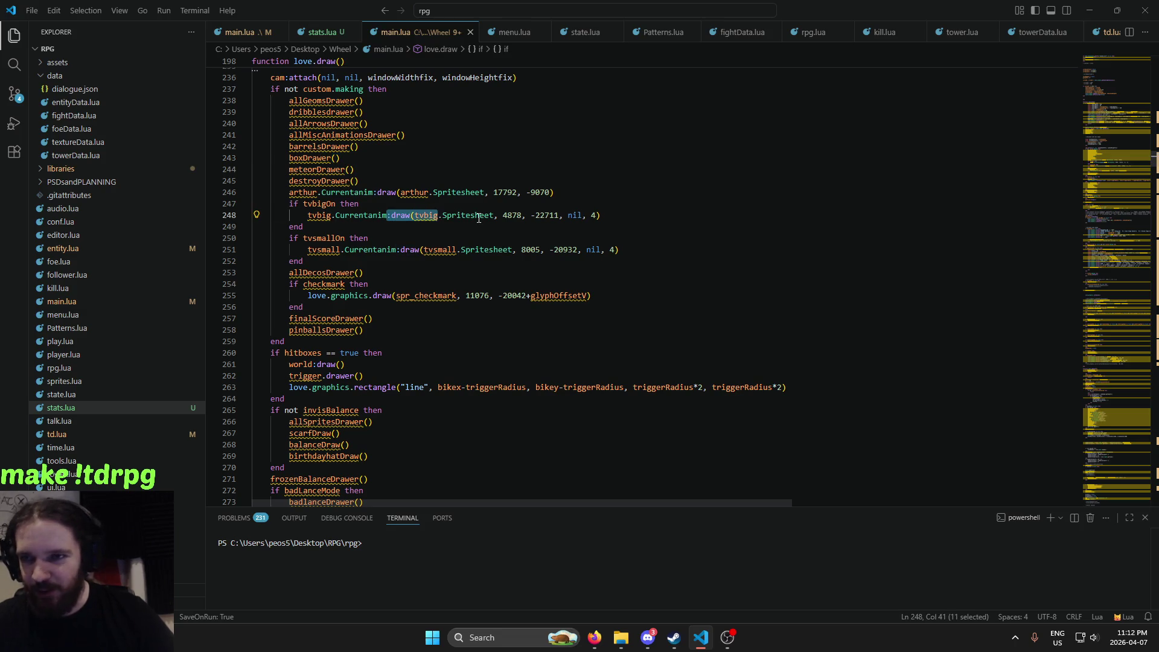
click(479, 217)
scroll(411, 263, down, 3)
scroll(393, 278, down, 5)
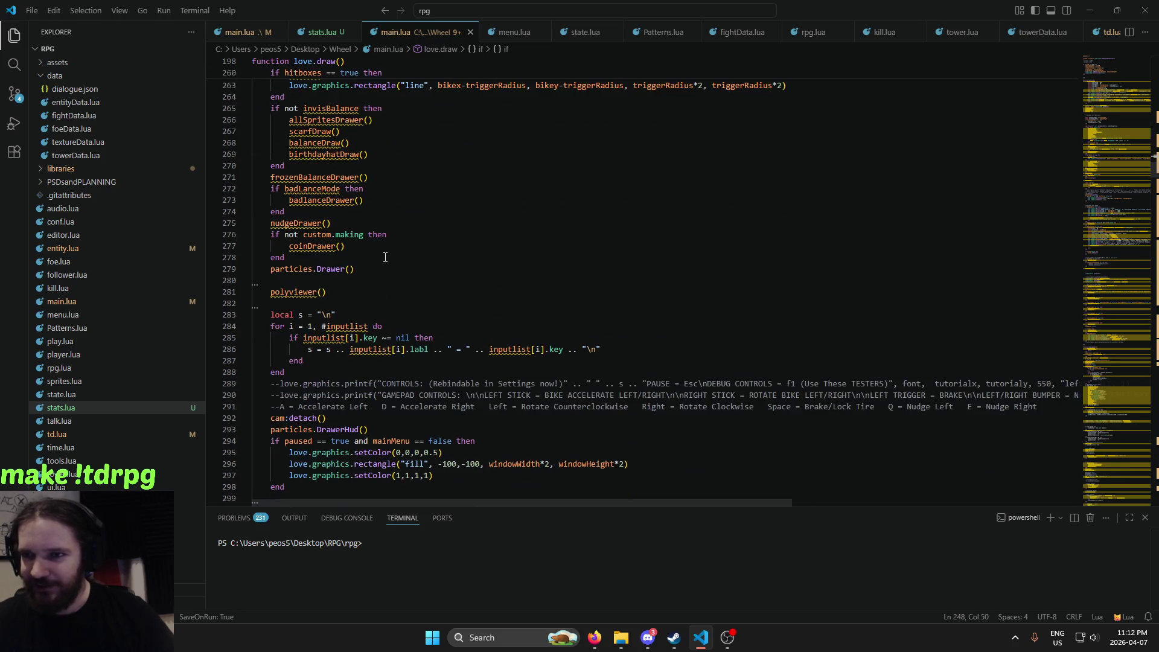
scroll(381, 287, down, 2)
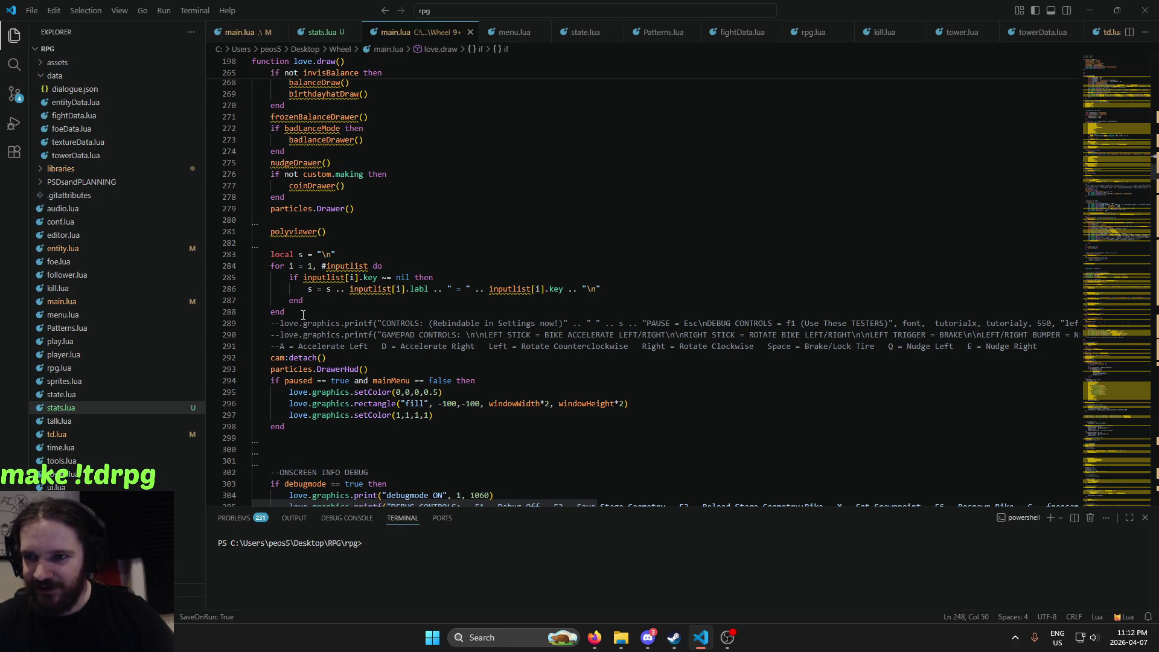
scroll(303, 315, down, 3)
drag(290, 279, 370, 279)
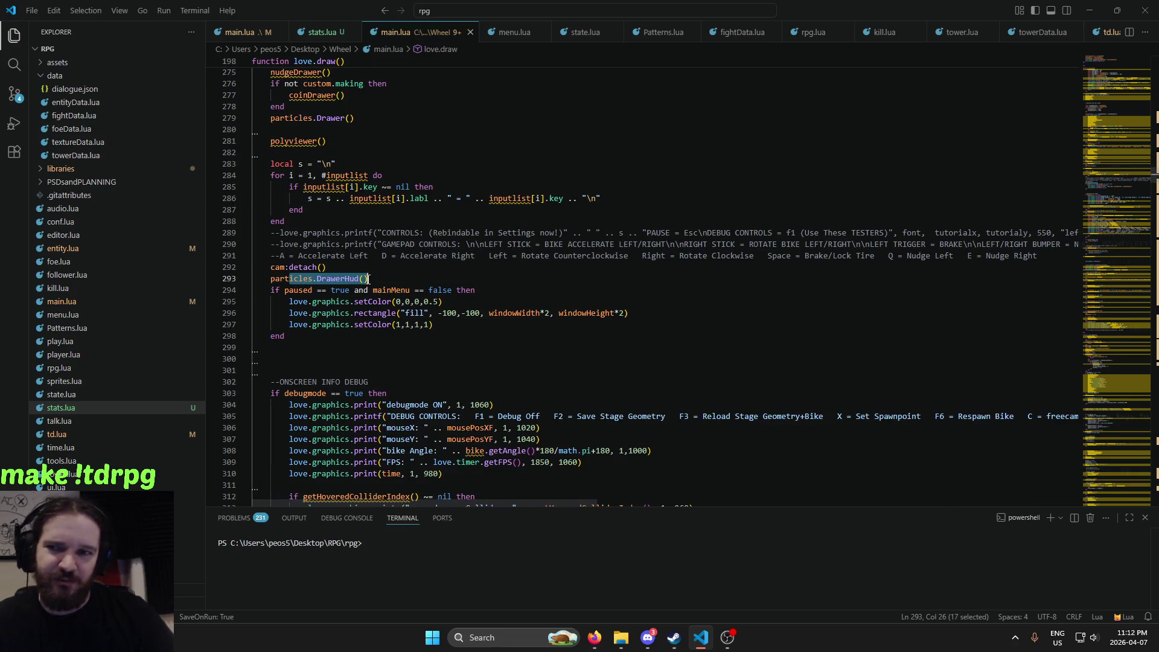
click(331, 313)
scroll(422, 290, down, 3)
scroll(480, 282, down, 3)
scroll(480, 283, down, 6)
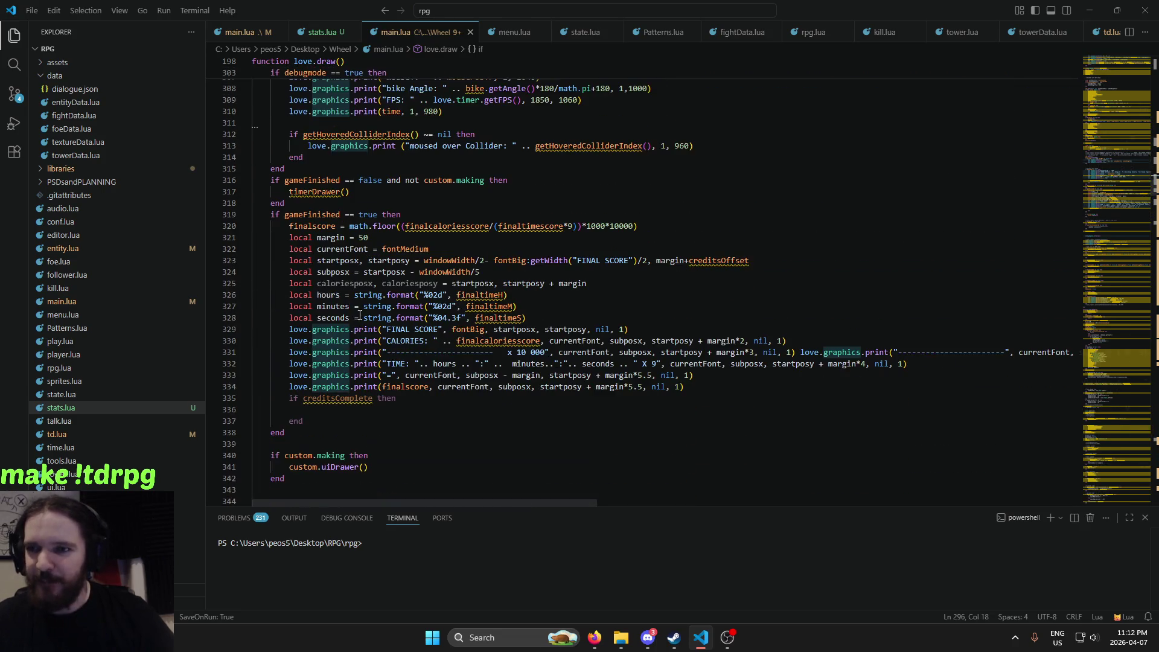
drag(278, 215, 477, 350)
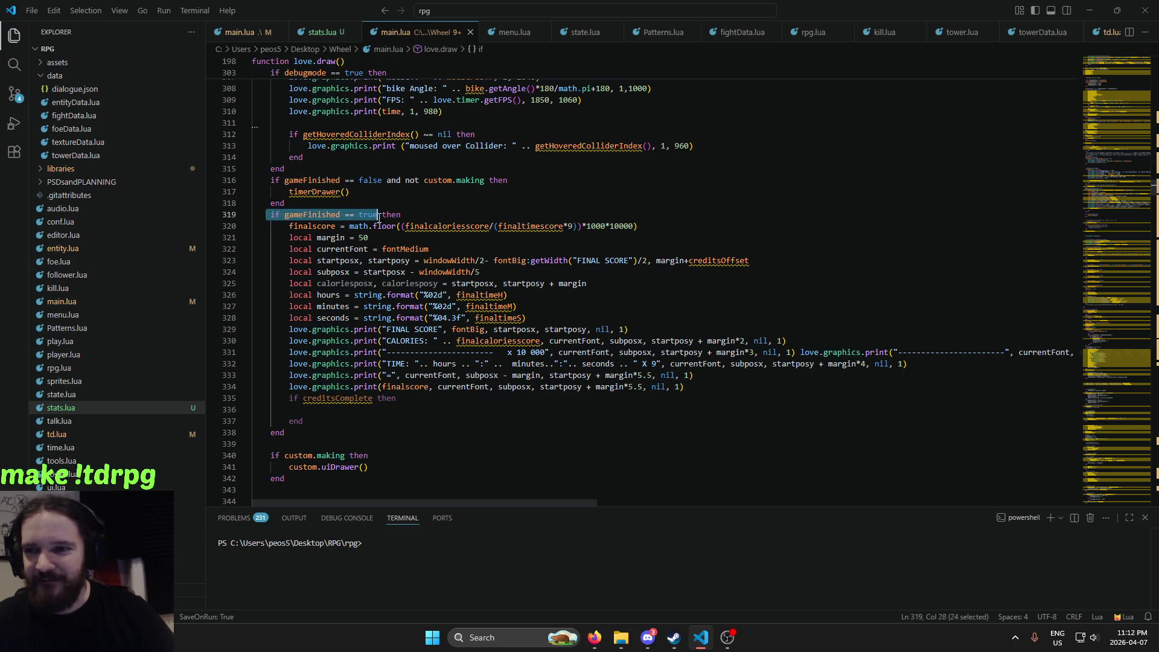
double_click(481, 364)
drag(329, 260, 438, 387)
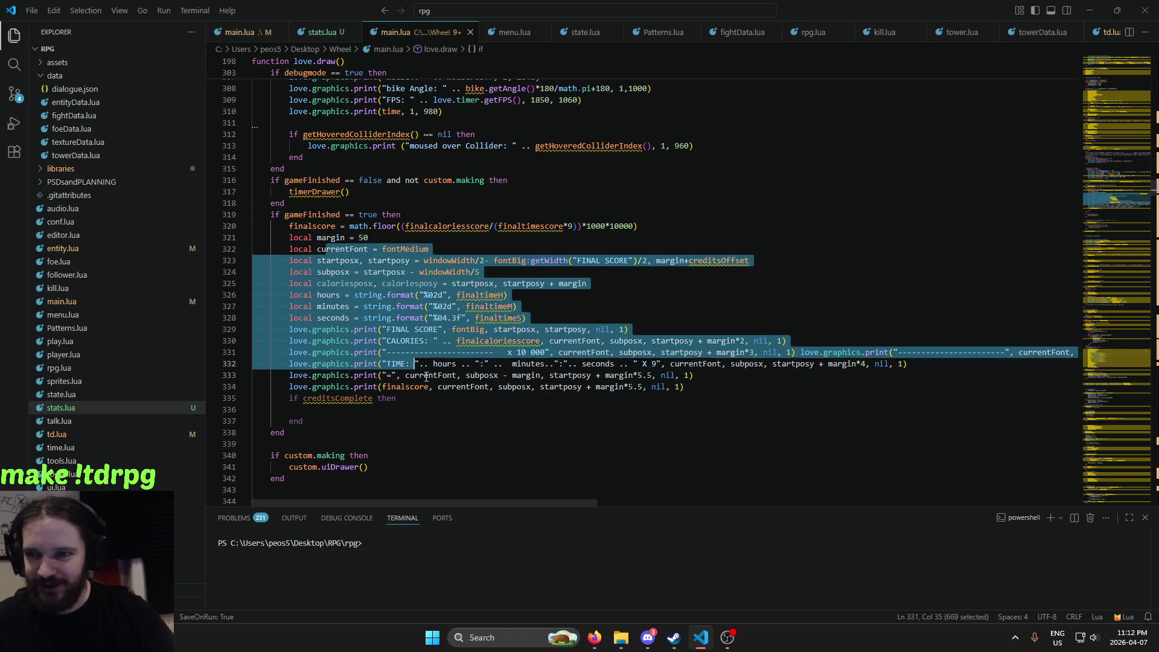
click(438, 387)
scroll(398, 282, down, 2)
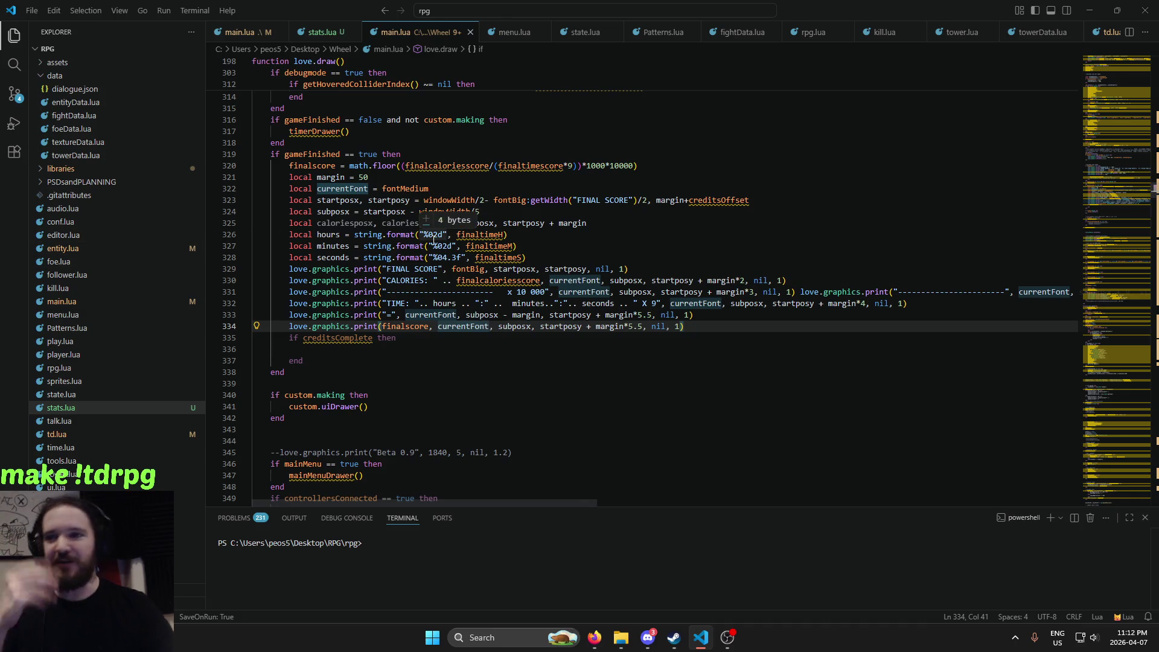
scroll(438, 240, down, 4)
scroll(441, 241, down, 1)
scroll(423, 289, down, 3)
scroll(412, 318, down, 3)
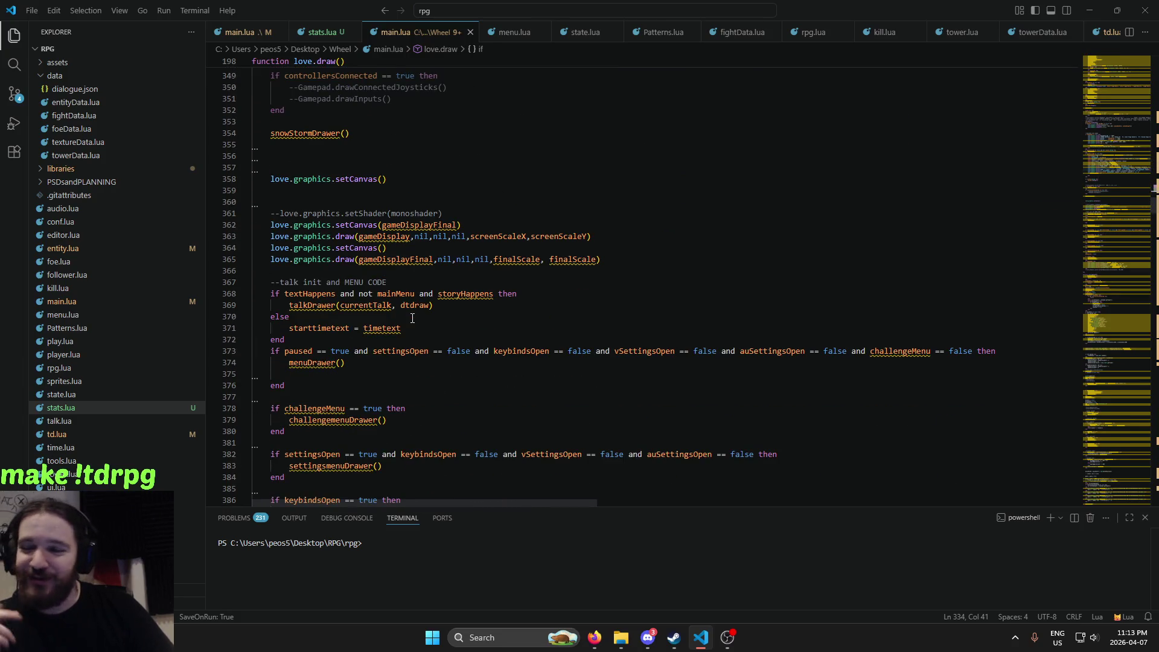
scroll(420, 323, down, 3)
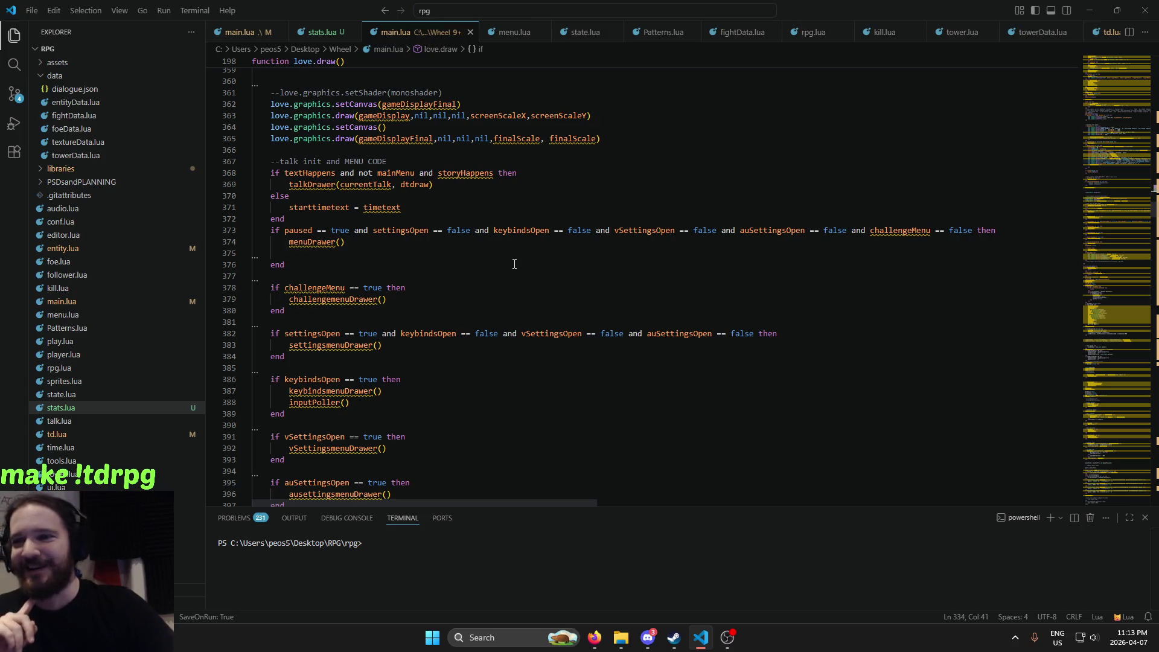
scroll(544, 257, down, 3)
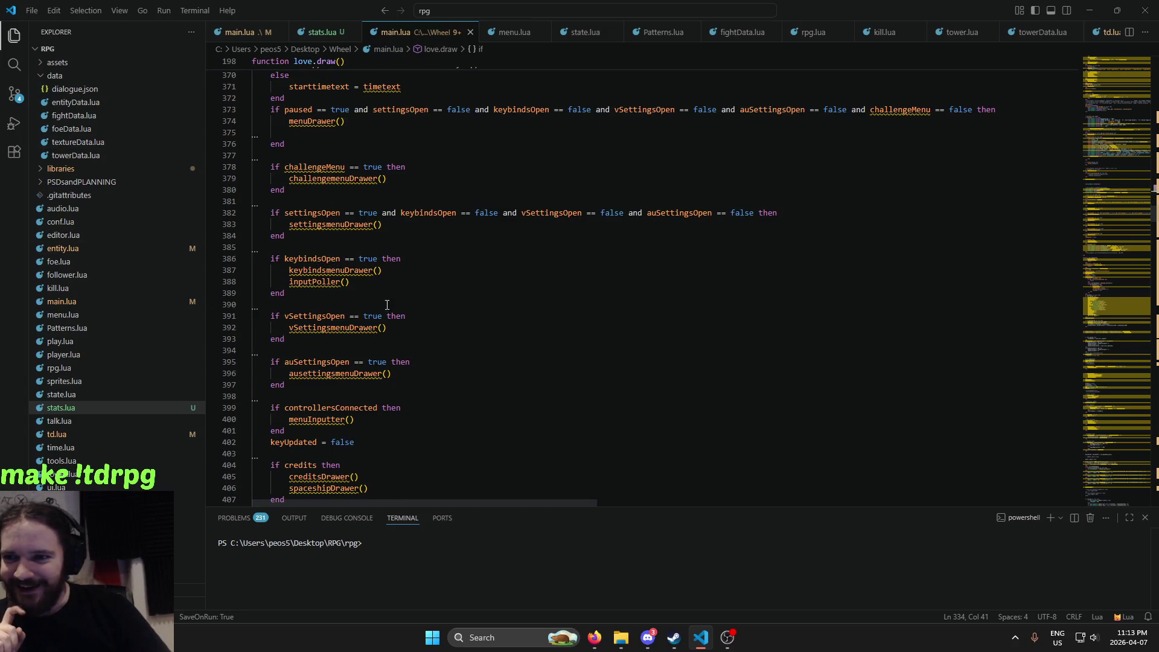
scroll(300, 253, up, 3)
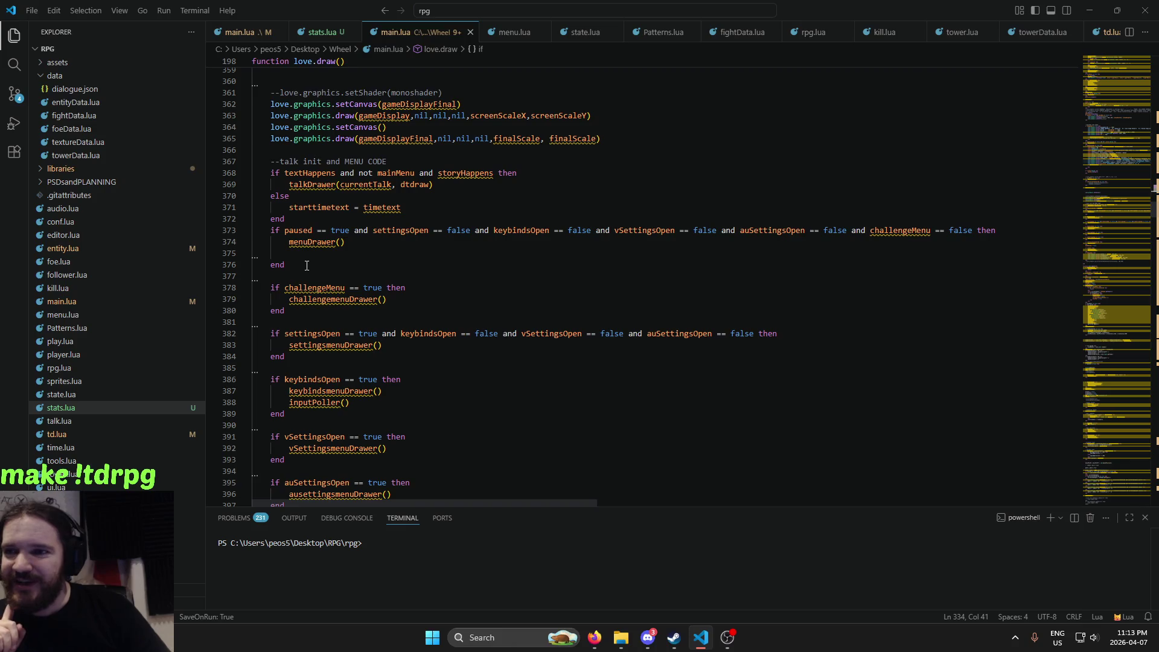
scroll(307, 241, down, 3)
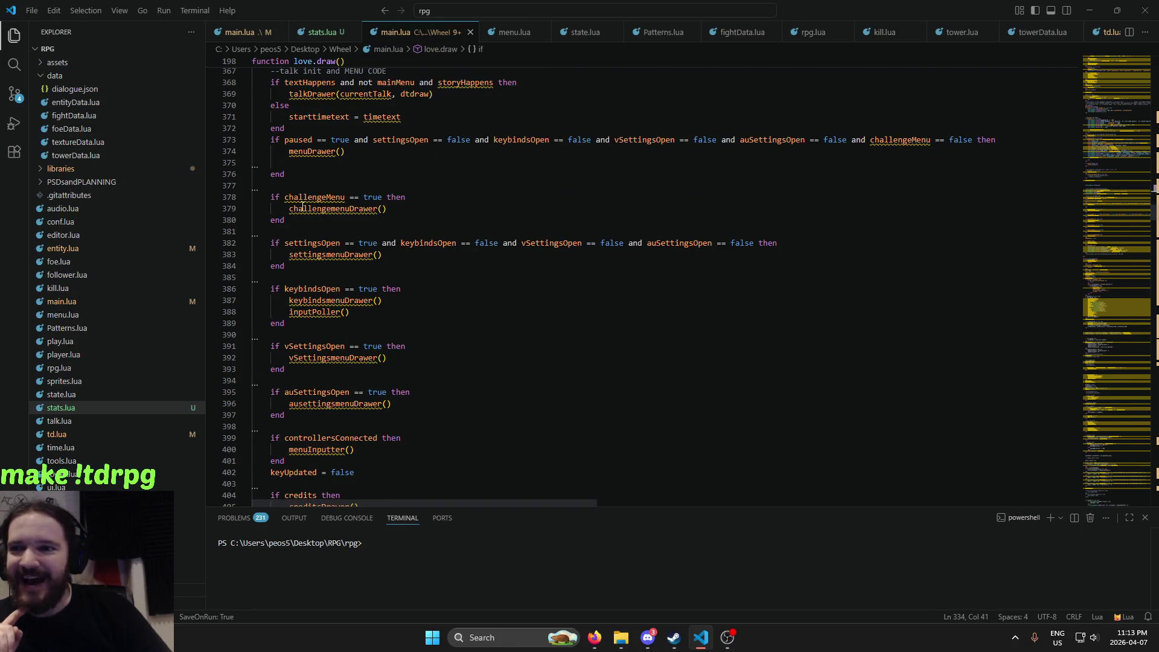
drag(308, 253, 327, 254)
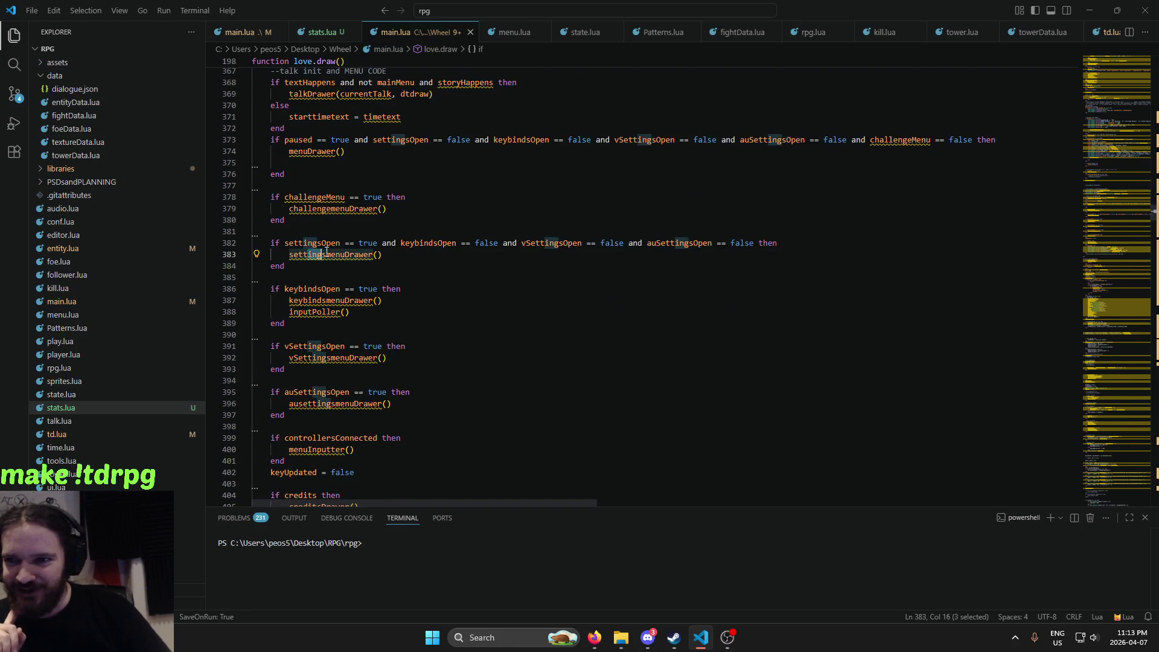
click(301, 316)
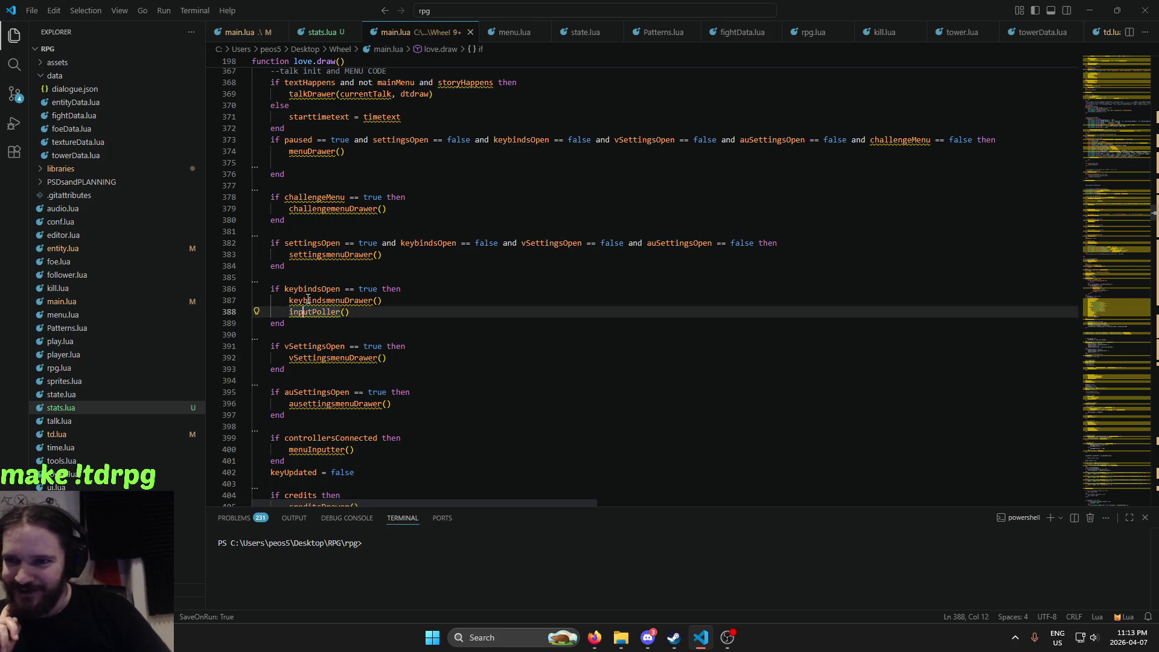
scroll(302, 316, down, 1)
drag(289, 178, 272, 352)
click(380, 381)
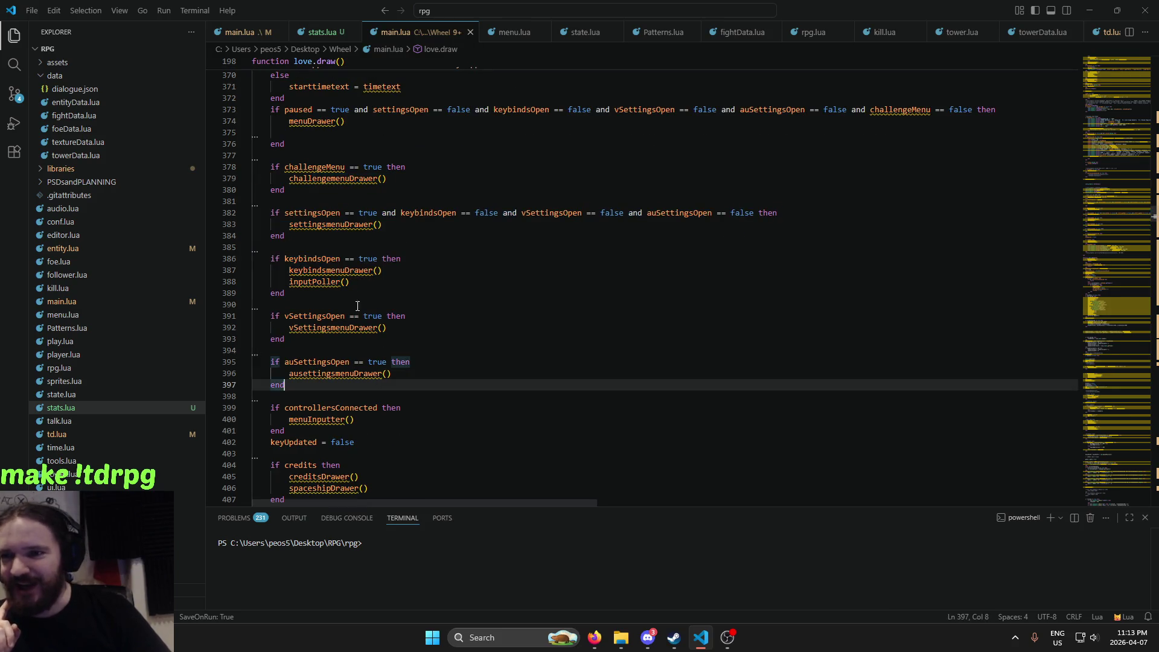
scroll(326, 232, down, 1)
scroll(330, 241, down, 1)
scroll(333, 254, down, 1)
scroll(336, 268, down, 1)
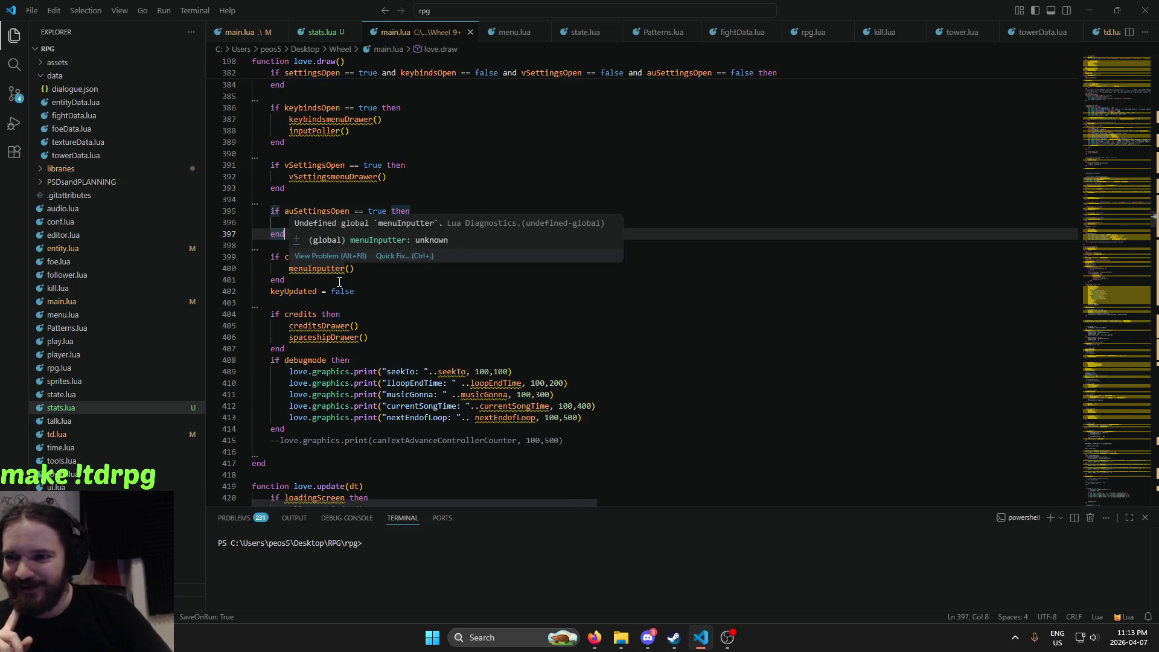
scroll(337, 278, down, 2)
scroll(340, 296, down, 3)
scroll(342, 311, down, 3)
scroll(344, 311, down, 2)
scroll(346, 308, down, 4)
scroll(348, 307, down, 4)
scroll(351, 305, down, 3)
scroll(352, 305, down, 2)
scroll(353, 304, up, 2)
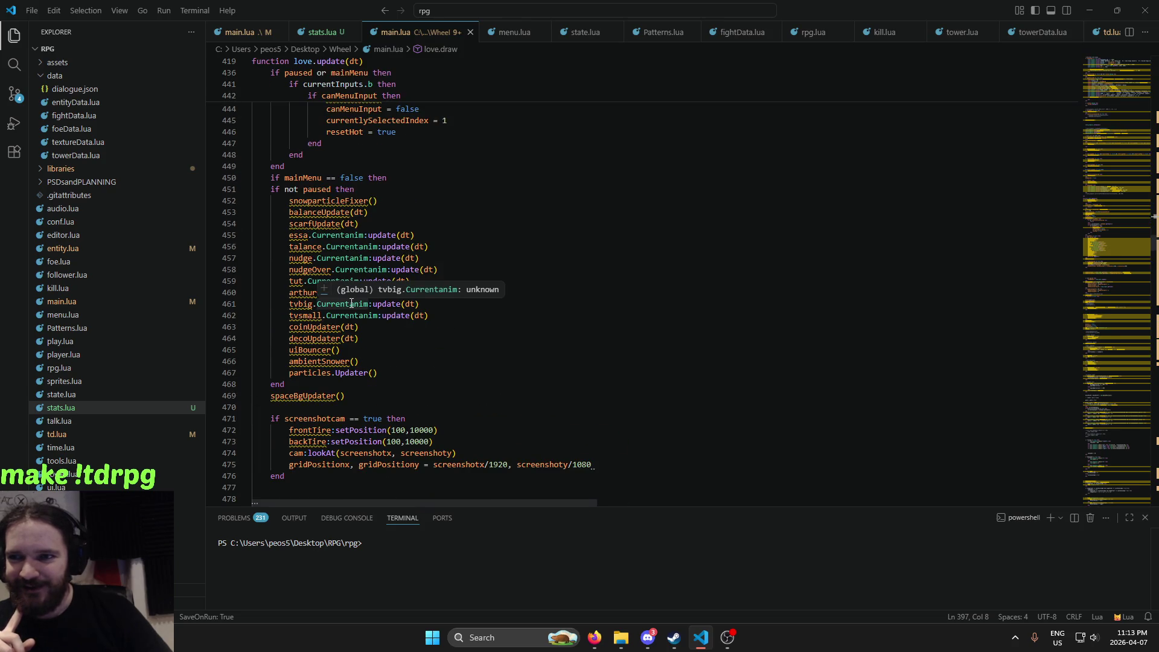
drag(270, 189, 369, 361)
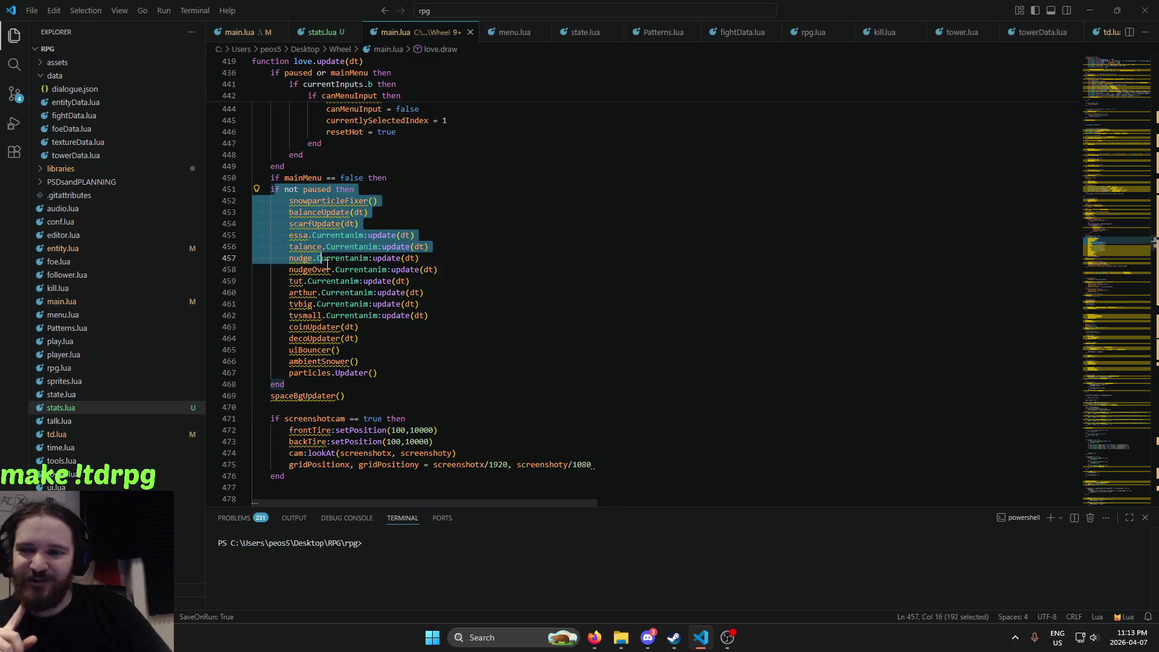
click(369, 360)
drag(289, 253, 422, 338)
click(386, 350)
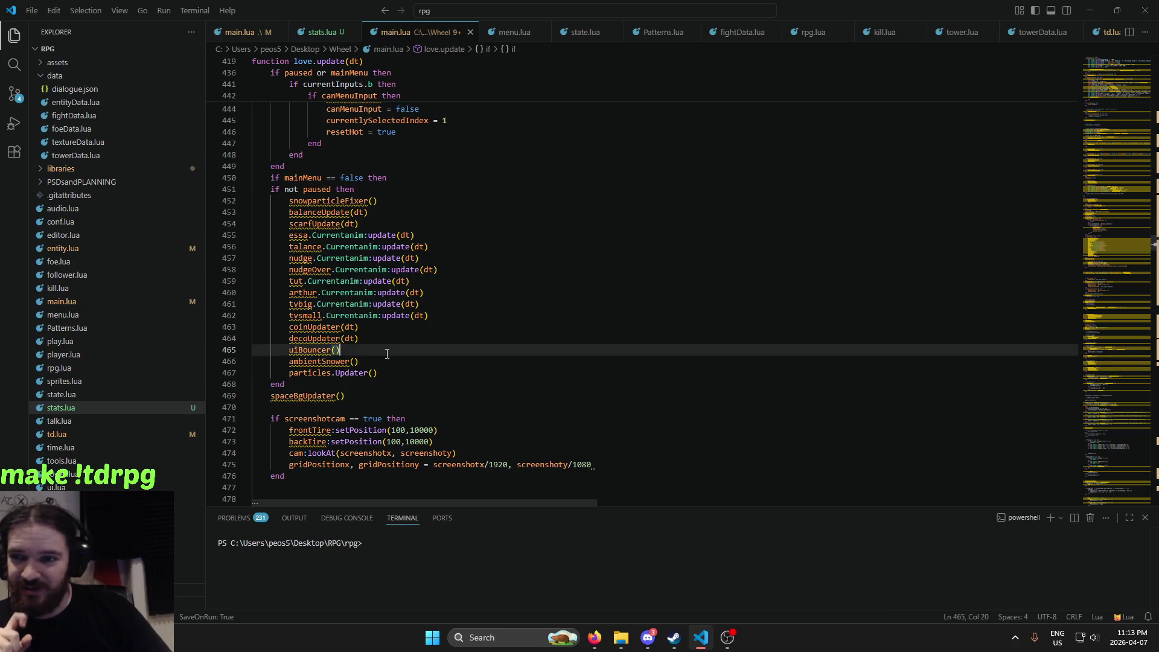
scroll(363, 303, down, 4)
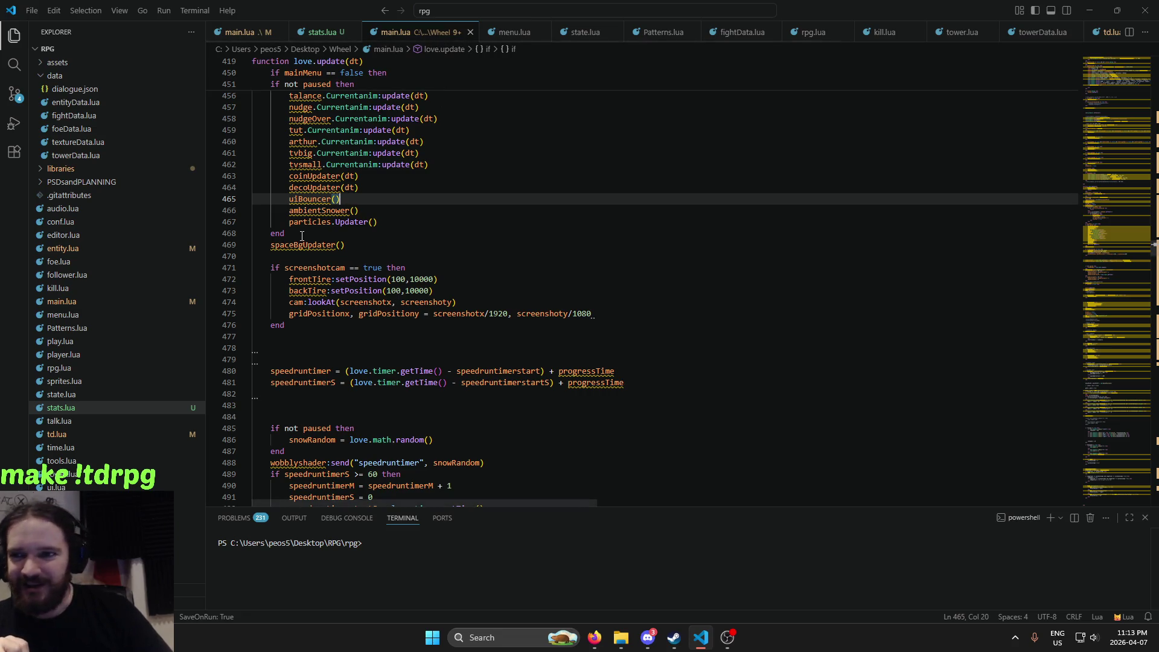
mouse_move(308, 250)
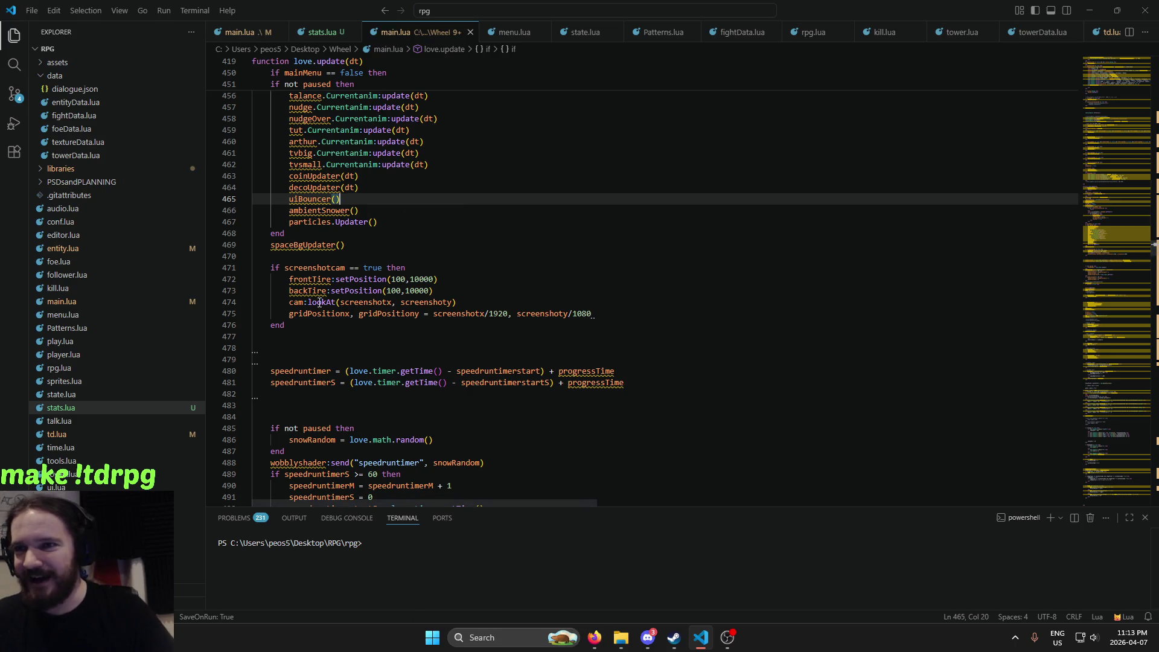
scroll(405, 215, down, 2)
scroll(398, 217, down, 5)
scroll(386, 221, down, 7)
scroll(374, 225, down, 7)
scroll(368, 226, down, 4)
scroll(369, 226, down, 4)
scroll(374, 225, down, 3)
scroll(387, 223, down, 4)
scroll(393, 218, down, 5)
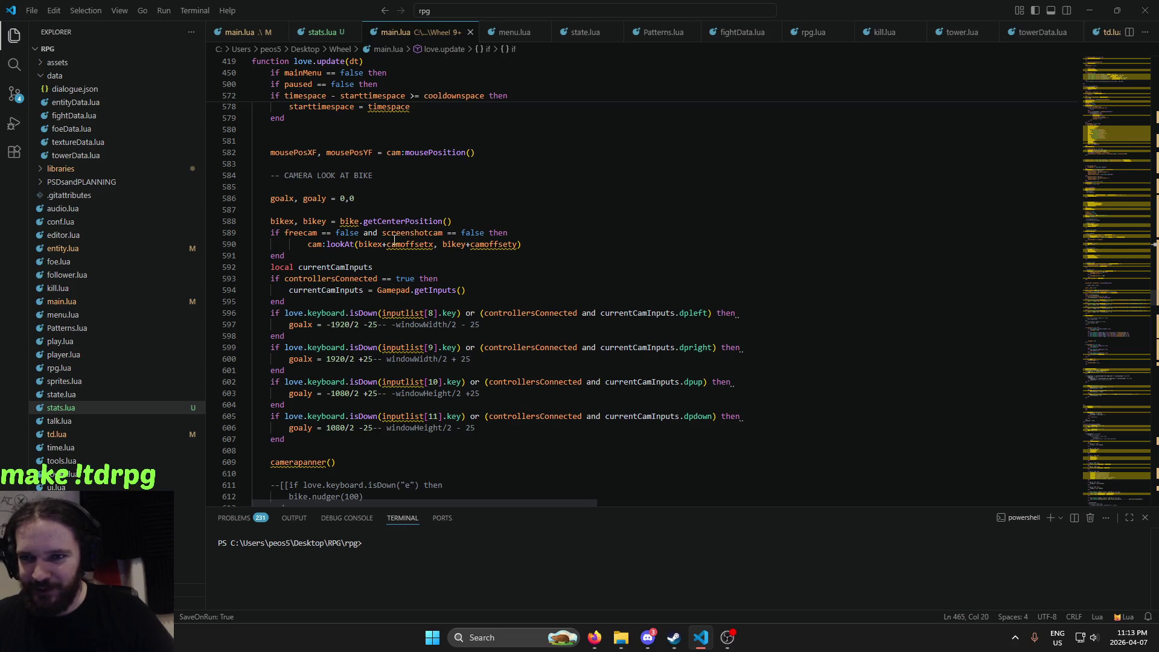
scroll(394, 240, down, 6)
scroll(395, 241, down, 2)
scroll(396, 243, down, 2)
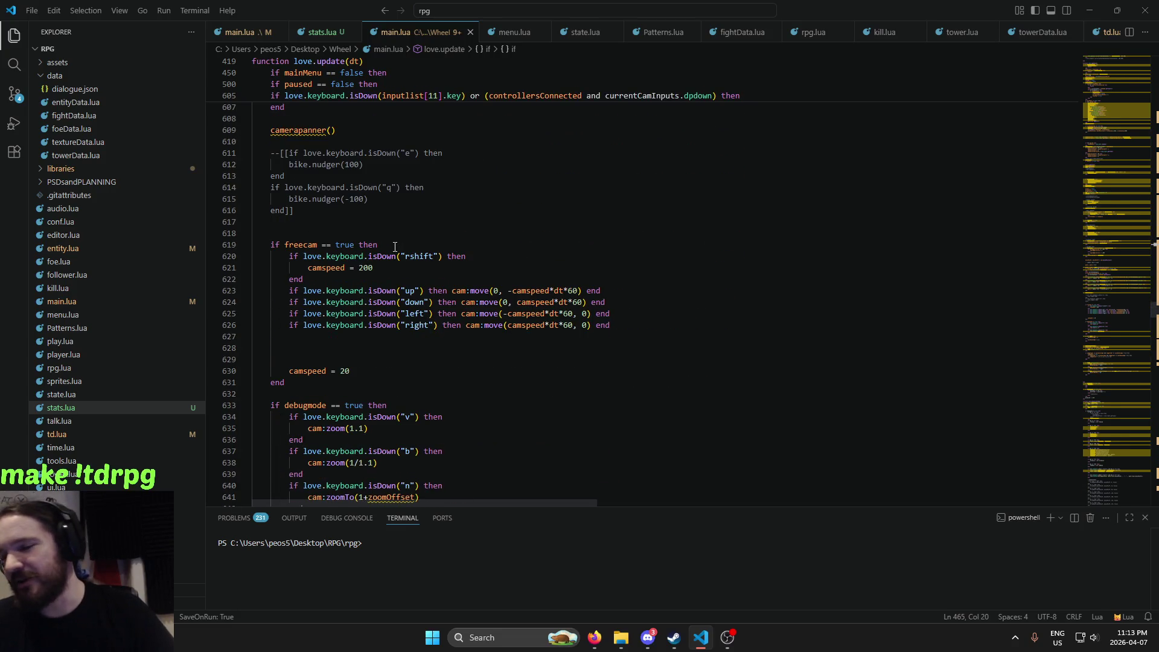
mouse_move(363, 290)
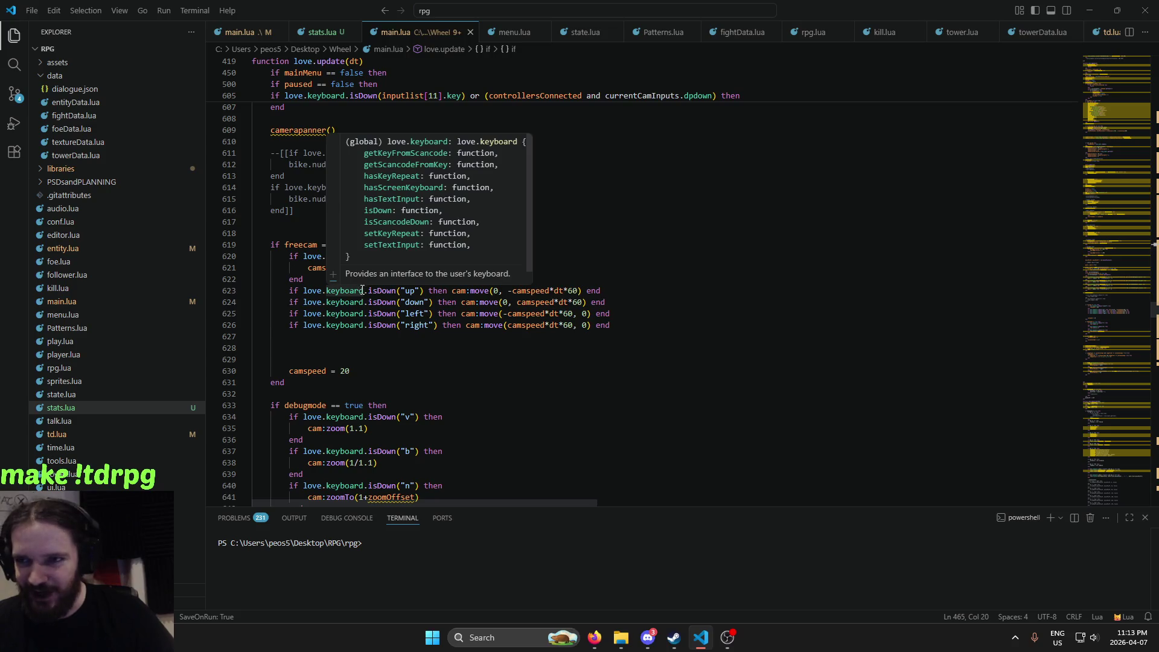
scroll(362, 290, down, 2)
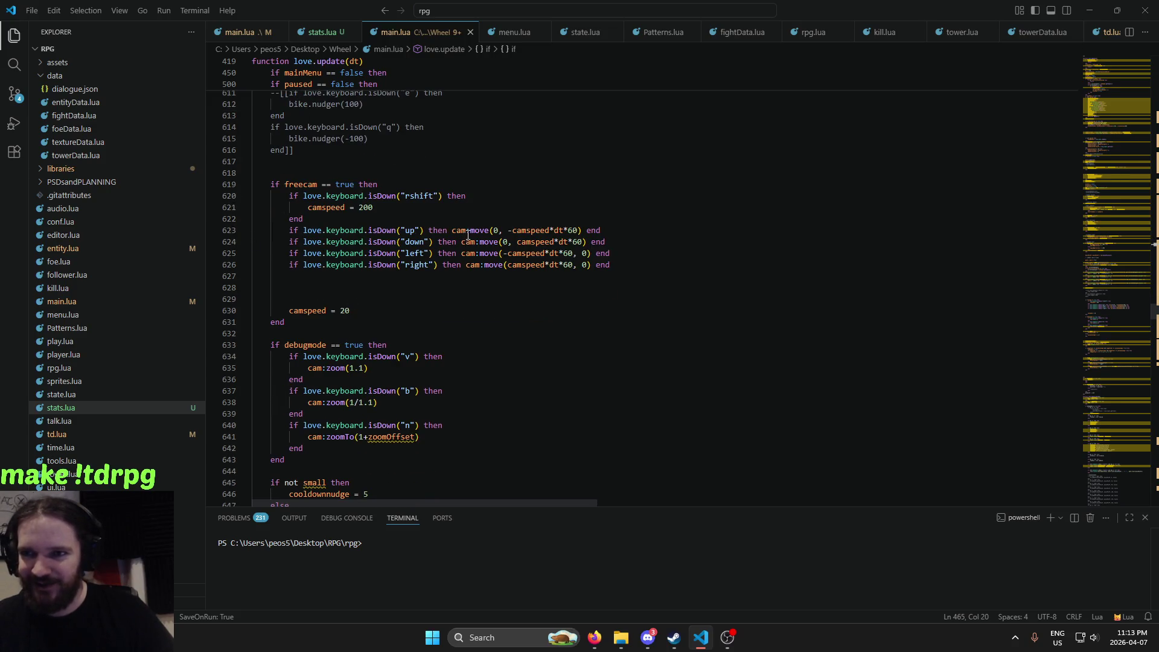
scroll(468, 234, down, 9)
scroll(464, 245, down, 5)
scroll(460, 256, down, 4)
scroll(455, 272, down, 5)
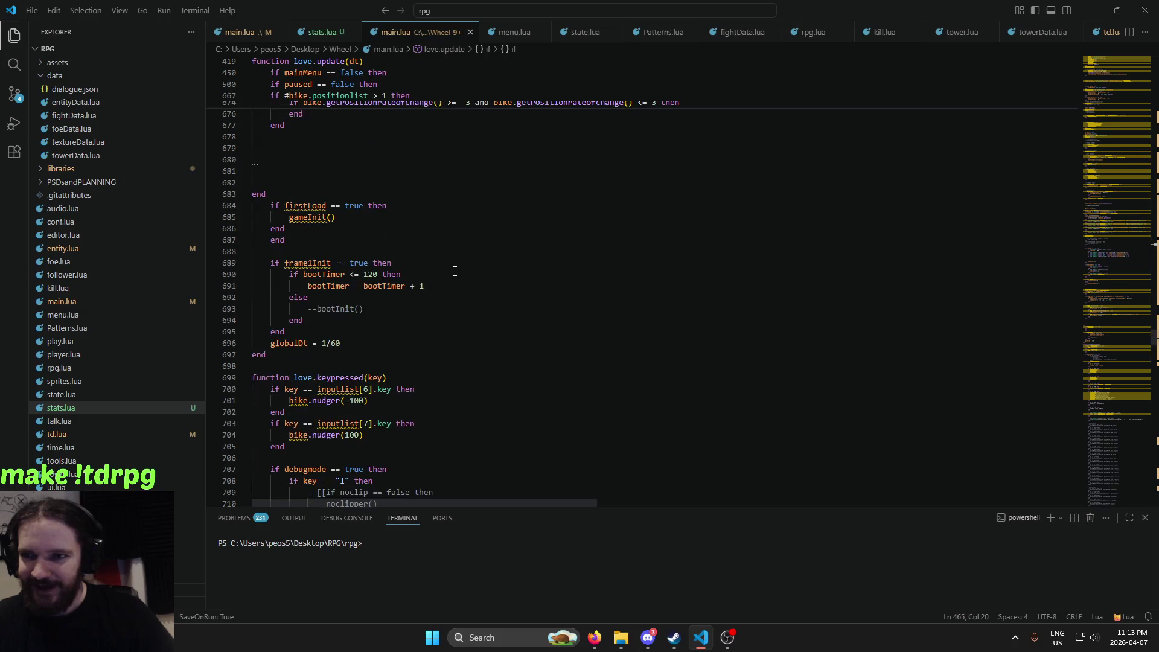
scroll(455, 272, down, 3)
scroll(455, 271, down, 4)
scroll(447, 281, down, 6)
scroll(441, 290, down, 3)
scroll(441, 293, down, 3)
scroll(433, 291, down, 5)
scroll(432, 291, down, 5)
scroll(429, 290, down, 5)
scroll(426, 290, down, 3)
scroll(422, 289, down, 2)
scroll(417, 289, up, 10)
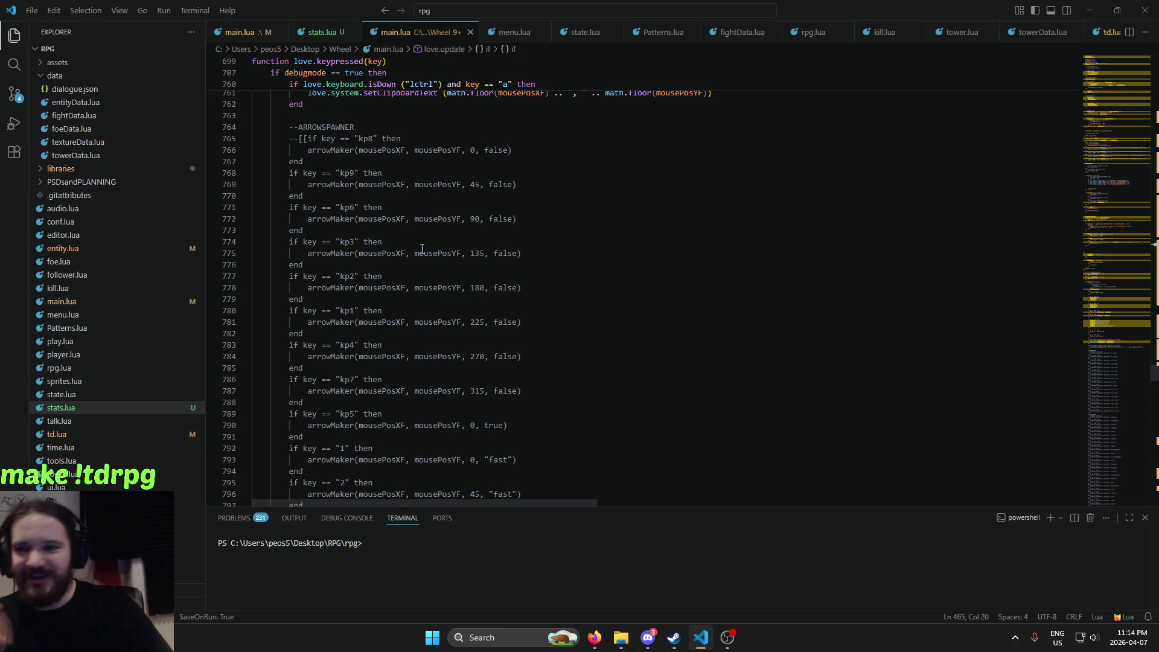
scroll(387, 234, down, 2)
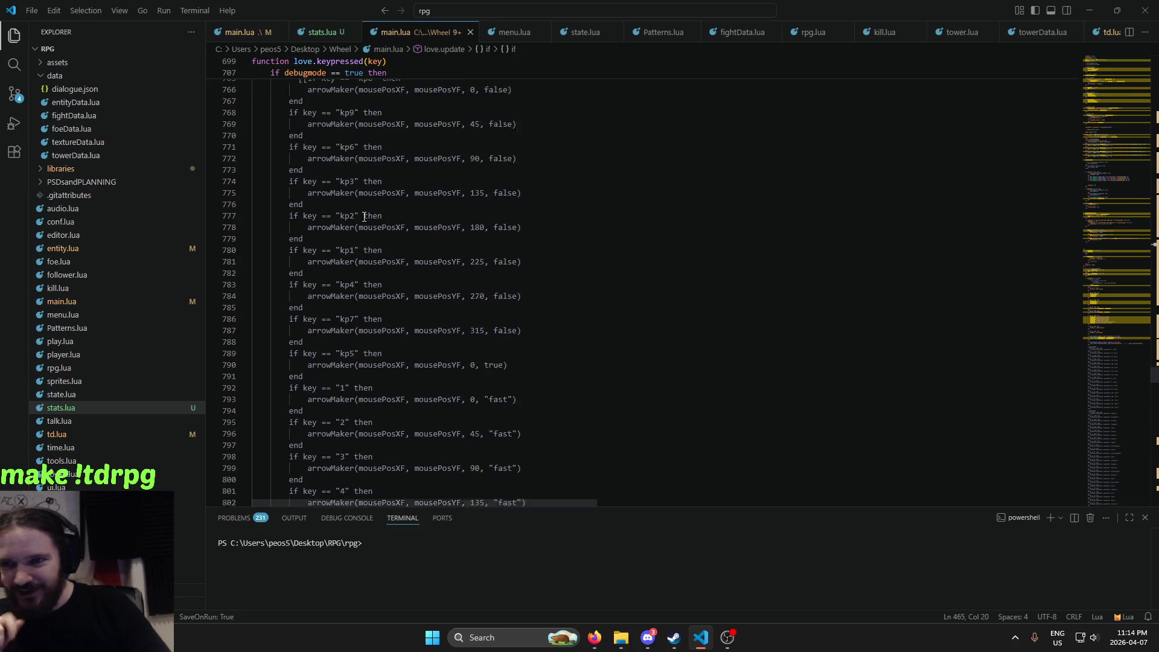
scroll(371, 233, down, 3)
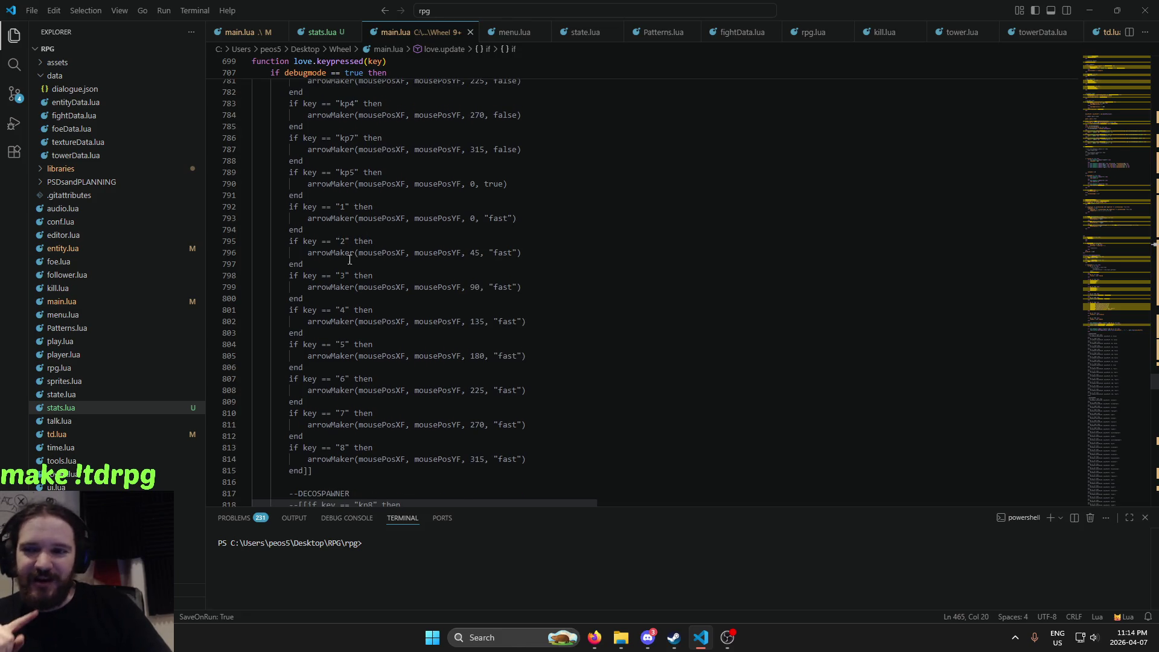
scroll(395, 308, down, 3)
scroll(394, 308, up, 4)
scroll(402, 278, up, 5)
scroll(362, 242, down, 4)
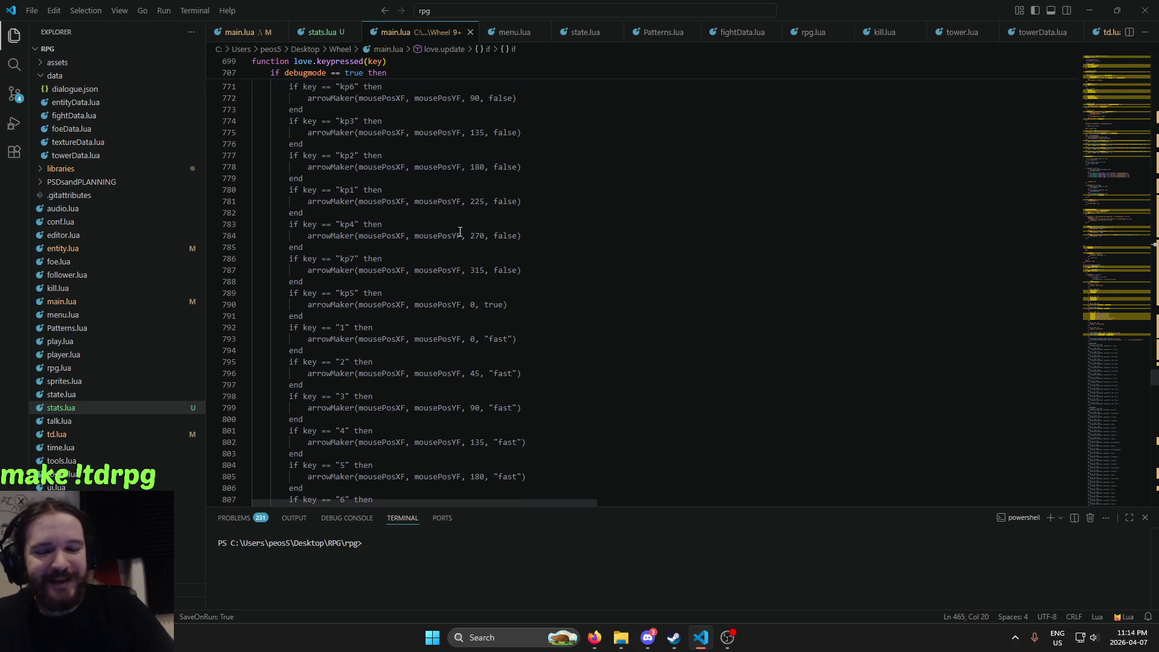
scroll(447, 269, down, 2)
scroll(441, 265, up, 5)
scroll(438, 261, up, 8)
scroll(438, 261, up, 13)
scroll(423, 254, up, 10)
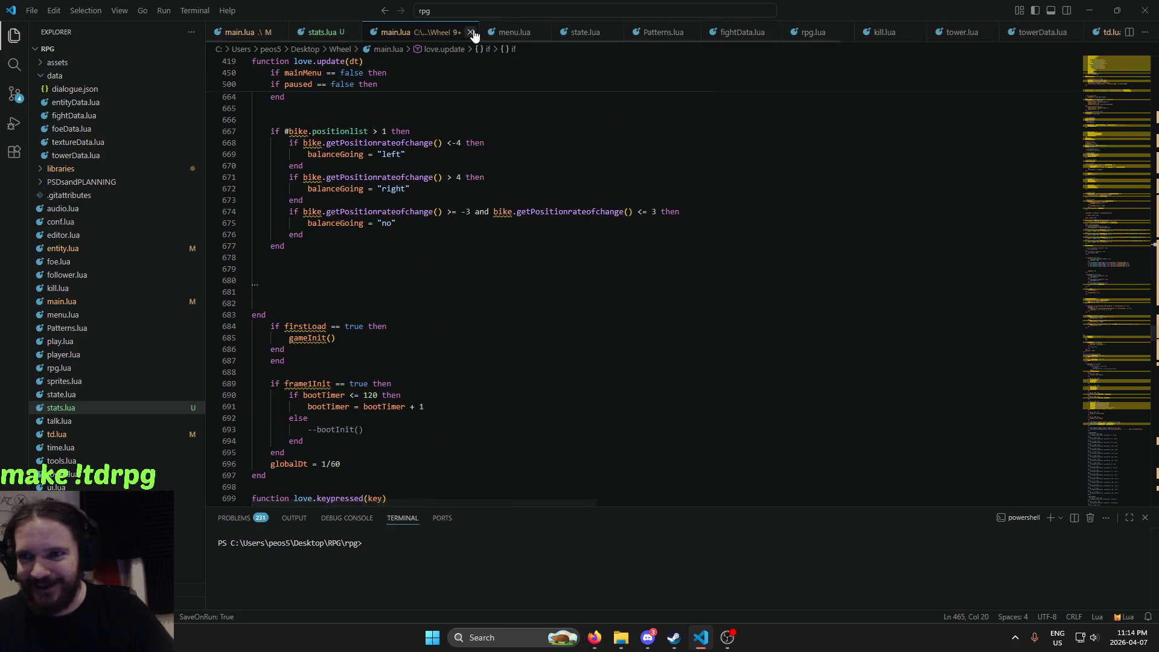
Close the Wheel main.lua tab and browse View > Appearance, then dismiss the menu
click(472, 32)
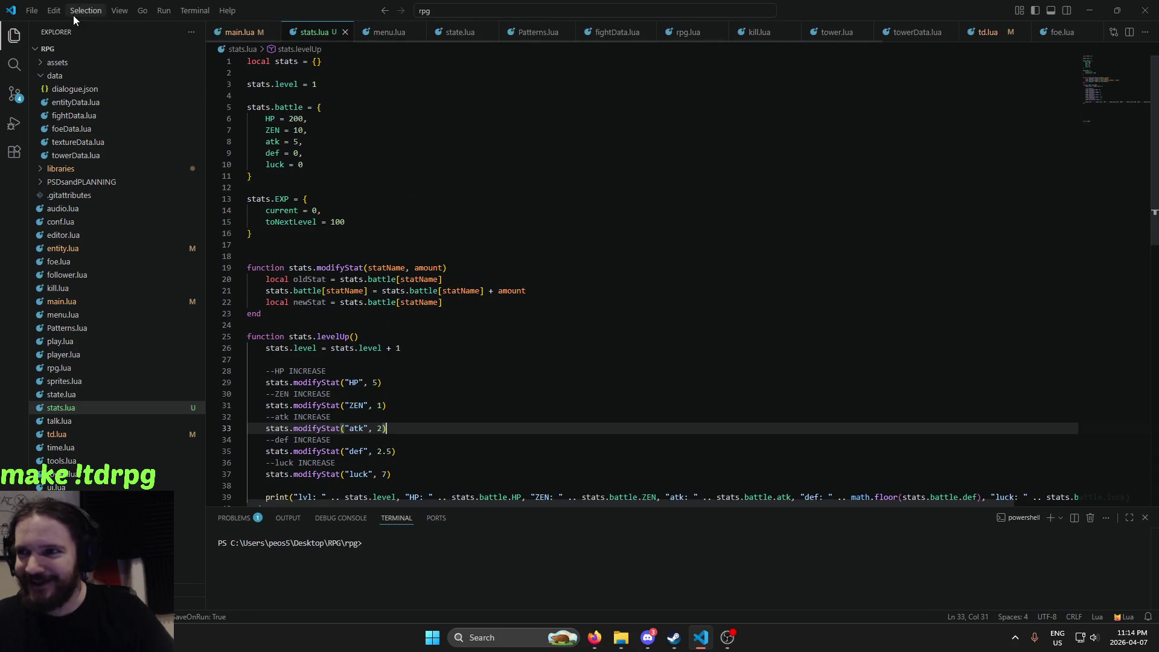
click(120, 10)
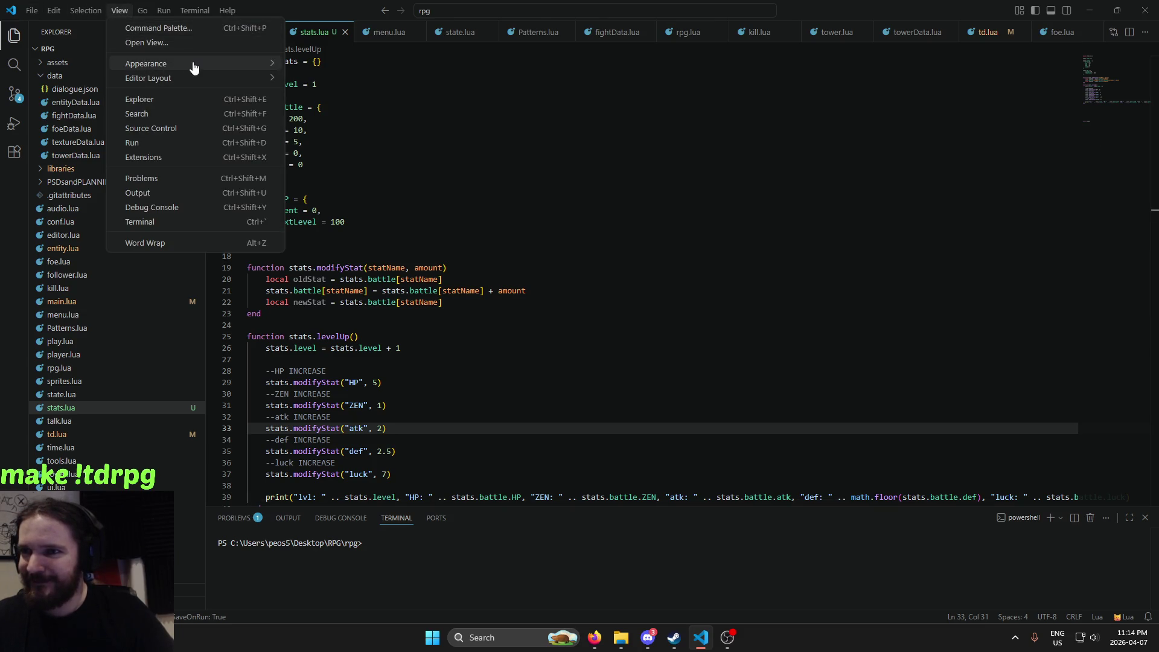
mouse_move(195, 68)
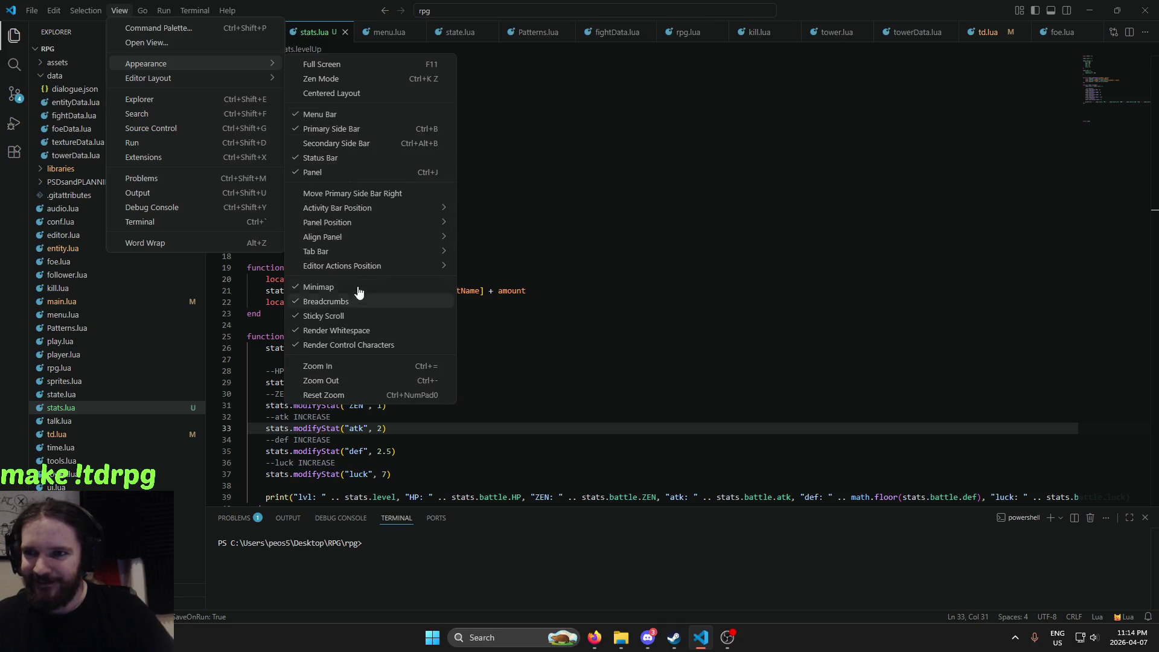
mouse_move(363, 267)
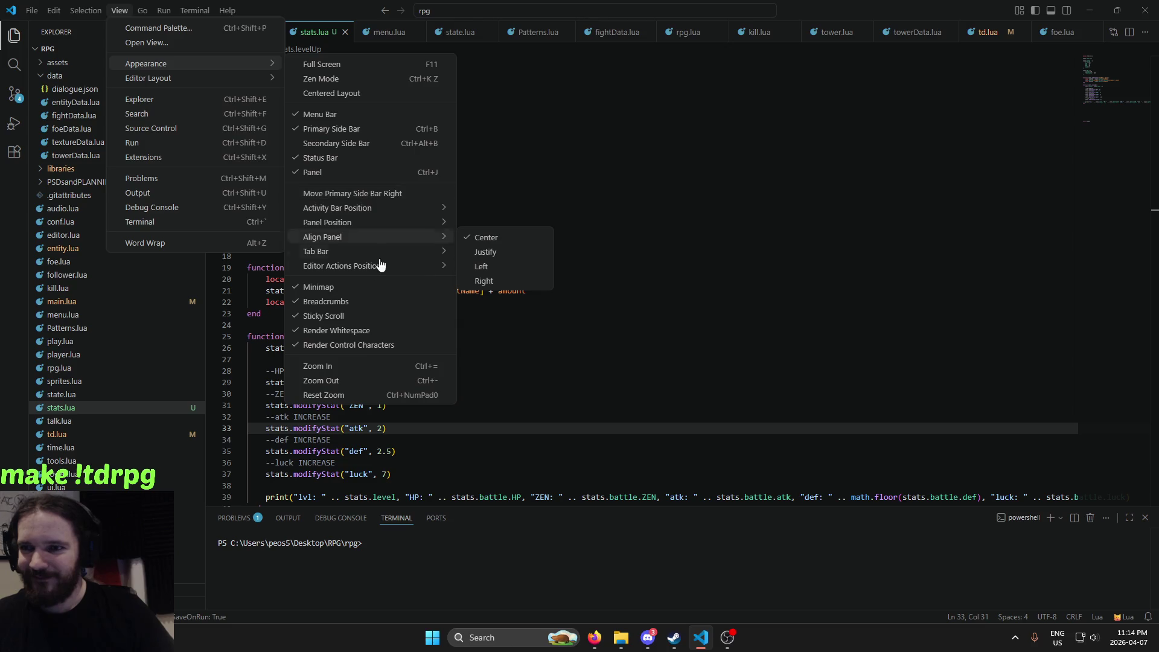
click(684, 266)
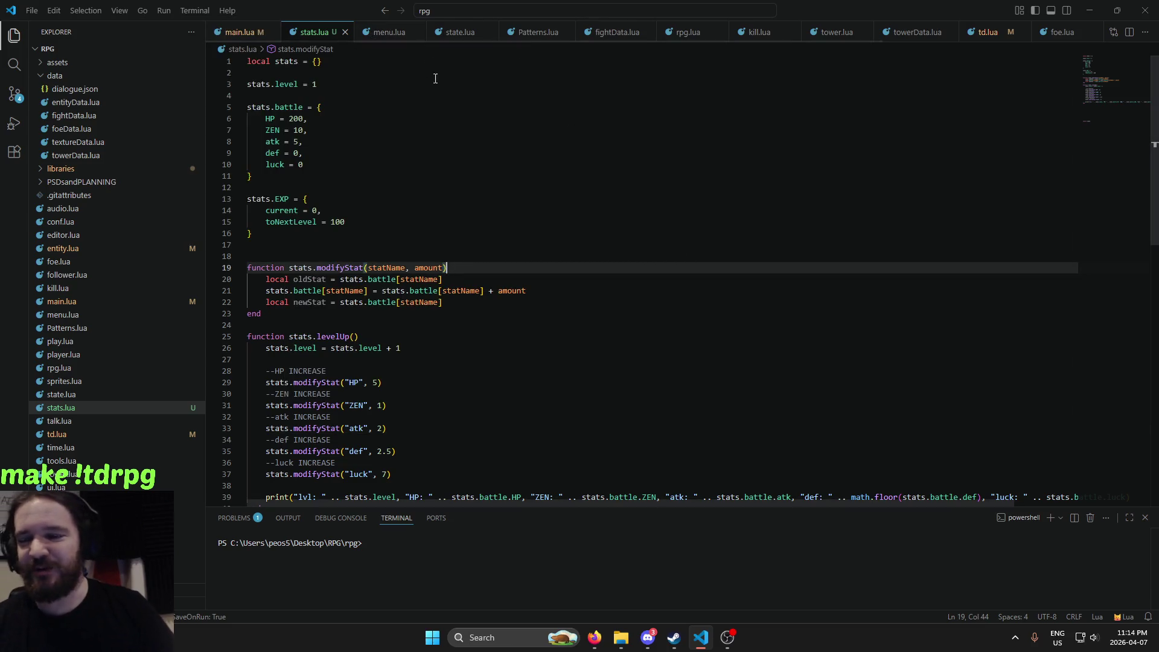
Scroll through stats.lua, then bring Photopea with dupsheet.png back to the front
scroll(500, 285, down, 5)
scroll(500, 285, up, 5)
mouse_move(595, 638)
click(645, 583)
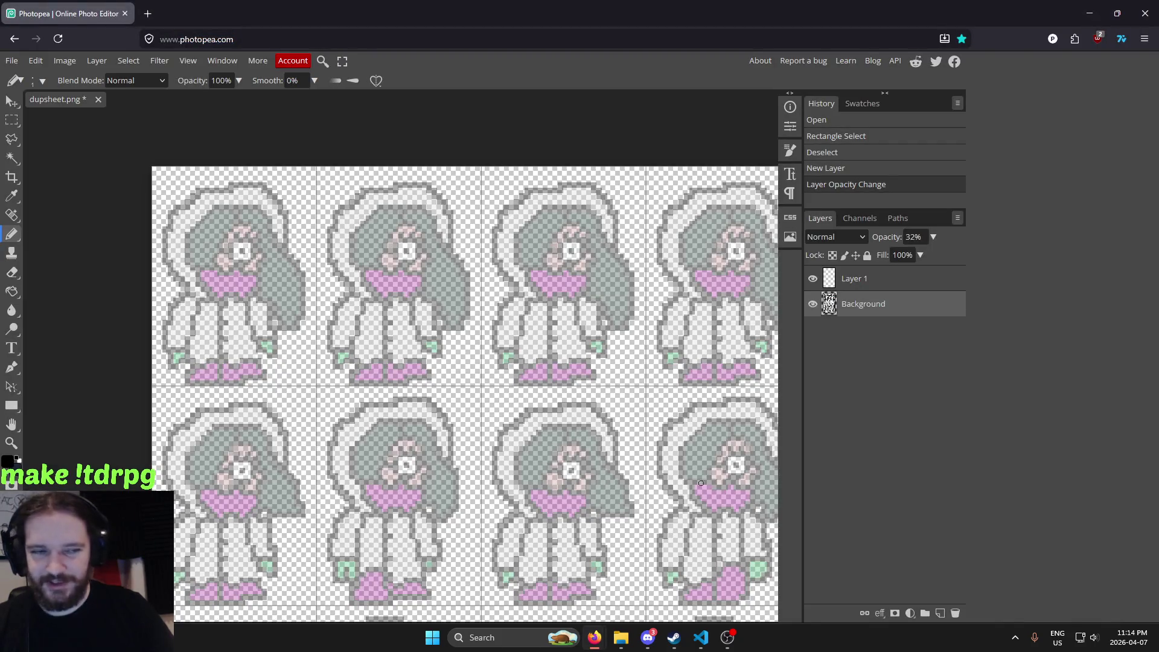
Zoom the dupsheet.png canvas, then draw a test pencil stroke and undo it
scroll(482, 290, down, 3)
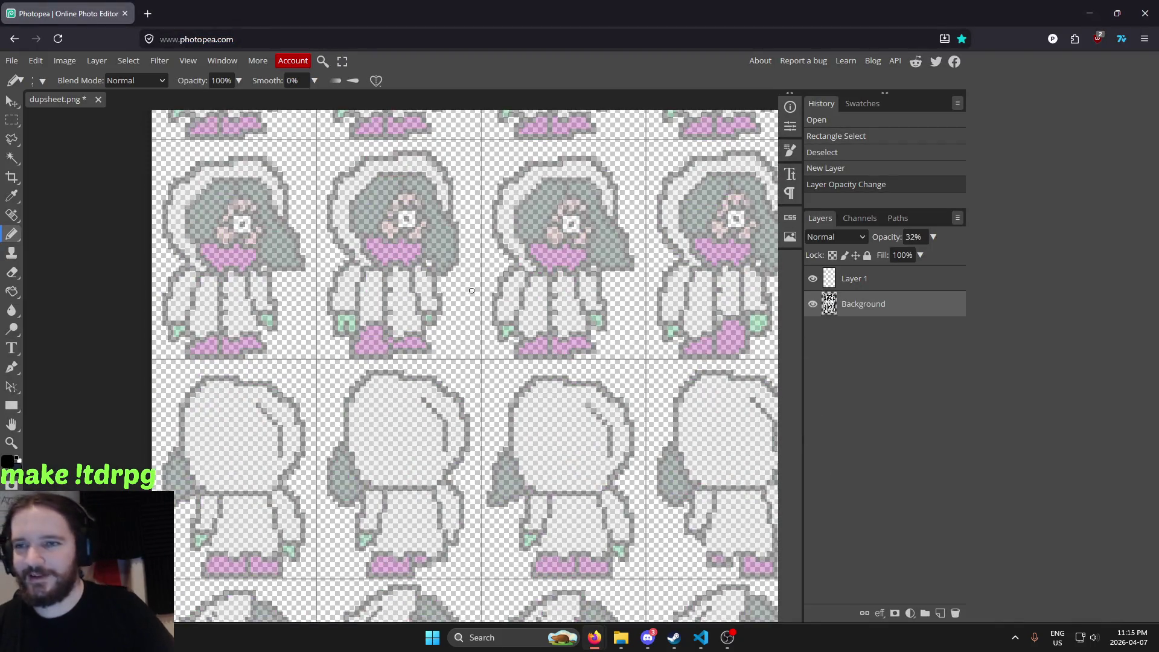
scroll(482, 291, down, 2)
scroll(482, 291, down, 1)
scroll(482, 291, up, 2)
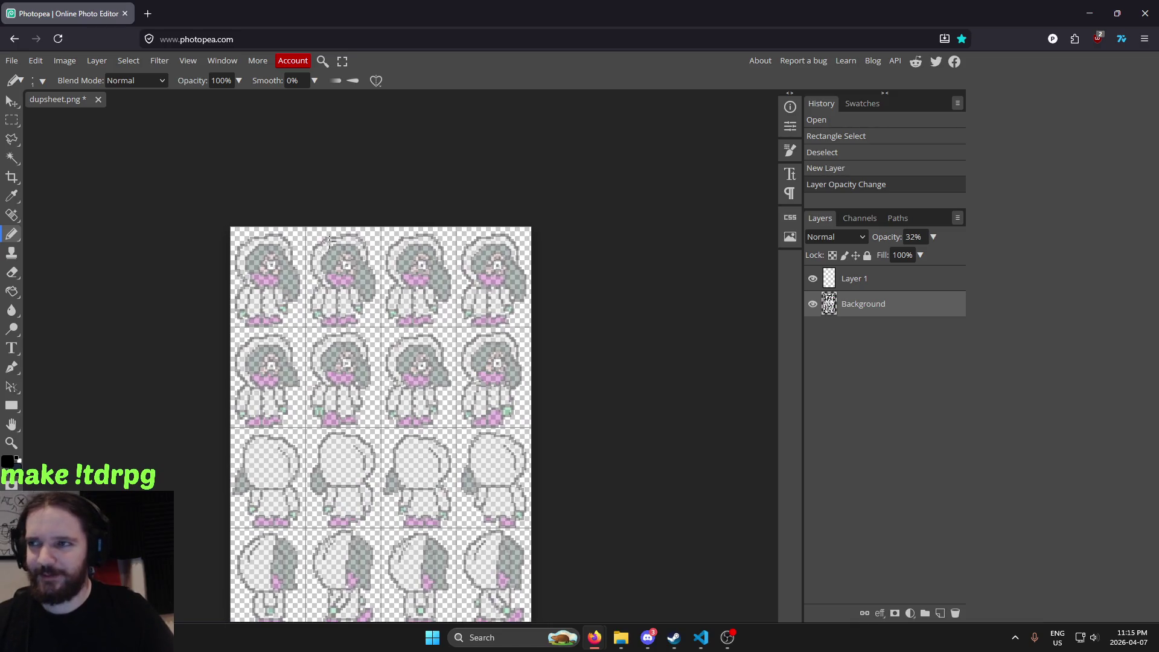
scroll(385, 320, up, 3)
scroll(385, 320, up, 2)
scroll(403, 316, down, 2)
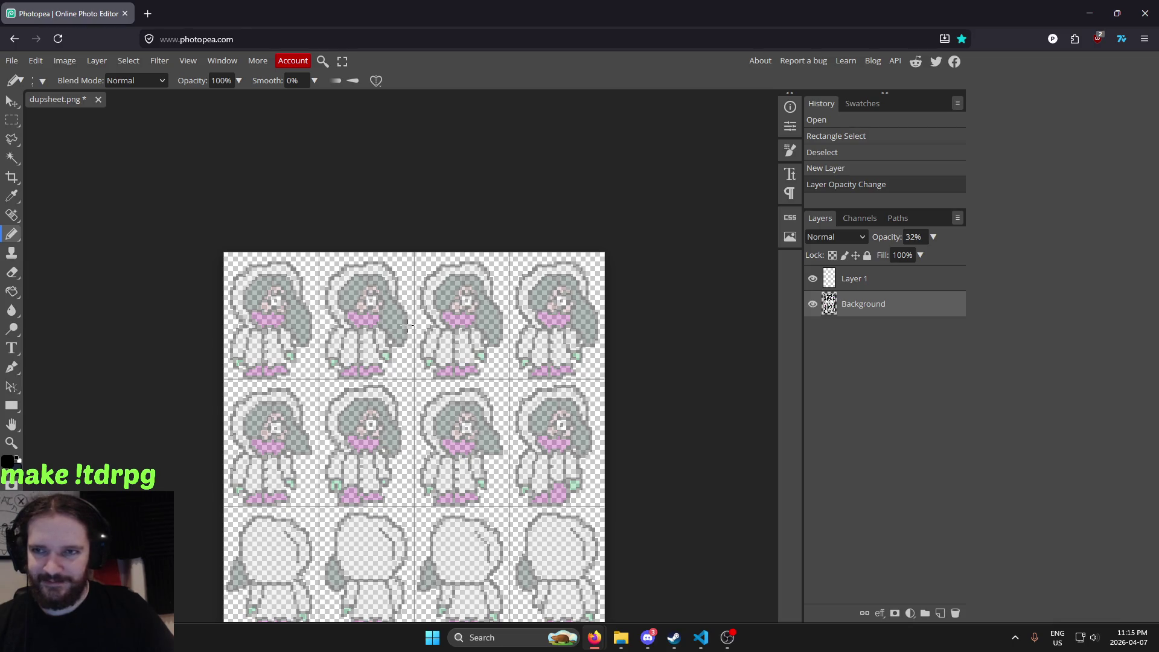
scroll(408, 324, up, 2)
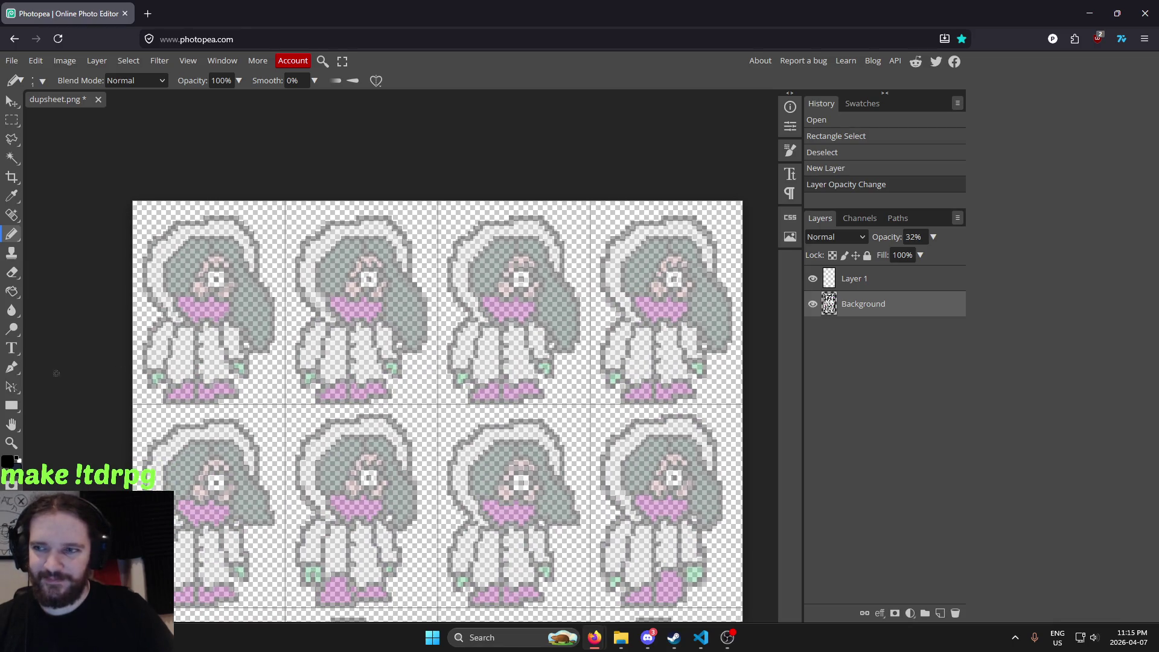
drag(260, 284, 217, 369)
key(ctrl+z)
On Layer 1, draw a trial loop around the first two sprites, then undo it
click(870, 278)
drag(270, 283, 391, 298)
key(ctrl+z)
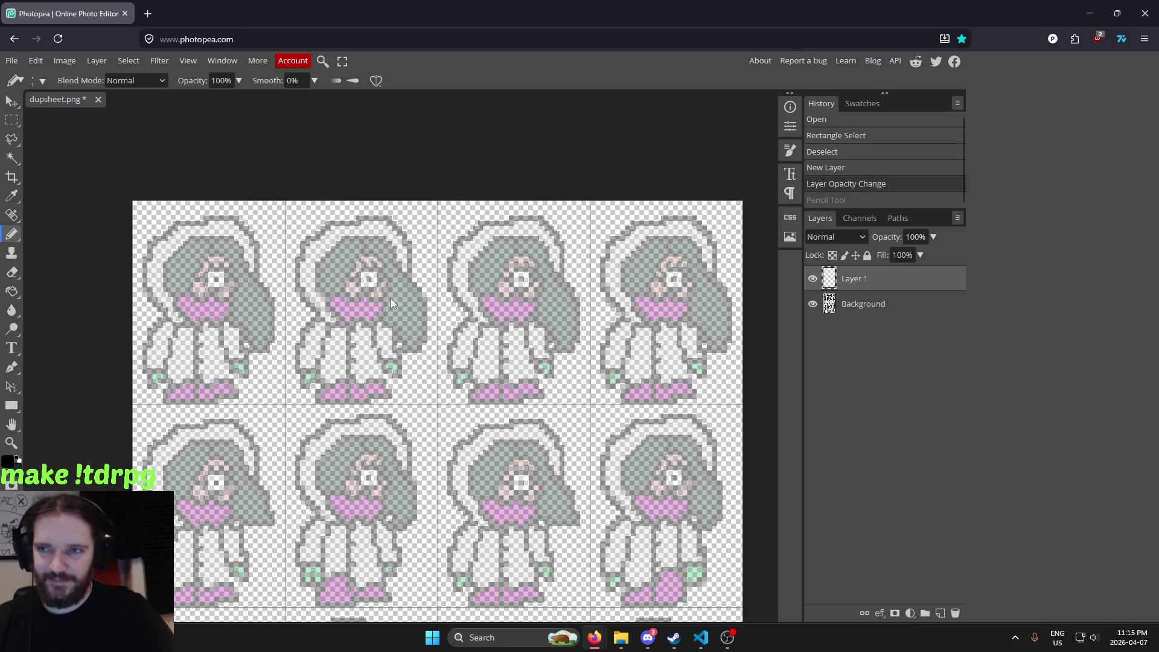
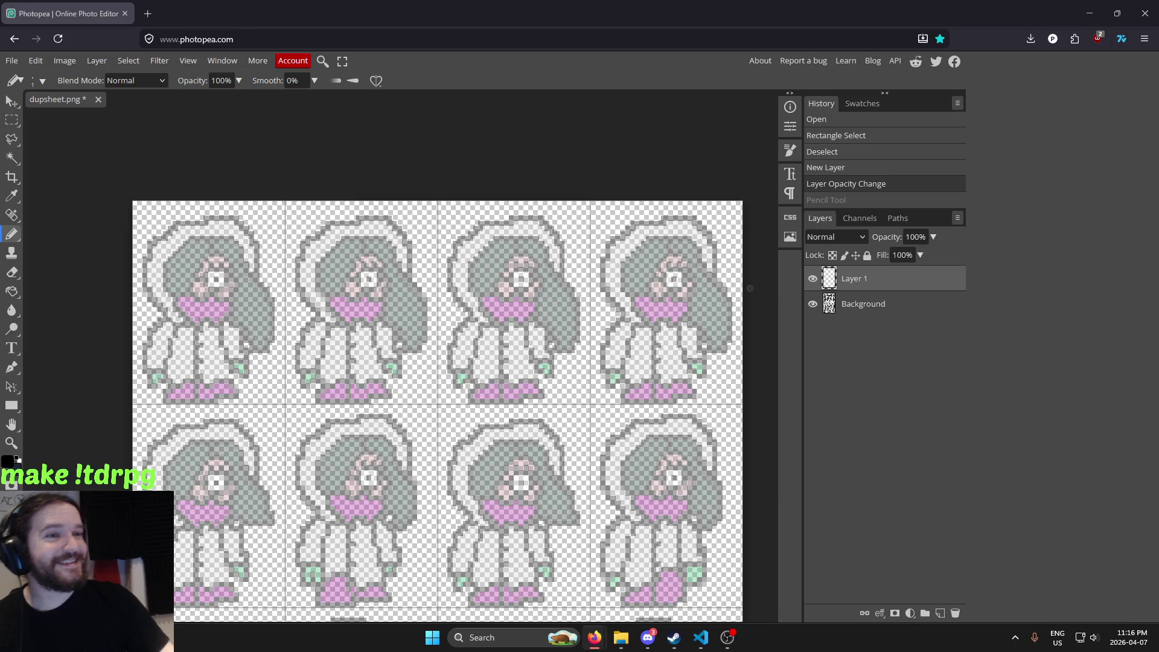
Place the peter0002 sketch on the sprite sheet, resize and move it, then delete it
drag(750, 288, 631, 362)
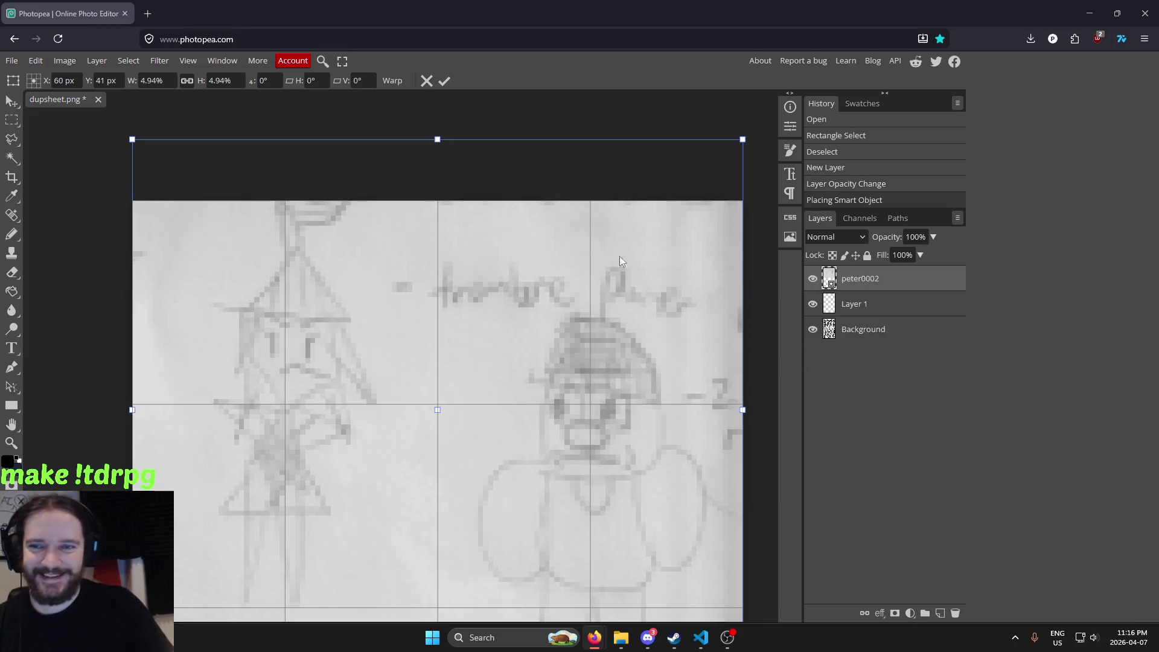
scroll(498, 246, down, 5)
scroll(485, 250, down, 2)
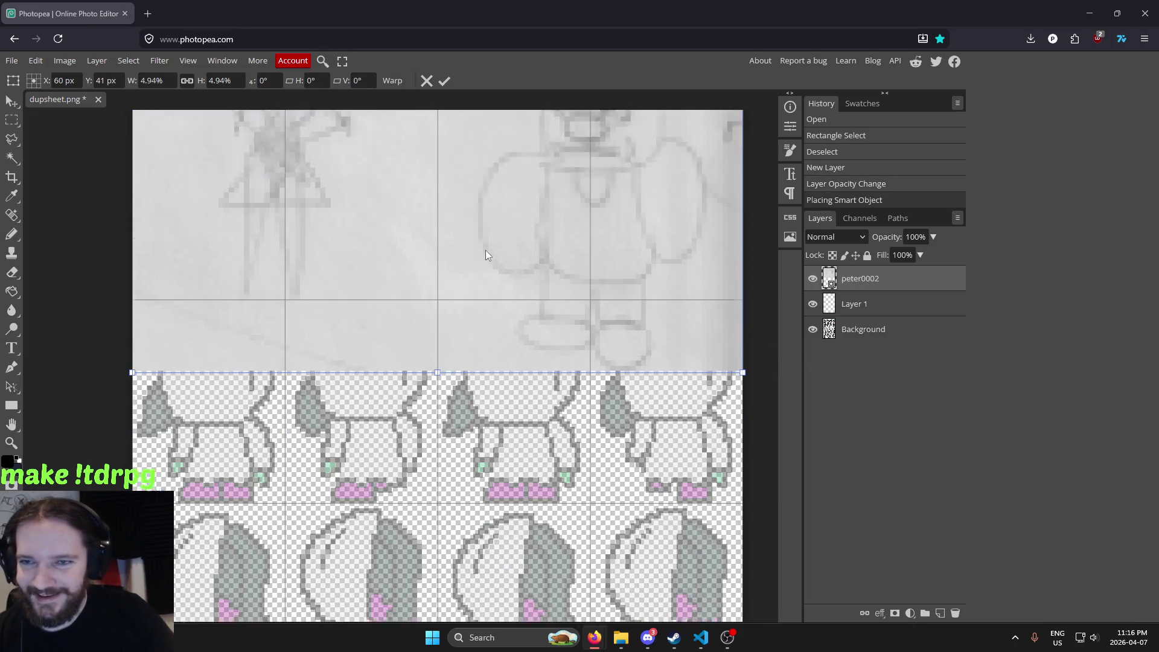
scroll(486, 250, up, 6)
scroll(478, 342, down, 1)
scroll(477, 342, down, 1)
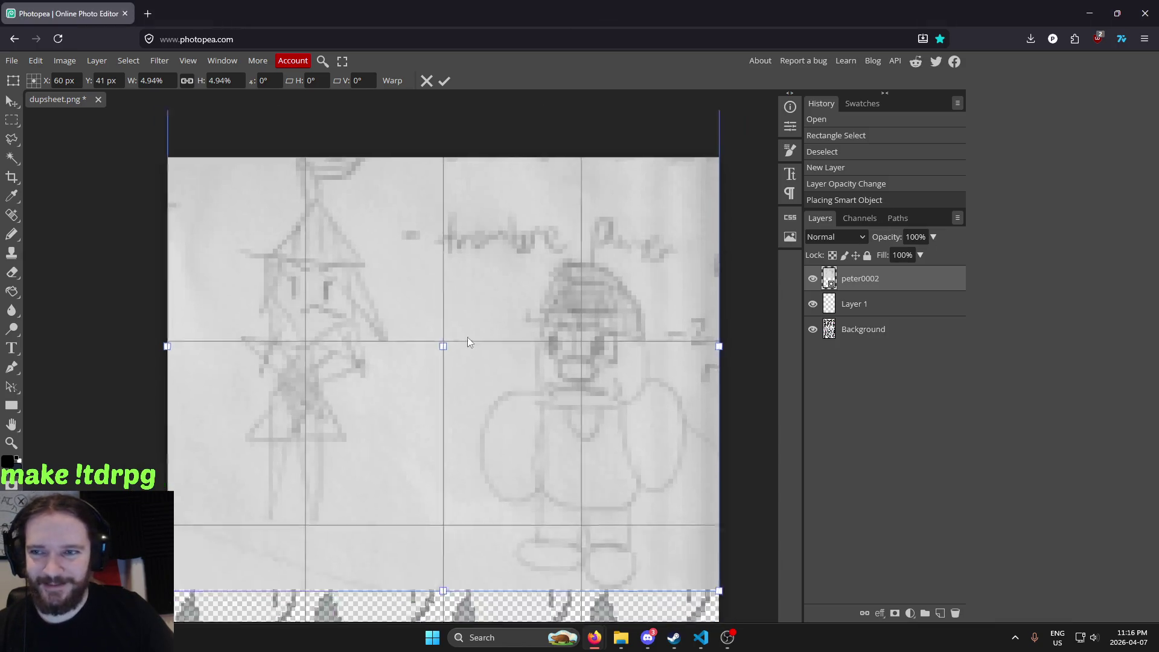
scroll(288, 365, down, 2)
mouse_move(277, 347)
mouse_down()
mouse_move(425, 357)
mouse_move(204, 410)
mouse_up()
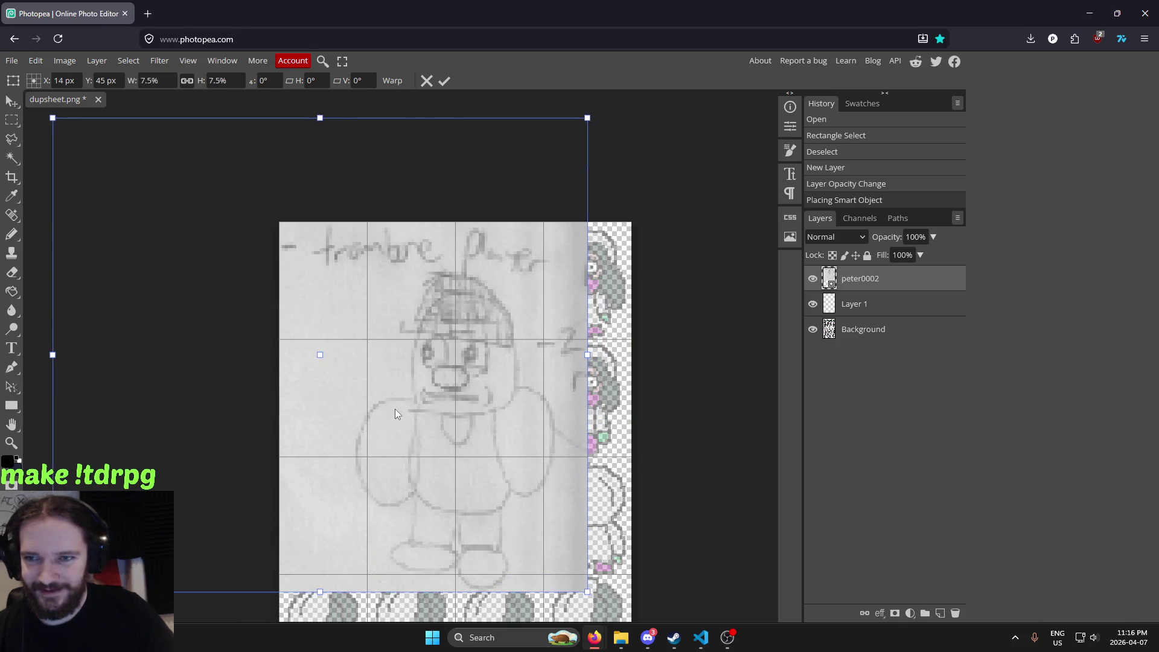
drag(186, 355, 61, 361)
scroll(181, 381, down, 3)
scroll(168, 370, up, 1)
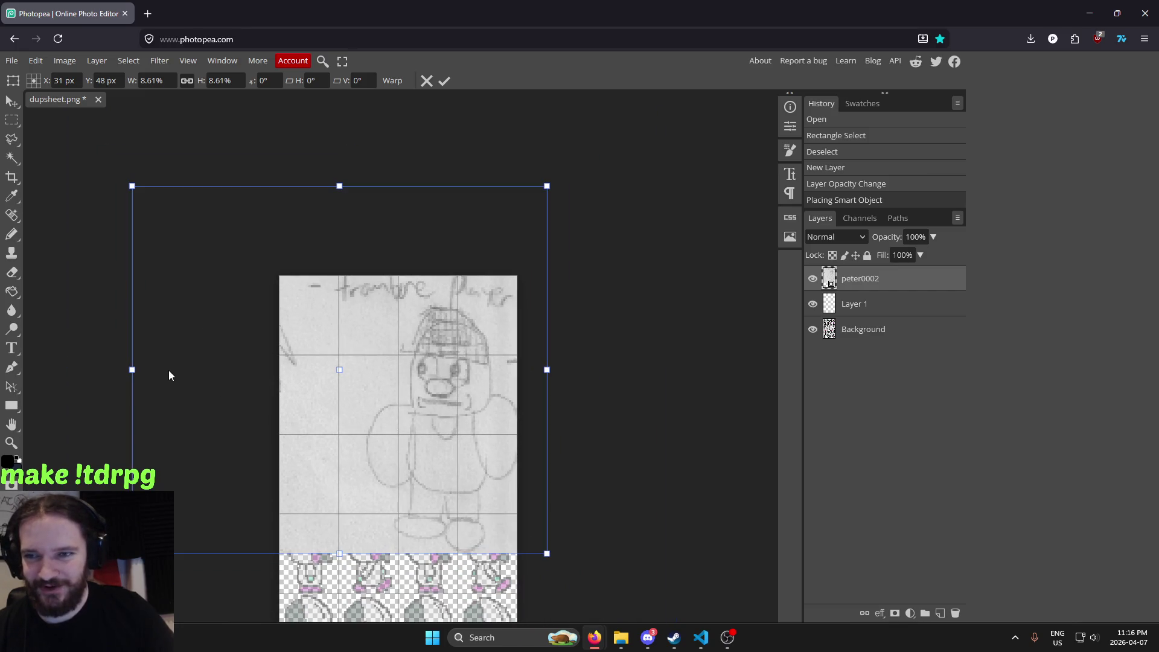
mouse_move(168, 370)
mouse_down()
mouse_move(222, 383)
mouse_move(161, 378)
mouse_up()
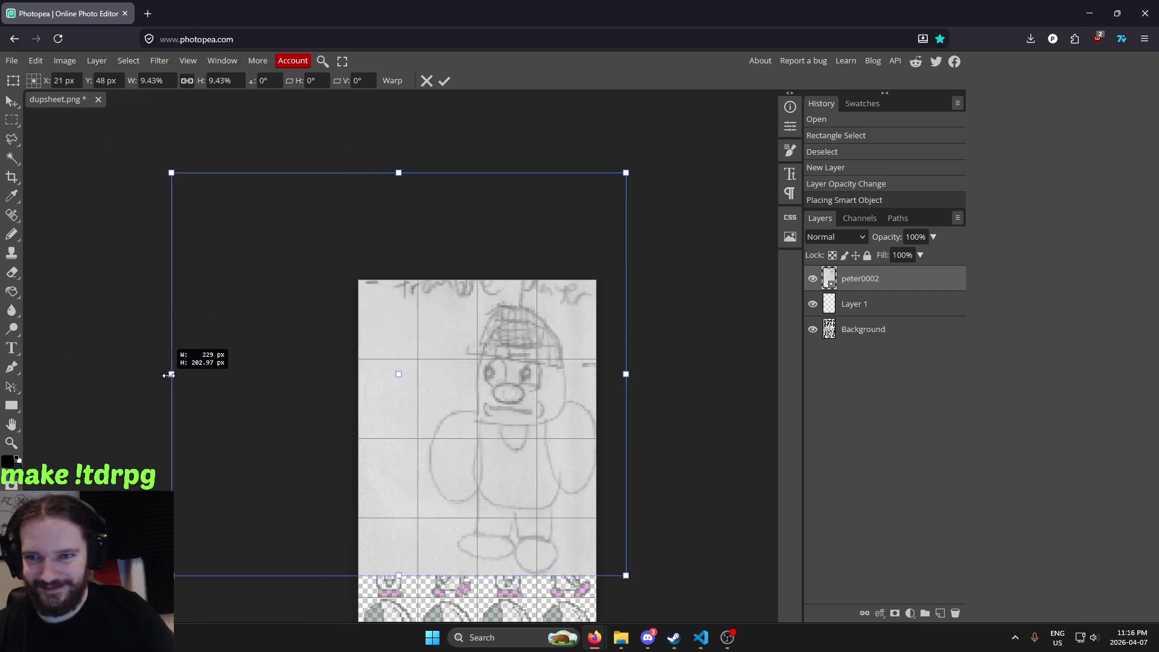
drag(362, 425, 381, 435)
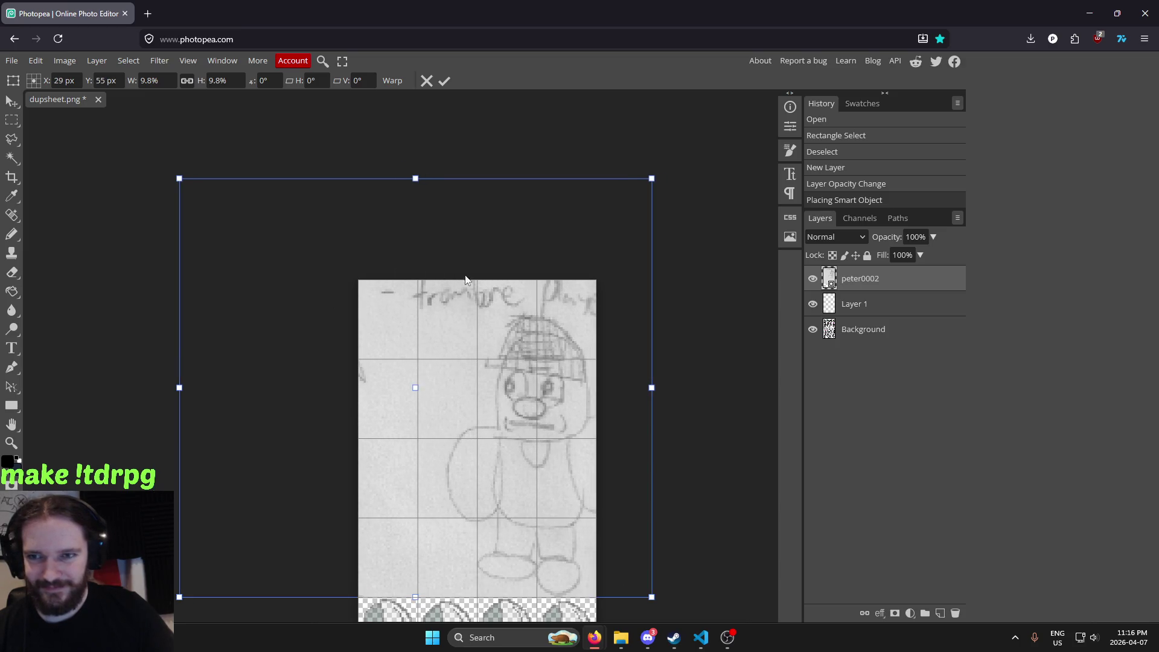
key(Return)
key(Delete)
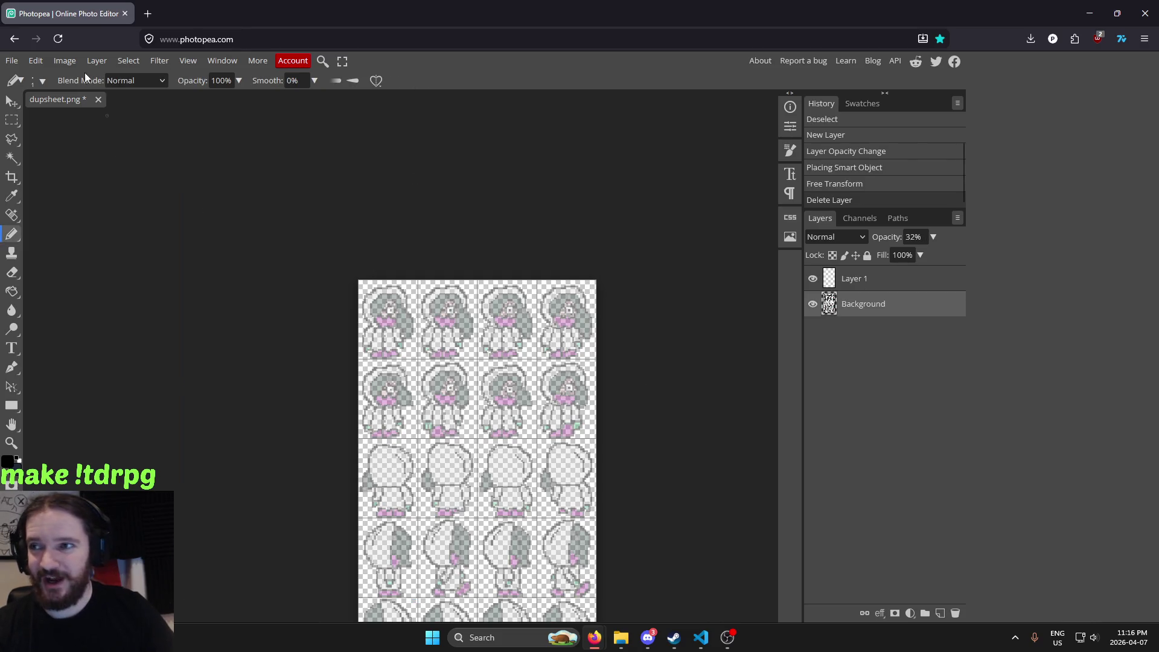
Open peter0002.jpg from the Downloads folder as its own document
click(12, 61)
click(29, 97)
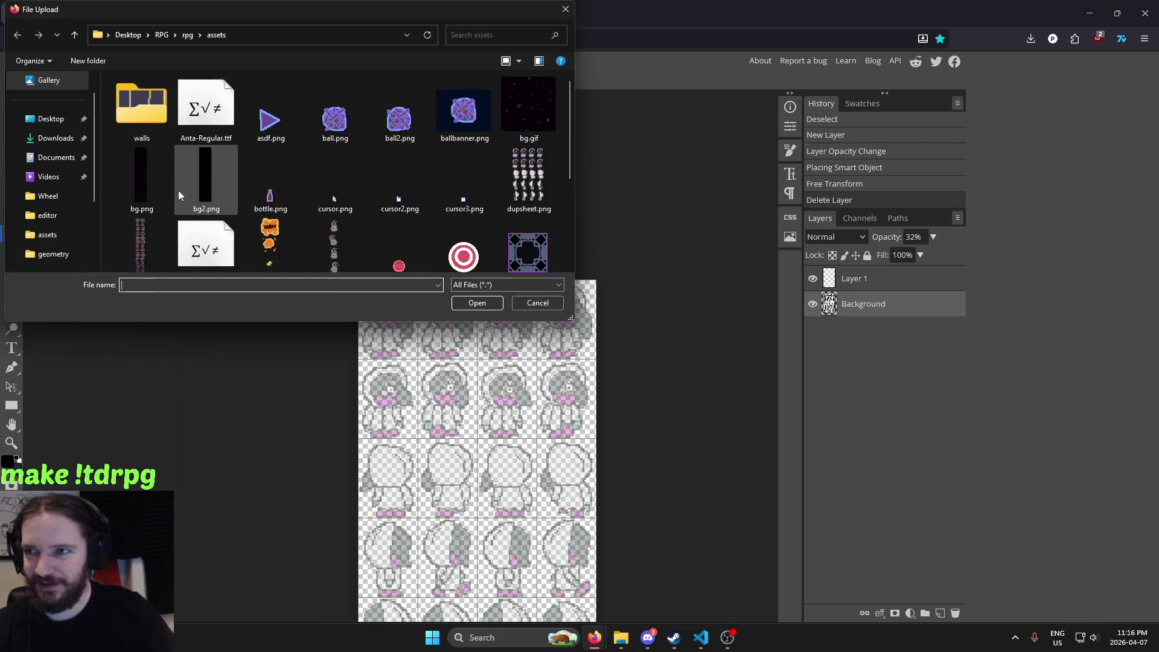
click(55, 139)
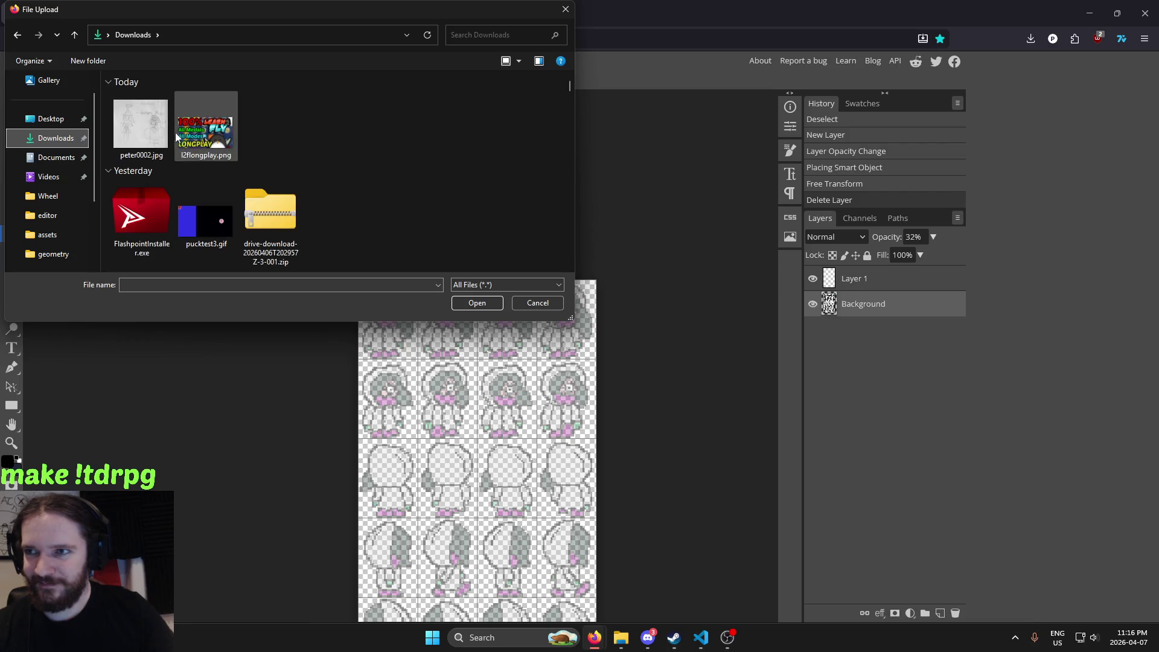
click(134, 129)
click(229, 135)
ctrl+click(133, 124)
key(Return)
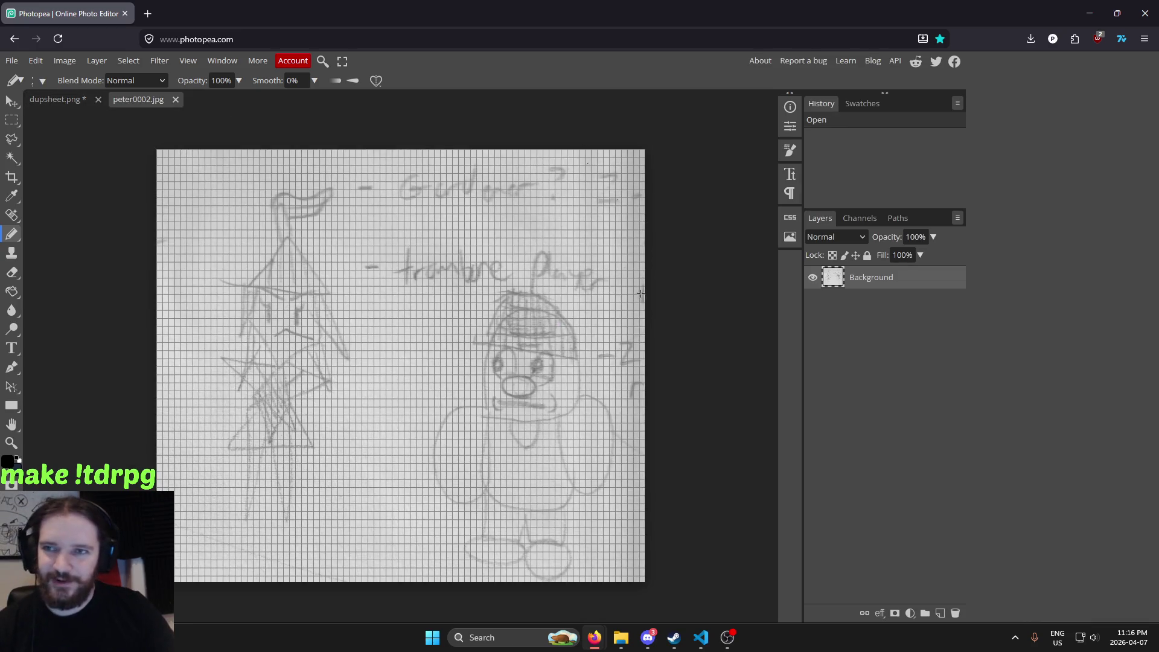
Zoom and pan around the character sketch, then bring dupsheet.png back to the front
click(11, 120)
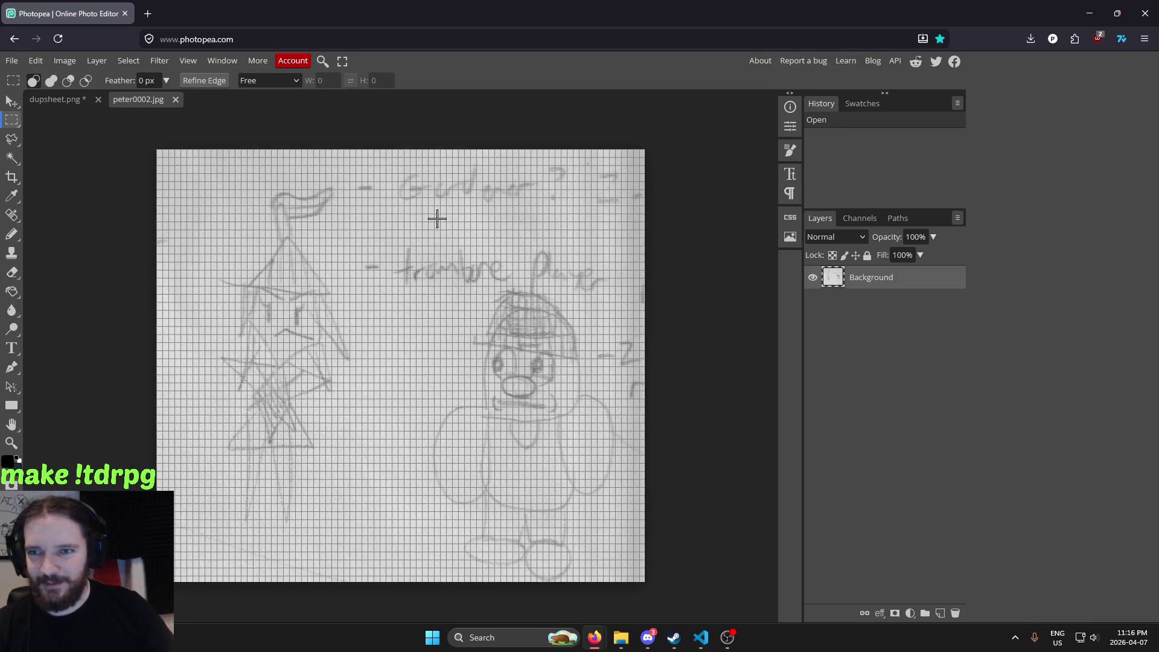
scroll(622, 459, up, 2)
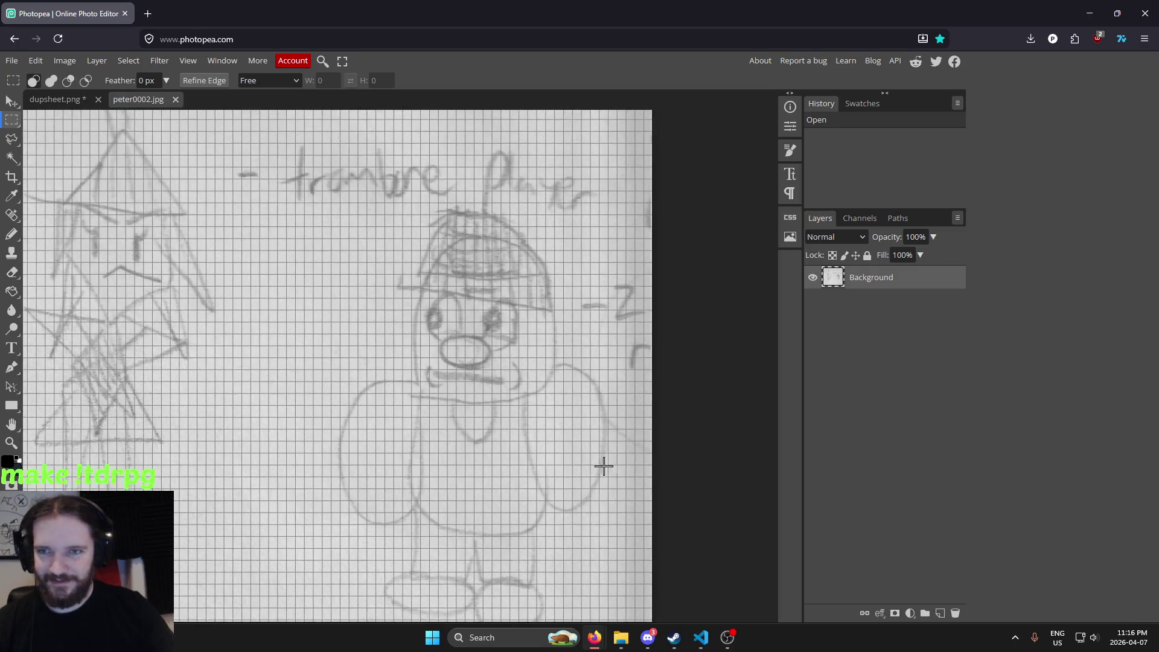
drag(572, 427, 590, 416)
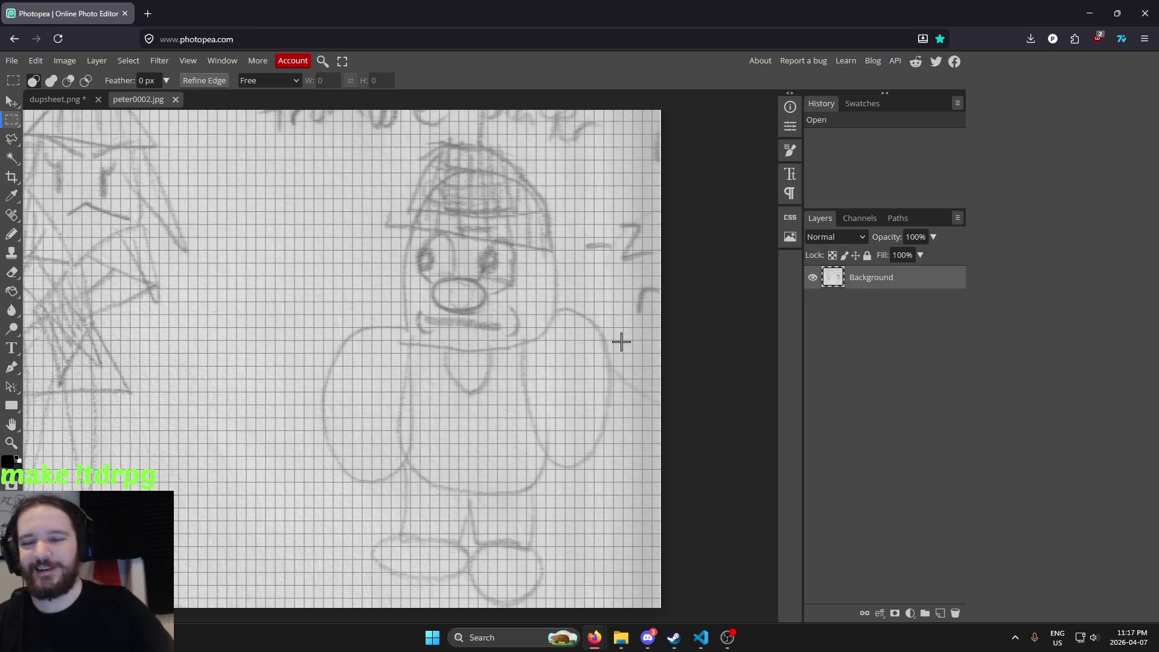
mouse_move(423, 258)
mouse_down()
mouse_move(494, 355)
mouse_move(501, 393)
mouse_move(532, 332)
mouse_up()
scroll(583, 407, down, 2)
scroll(525, 328, up, 1)
scroll(513, 306, down, 2)
drag(445, 300, 416, 346)
scroll(416, 346, up, 2)
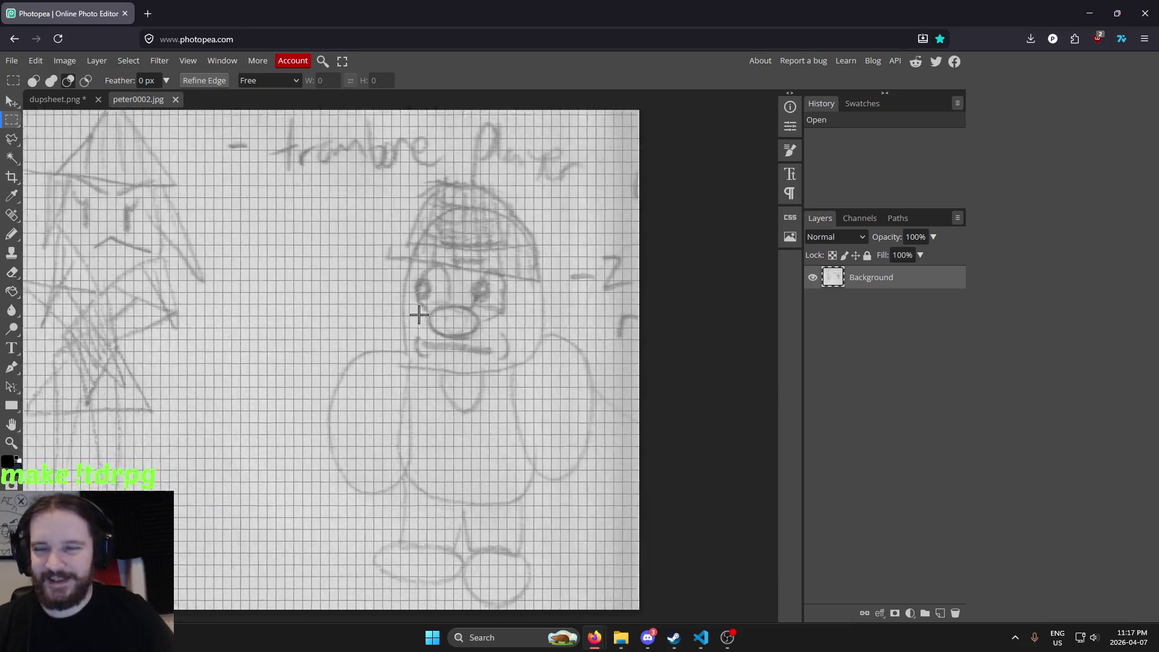
scroll(488, 363, down, 2)
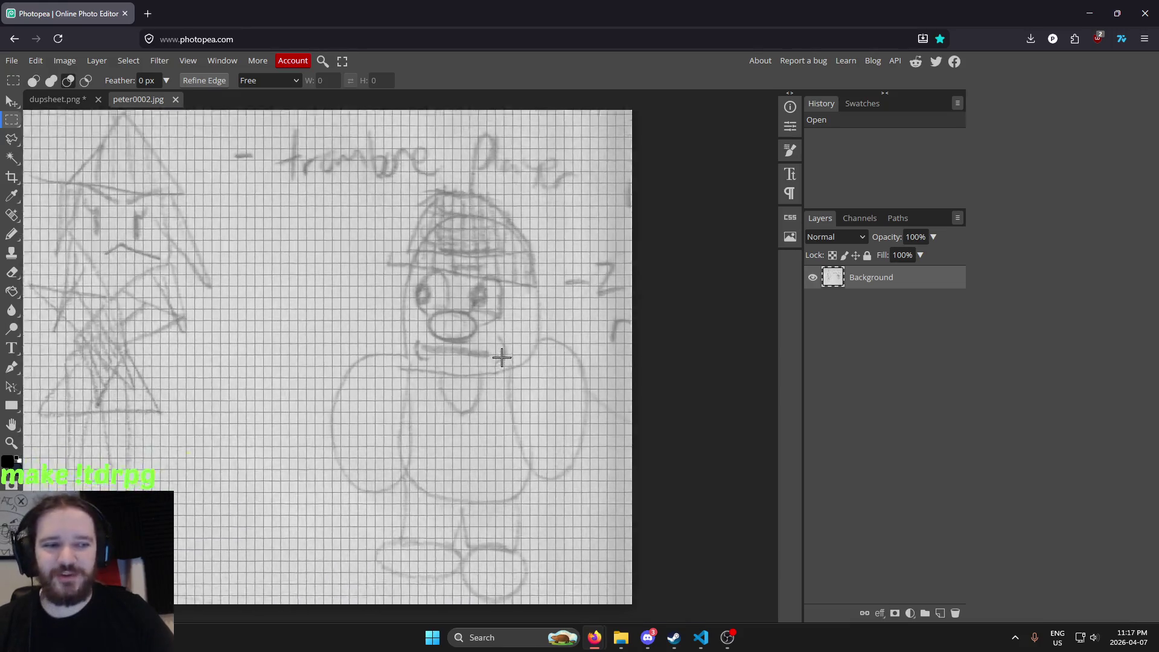
scroll(502, 361, up, 2)
scroll(488, 365, down, 1)
scroll(489, 366, down, 1)
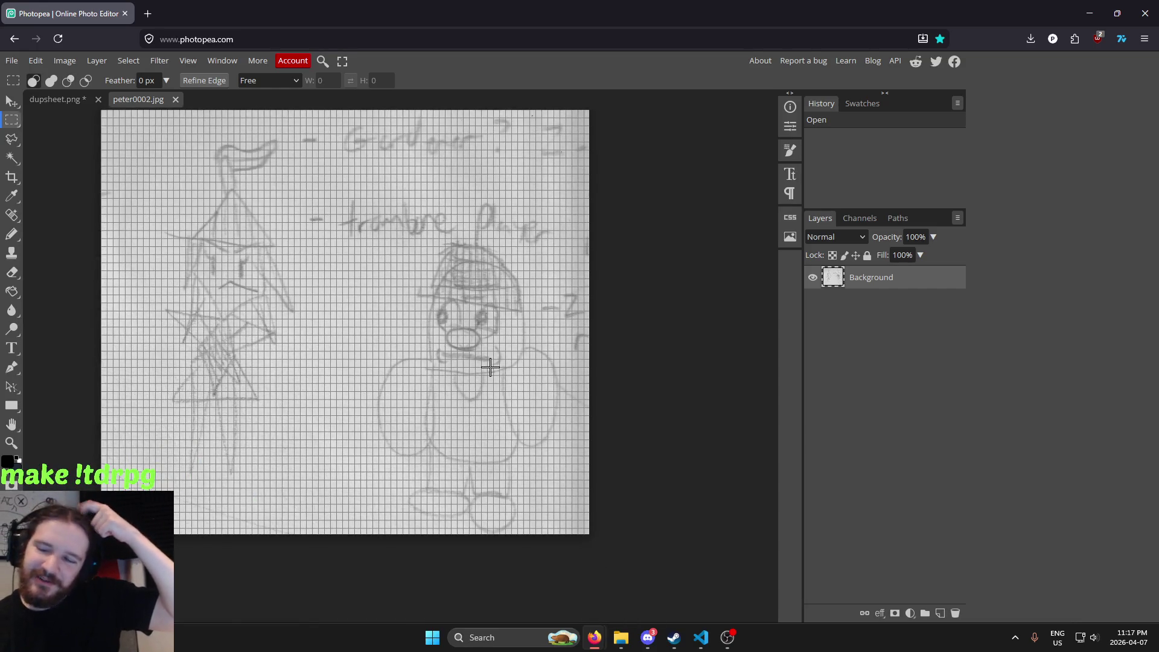
scroll(367, 350, up, 3)
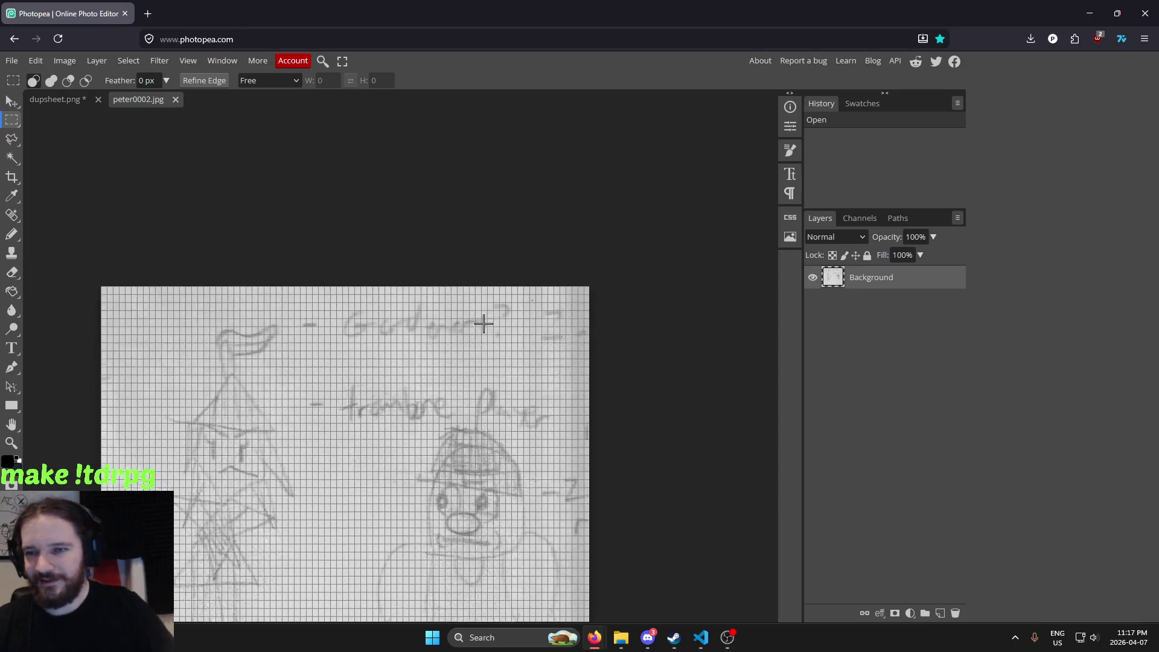
scroll(459, 338, down, 6)
scroll(547, 329, up, 2)
scroll(552, 316, up, 1)
scroll(486, 272, up, 2)
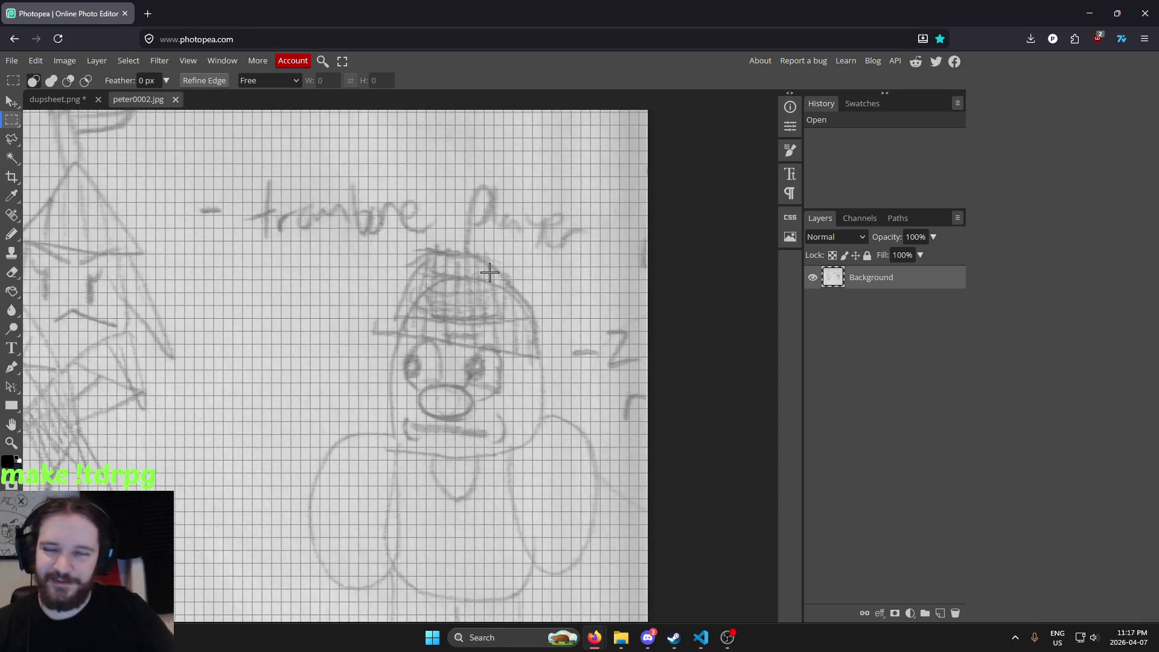
scroll(481, 370, down, 2)
scroll(519, 429, down, 1)
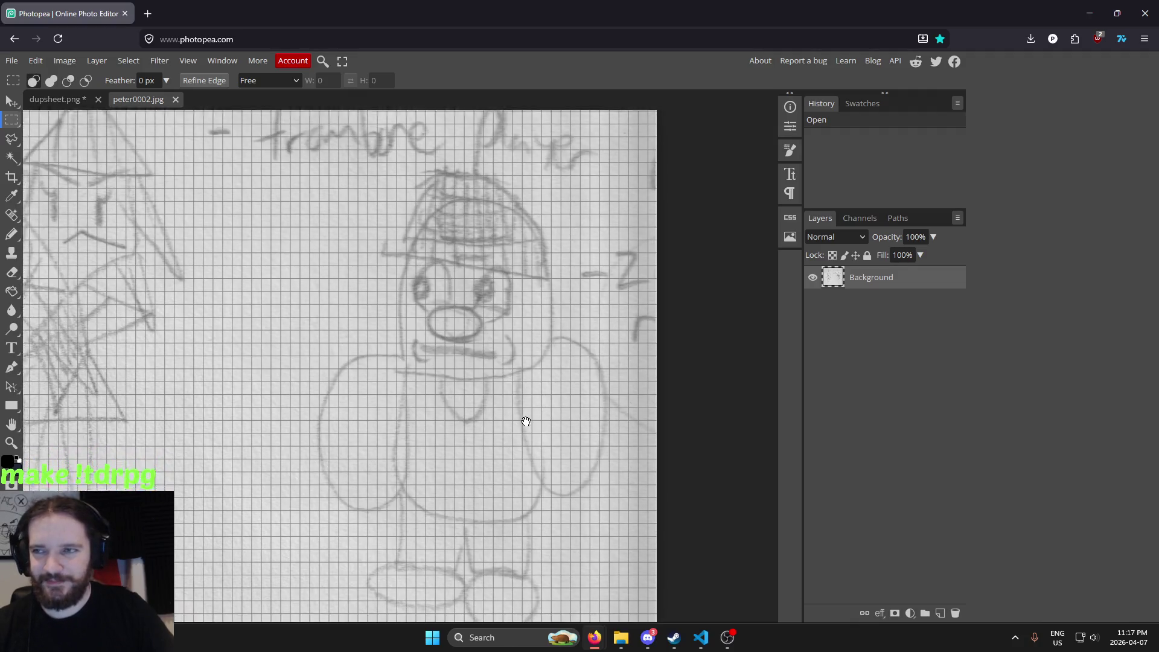
scroll(459, 392, left, 3)
mouse_move(460, 411)
mouse_down()
mouse_move(432, 377)
mouse_move(469, 423)
mouse_move(449, 307)
mouse_up()
scroll(469, 387, down, 2)
scroll(469, 386, up, 1)
scroll(447, 306, up, 2)
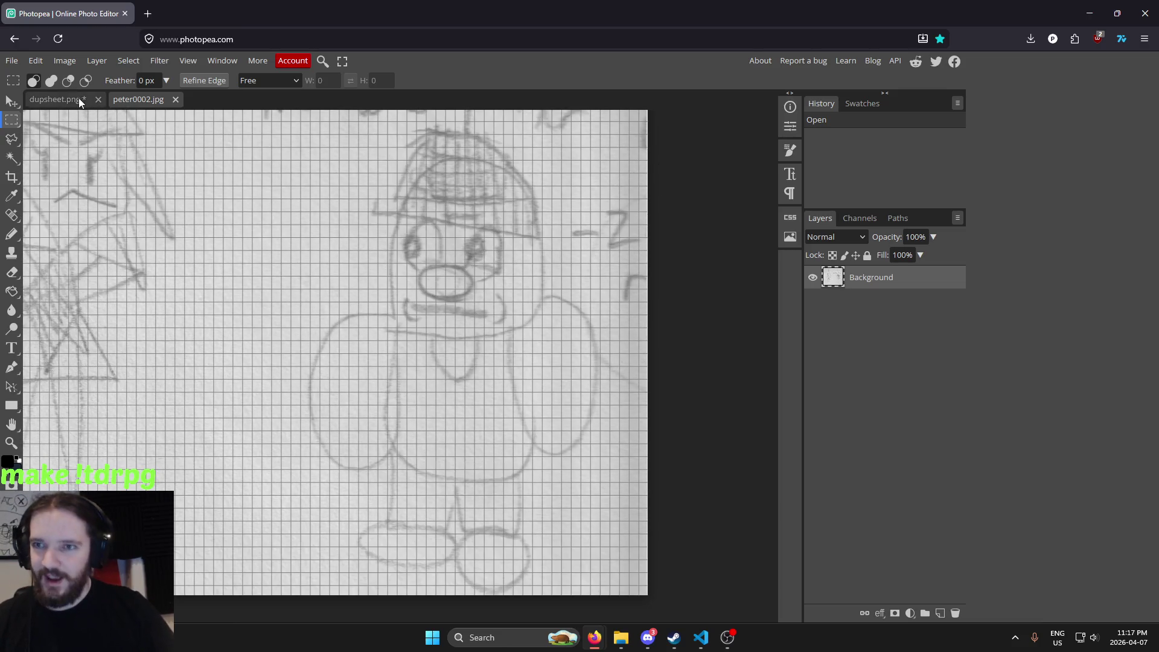
click(56, 99)
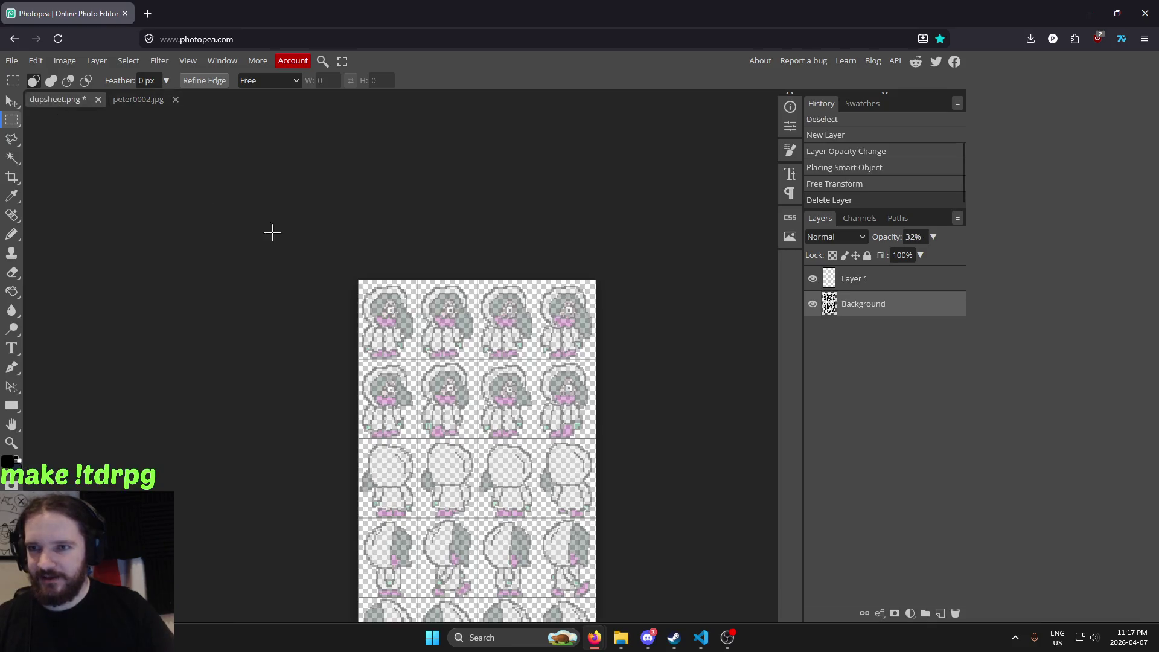
Zoom the sprite sheet in on the first sprite
drag(429, 311, 442, 300)
scroll(490, 293, up, 2)
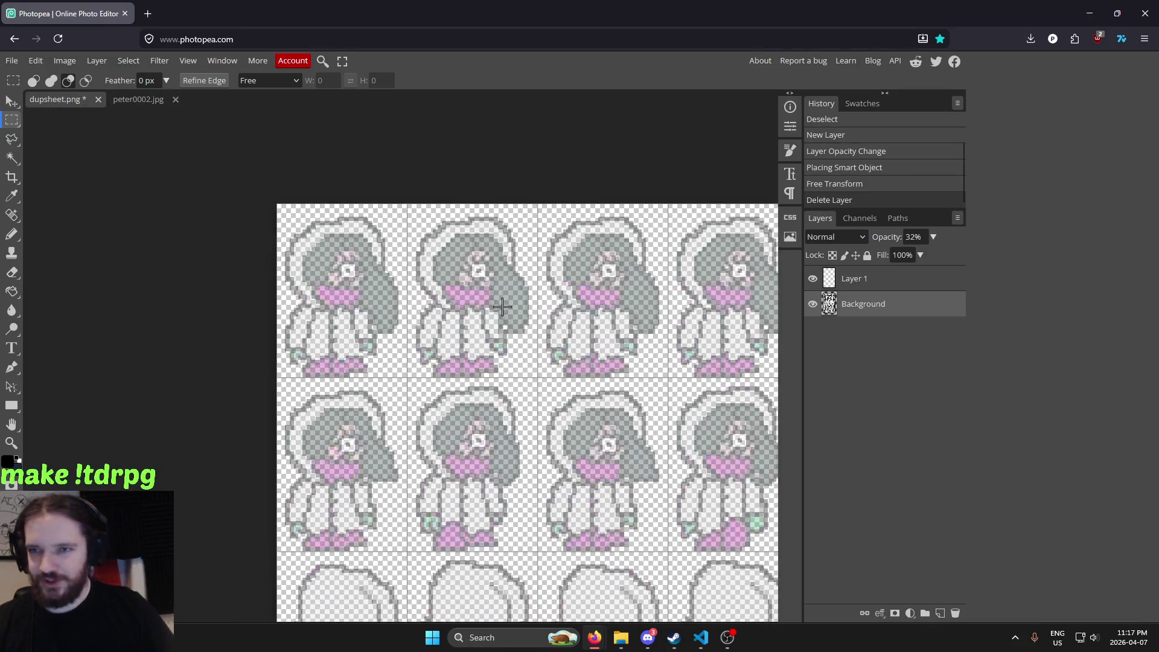
scroll(487, 298, up, 1)
scroll(339, 262, down, 3)
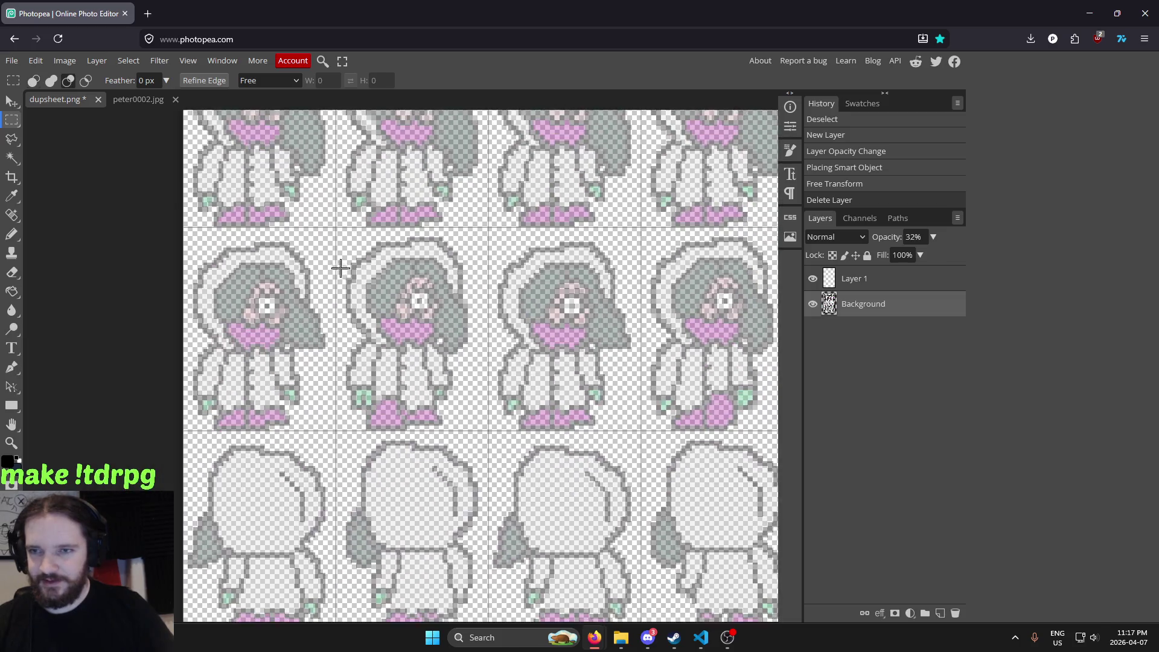
scroll(421, 281, down, 3)
scroll(421, 280, up, 2)
scroll(344, 242, up, 3)
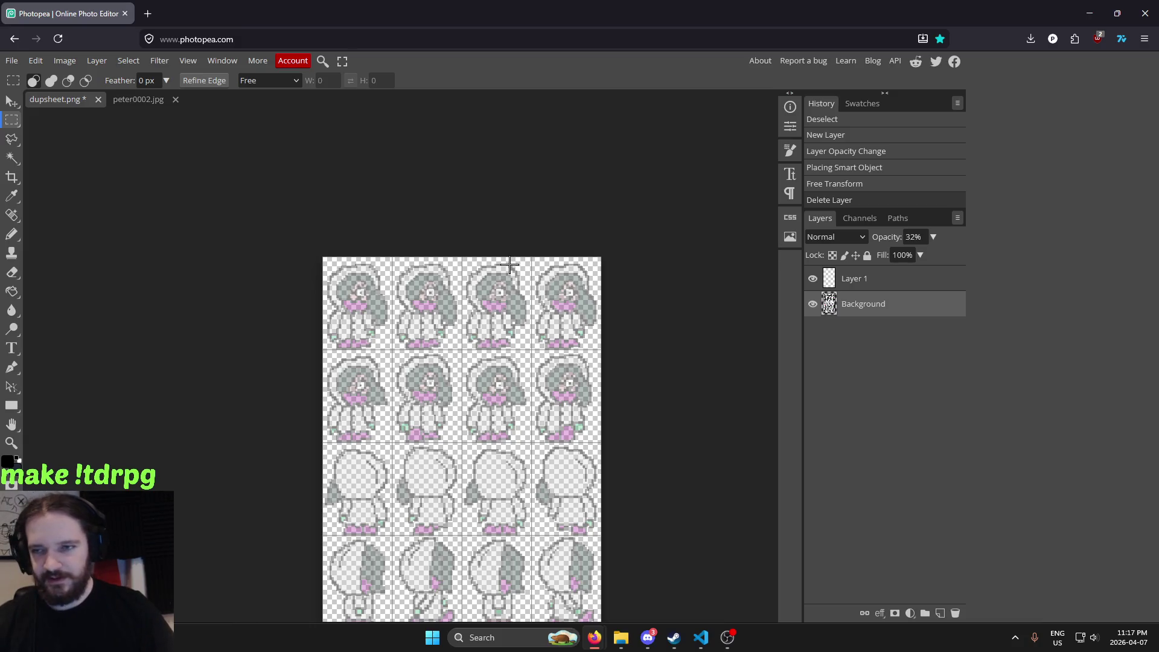
alt+scroll(439, 273, up, 1)
alt+scroll(440, 273, up, 2)
alt+scroll(426, 259, up, 1)
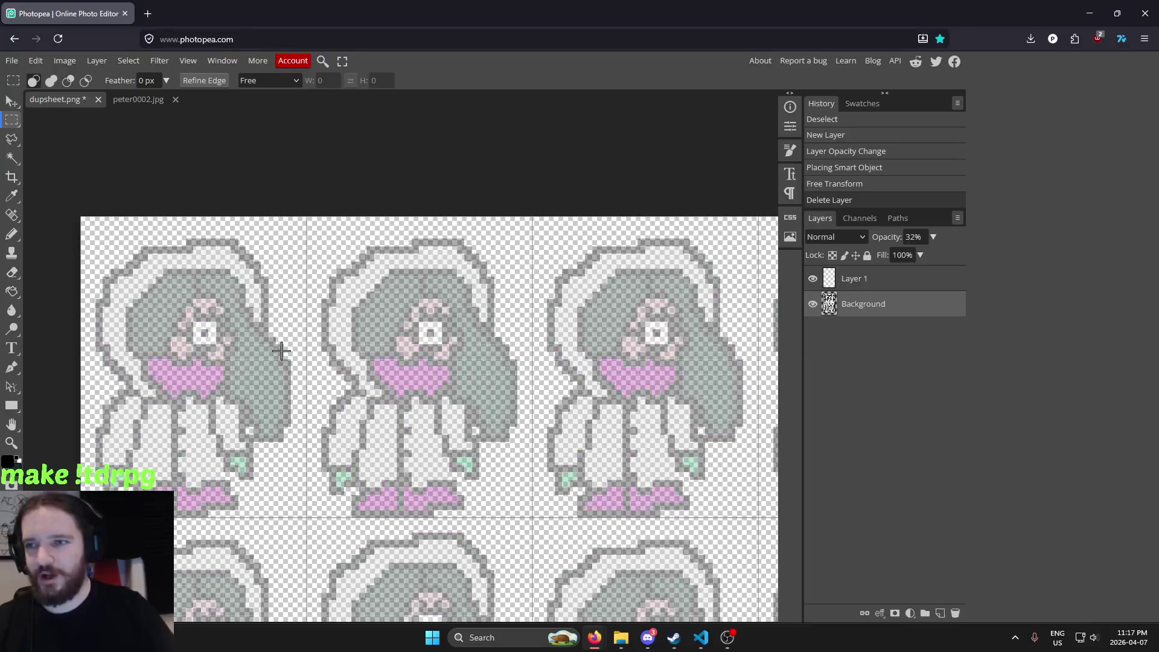
drag(166, 318, 358, 305)
scroll(363, 304, up, 1)
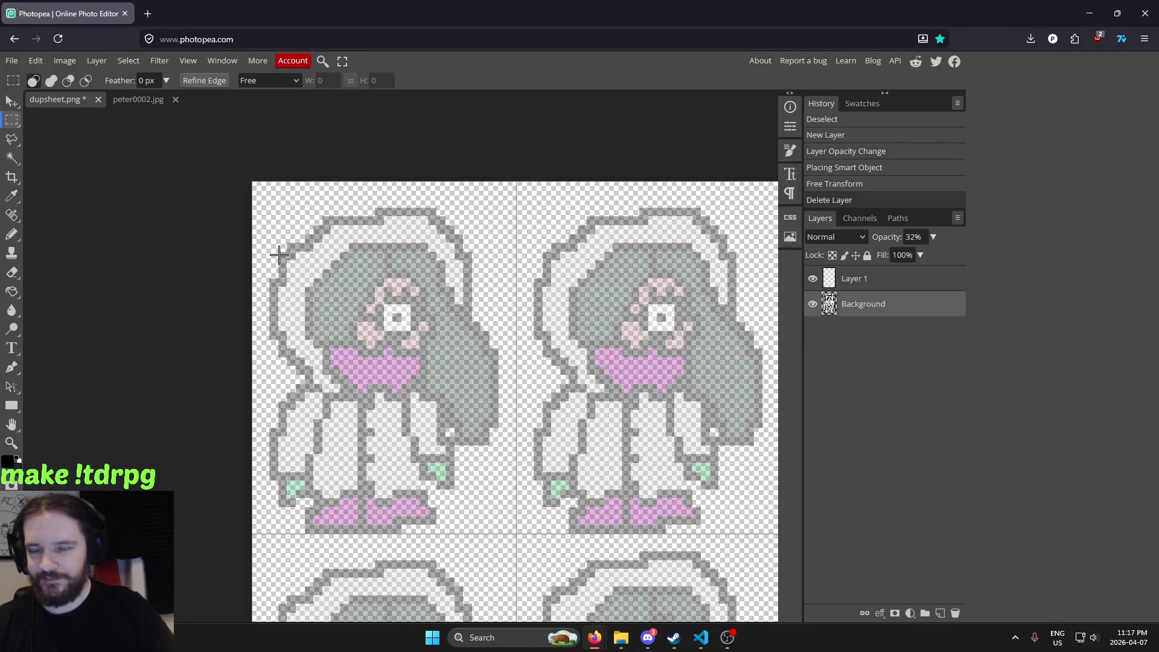
Pick the pencil, glance at peter0002.jpg, and undo a stray stroke drawn on the Background
key(b)
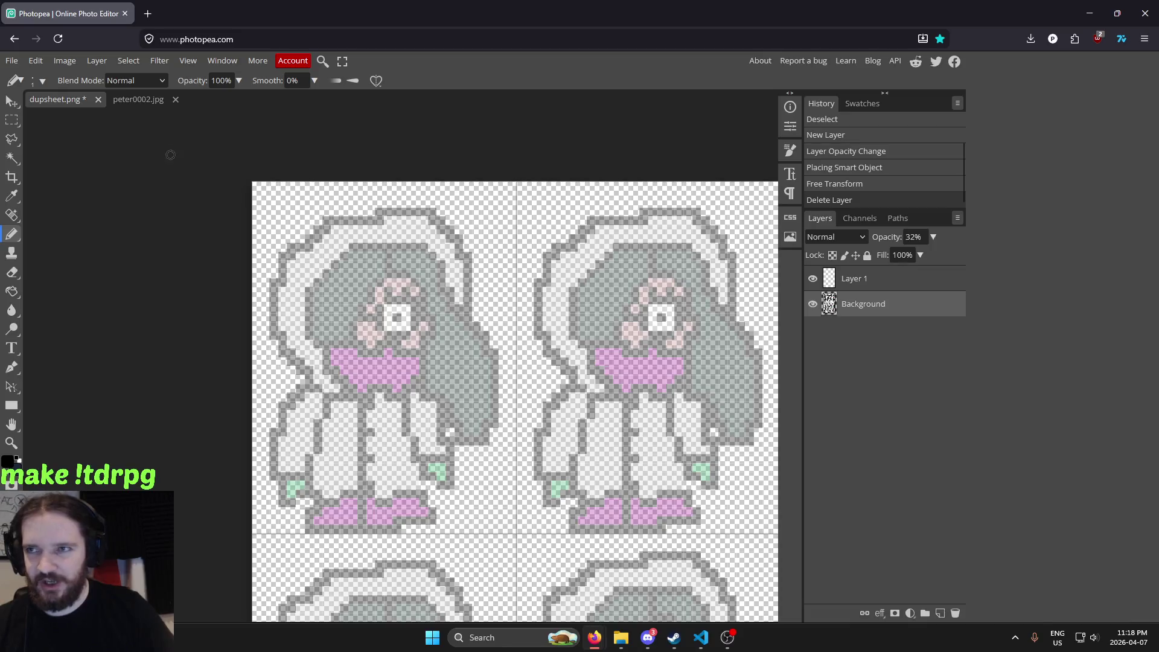
click(149, 100)
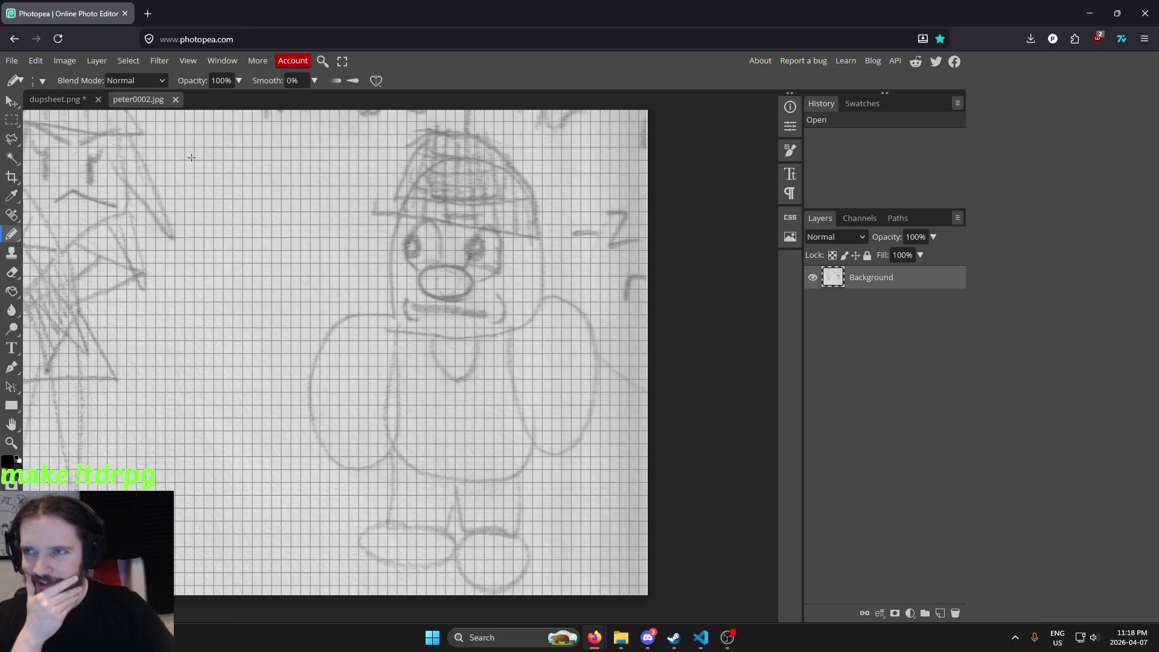
click(72, 99)
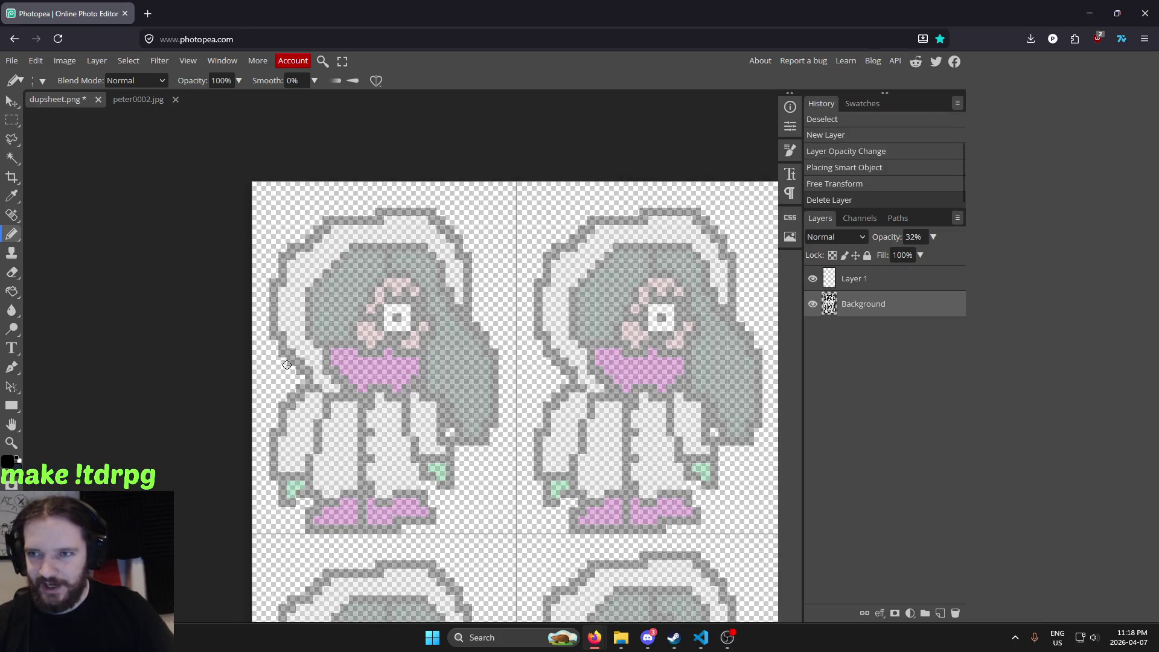
drag(293, 293, 348, 222)
key(ctrl+z)
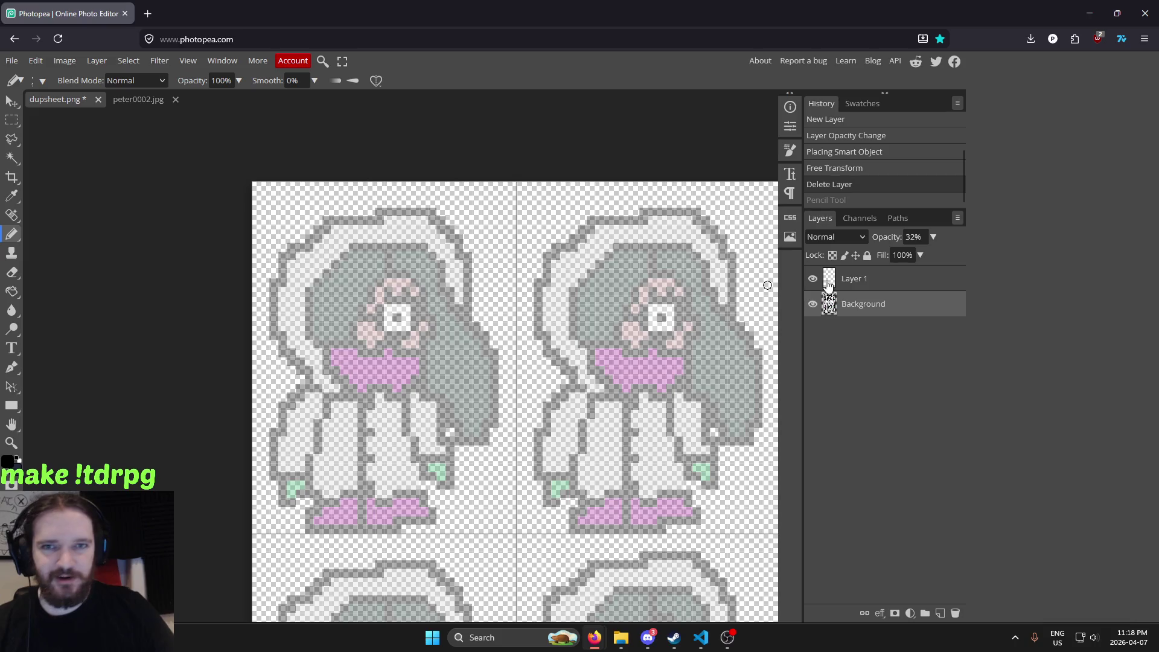
On Layer 1, trace the hood and the collar below the mouth in black
click(852, 279)
mouse_move(297, 367)
mouse_down()
mouse_move(475, 353)
mouse_move(327, 397)
mouse_move(302, 373)
mouse_up()
scroll(617, 335, down, 2)
scroll(617, 336, down, 1)
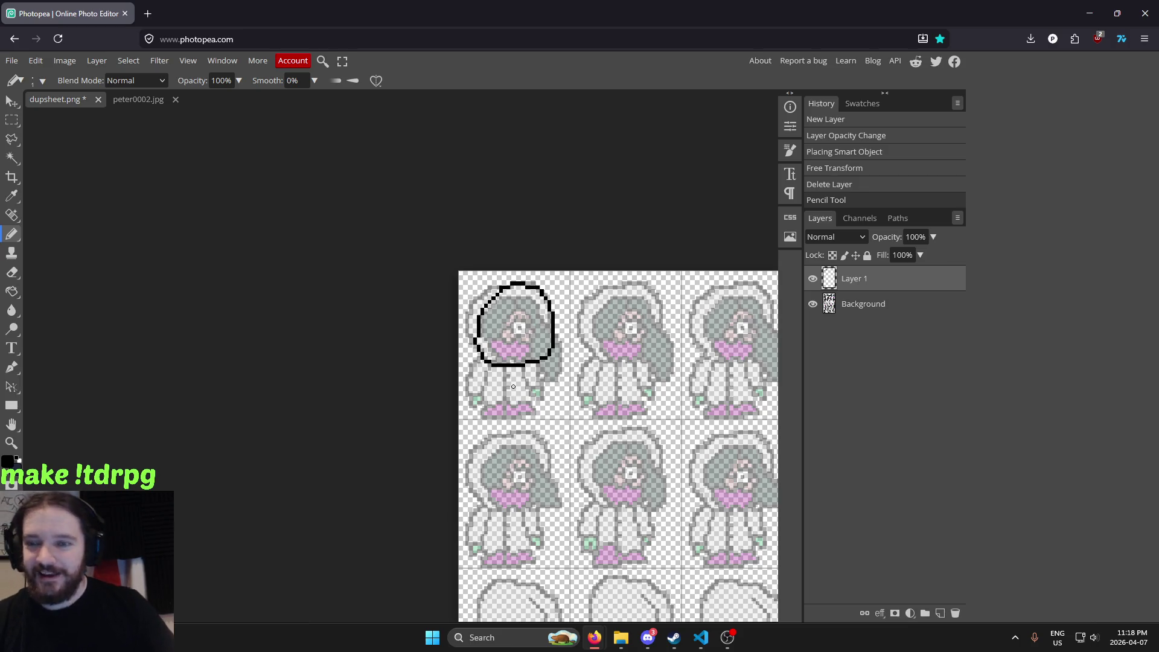
scroll(513, 387, up, 2)
scroll(498, 362, up, 2)
scroll(497, 362, down, 1)
scroll(499, 357, down, 2)
scroll(500, 350, down, 1)
scroll(501, 345, up, 1)
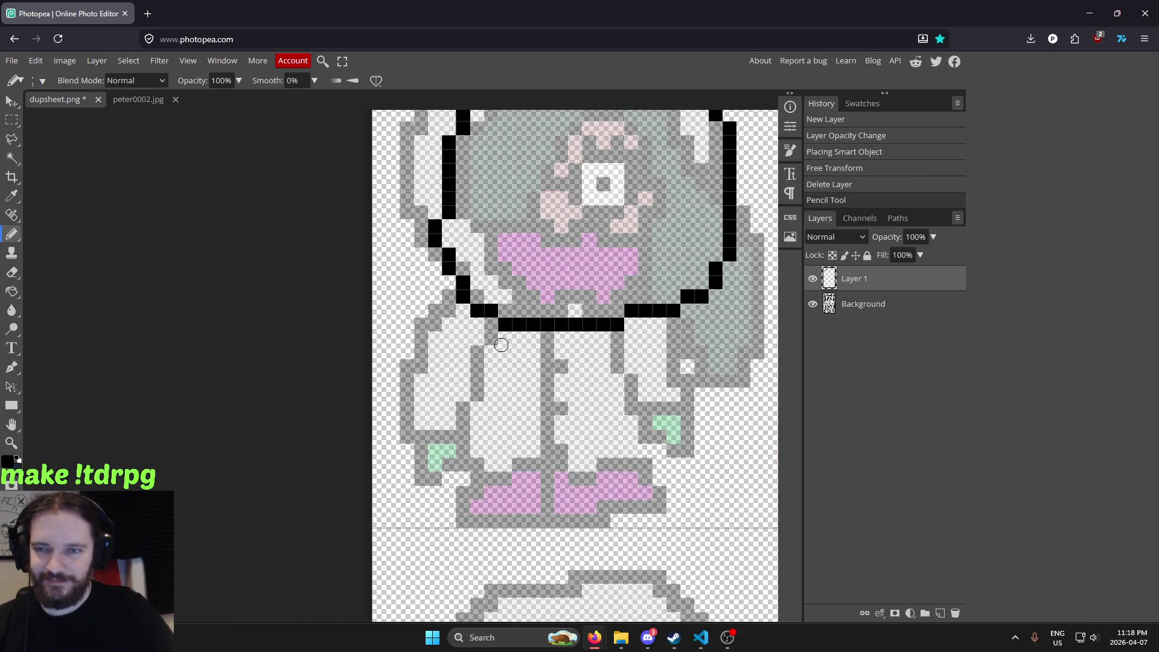
scroll(501, 344, up, 1)
scroll(422, 367, down, 1)
drag(410, 352, 496, 351)
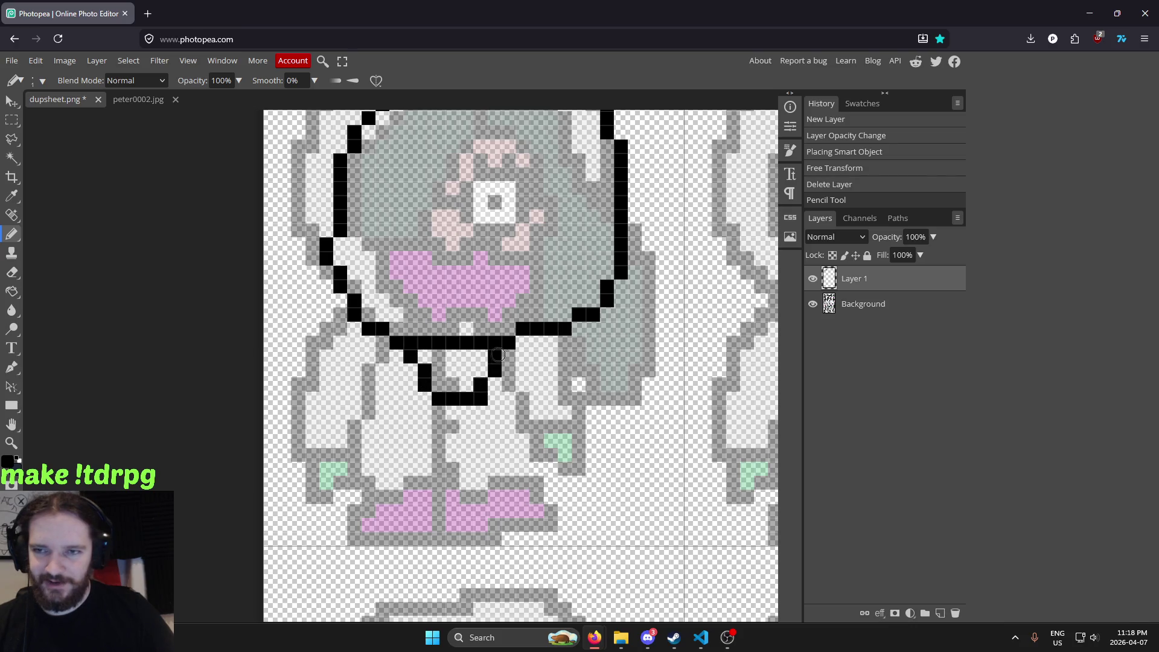
scroll(483, 349, down, 1)
scroll(388, 345, up, 1)
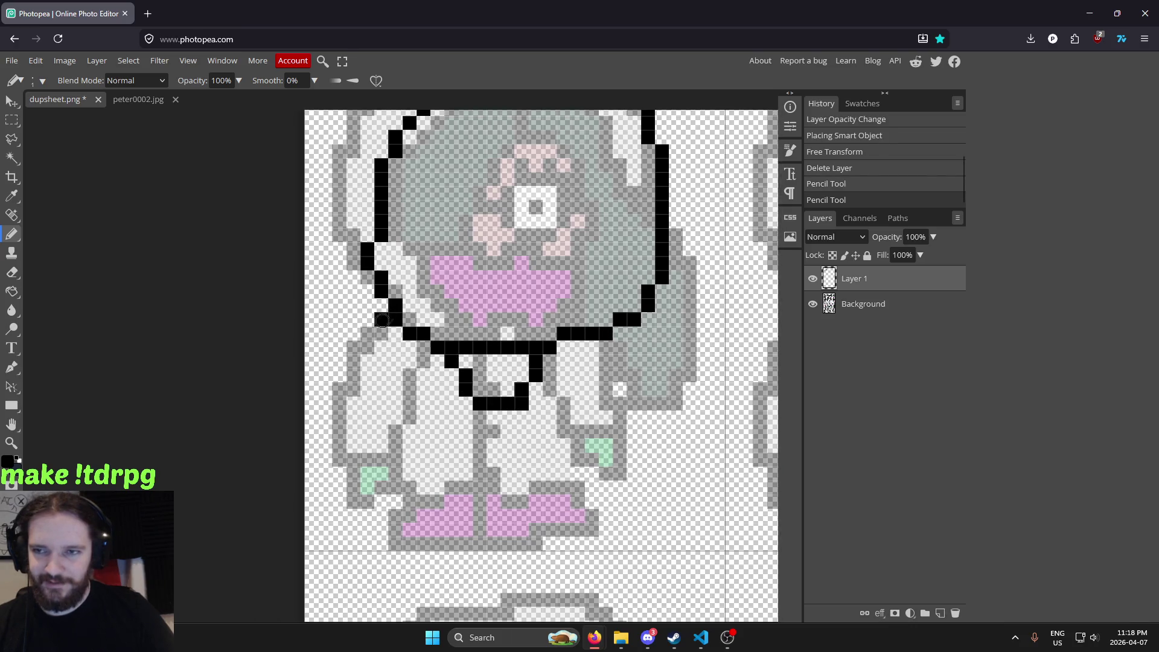
Outline the left and right arms in black
drag(382, 320, 424, 346)
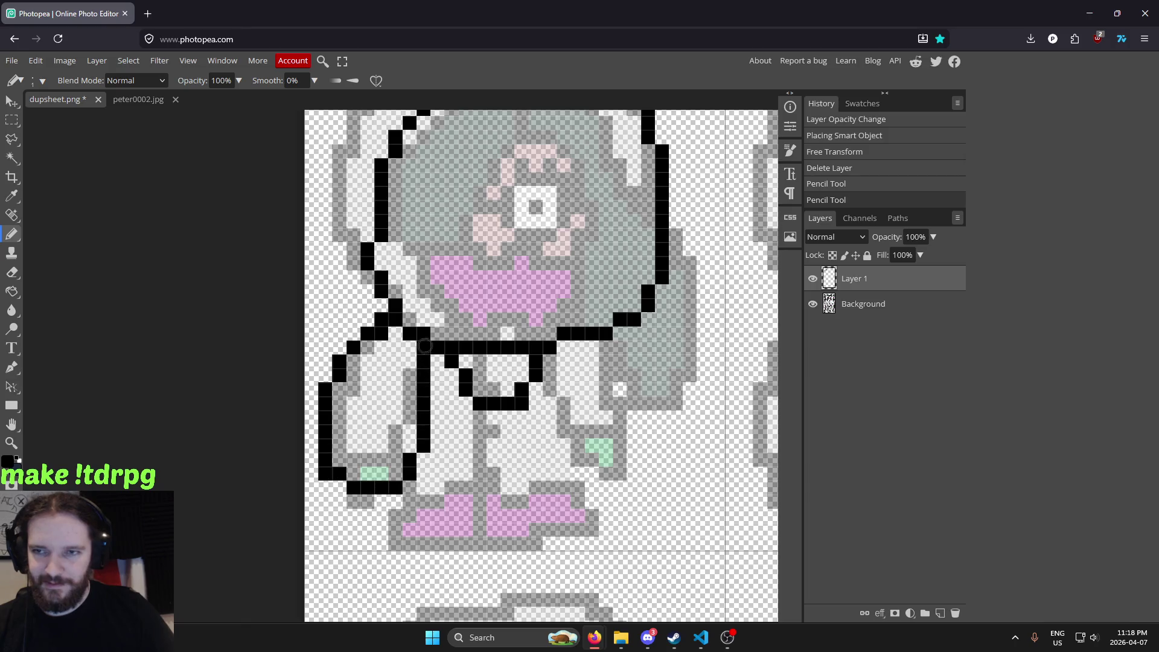
scroll(424, 345, down, 1)
scroll(467, 350, up, 1)
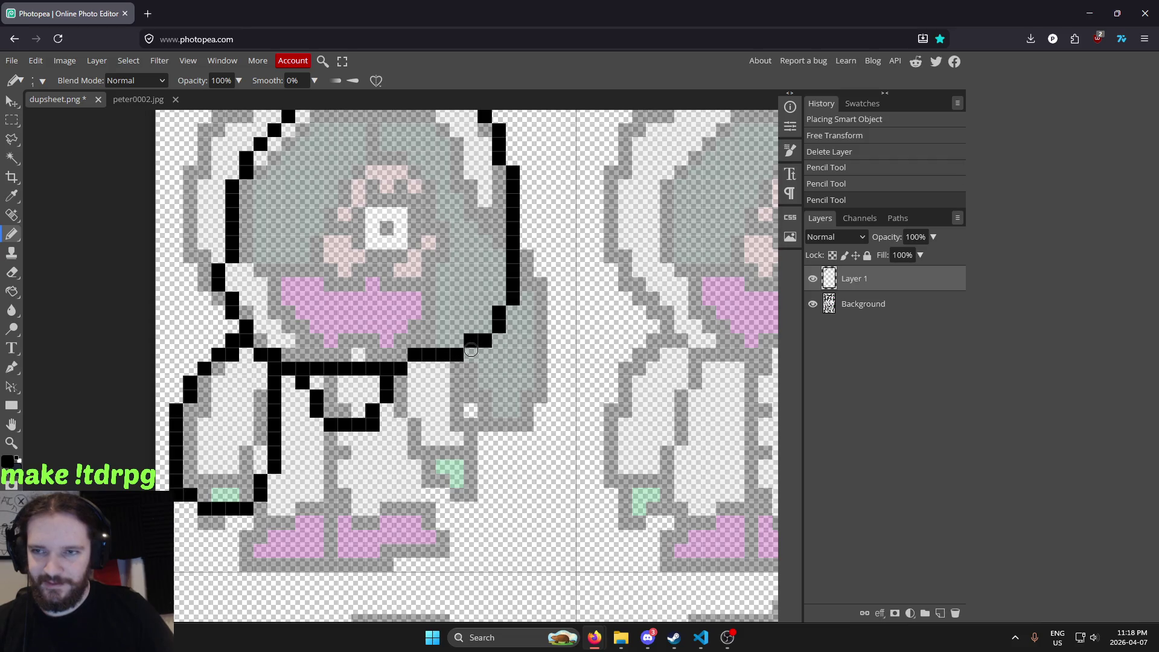
drag(471, 351, 403, 395)
scroll(423, 386, down, 1)
scroll(490, 378, up, 1)
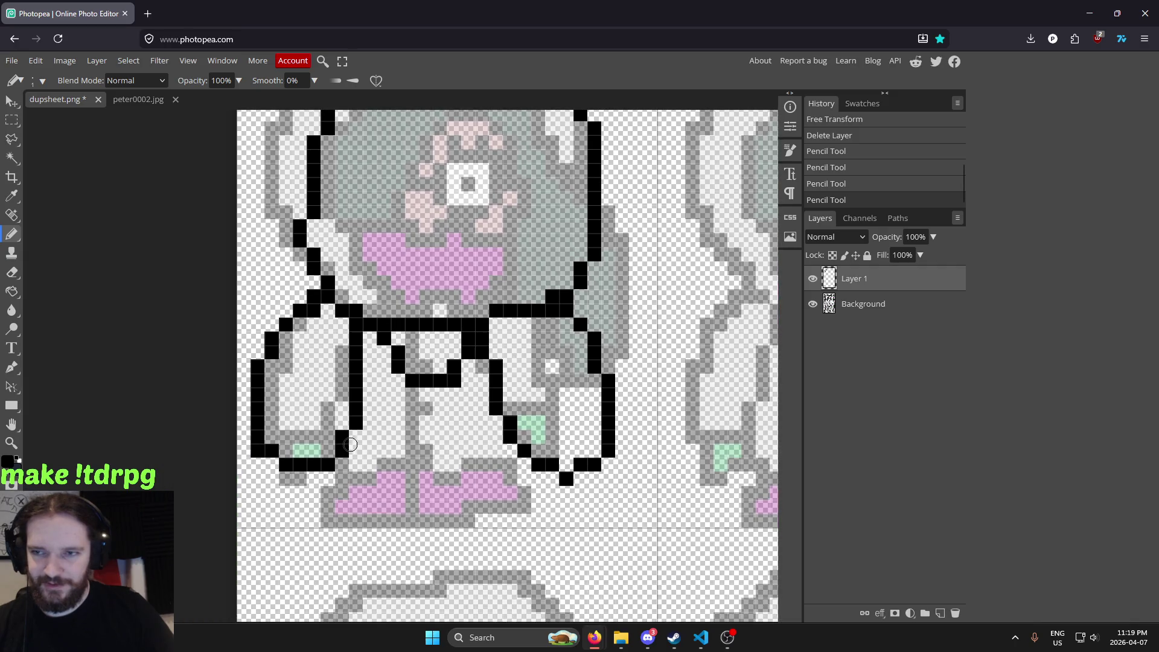
Draw a black line along the bottom of the body, redrawing it once
drag(346, 446, 496, 459)
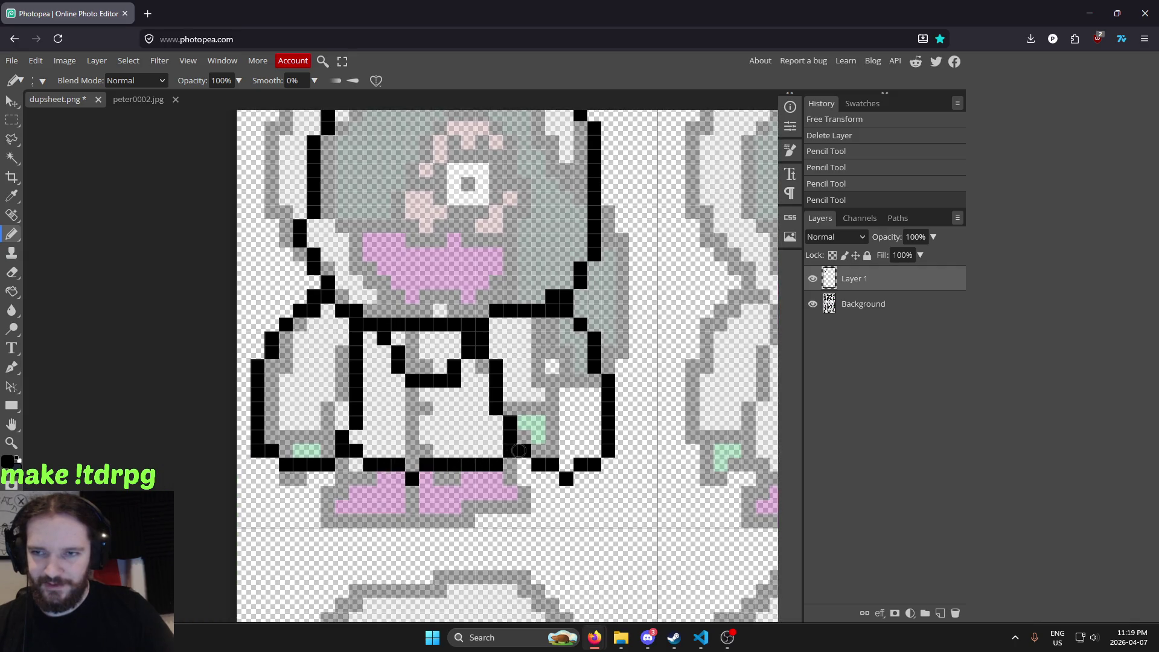
key(ctrl+z)
drag(348, 449, 514, 450)
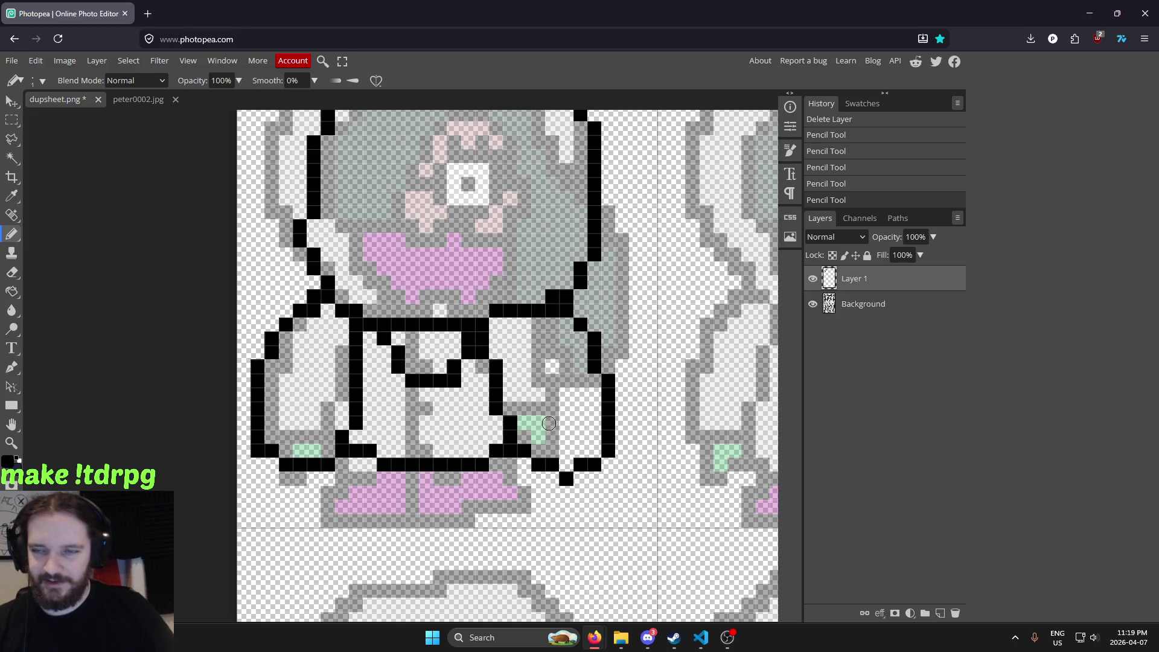
scroll(549, 423, down, 2)
scroll(423, 465, up, 2)
scroll(400, 473, up, 2)
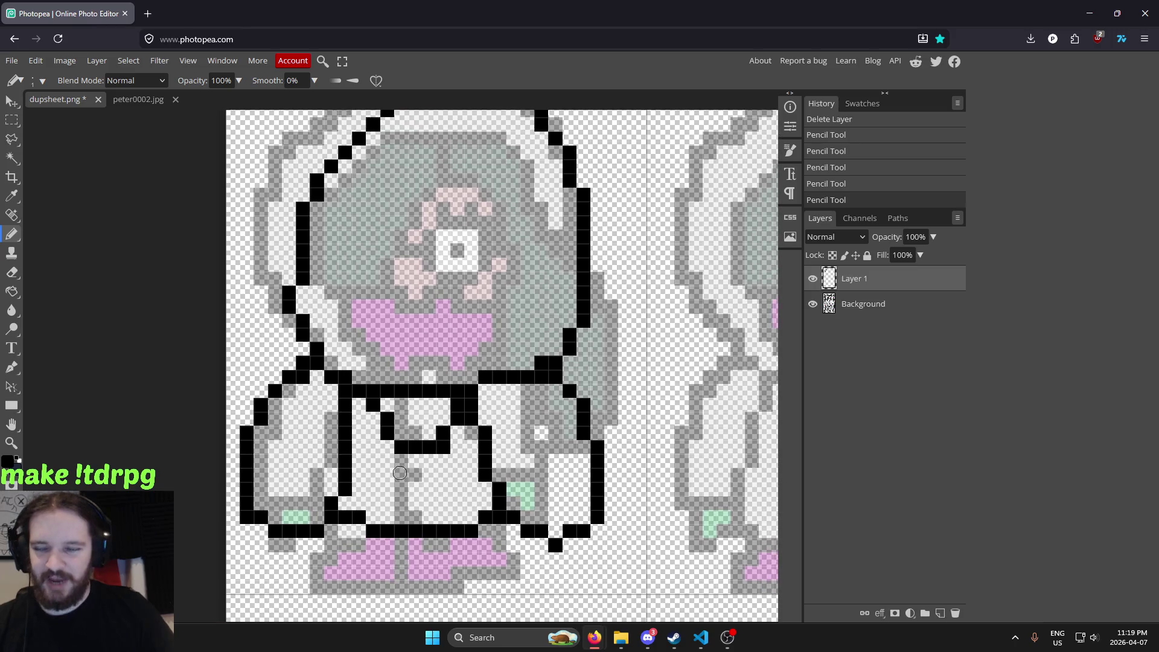
scroll(400, 473, down, 2)
scroll(580, 401, right, 5)
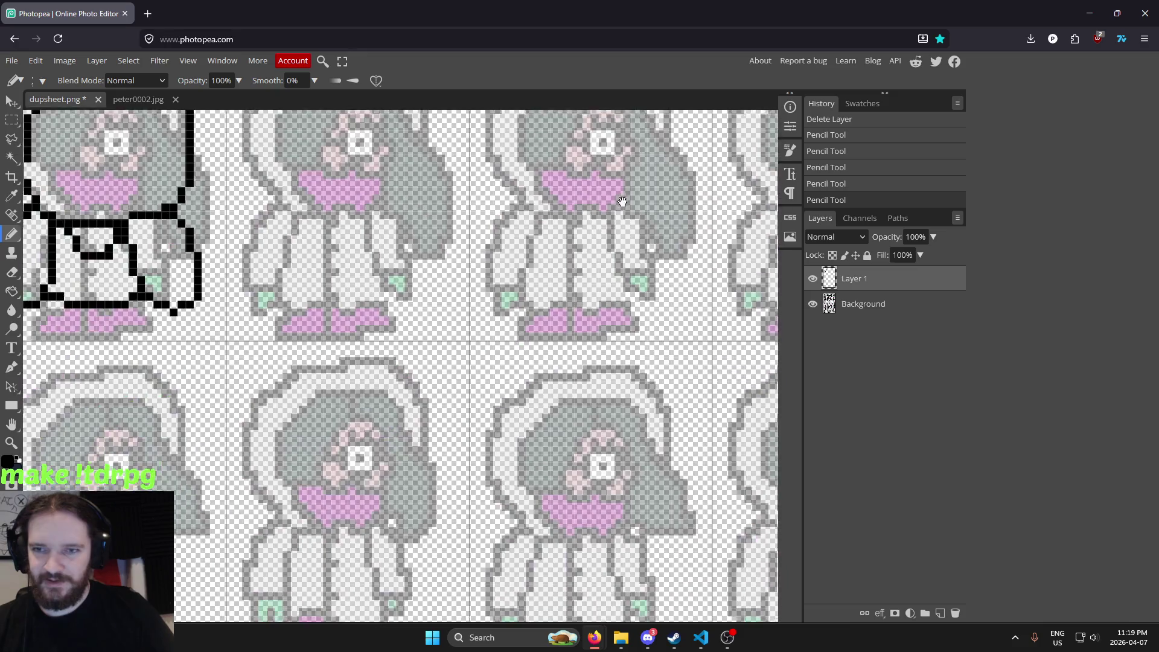
mouse_move(580, 400)
mouse_down()
mouse_move(582, 194)
mouse_move(462, 377)
mouse_up()
scroll(463, 377, up, 1)
scroll(462, 377, up, 1)
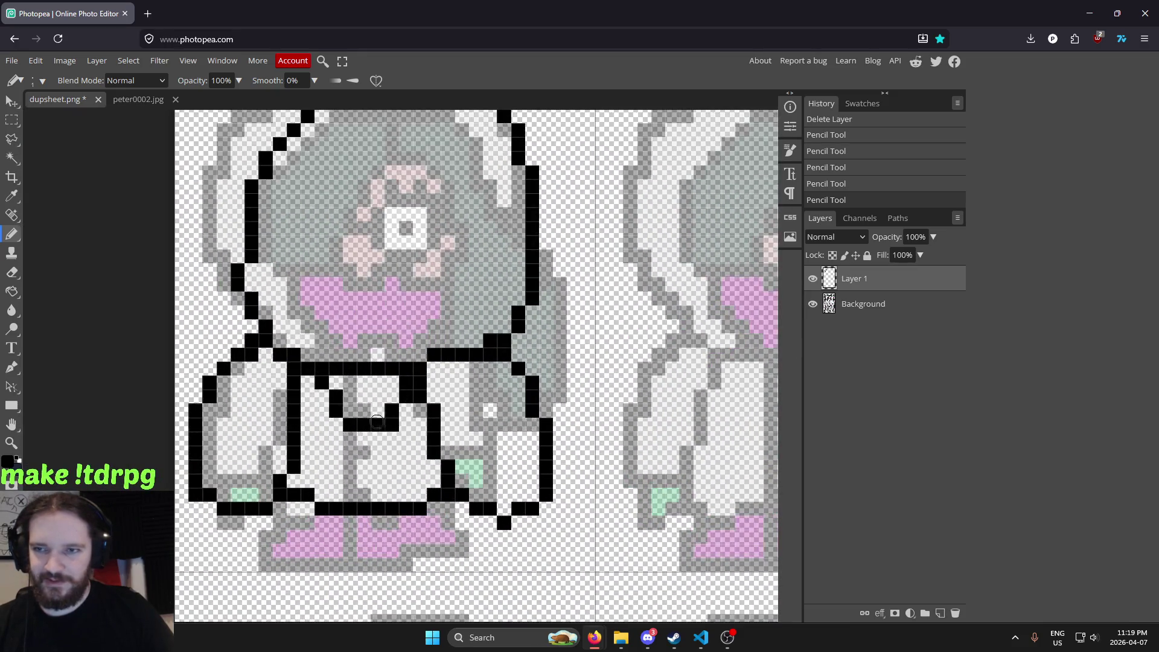
Compare against the peter0002.jpg sketch and close the gap in the bottom outline
click(138, 100)
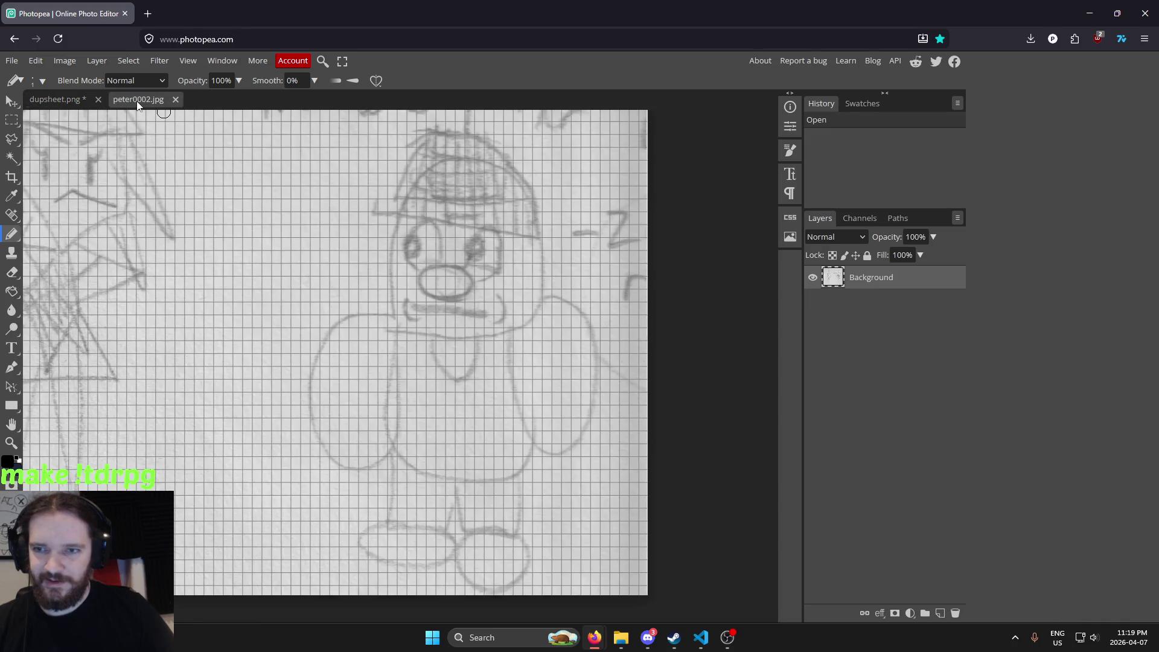
click(57, 100)
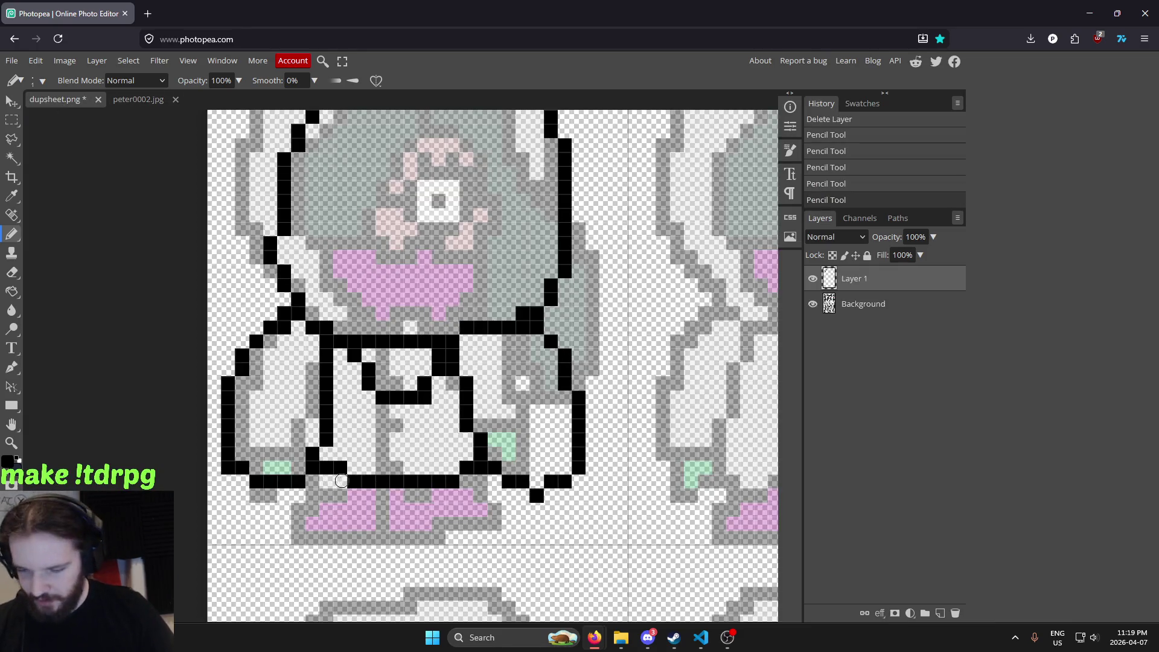
scroll(275, 267, down, 2)
click(128, 101)
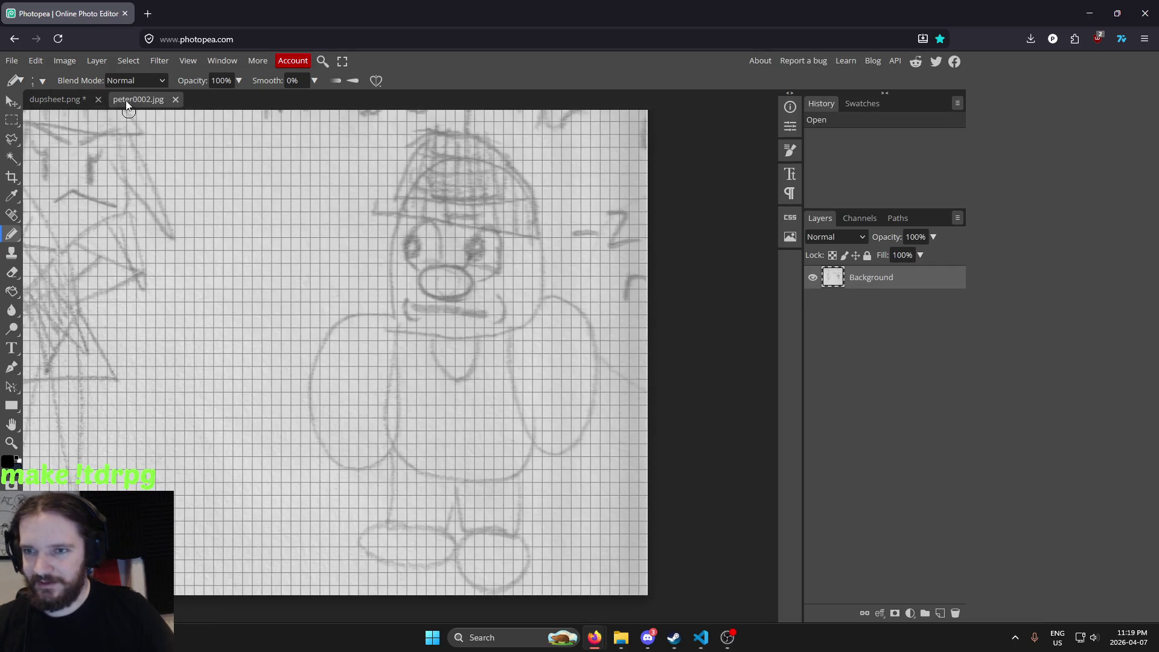
click(58, 100)
scroll(377, 418, up, 2)
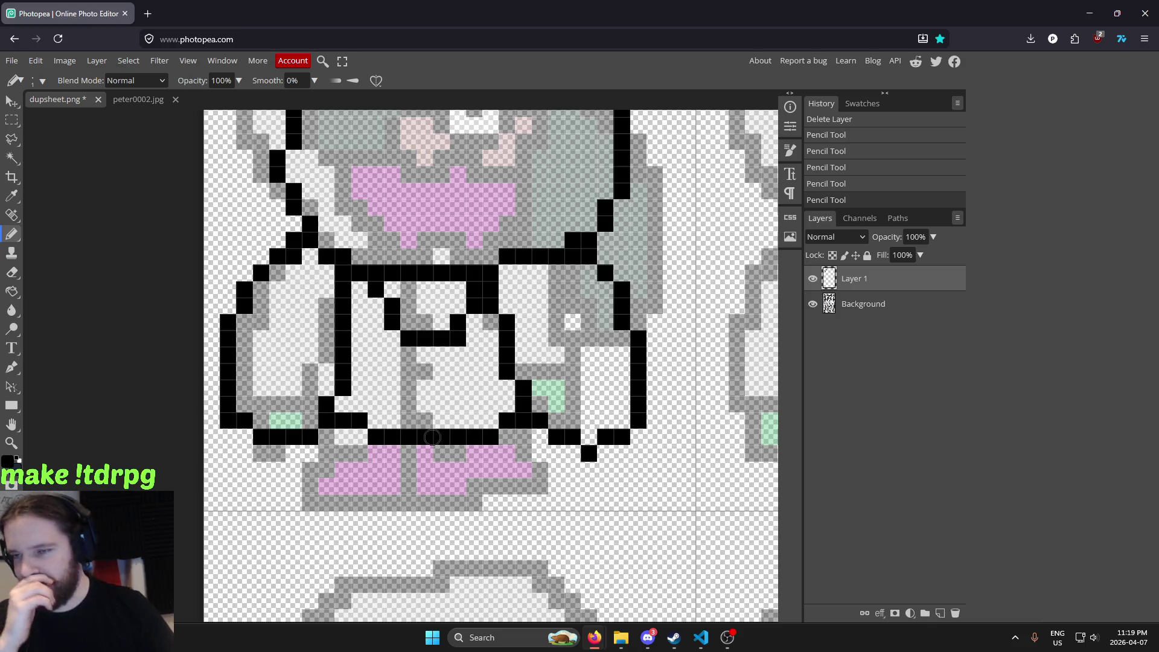
drag(342, 419, 359, 420)
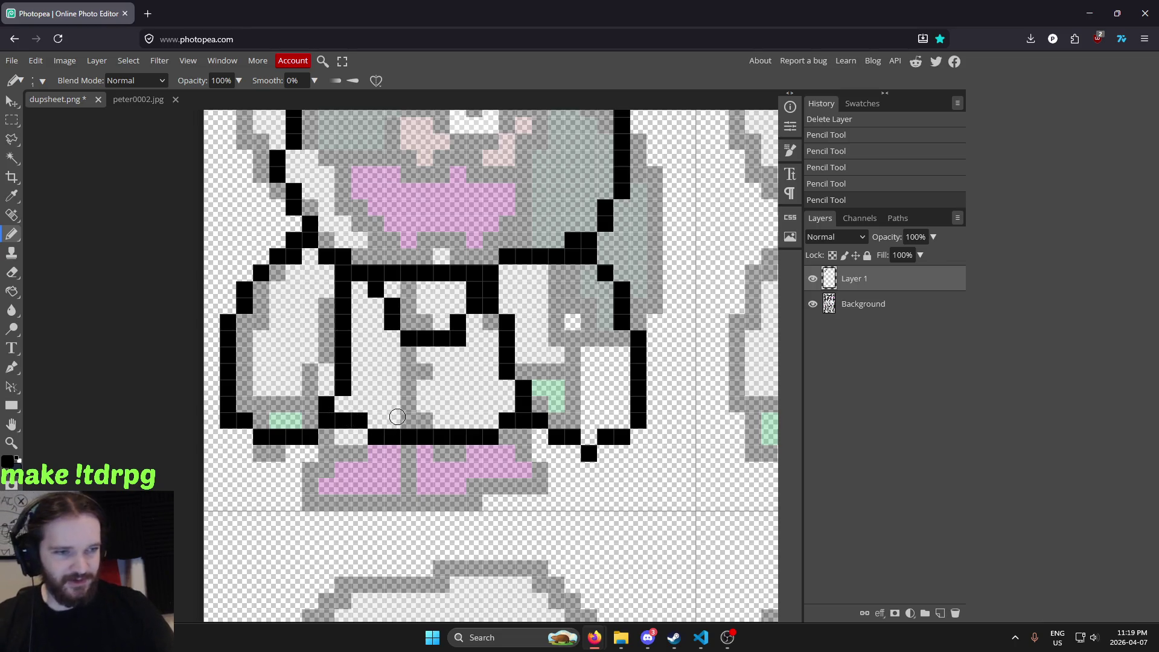
Outline both feet in black, redrawing the left foot and filling a missing pixel on the right
scroll(520, 390, right, 3)
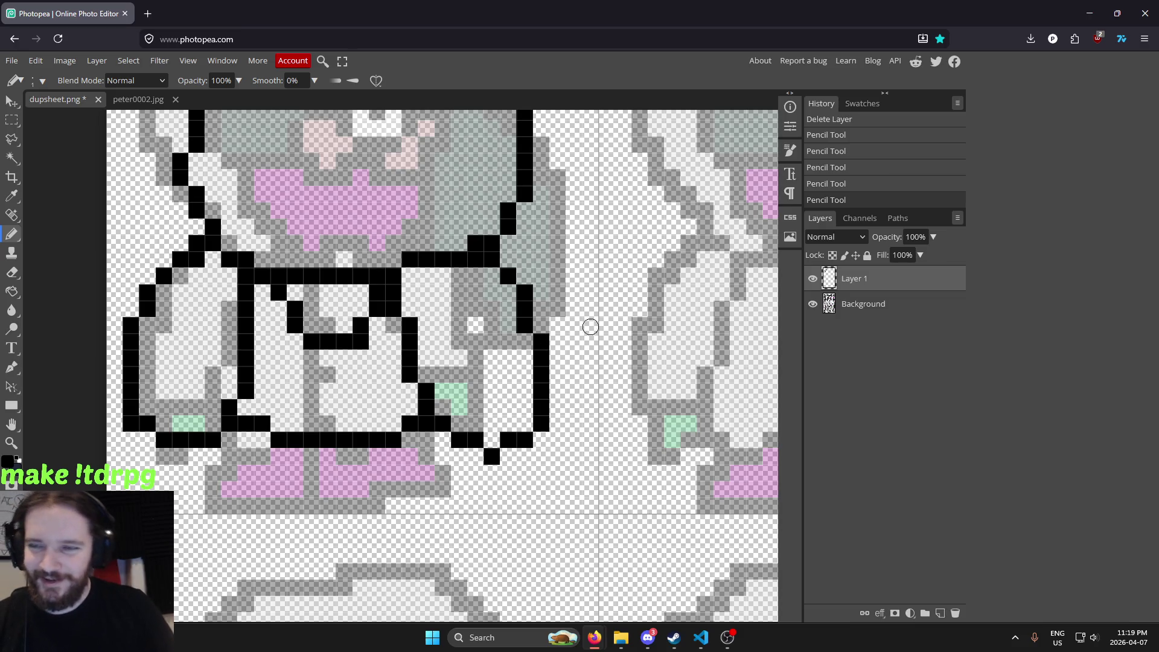
scroll(590, 327, down, 3)
scroll(616, 305, up, 3)
scroll(554, 389, up, 1)
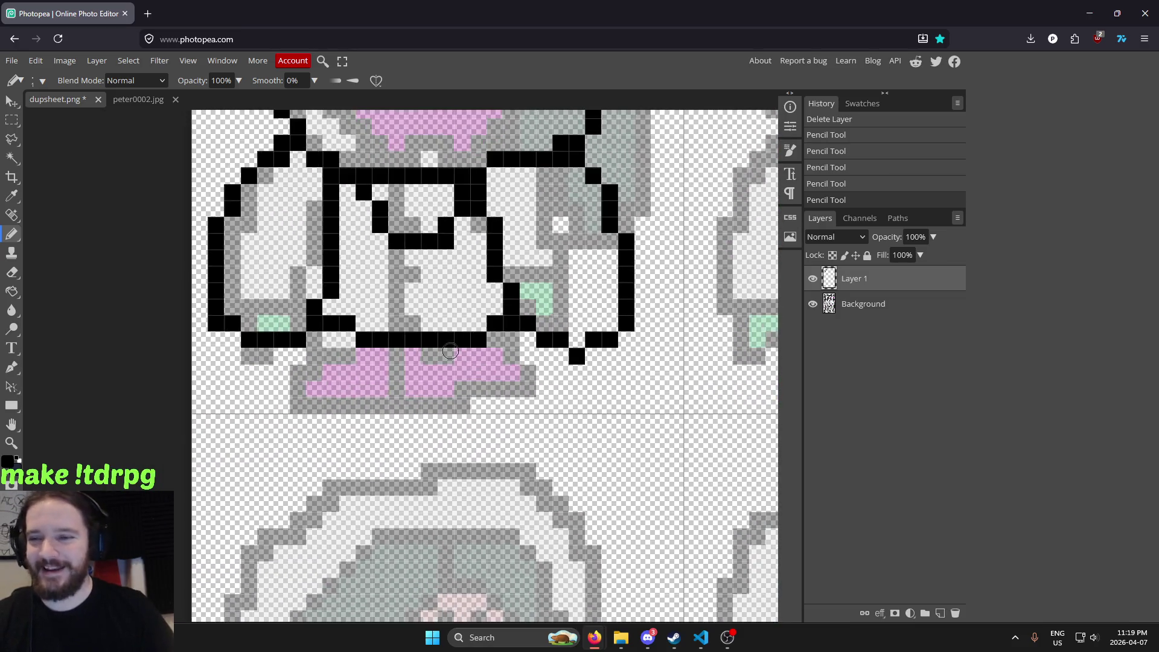
scroll(432, 355, up, 2)
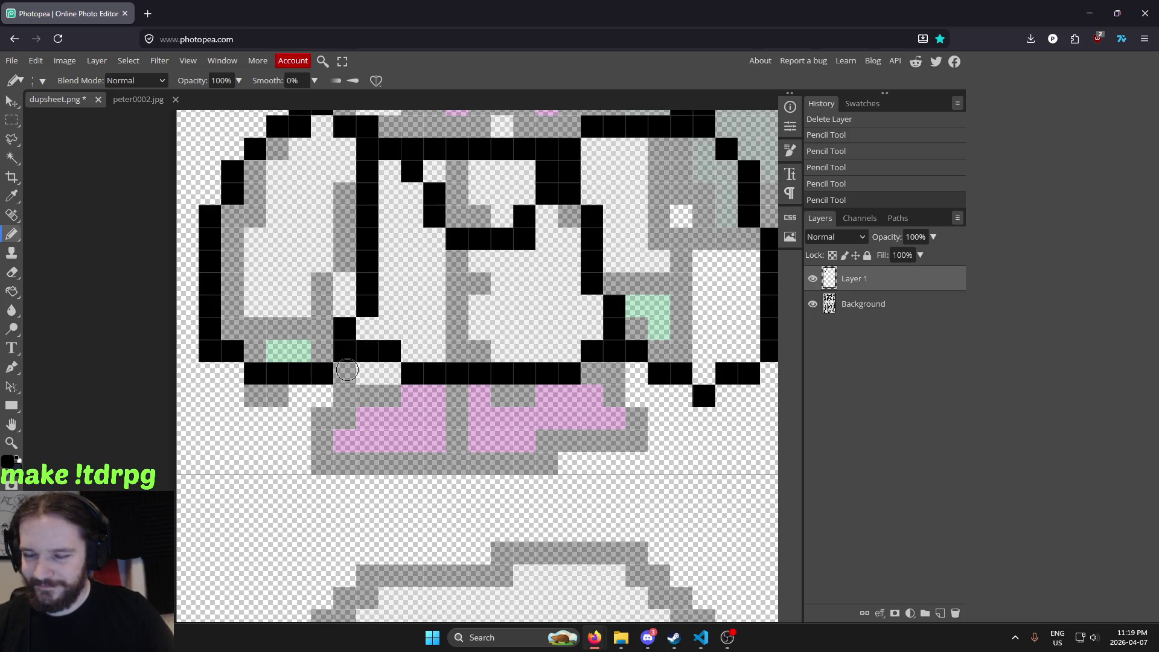
drag(435, 413, 398, 465)
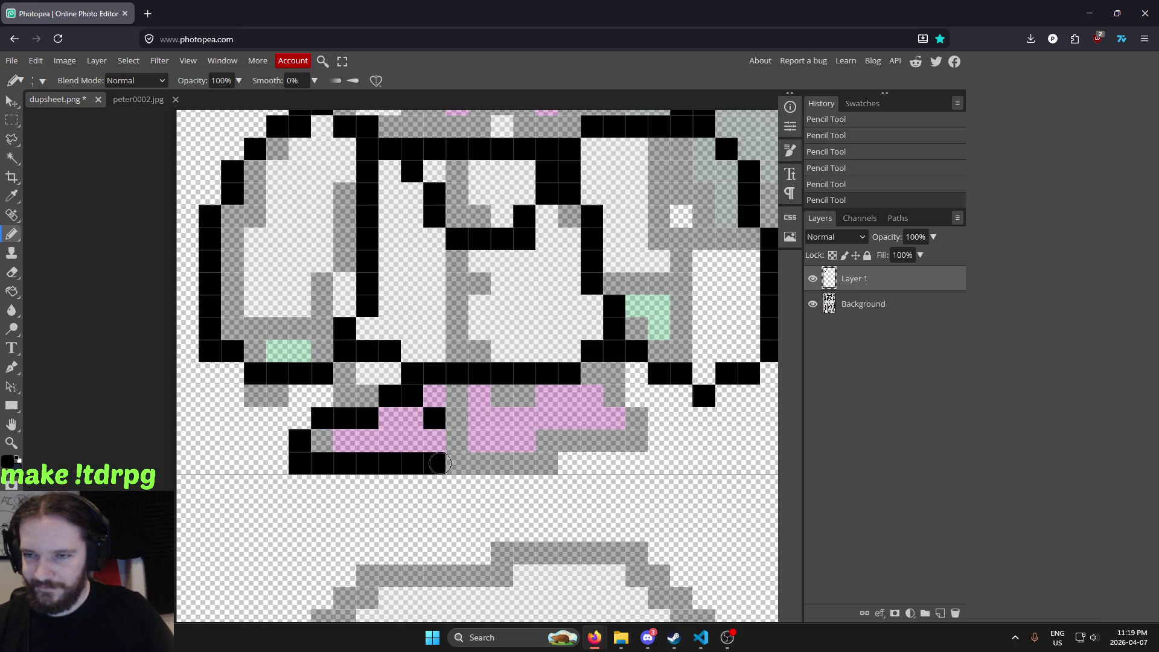
key(ctrl+z)
mouse_move(395, 393)
mouse_down()
mouse_move(470, 462)
mouse_move(480, 389)
mouse_up()
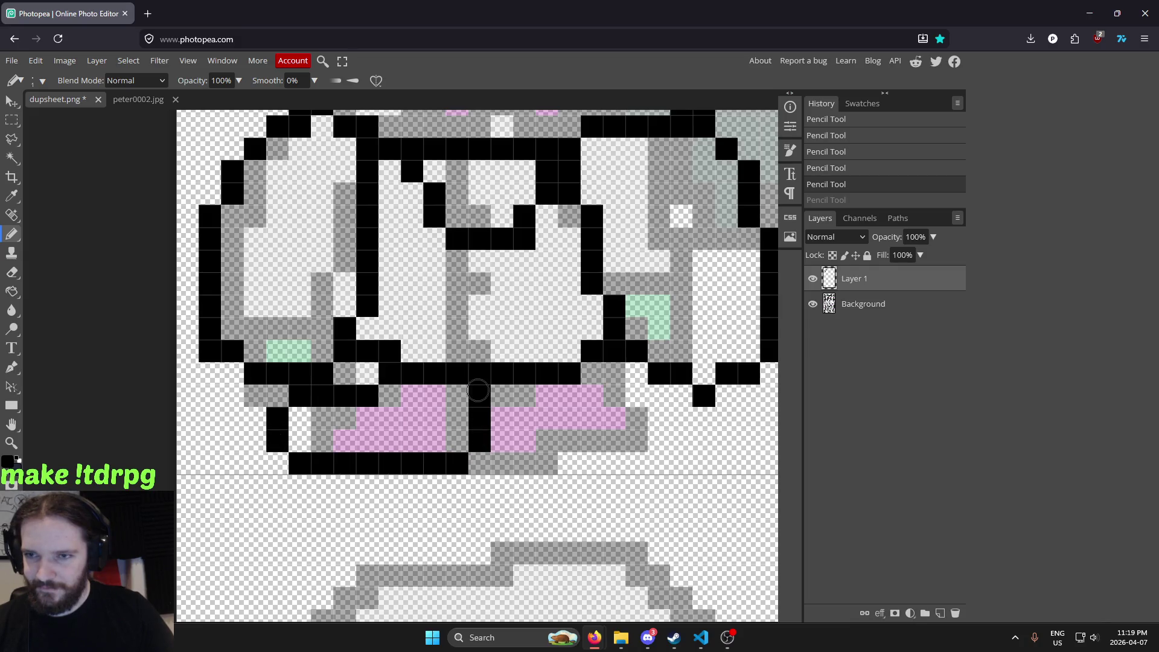
scroll(423, 387, right, 3)
mouse_move(396, 385)
mouse_down()
mouse_move(379, 459)
mouse_move(348, 459)
mouse_up()
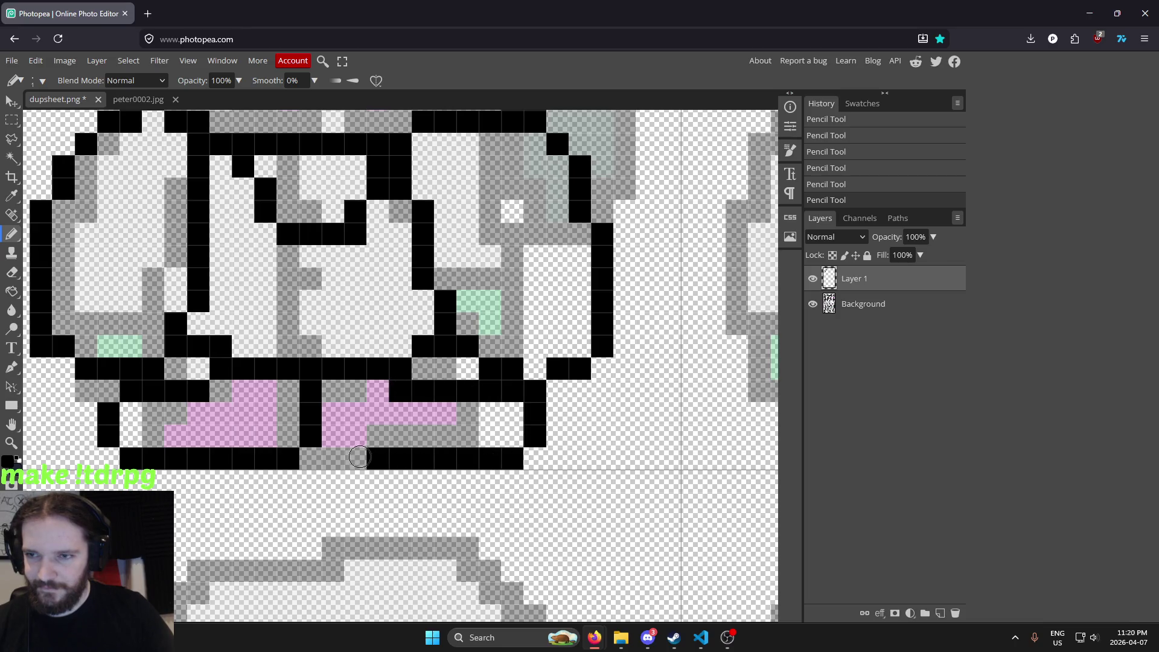
click(332, 442)
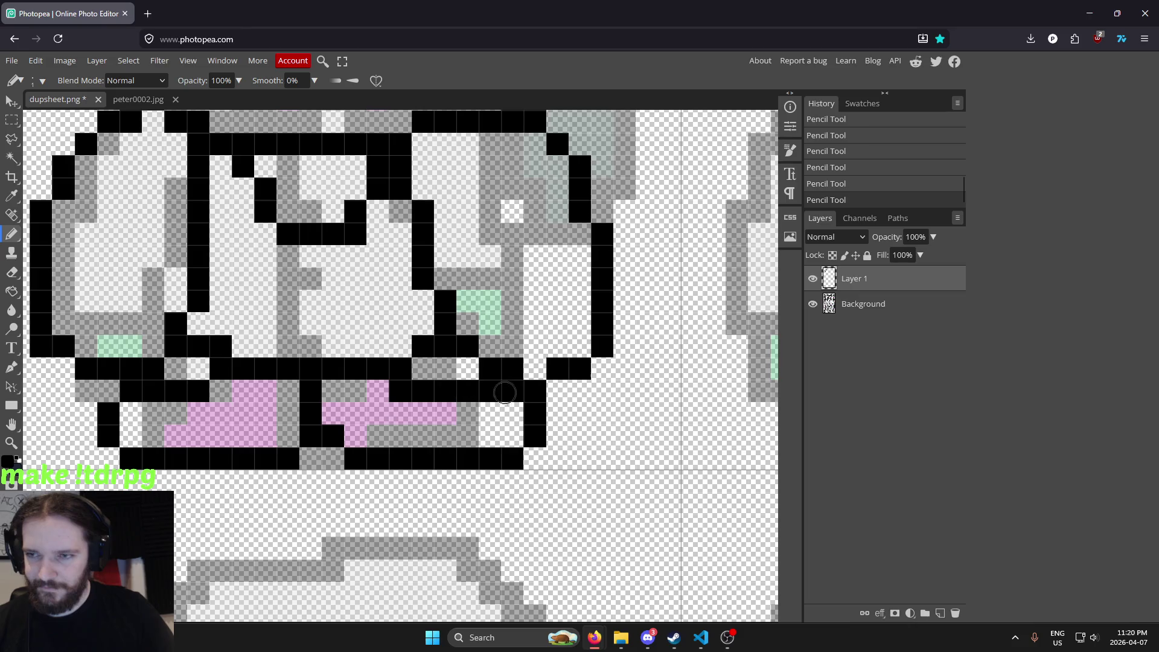
scroll(552, 374, down, 2)
scroll(552, 375, down, 2)
scroll(552, 375, down, 2)
scroll(552, 374, up, 2)
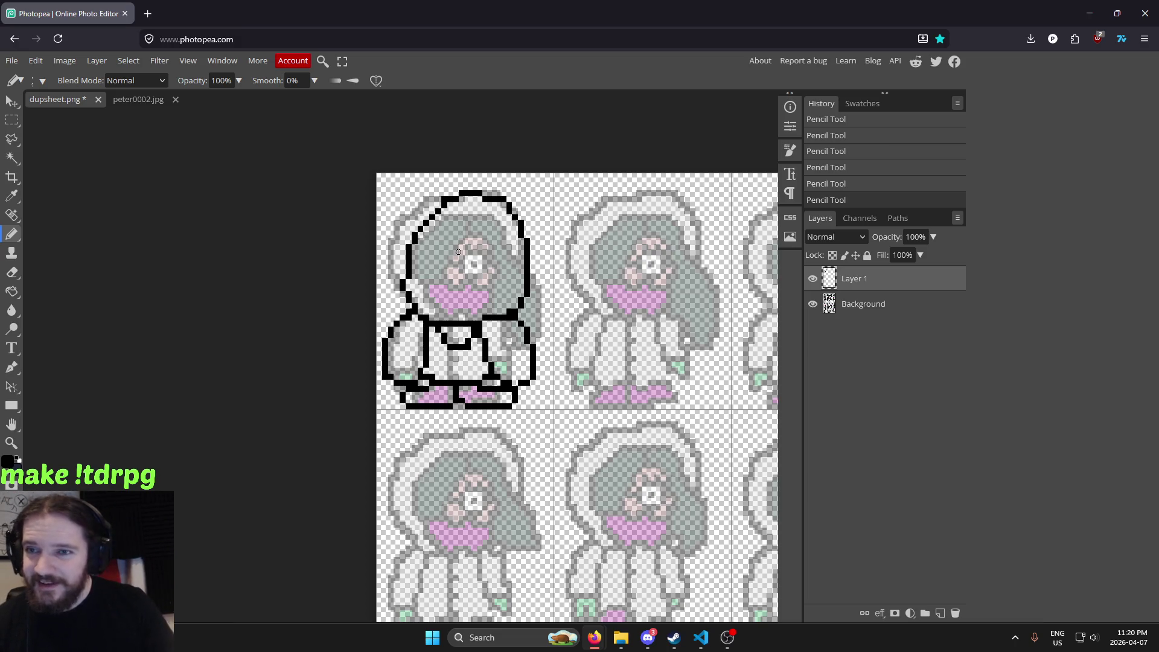
Return to dupsheet.png and pan the view to centre on the first sprite
drag(421, 315, 457, 347)
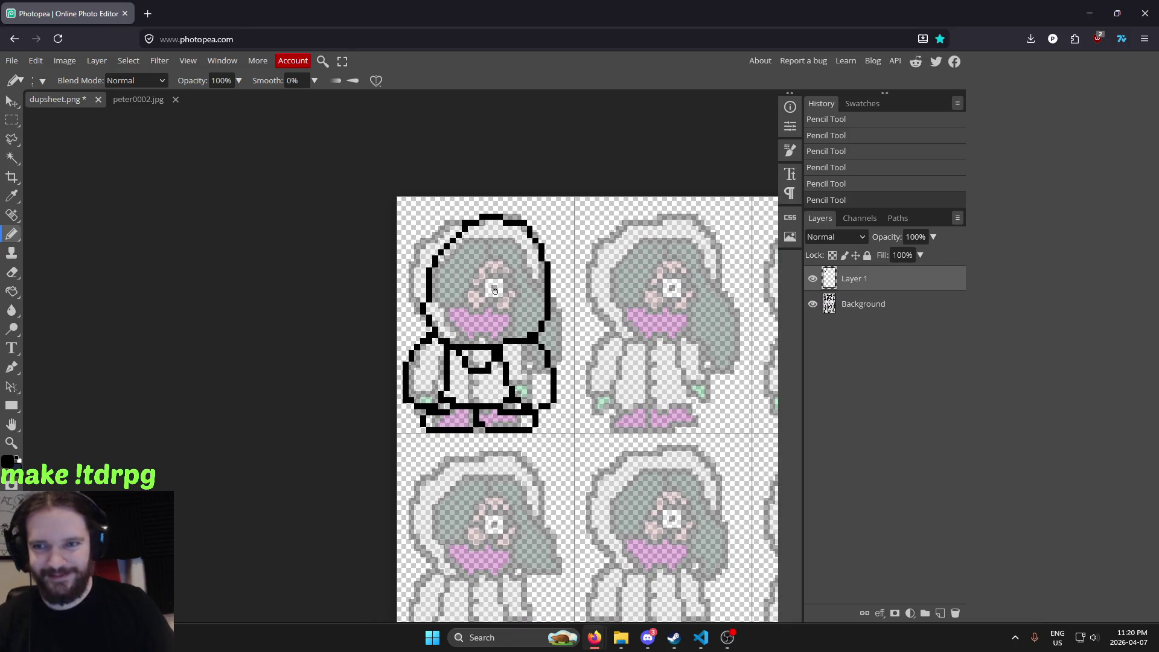
scroll(492, 286, up, 1)
scroll(483, 269, up, 2)
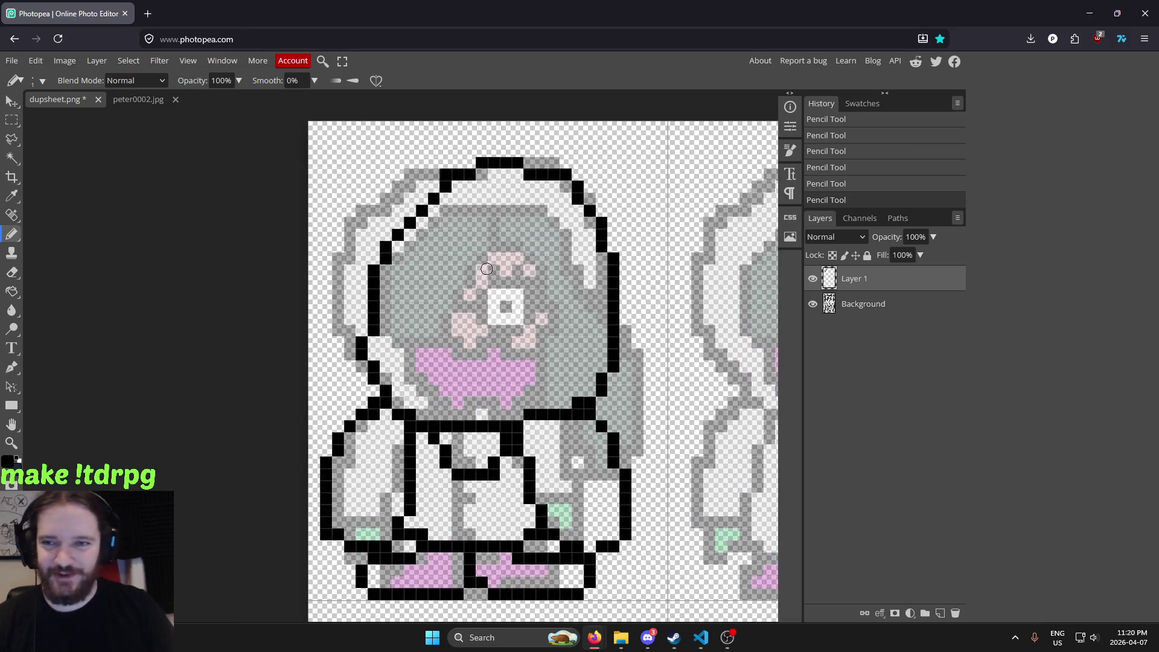
scroll(483, 269, down, 2)
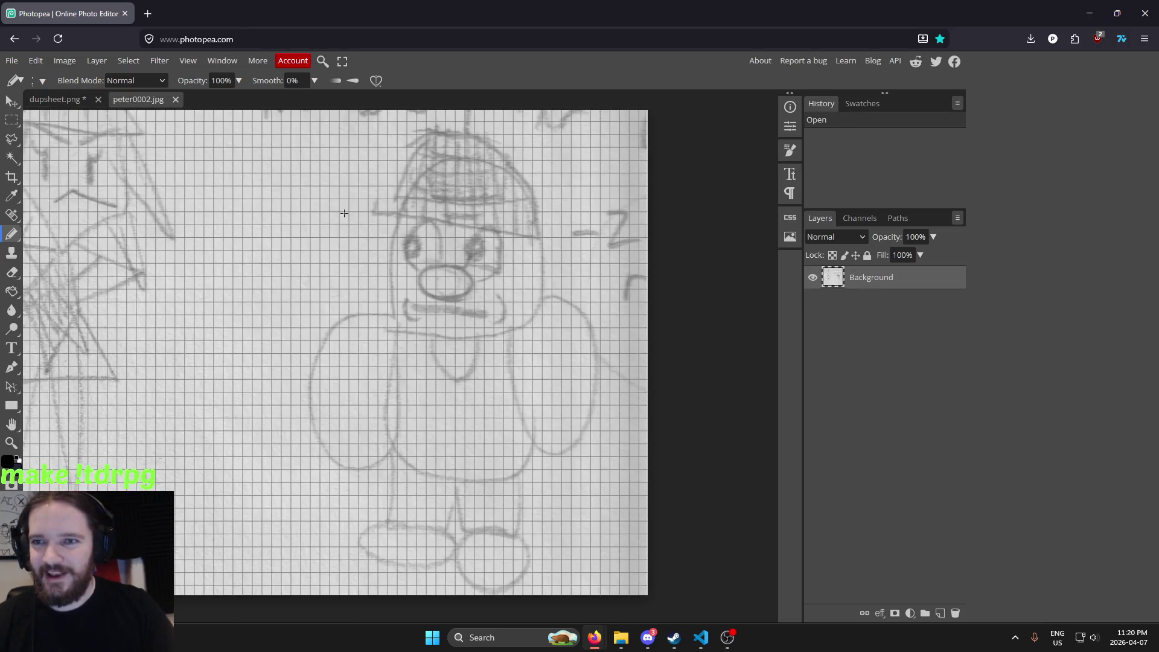
click(61, 100)
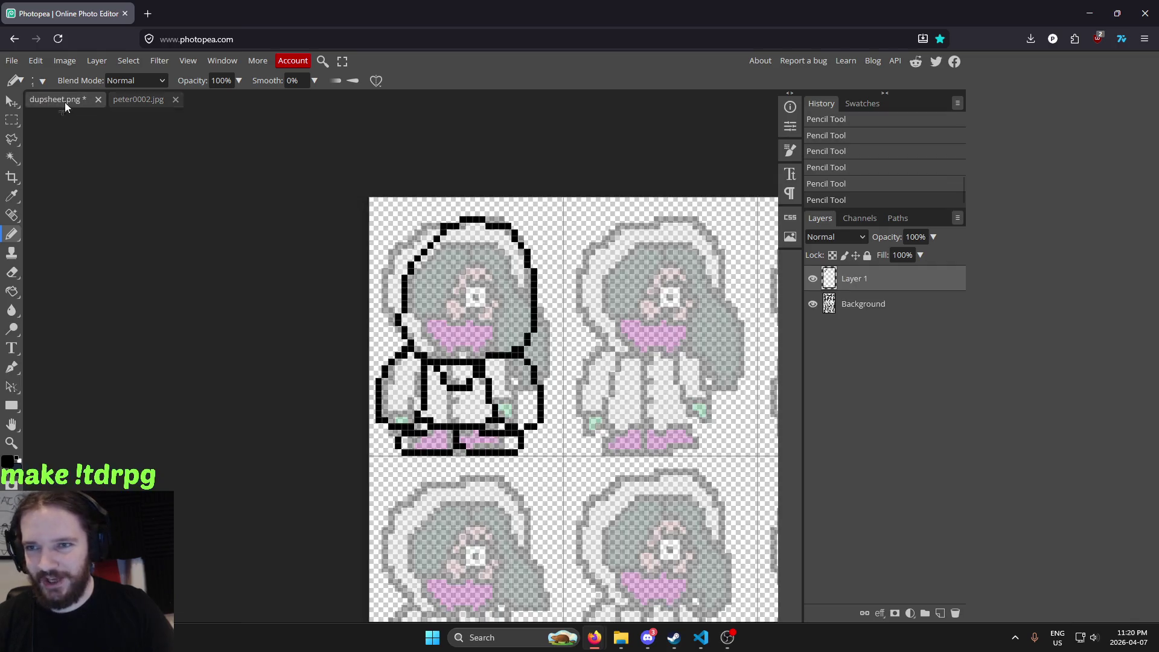
scroll(524, 230, up, 1)
scroll(524, 230, up, 1)
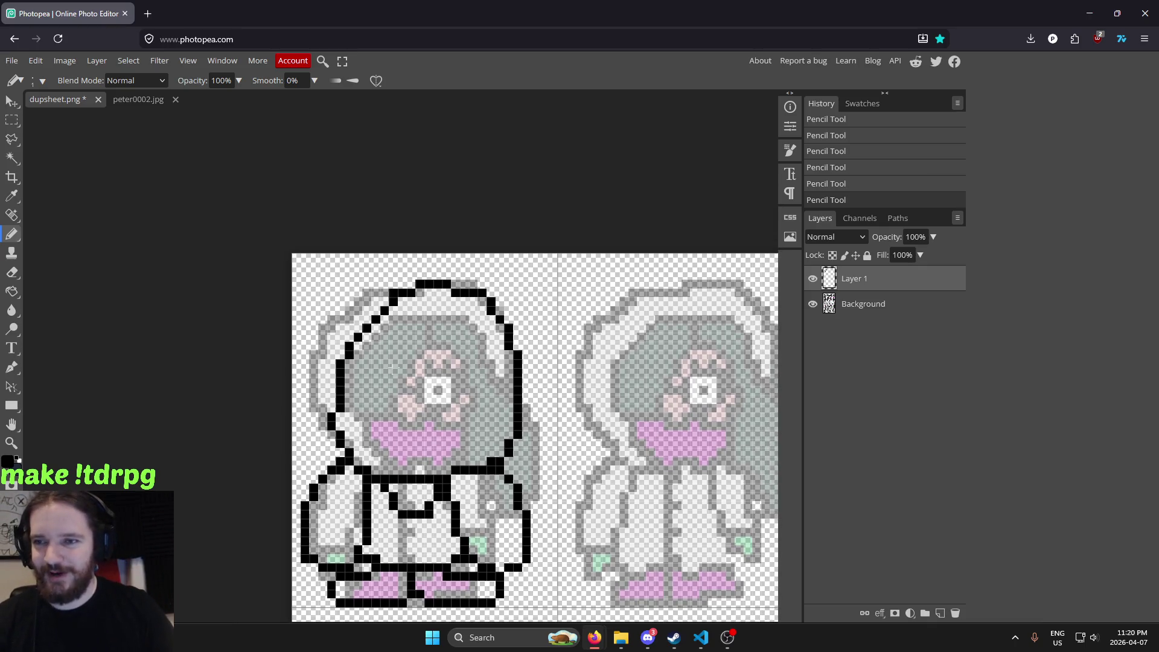
scroll(391, 322, up, 2)
scroll(387, 342, down, 1)
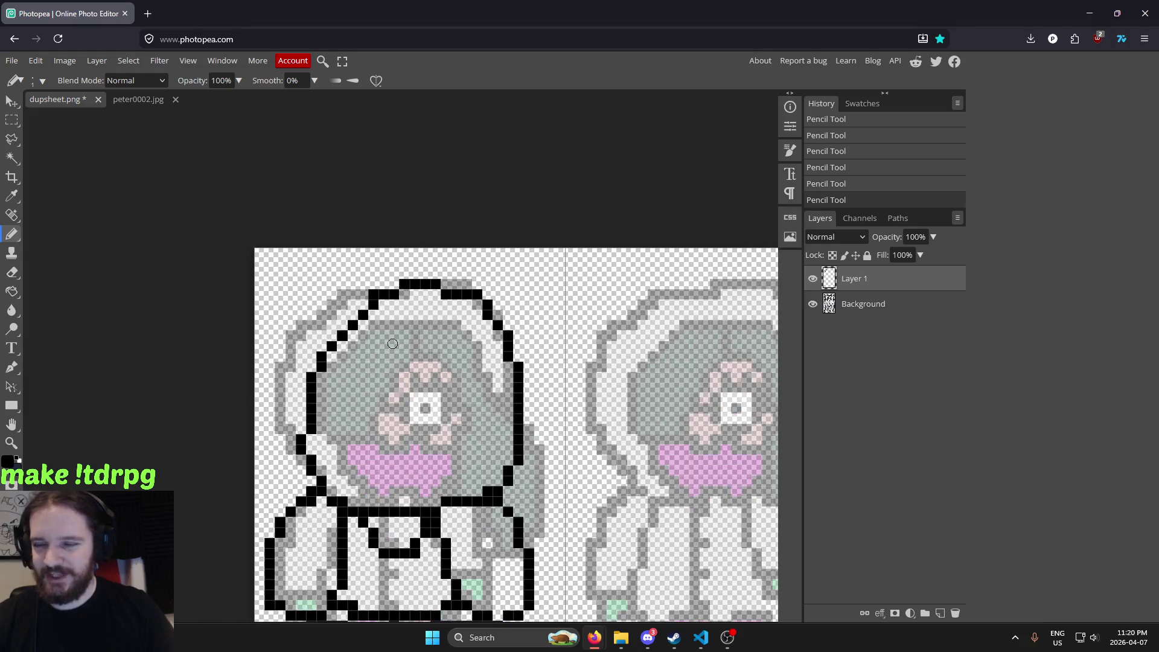
scroll(354, 321, up, 1)
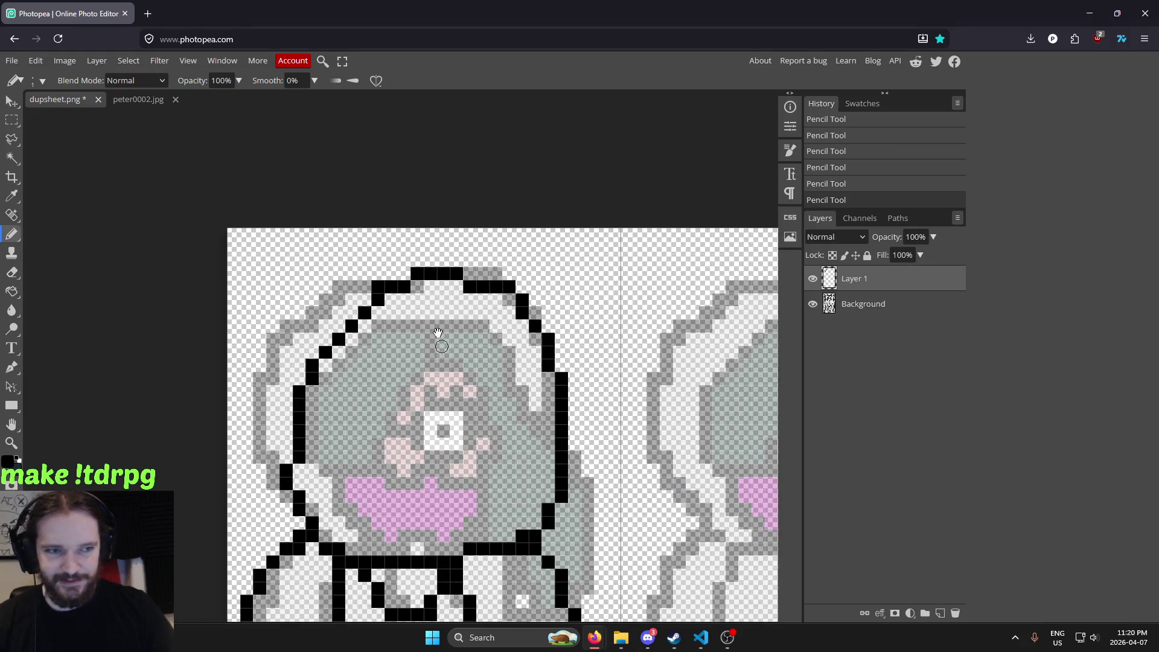
scroll(437, 333, down, 1)
scroll(453, 308, down, 1)
scroll(471, 286, down, 1)
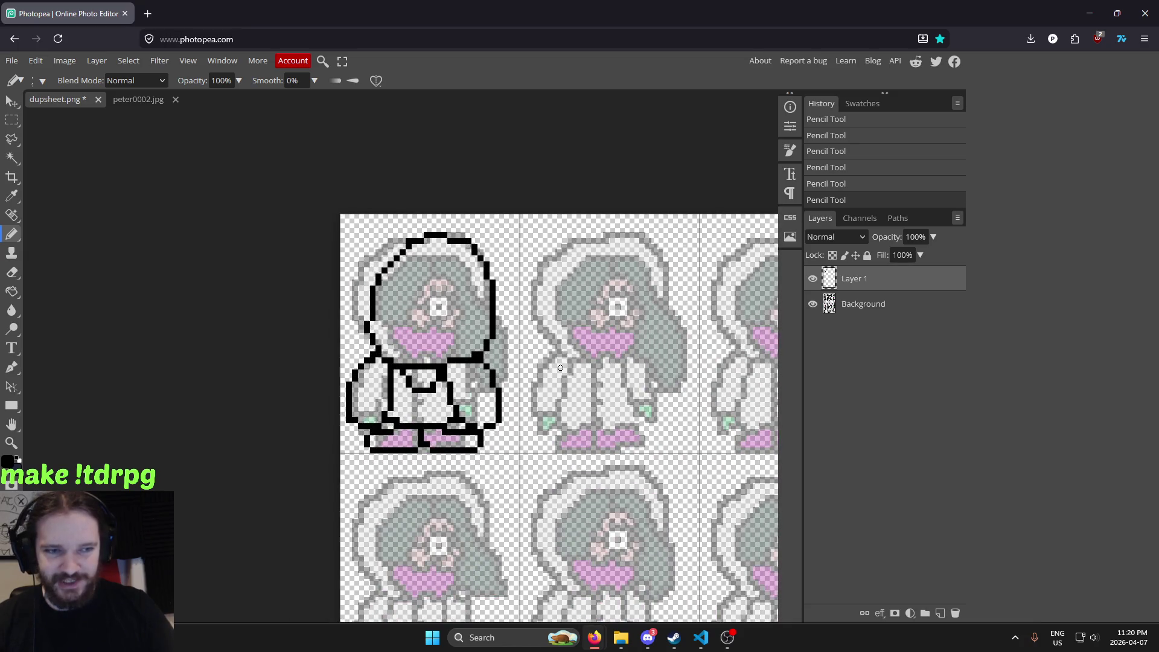
drag(522, 343, 440, 200)
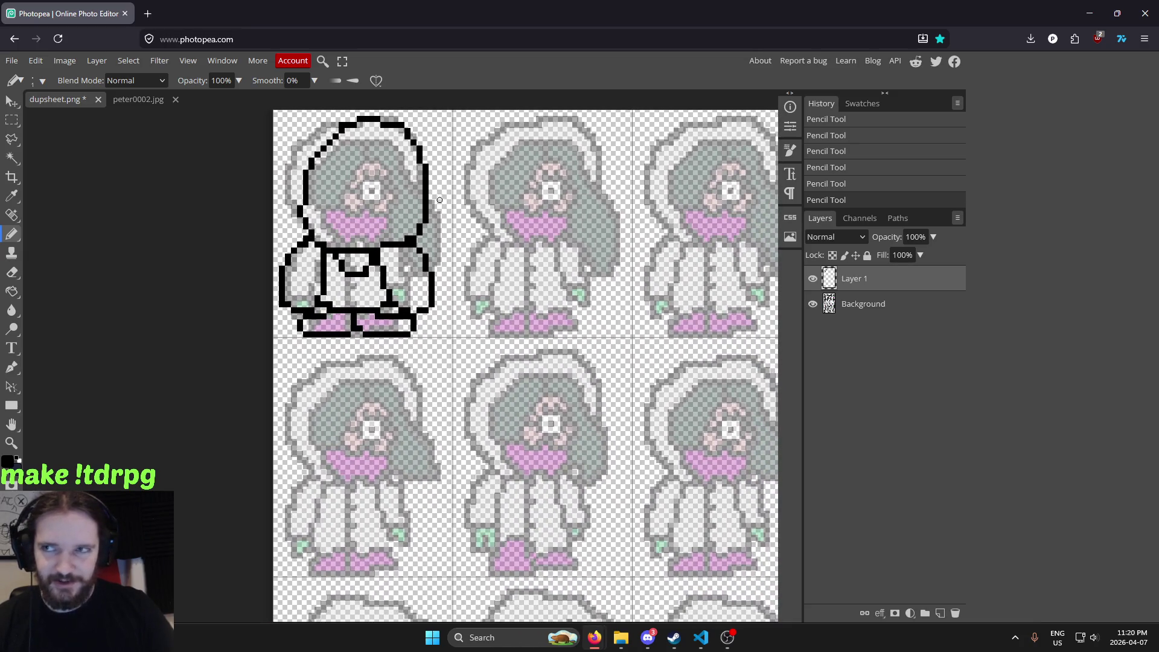
drag(453, 259, 549, 404)
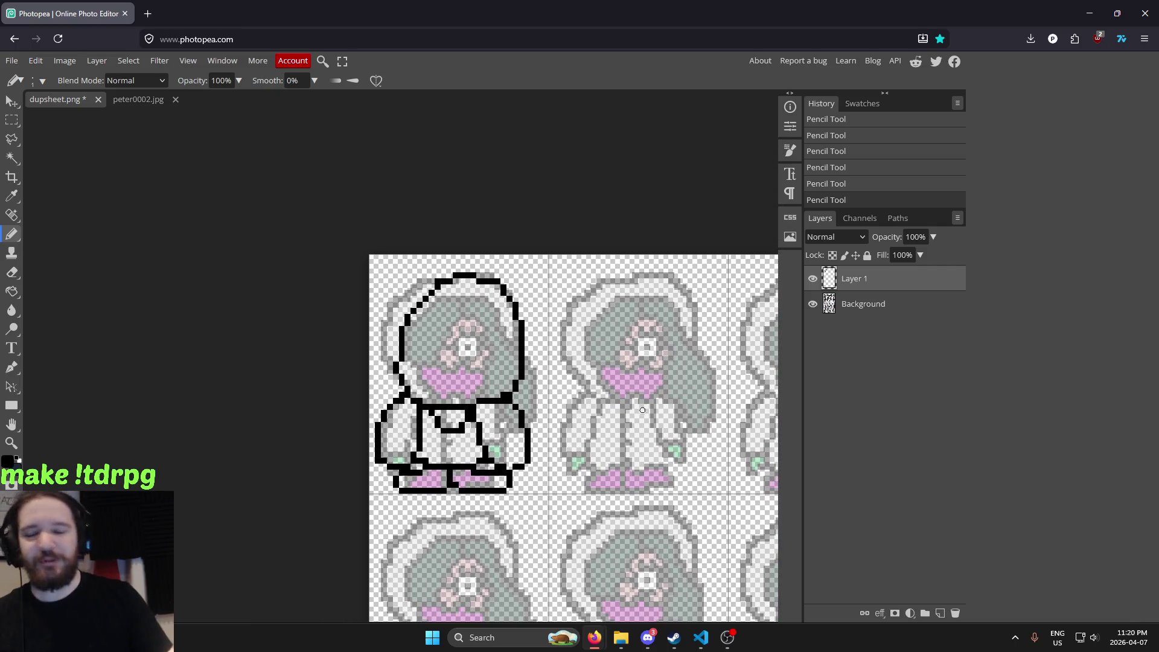
drag(640, 396, 588, 376)
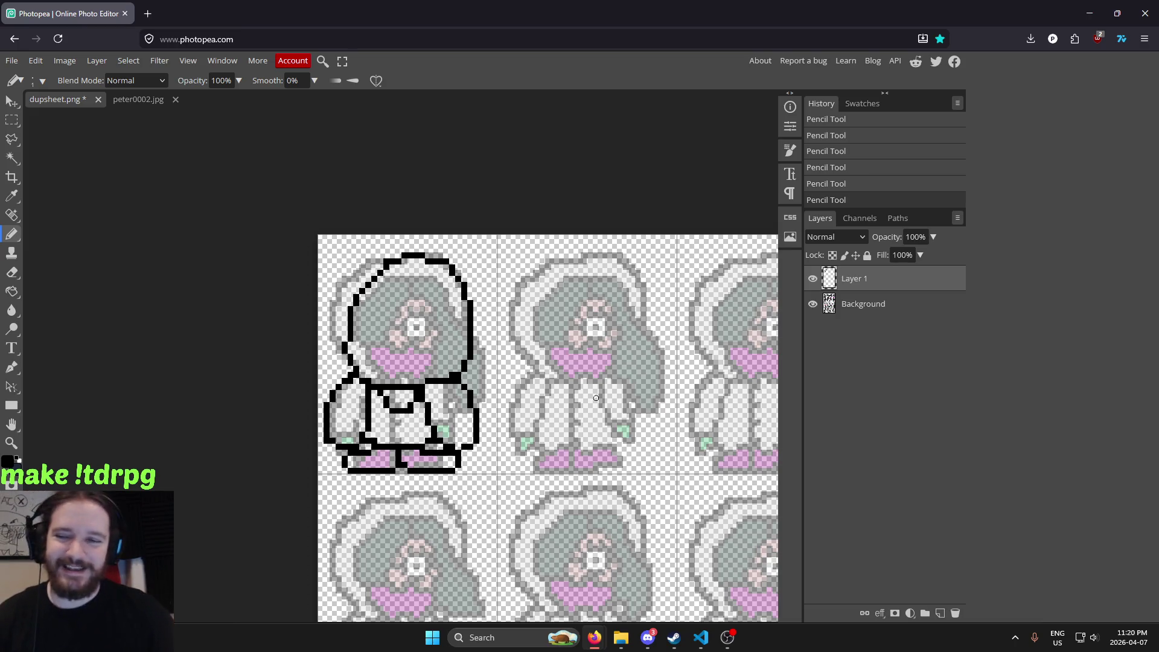
Zoom in and out on the first sprite to check its black outline
scroll(499, 343, left, 1)
scroll(498, 343, down, 1)
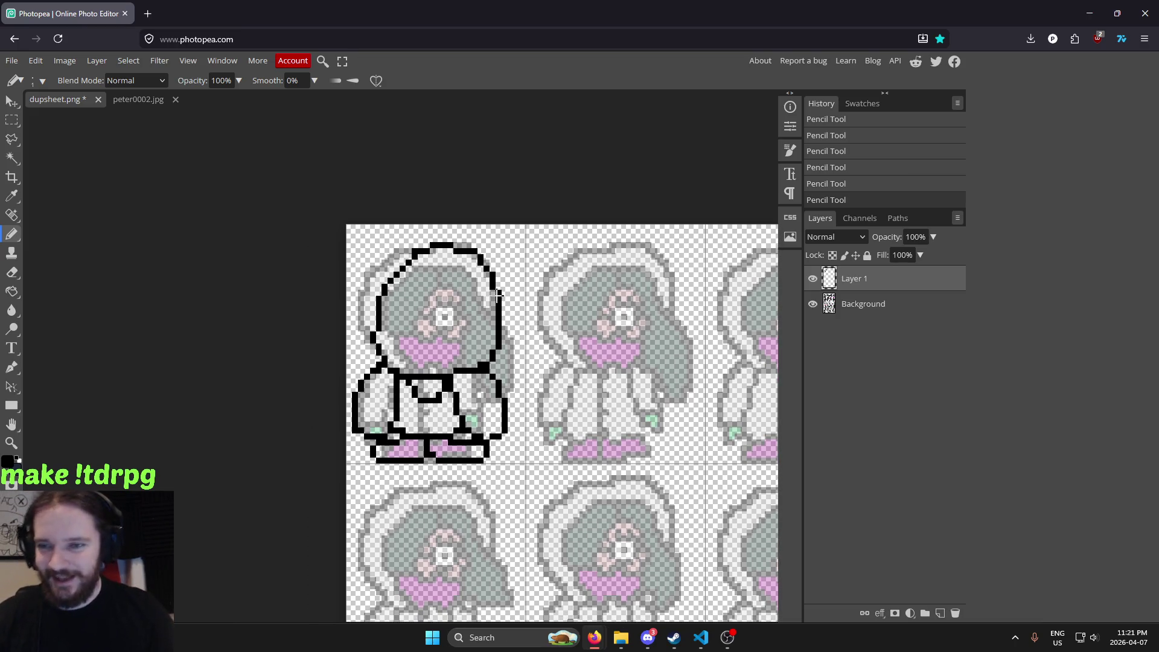
scroll(499, 294, up, 1)
scroll(483, 302, up, 1)
scroll(459, 320, down, 3)
scroll(446, 326, up, 1)
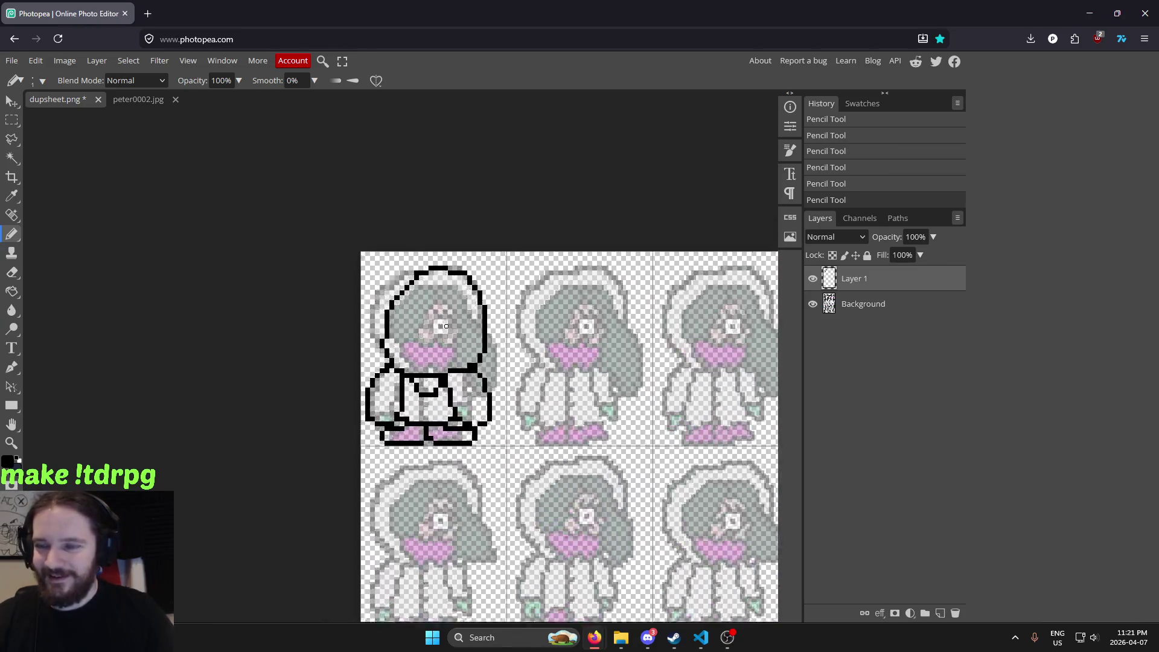
scroll(446, 329, up, 1)
scroll(444, 350, up, 1)
scroll(438, 417, up, 1)
scroll(431, 411, up, 1)
scroll(423, 339, down, 3)
scroll(414, 281, up, 2)
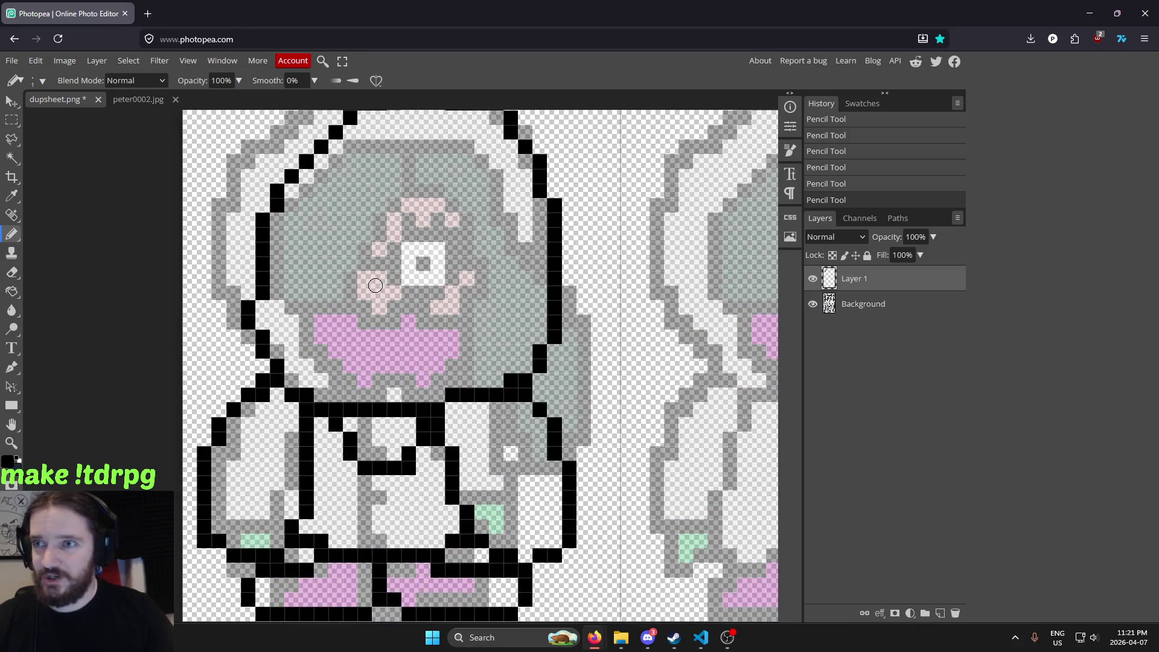
scroll(386, 278, down, 1)
scroll(402, 260, up, 1)
scroll(414, 217, up, 2)
scroll(439, 296, down, 3)
scroll(439, 296, down, 2)
scroll(453, 237, up, 3)
scroll(453, 241, down, 3)
scroll(515, 252, down, 1)
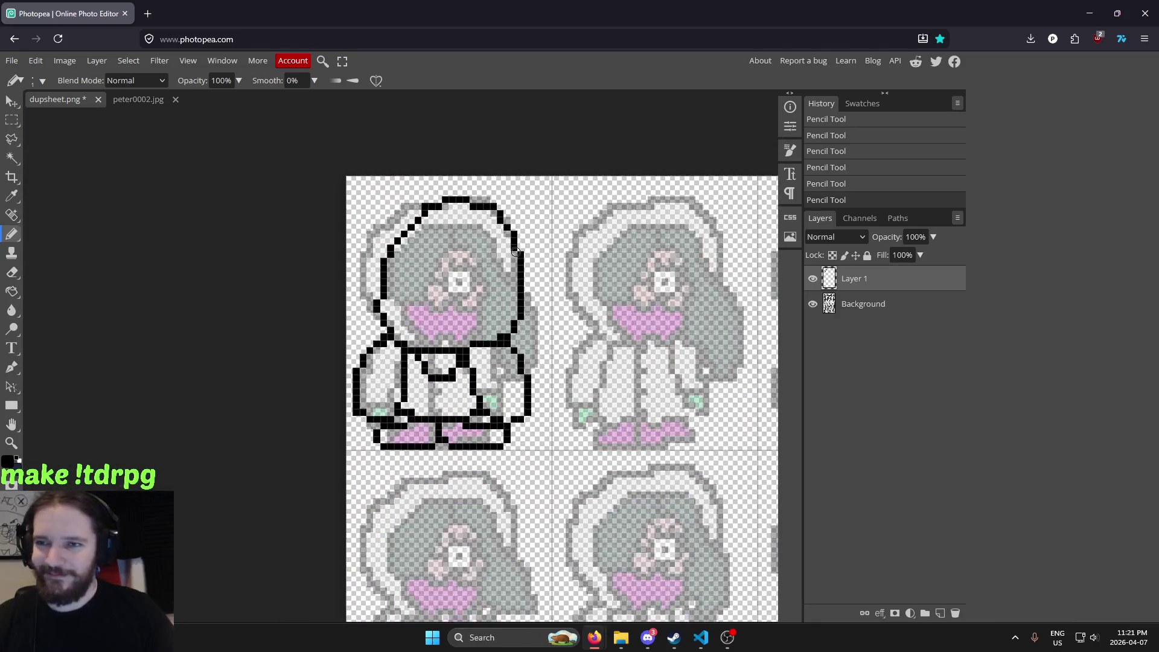
scroll(515, 252, up, 1)
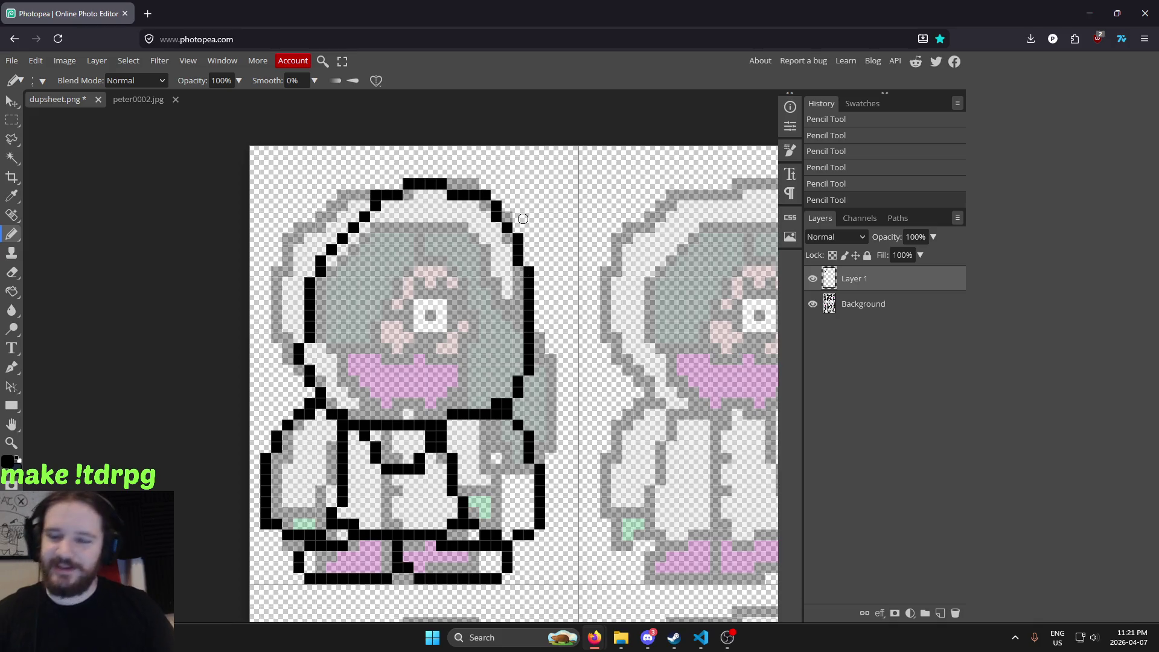
scroll(497, 205, down, 1)
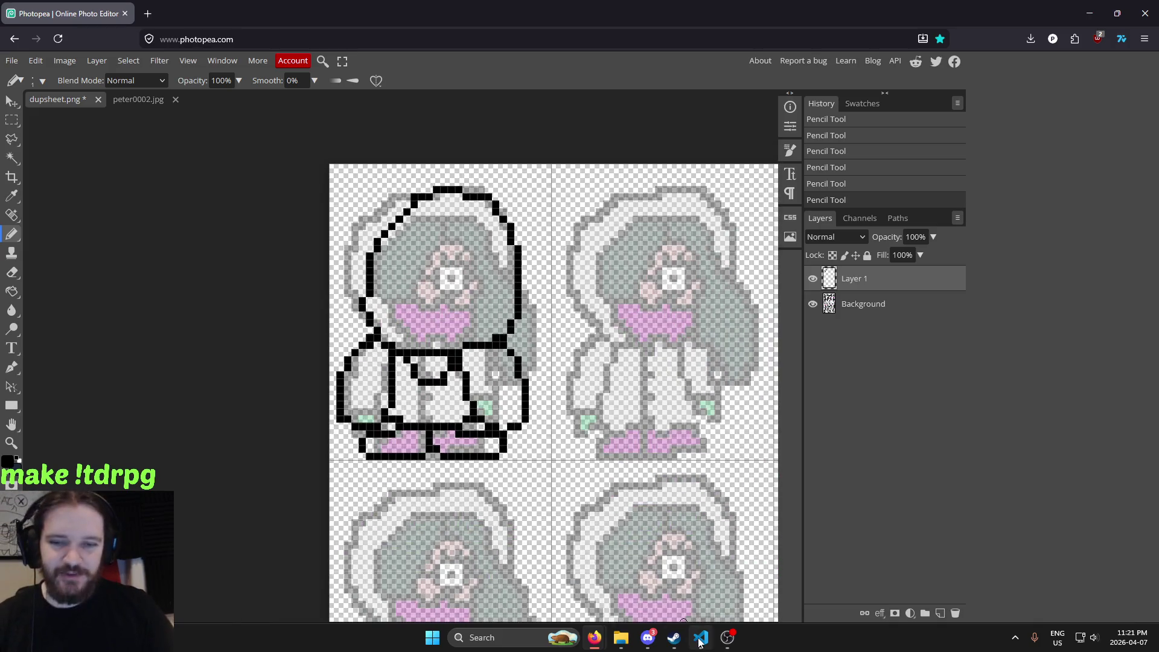
Launch the game from the code editor with Alt+L and walk the party around the room
click(700, 642)
click(662, 357)
key(alt+l)
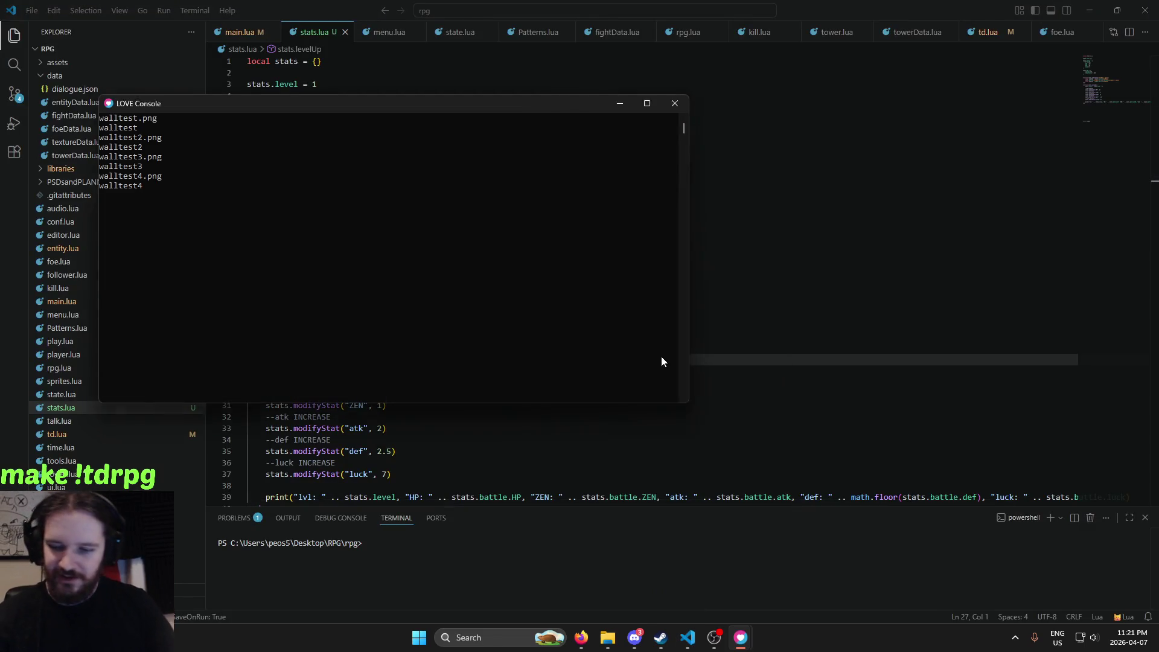
key(Left)
key(Left)
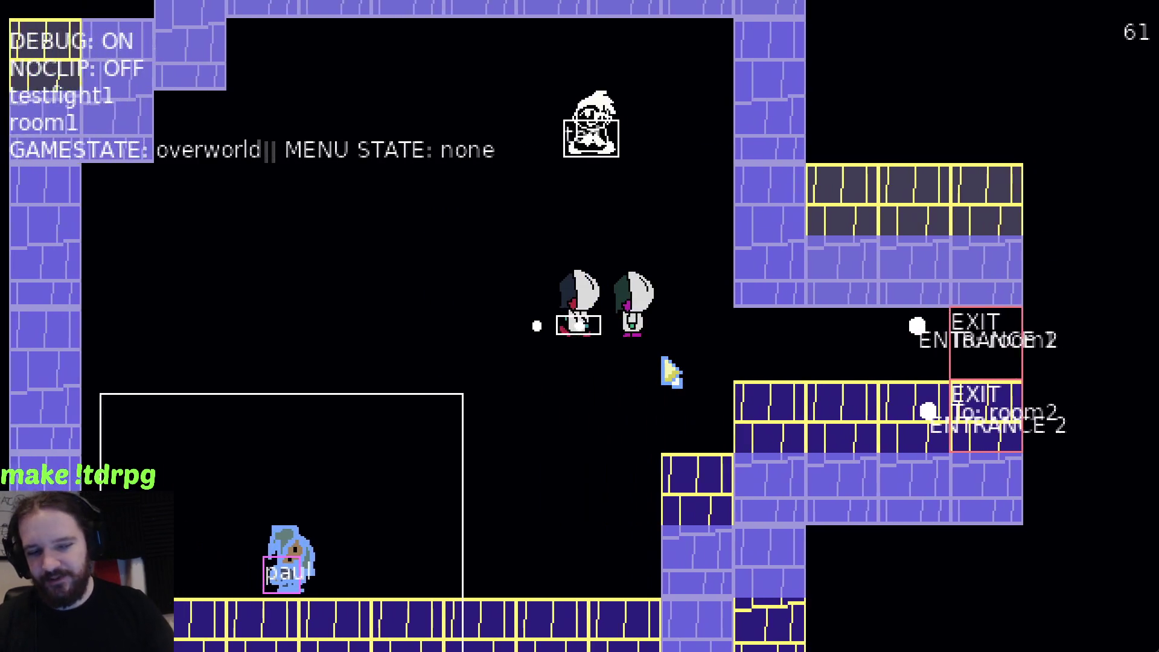
key(Up)
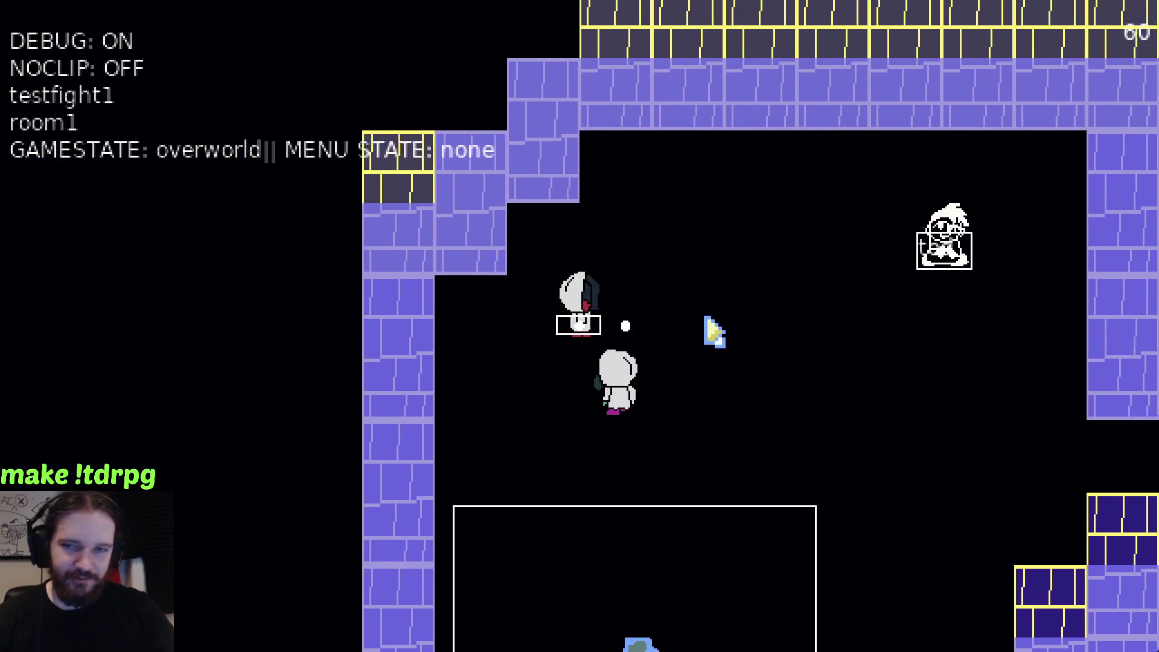
key(Right)
key(Down)
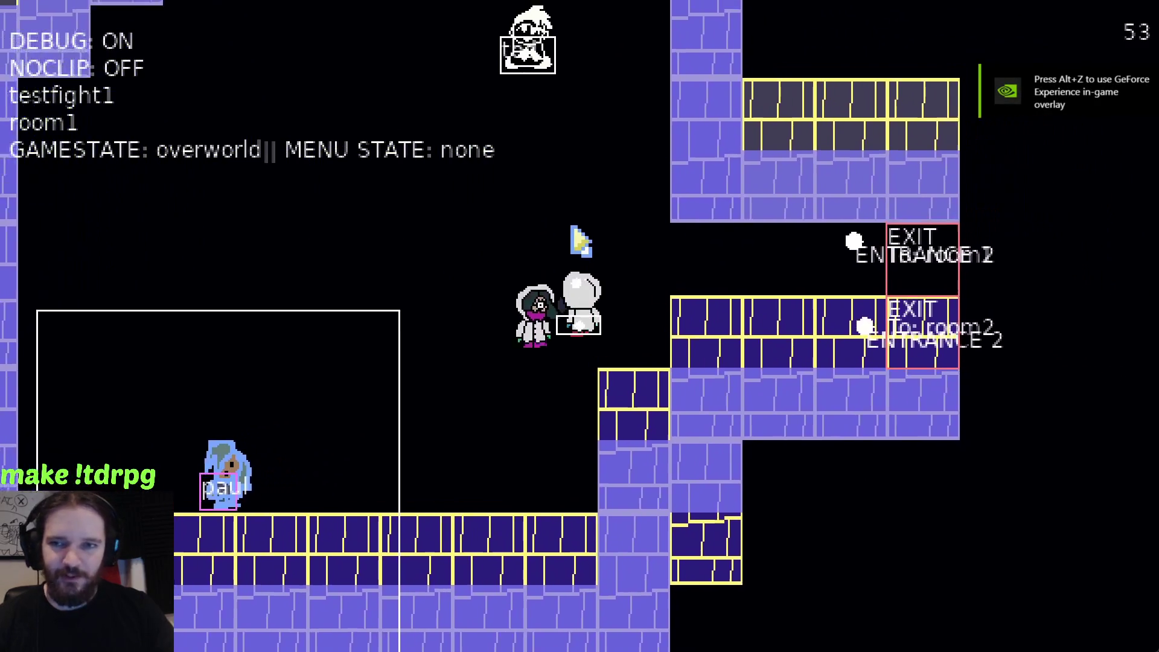
key(Left)
key(Up)
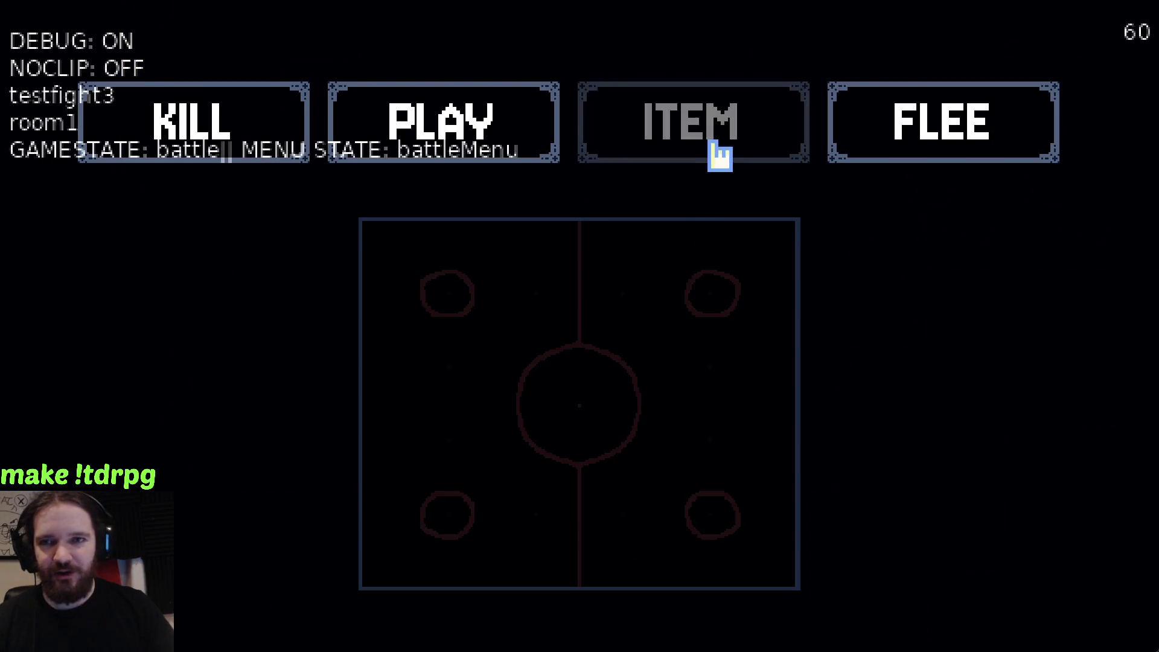
Start a battle, deploy two party units into the arena, then quit the game
click(682, 135)
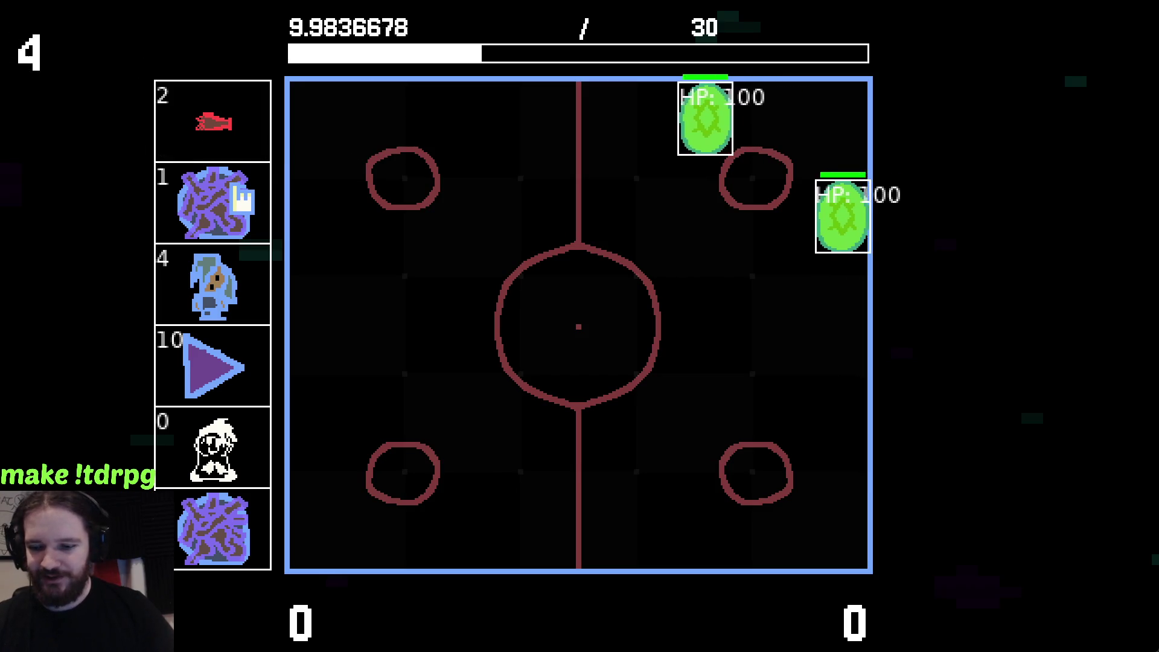
click(241, 130)
click(233, 151)
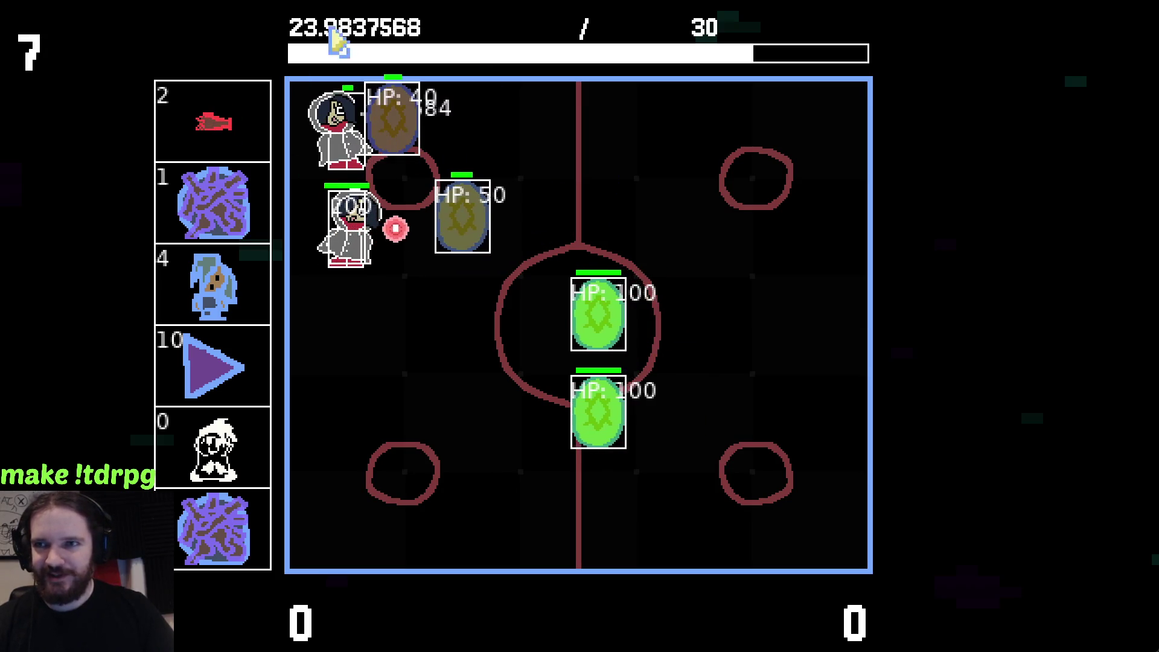
key(Escape)
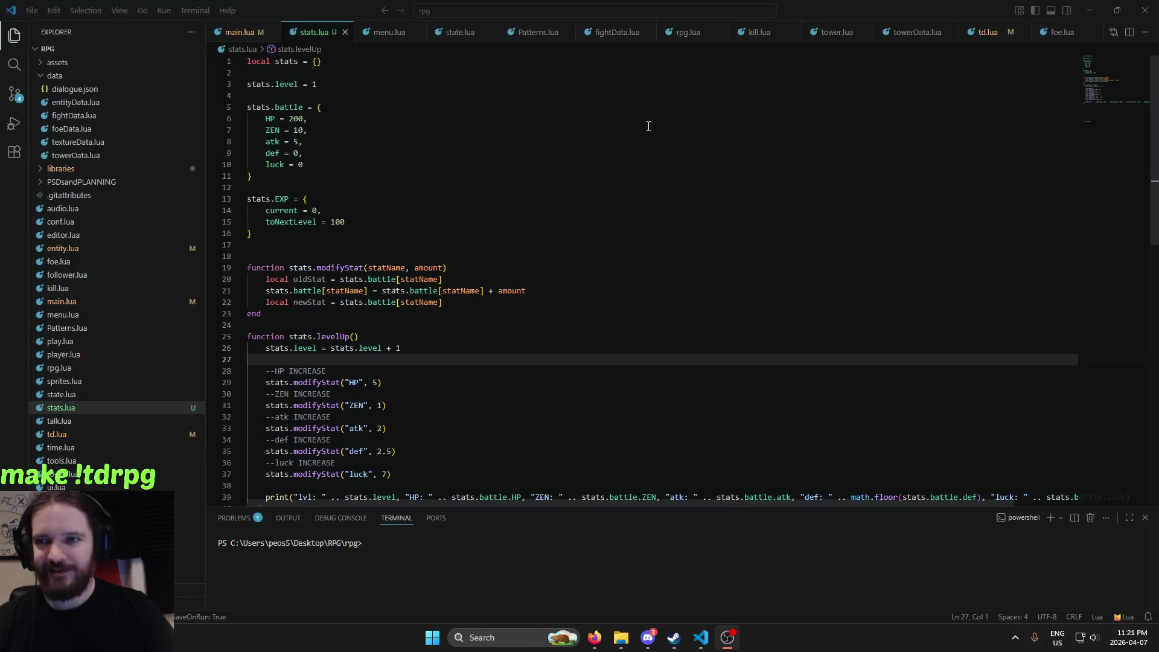
Bring Photopea with dupsheet.png back in front and zoom the canvas
mouse_move(595, 638)
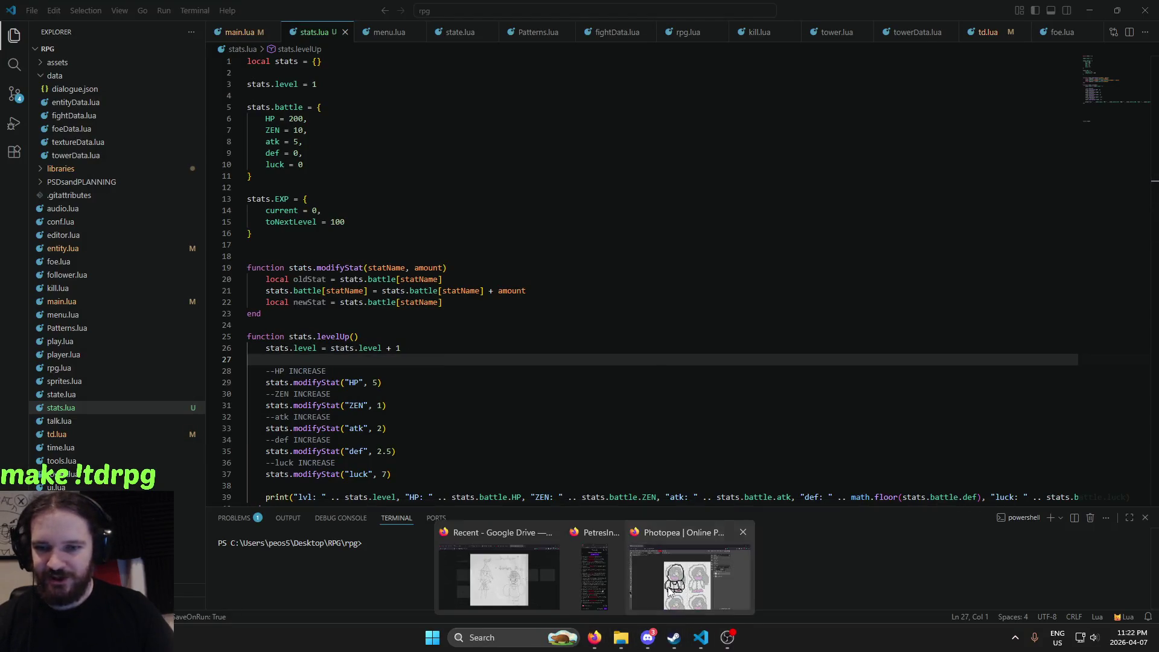
click(694, 580)
scroll(535, 321, up, 1)
scroll(501, 321, up, 1)
scroll(461, 321, up, 1)
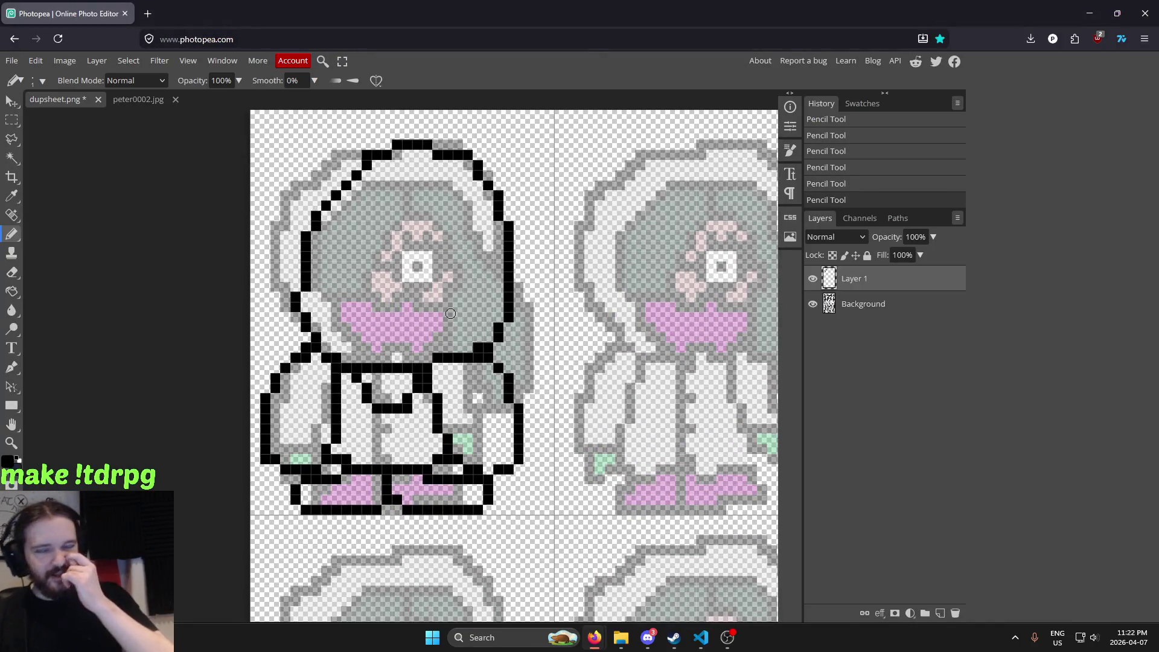
scroll(477, 311, down, 5)
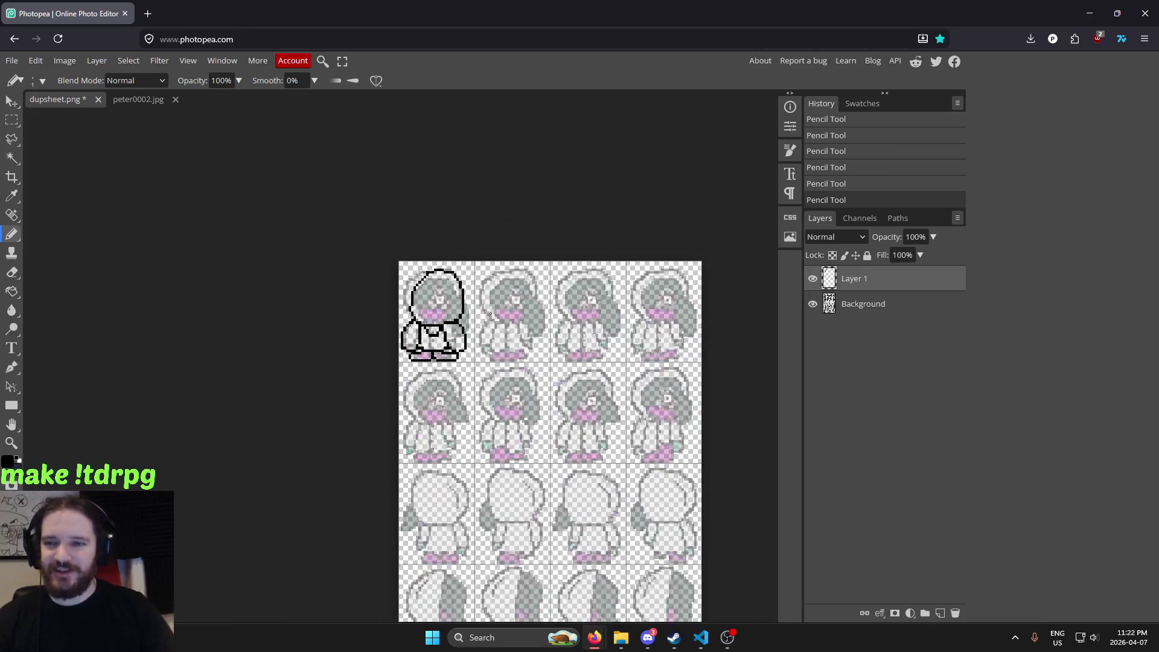
scroll(487, 313, down, 2)
Zoom in and pan onto the top-left sprite's head
scroll(484, 308, up, 3)
scroll(465, 278, up, 1)
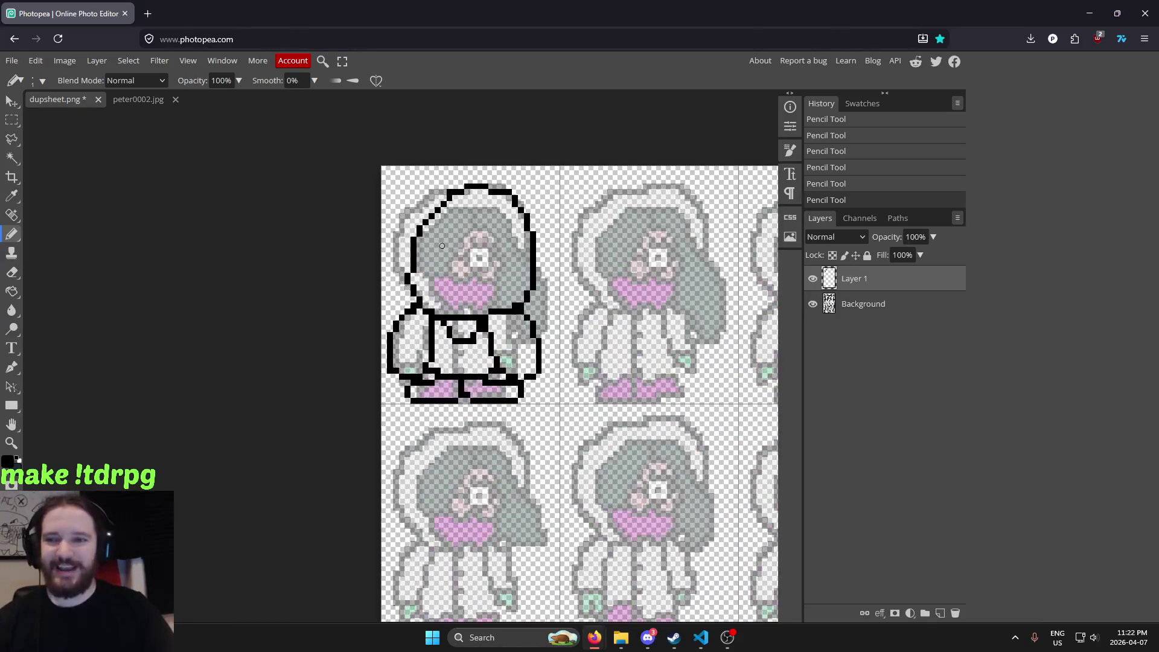
scroll(442, 246, up, 1)
scroll(460, 316, up, 2)
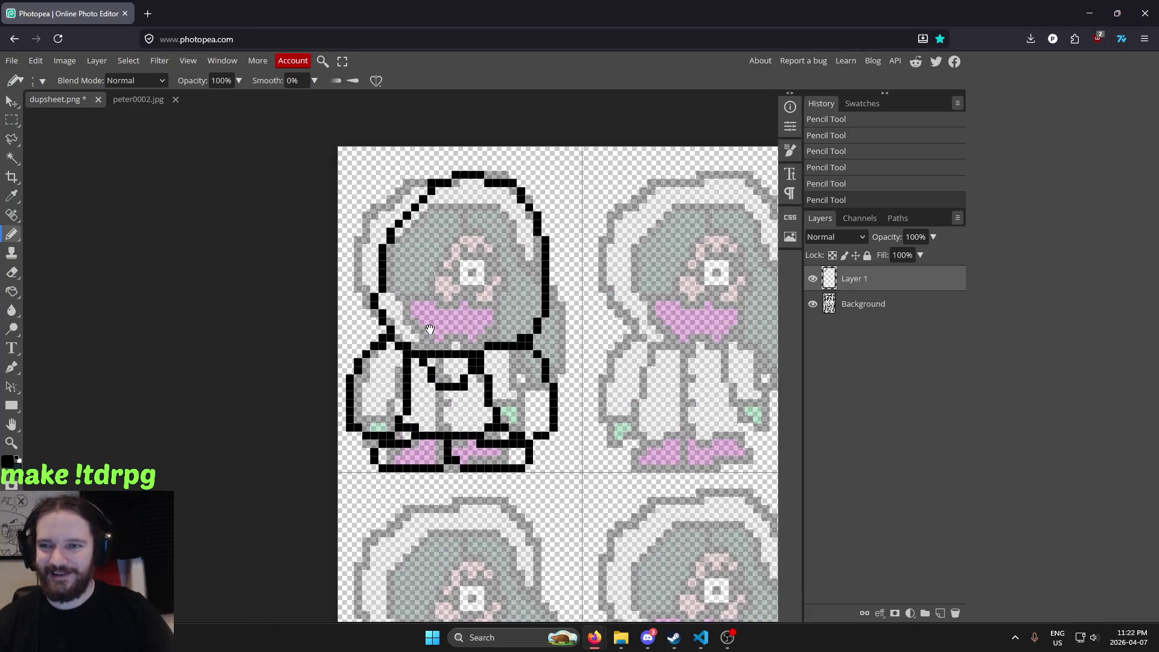
scroll(467, 296, up, 1)
scroll(473, 271, up, 1)
drag(471, 273, 436, 296)
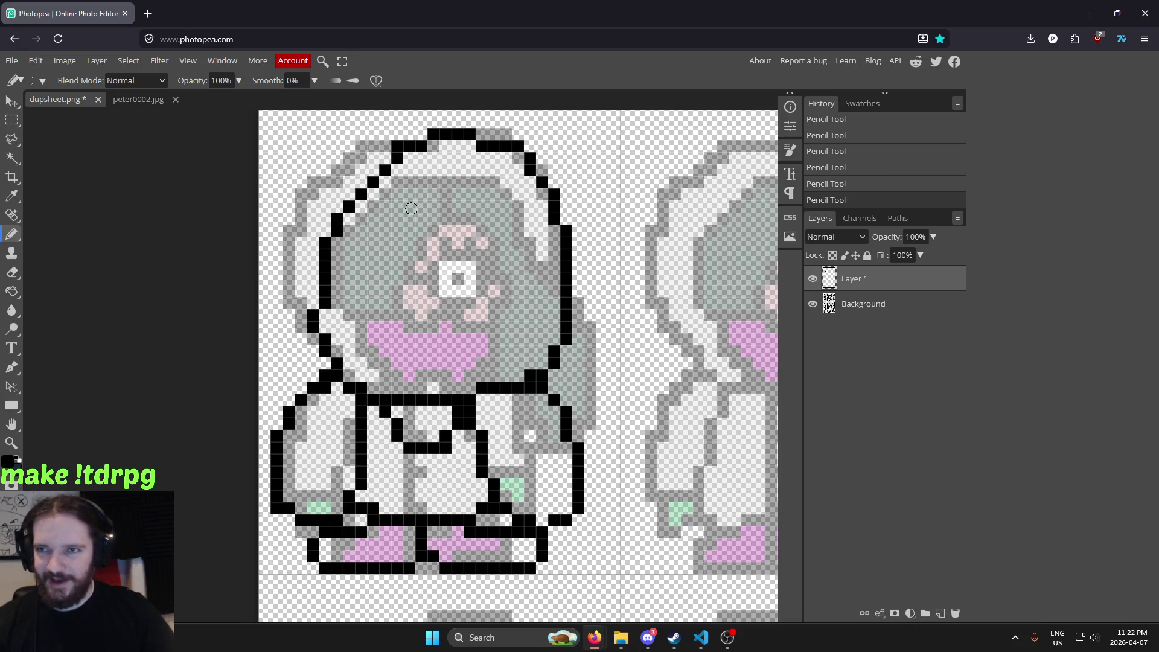
drag(363, 242, 350, 284)
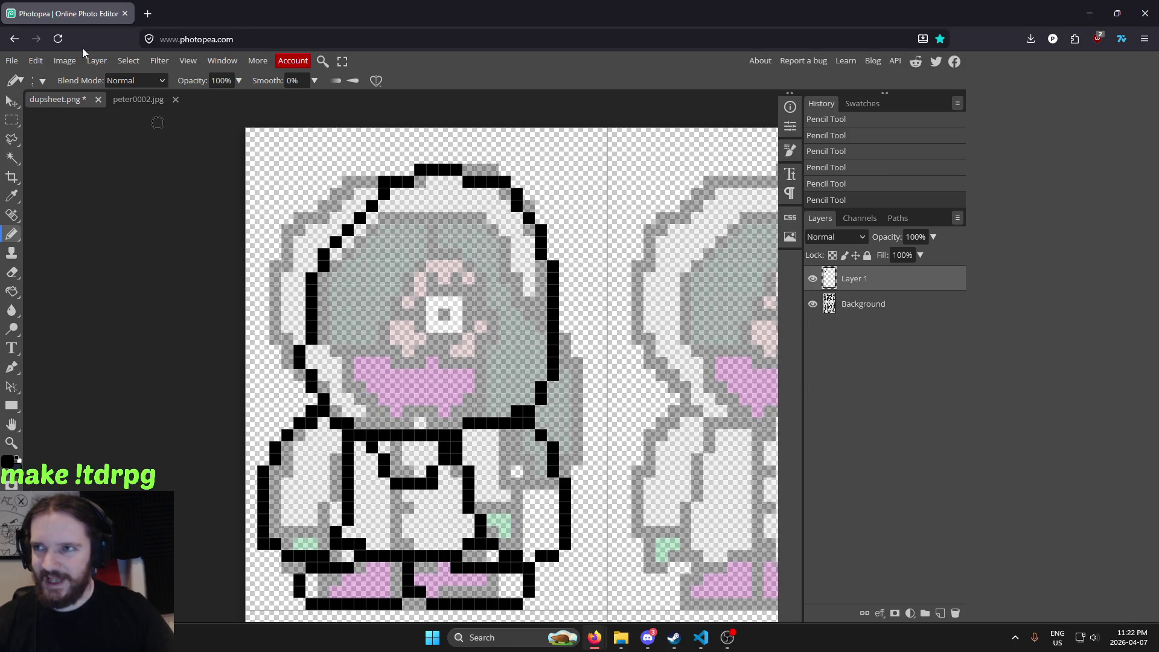
click(103, 61)
Add an empty Layer 2 above Layer 1 via Layer > New > Layer, then return to dupsheet.png
mouse_move(139, 79)
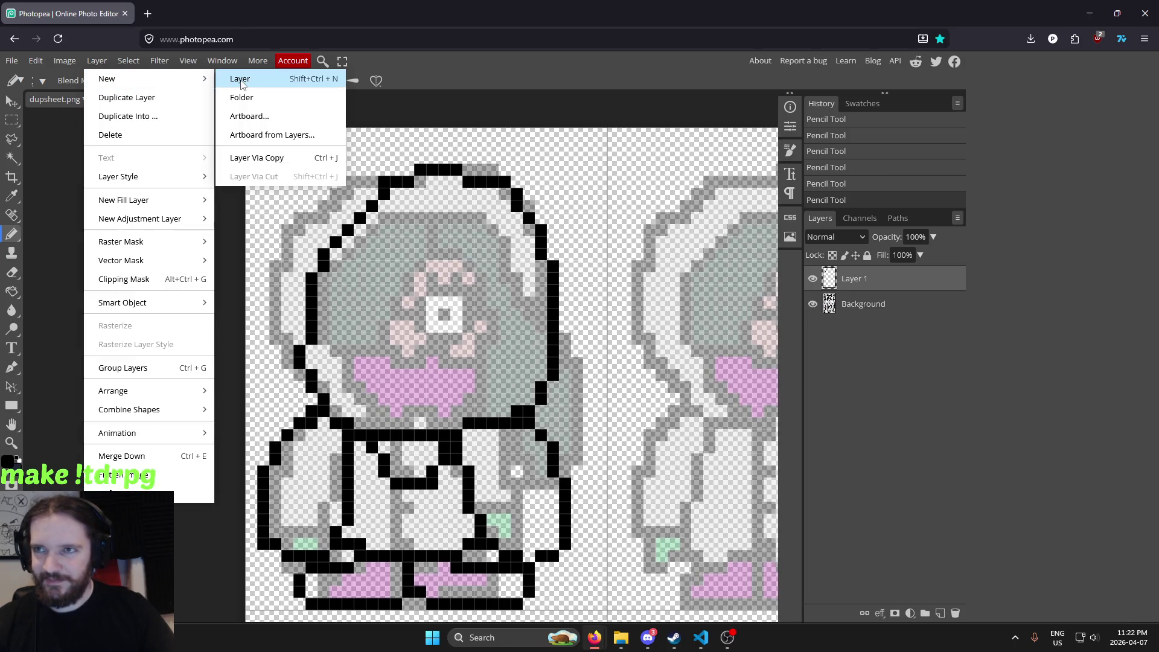
click(240, 79)
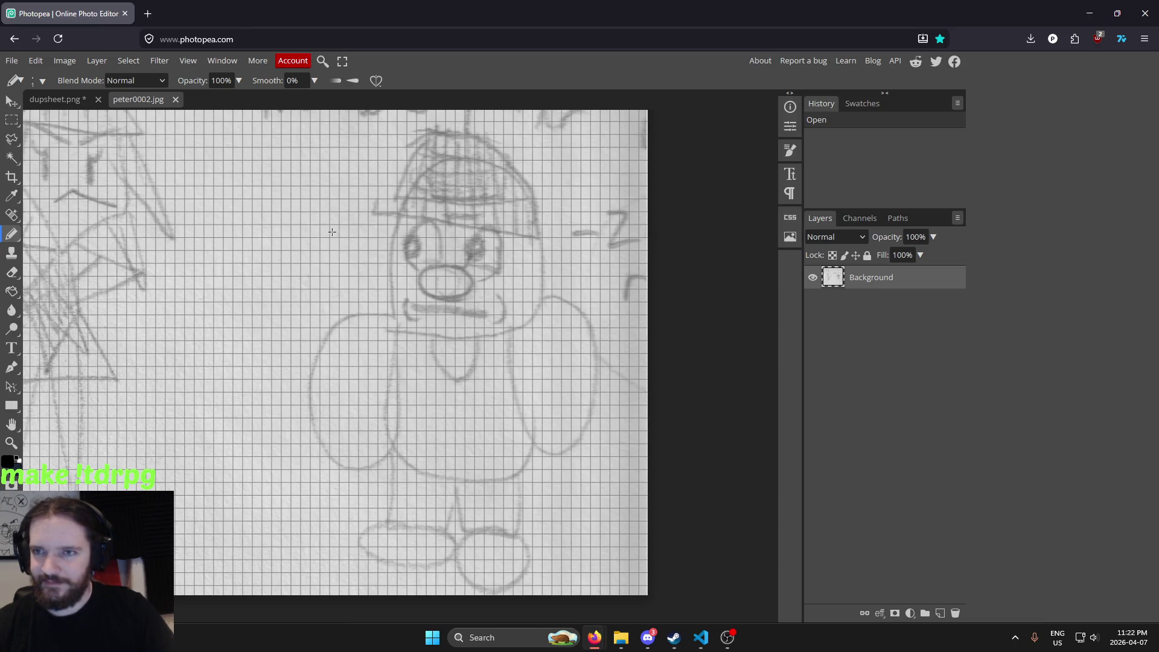
click(60, 100)
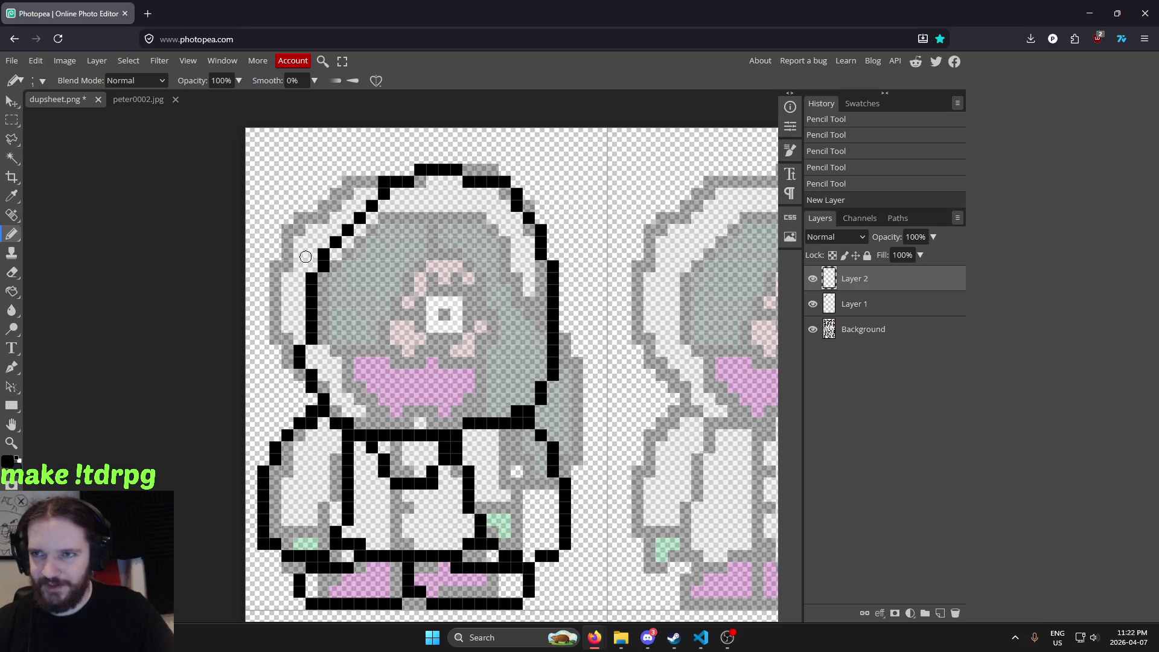
Add black pixels along the hat's side and erase stray ones with a hard pixel eraser
mouse_move(299, 260)
mouse_down()
mouse_move(288, 304)
mouse_move(551, 315)
mouse_move(331, 275)
mouse_up()
click(299, 275)
key(e)
click(109, 81)
click(103, 107)
click(299, 254)
click(300, 266)
key(b)
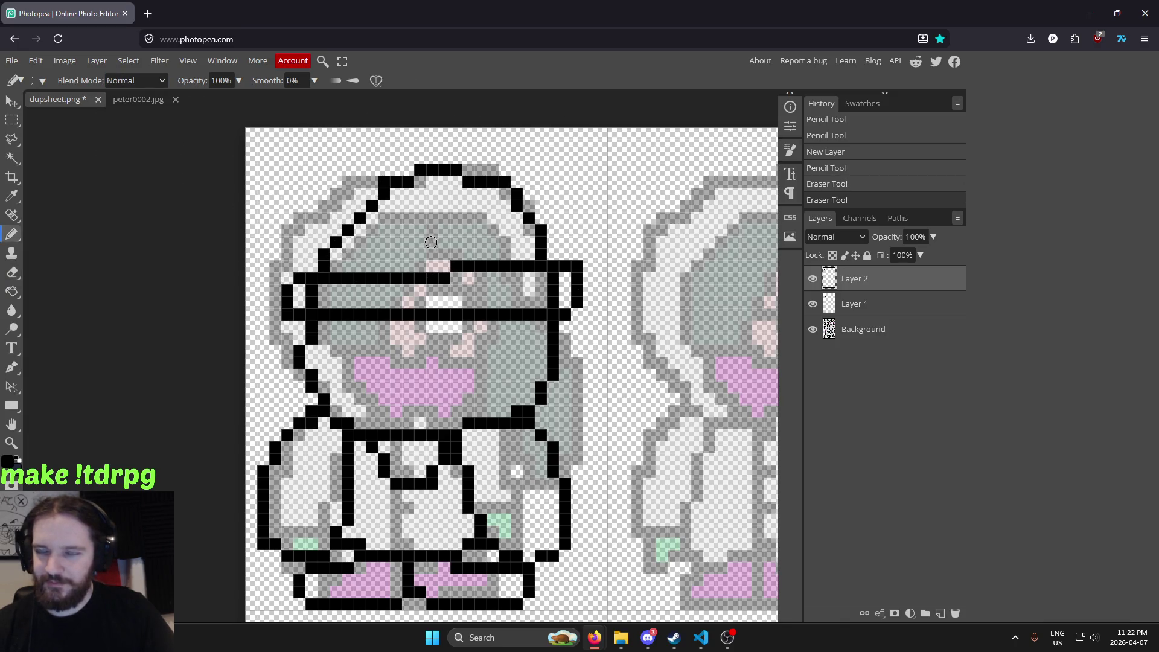
Draw a line up the hat outline, then undo that stroke
scroll(431, 242, down, 3)
scroll(431, 242, down, 1)
scroll(476, 238, up, 1)
scroll(476, 238, up, 2)
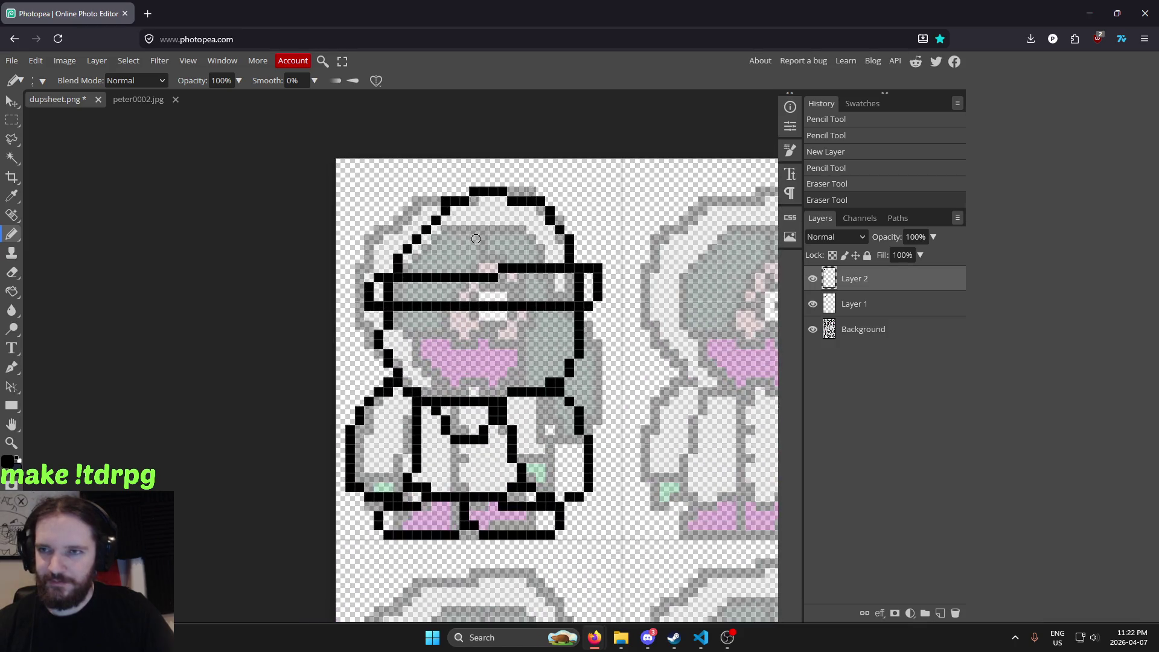
drag(479, 247, 438, 283)
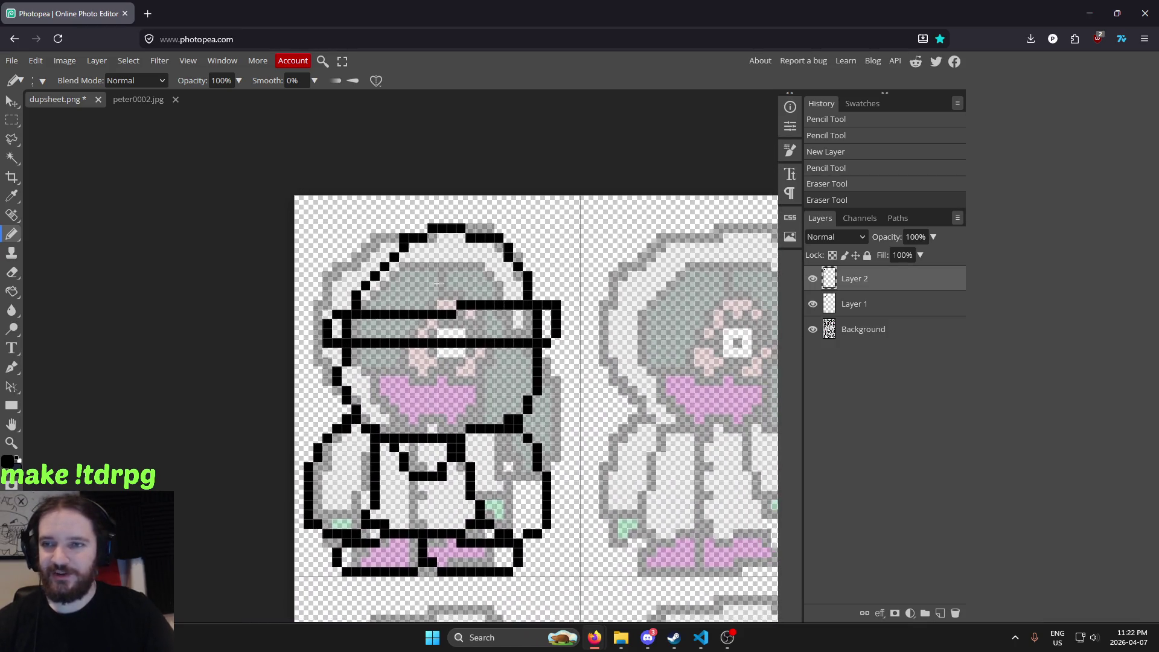
scroll(437, 283, up, 2)
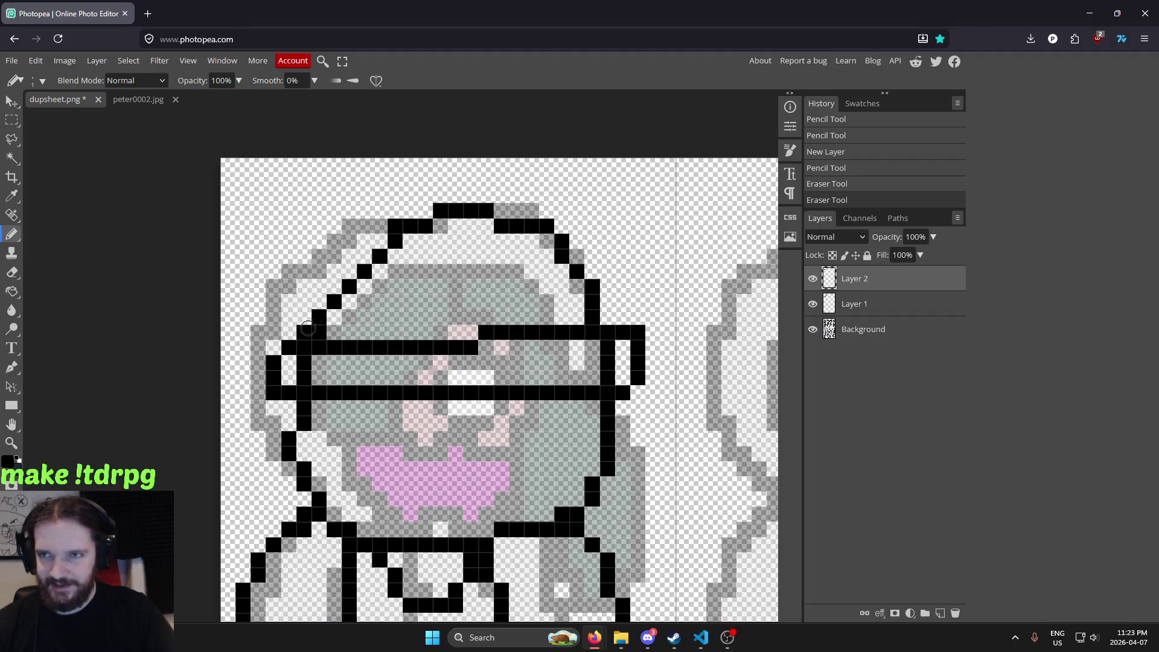
drag(307, 328, 401, 230)
key(ctrl+z)
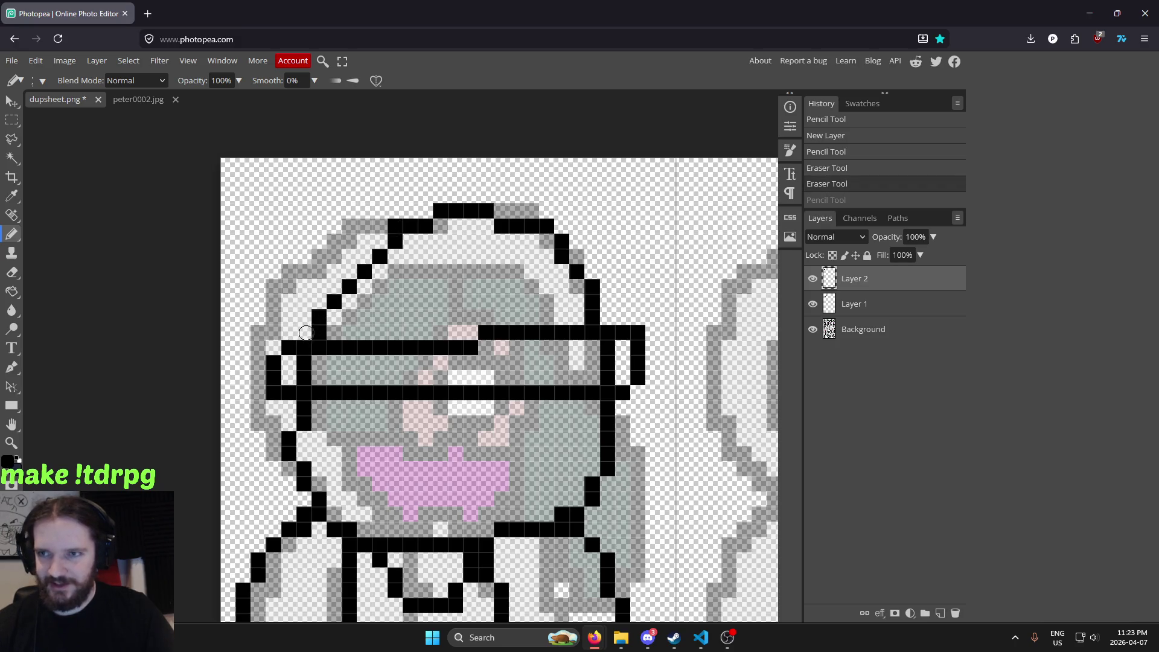
Merge Layer 2's outline lines down into Layer 1 with Ctrl+E
scroll(304, 333, down, 1)
scroll(303, 333, down, 2)
scroll(633, 277, up, 2)
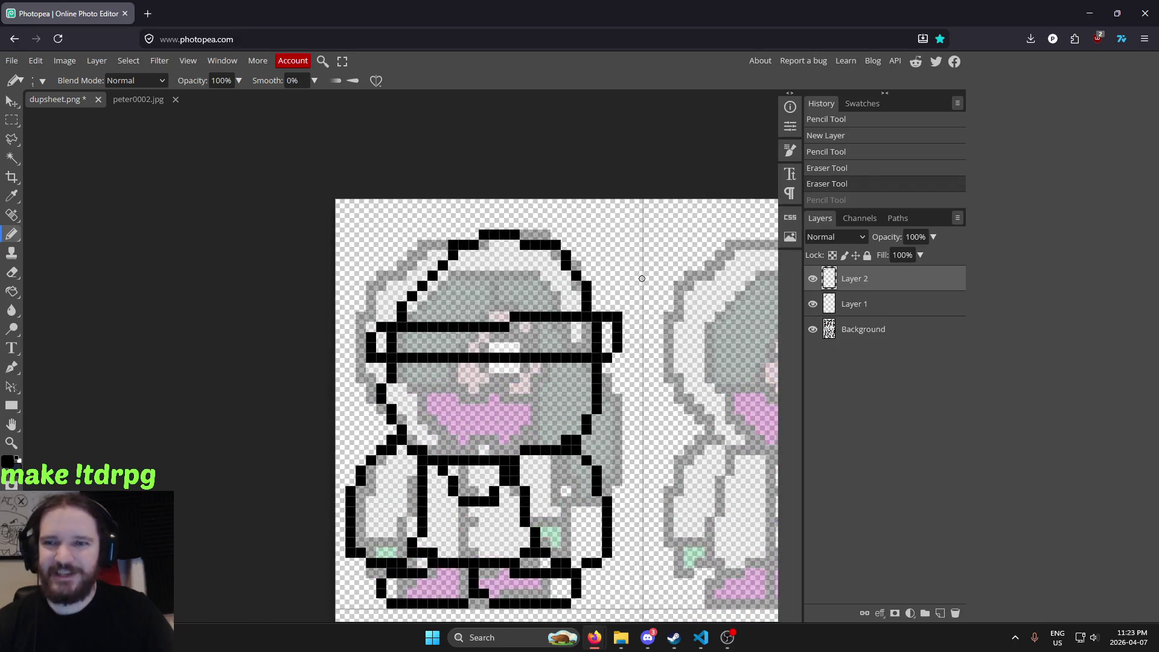
scroll(633, 277, up, 1)
drag(397, 324, 435, 315)
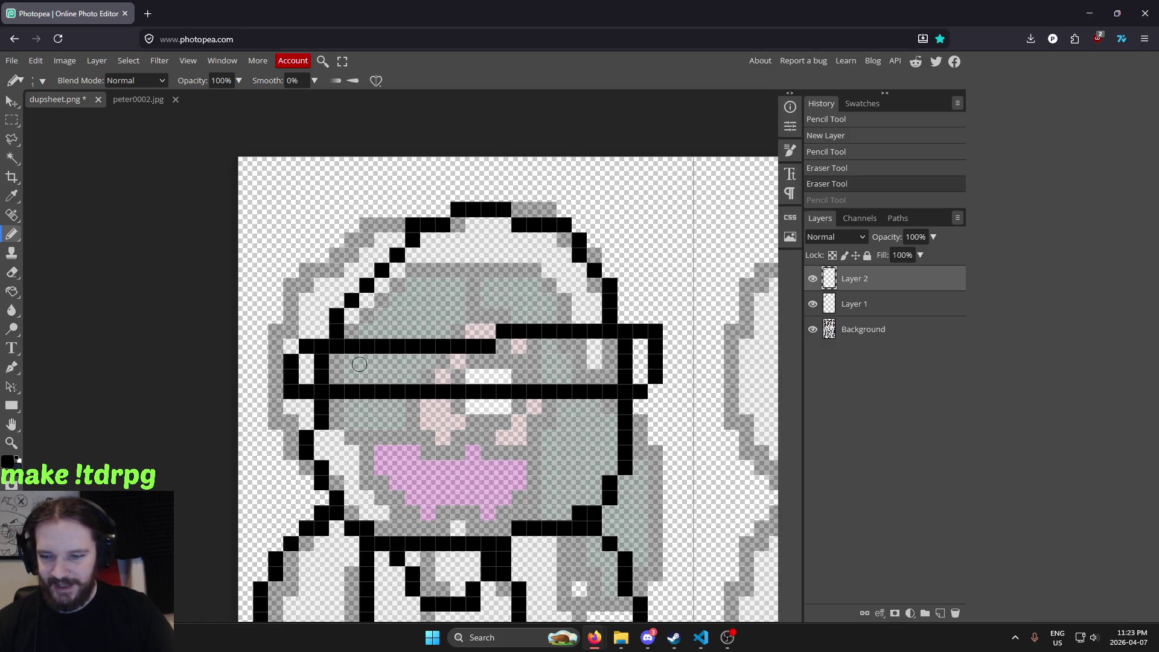
key(ctrl+e)
Set the Eraser to 1 px and erase the extra black column inside the hat brim
key(e)
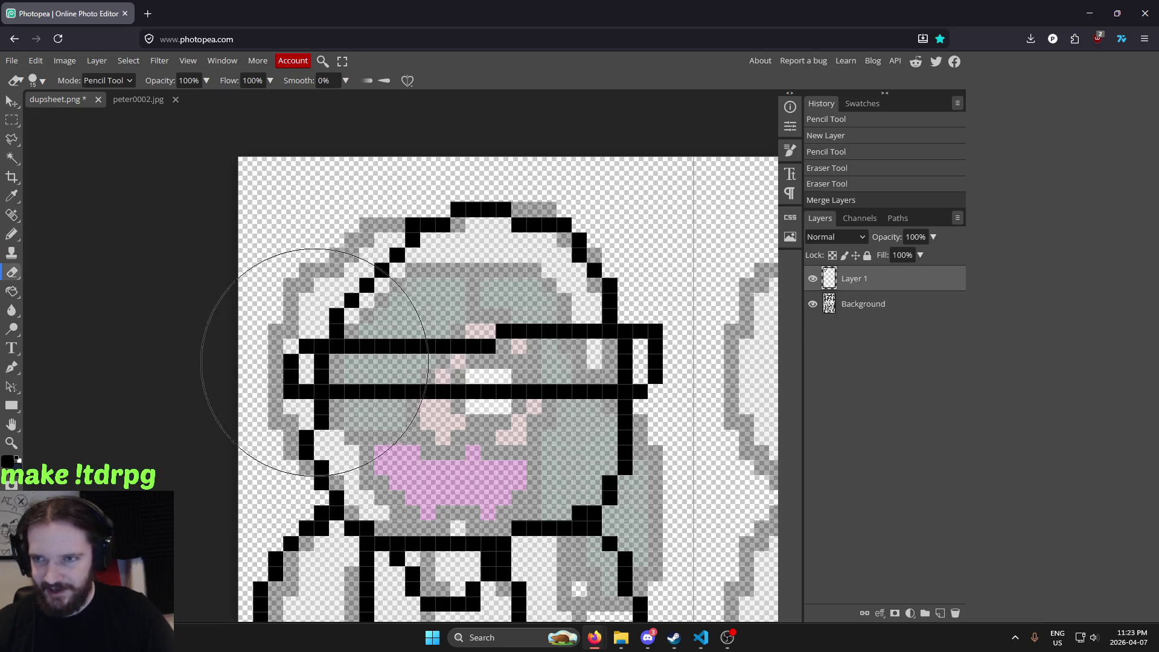
click(38, 80)
text(1)
key(Return)
click(322, 364)
click(323, 373)
click(623, 347)
click(625, 361)
click(631, 370)
Compare against the peter0002.jpg sketch, then return to dupsheet.png with the Pencil active
scroll(654, 290, down, 3)
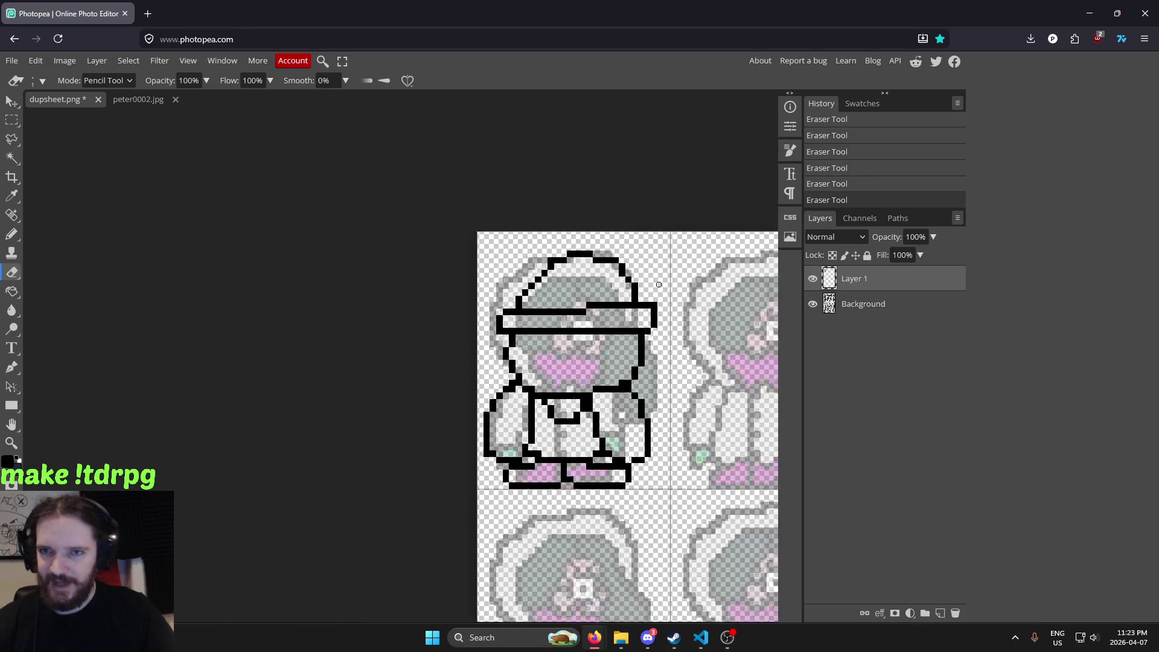
scroll(558, 280, up, 3)
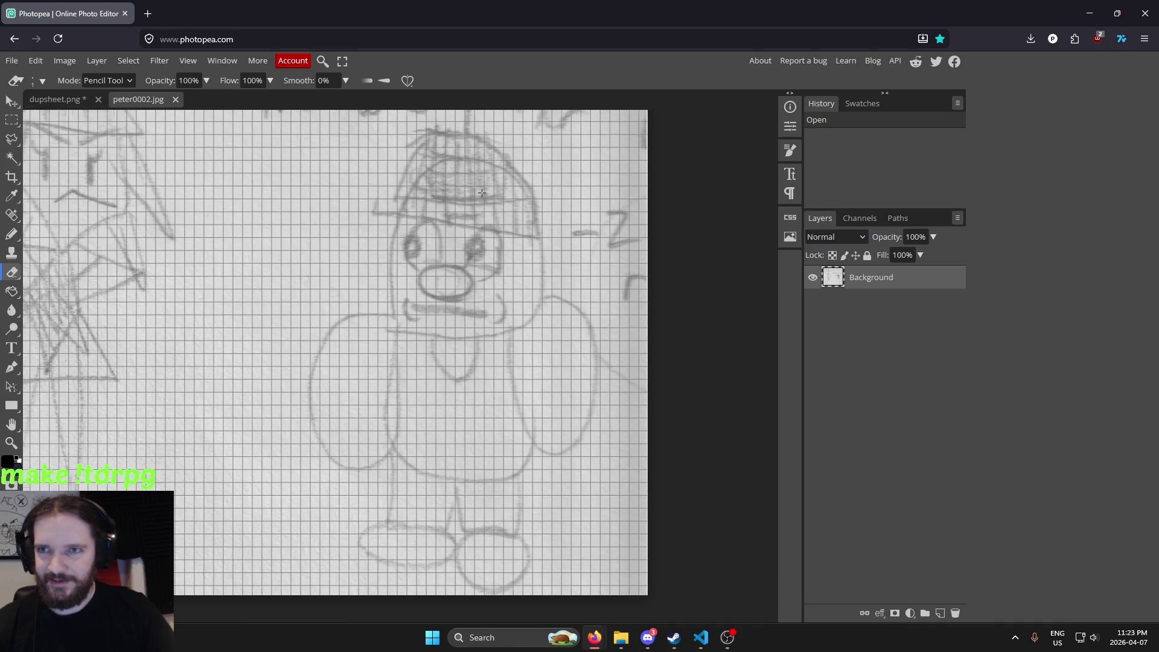
scroll(482, 192, up, 2)
scroll(208, 168, down, 4)
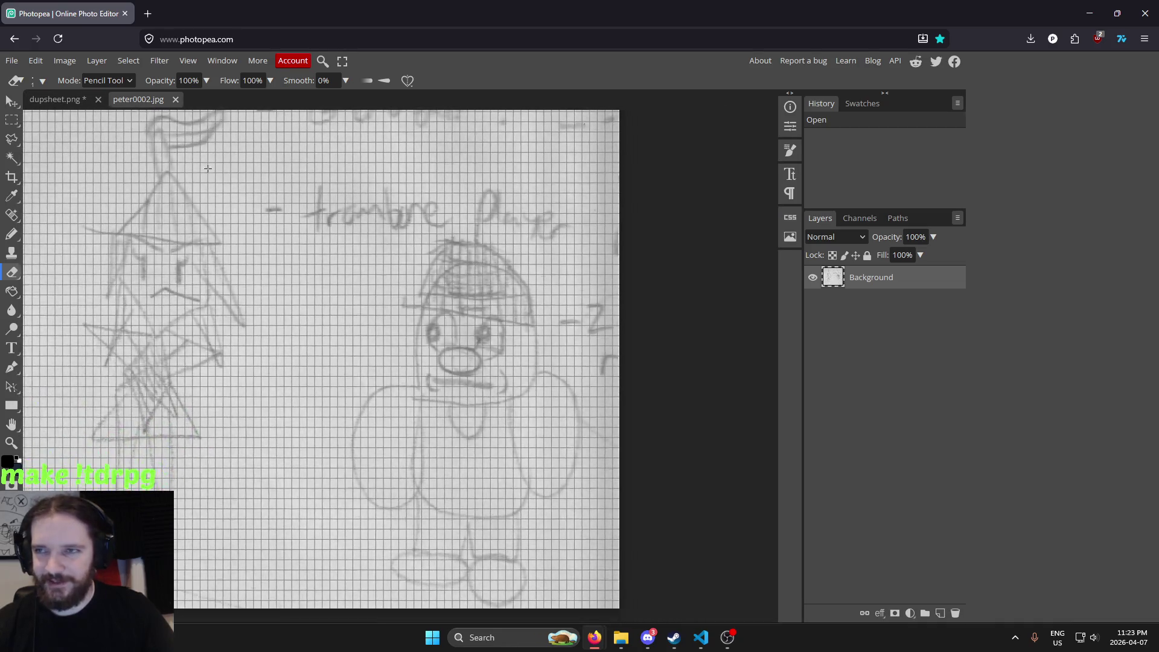
click(89, 102)
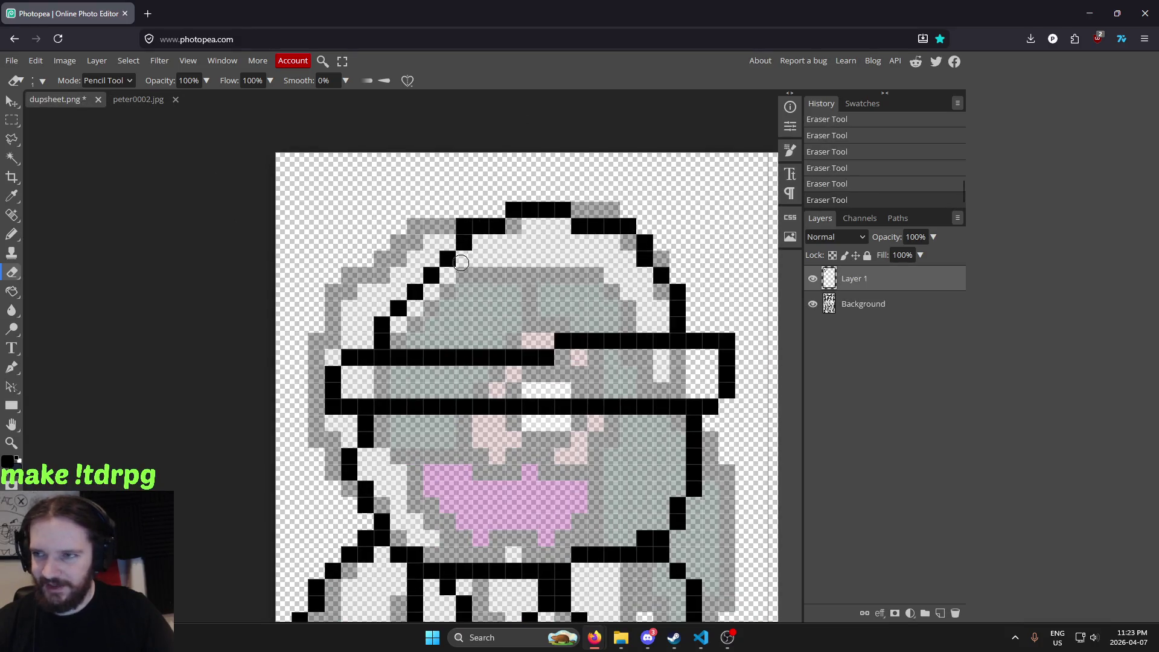
key(b)
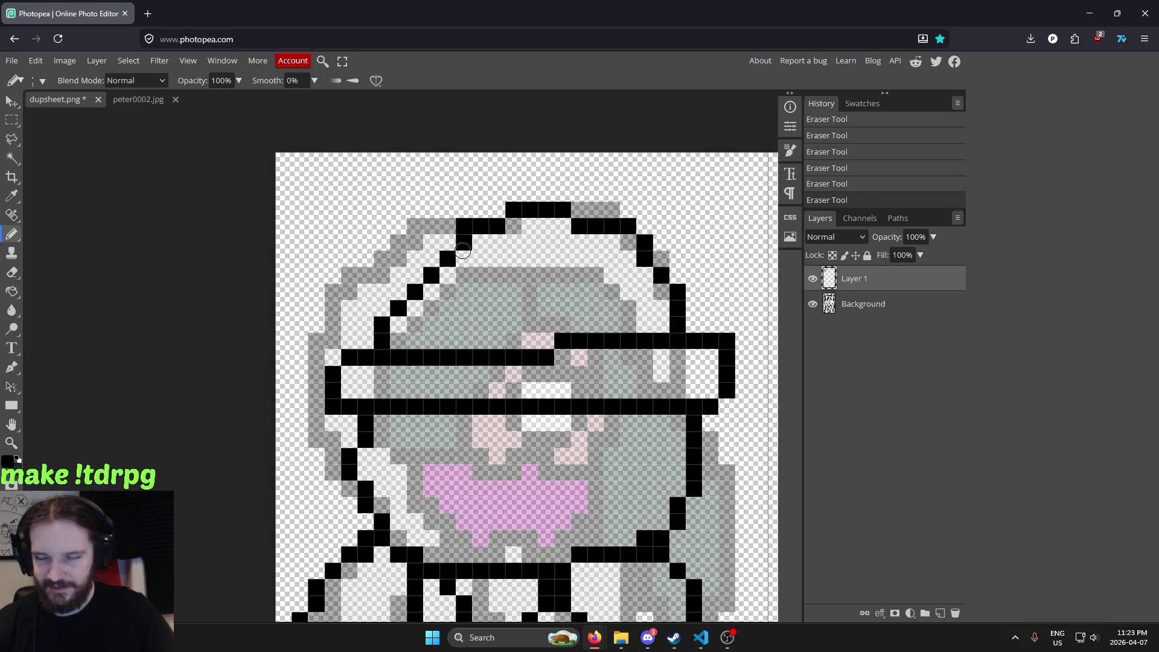
scroll(515, 360, up, 1)
scroll(477, 341, down, 1)
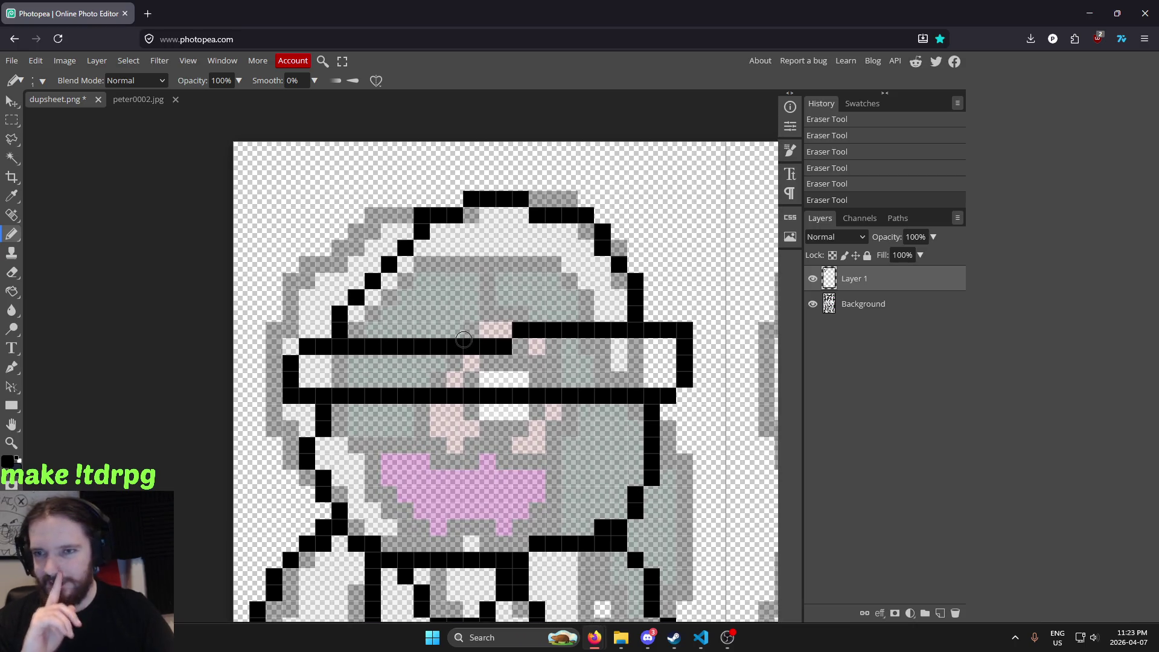
scroll(519, 320, down, 1)
scroll(471, 278, down, 1)
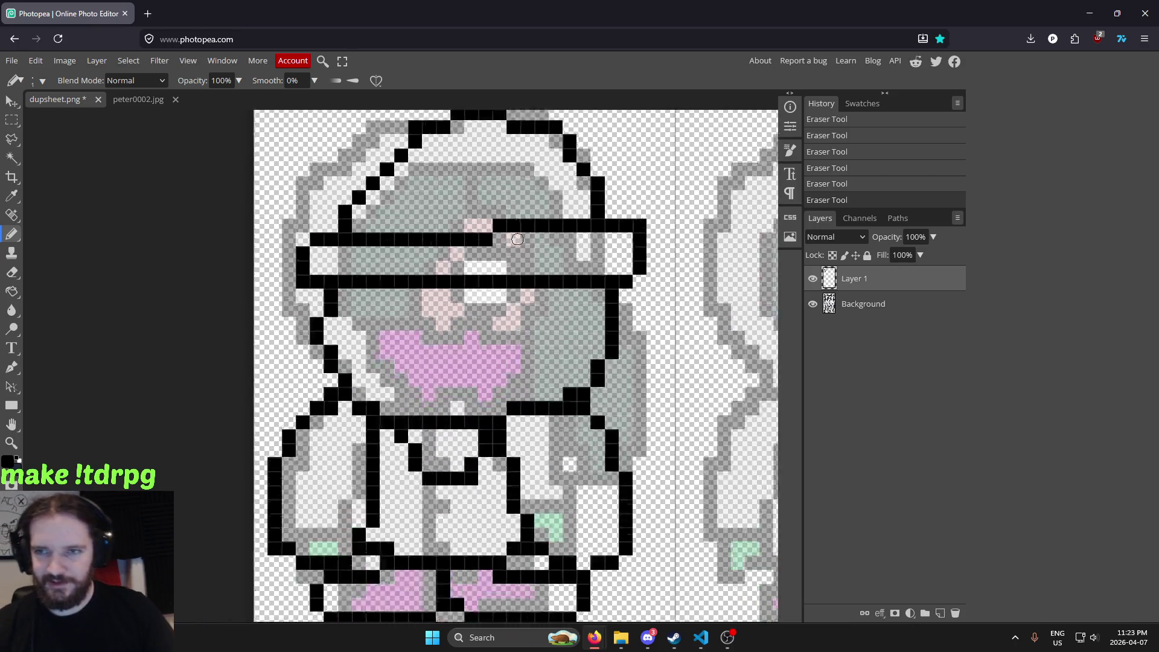
scroll(422, 229, down, 1)
scroll(363, 169, up, 1)
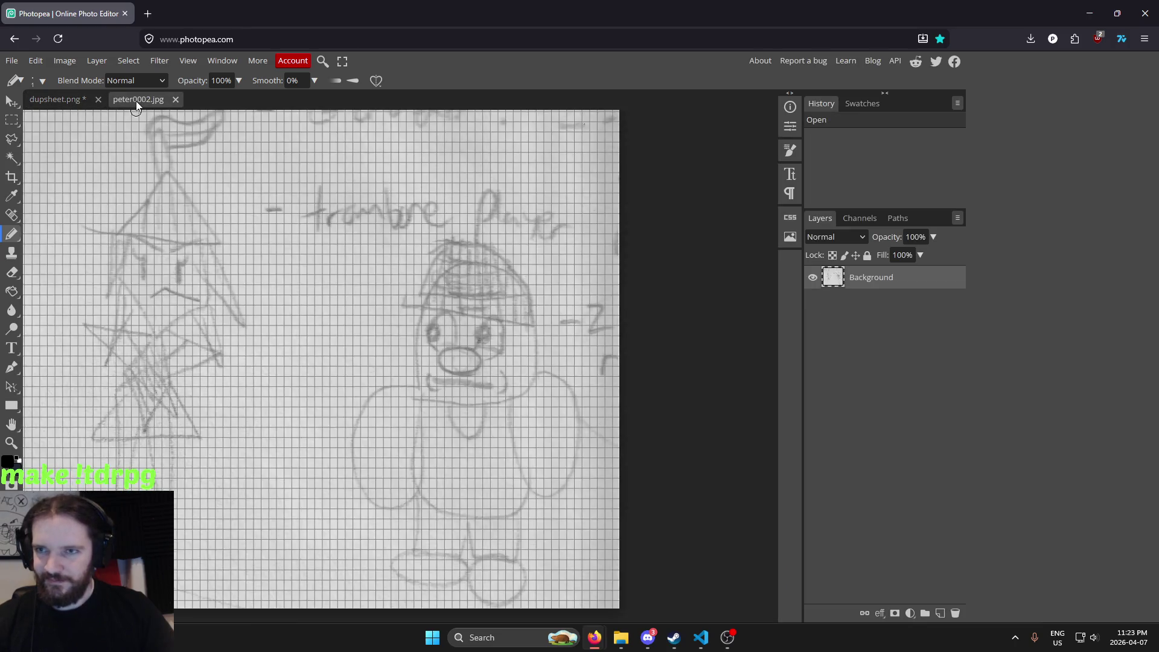
click(55, 99)
Compare against the peter0002.jpg reference sketch, then return to the dupsheet.png sprite
scroll(437, 298, up, 2)
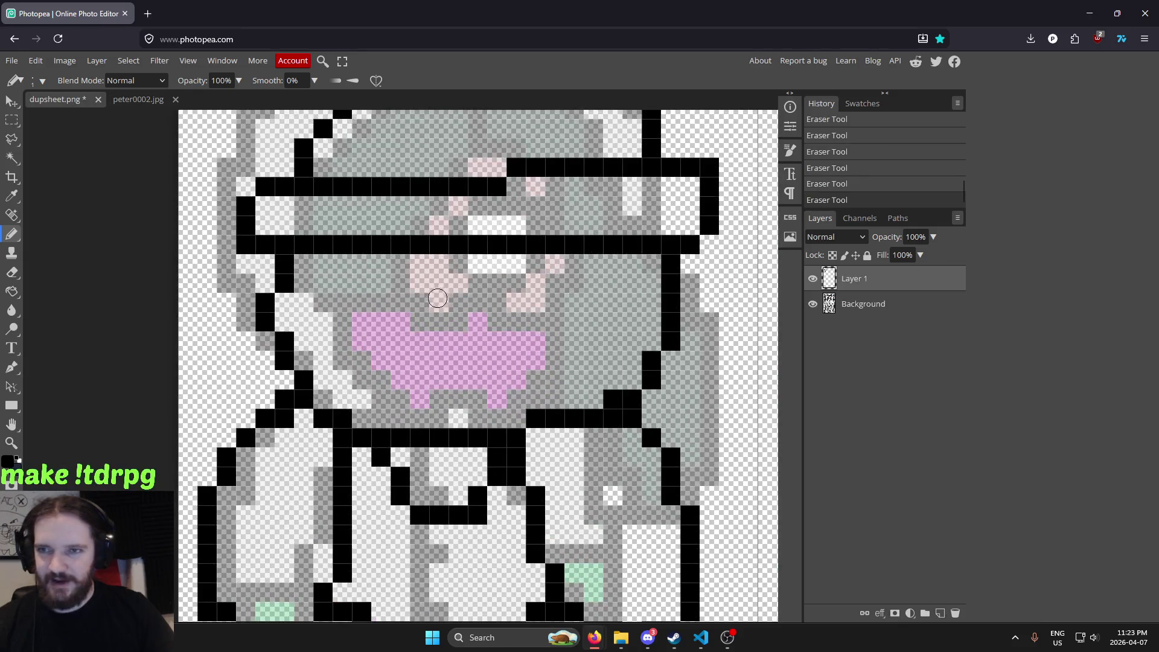
scroll(287, 345, up, 2)
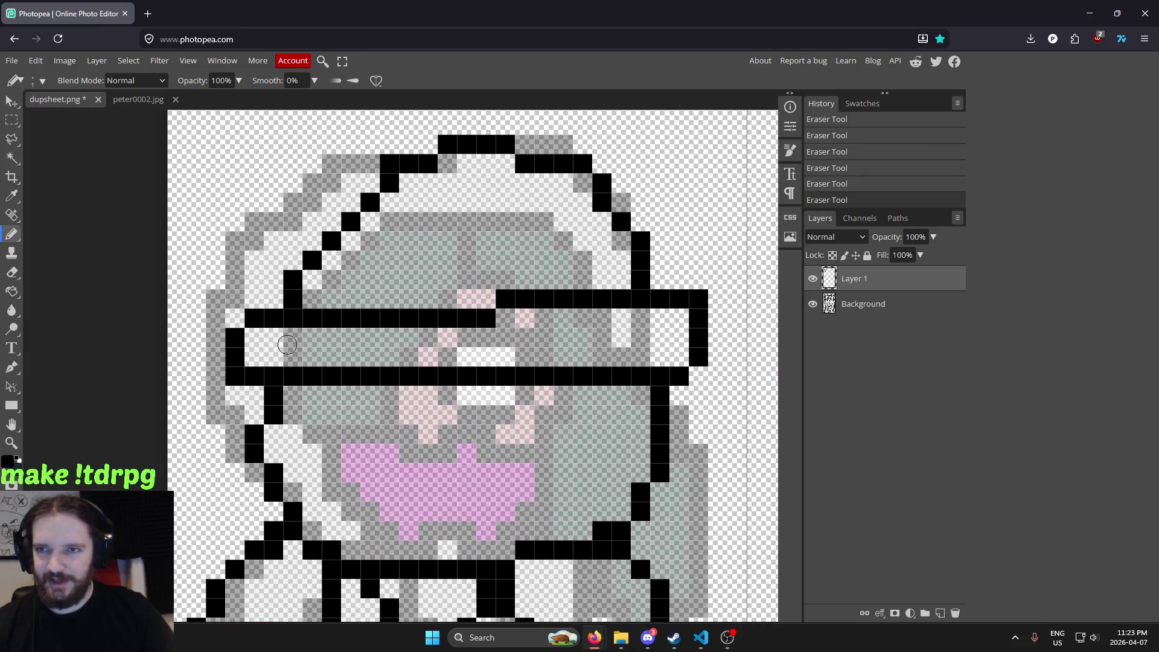
scroll(432, 455, down, 1)
scroll(386, 449, up, 1)
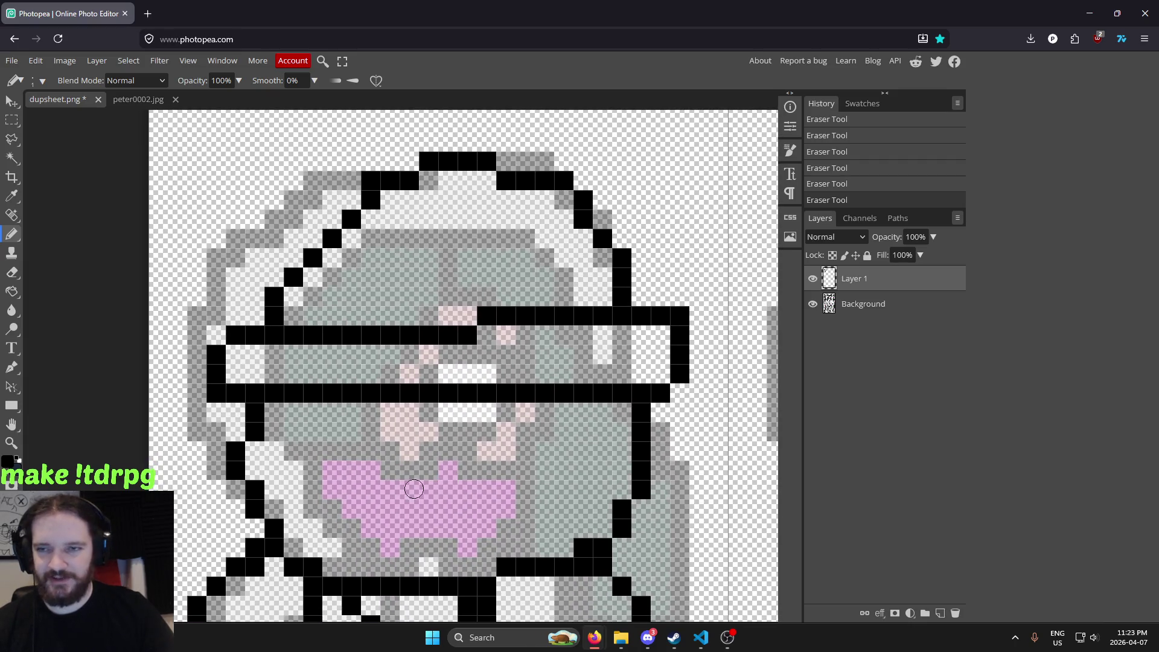
click(135, 99)
click(57, 100)
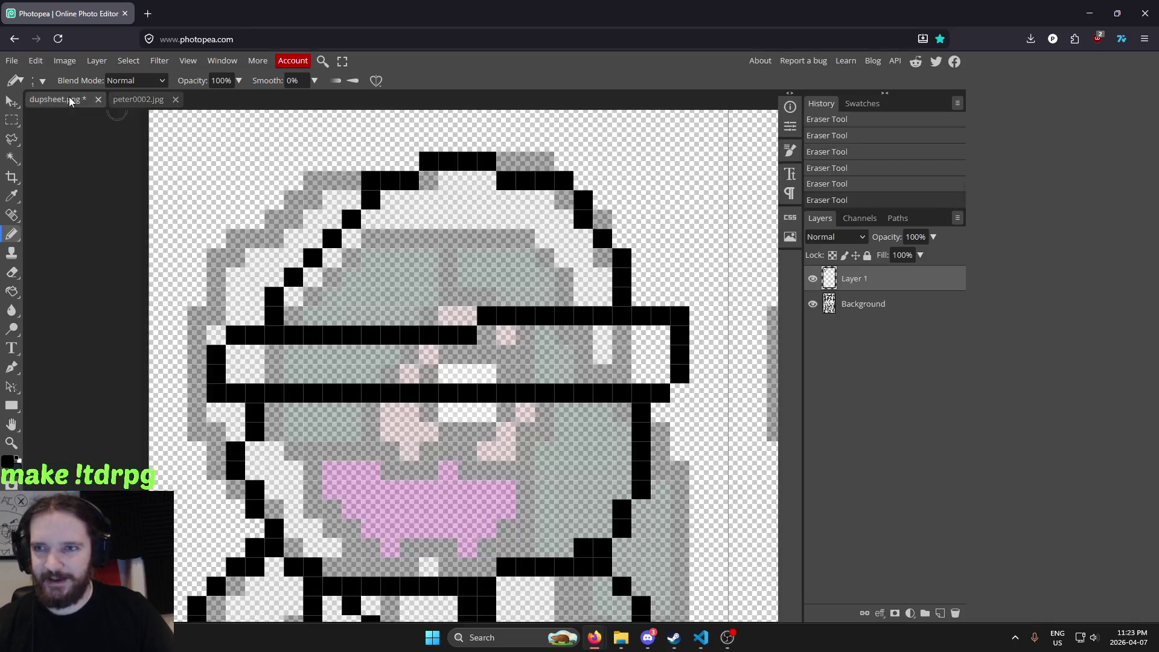
scroll(369, 540, down, 1)
Draw a black line under the mouth and black pixels along its edges
drag(352, 486, 490, 487)
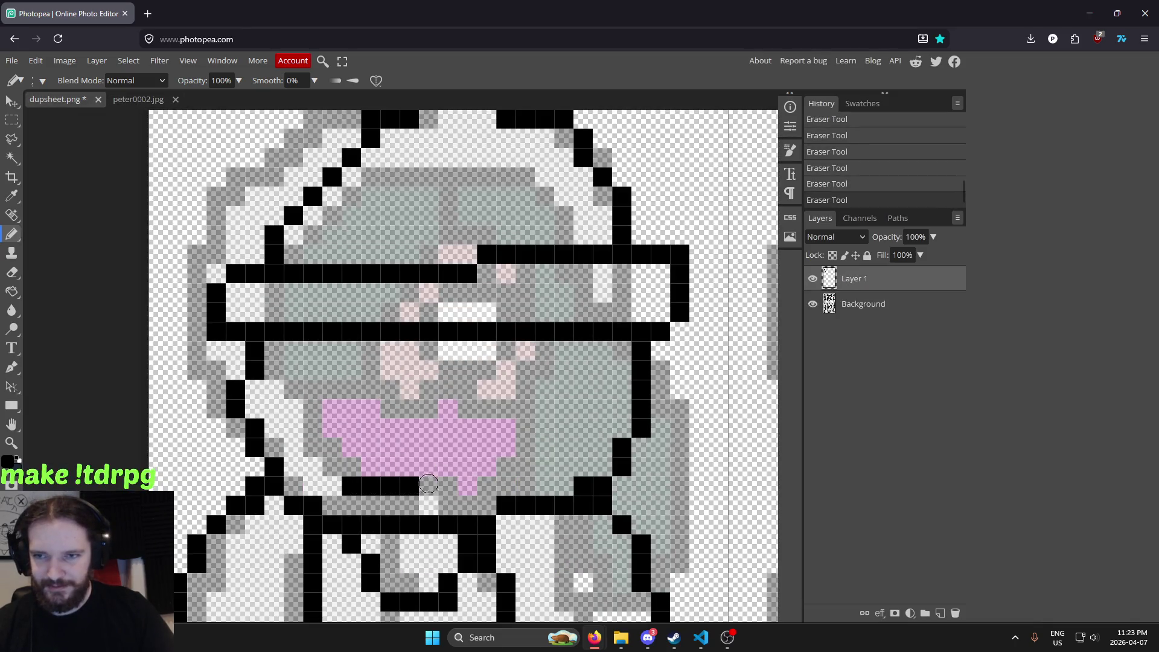
click(507, 468)
click(506, 447)
click(526, 485)
scroll(514, 477, down, 2)
scroll(469, 461, up, 2)
click(373, 426)
click(372, 405)
scroll(569, 416, down, 3)
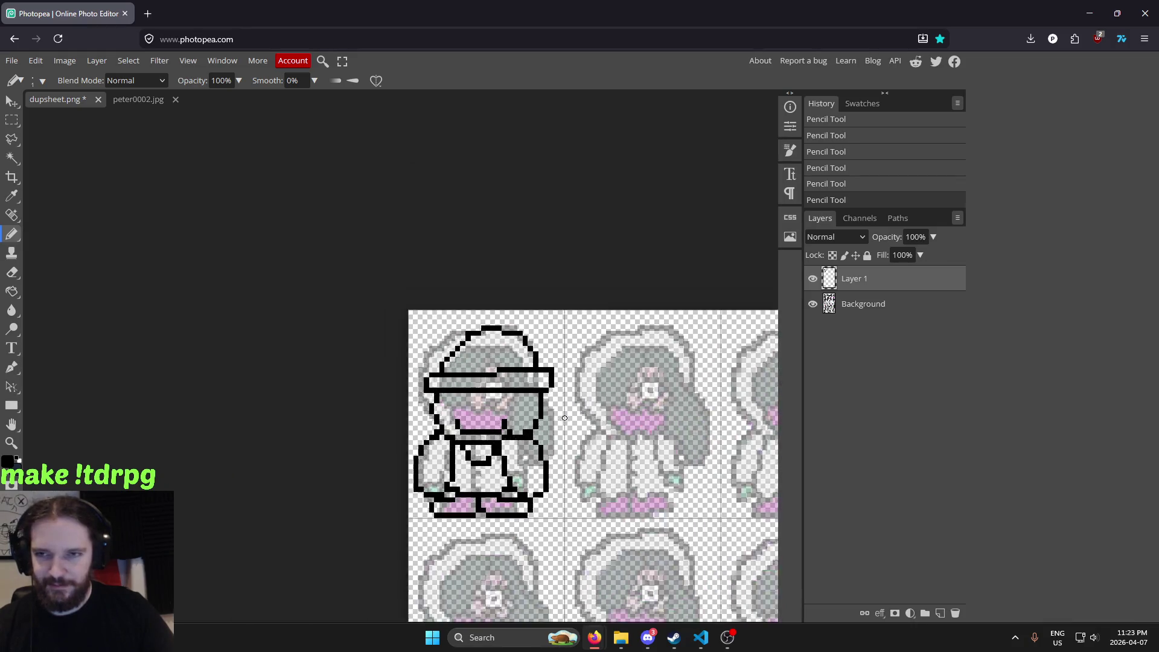
scroll(568, 416, down, 2)
scroll(490, 417, up, 3)
scroll(477, 435, up, 2)
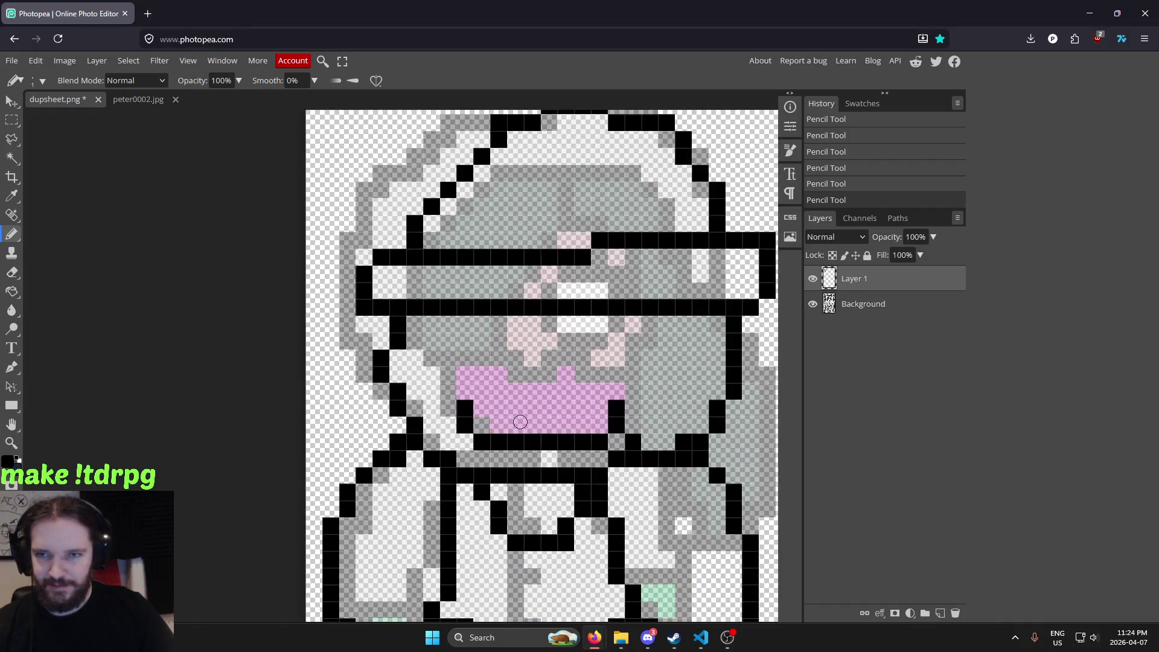
scroll(464, 463, down, 2)
scroll(513, 434, down, 2)
scroll(574, 422, up, 2)
scroll(604, 414, up, 3)
Undo the first attempt and redraw the mouth's lower line one row higher, outlining both corners
key(ctrl+z)
key(ctrl+z)
key(ctrl+z)
key(ctrl+z)
key(ctrl+z)
key(ctrl+z)
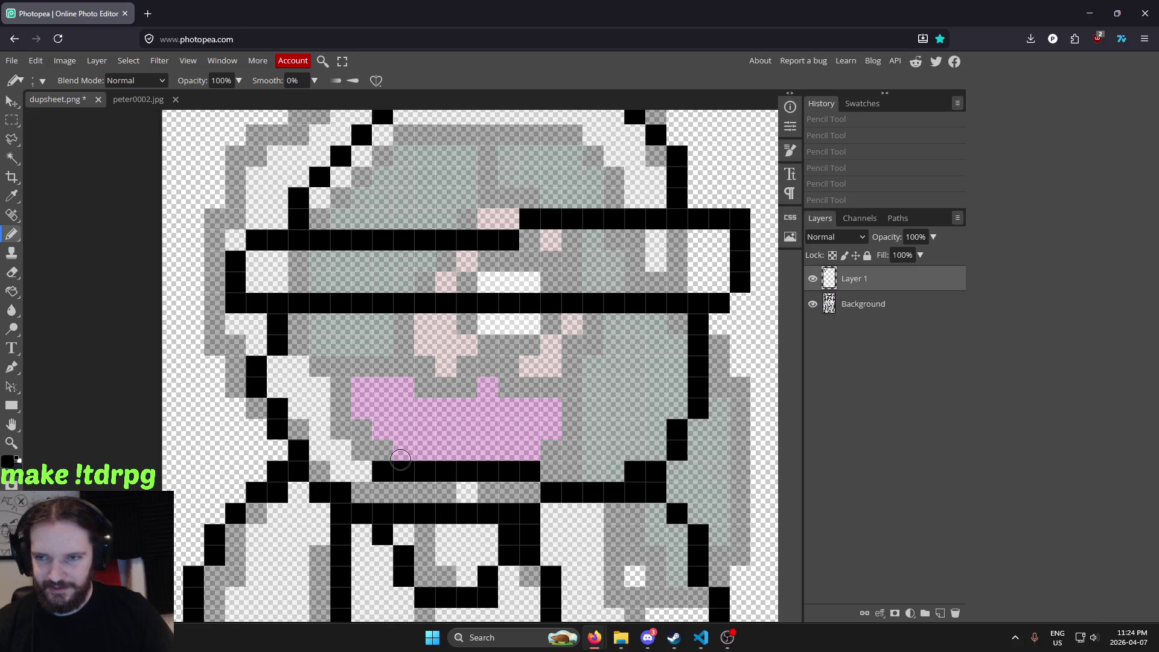
key(ctrl+z)
drag(383, 450, 532, 445)
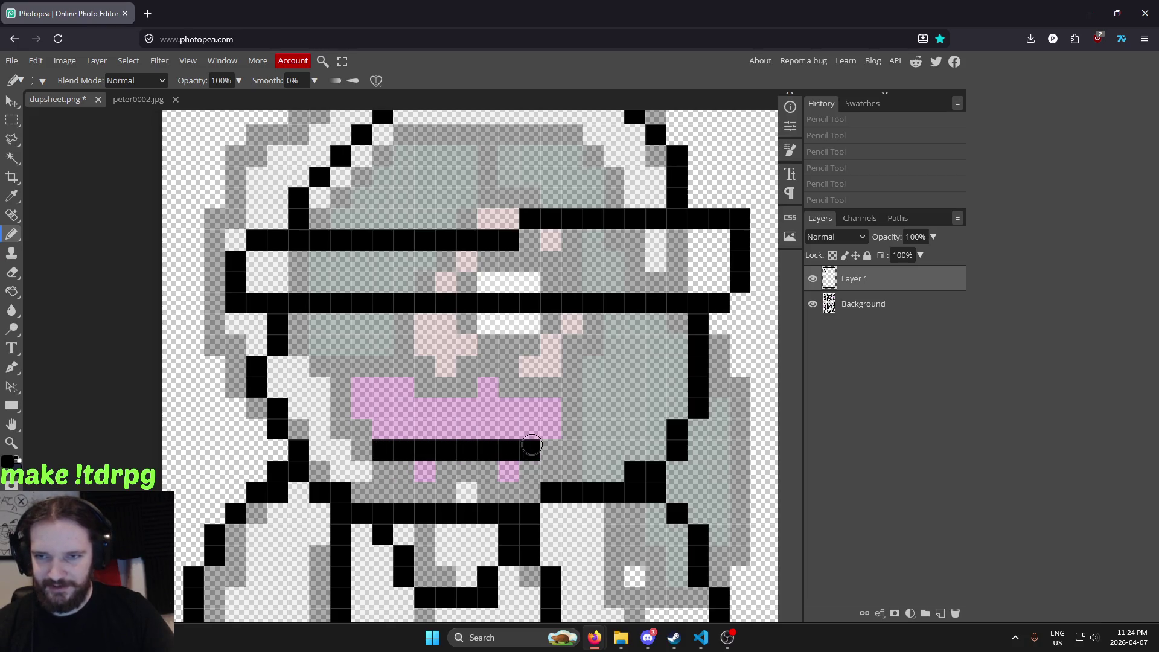
click(551, 431)
click(550, 467)
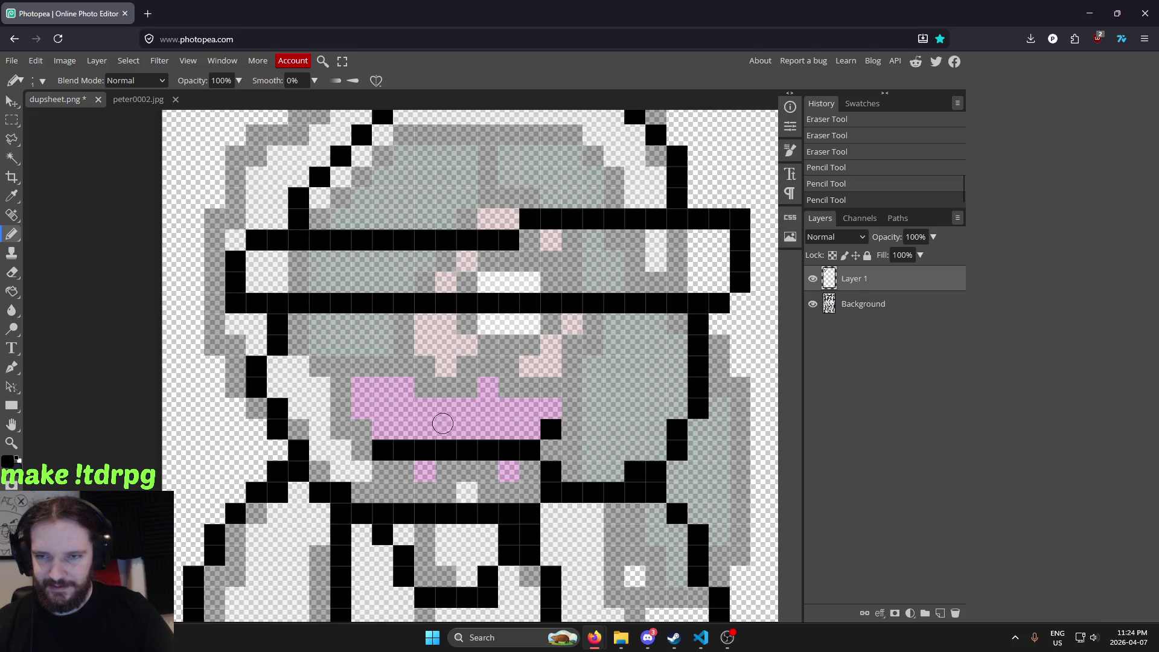
click(362, 429)
click(362, 471)
scroll(566, 433, down, 5)
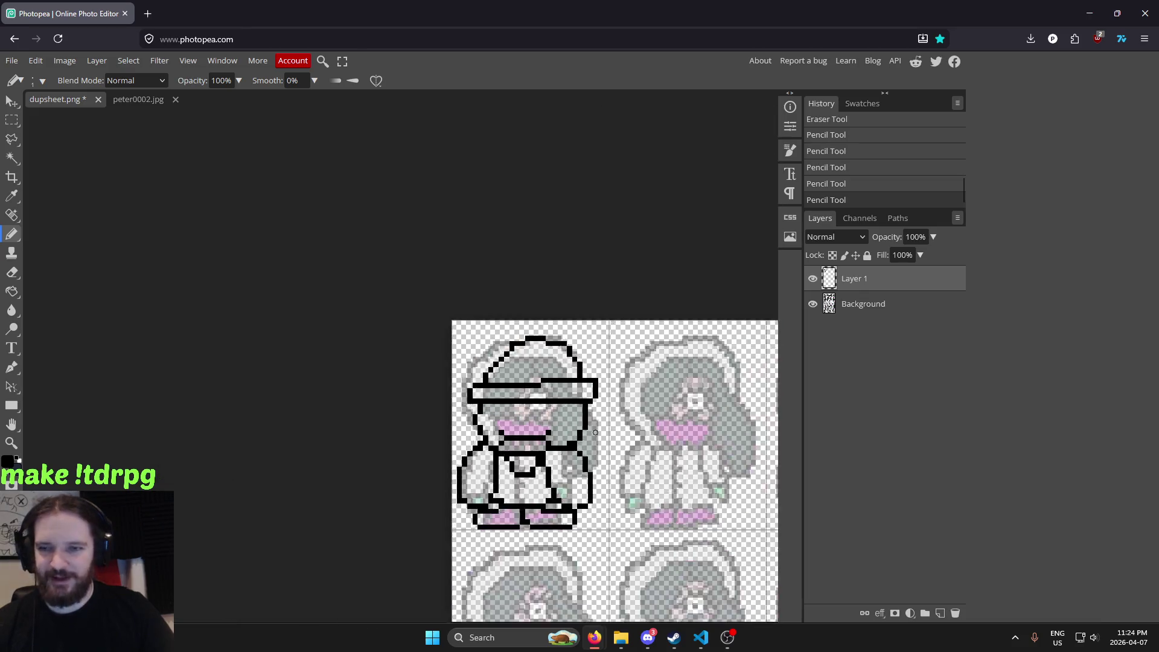
scroll(570, 423, up, 5)
click(430, 443)
drag(446, 432, 489, 437)
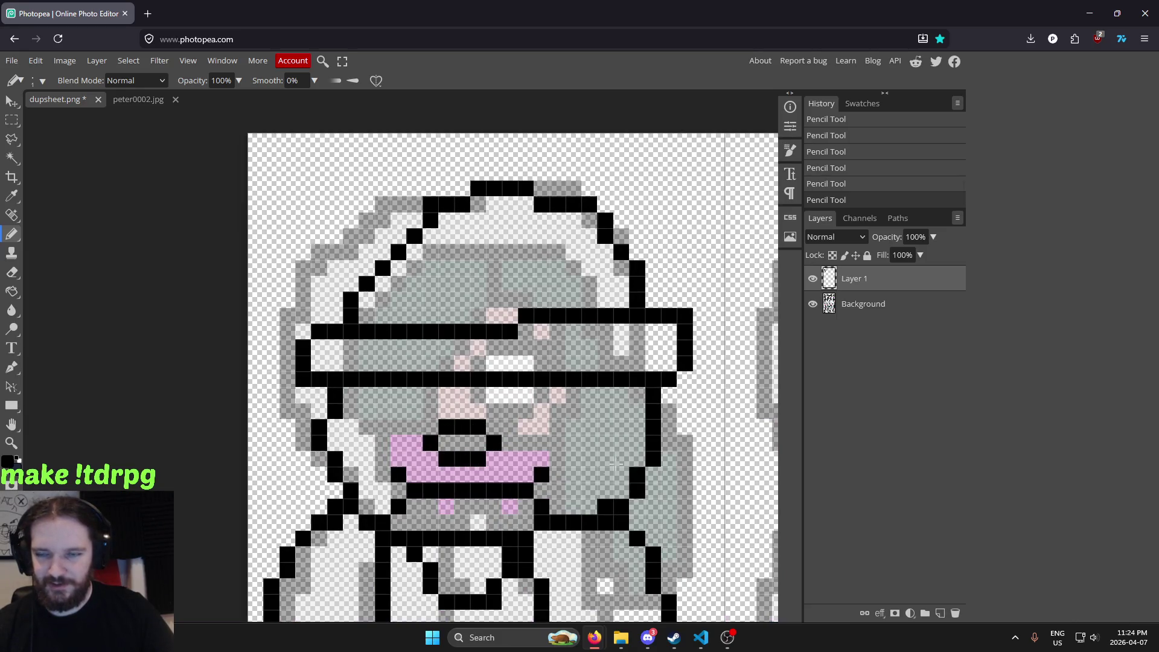
scroll(614, 464, down, 5)
scroll(408, 462, up, 5)
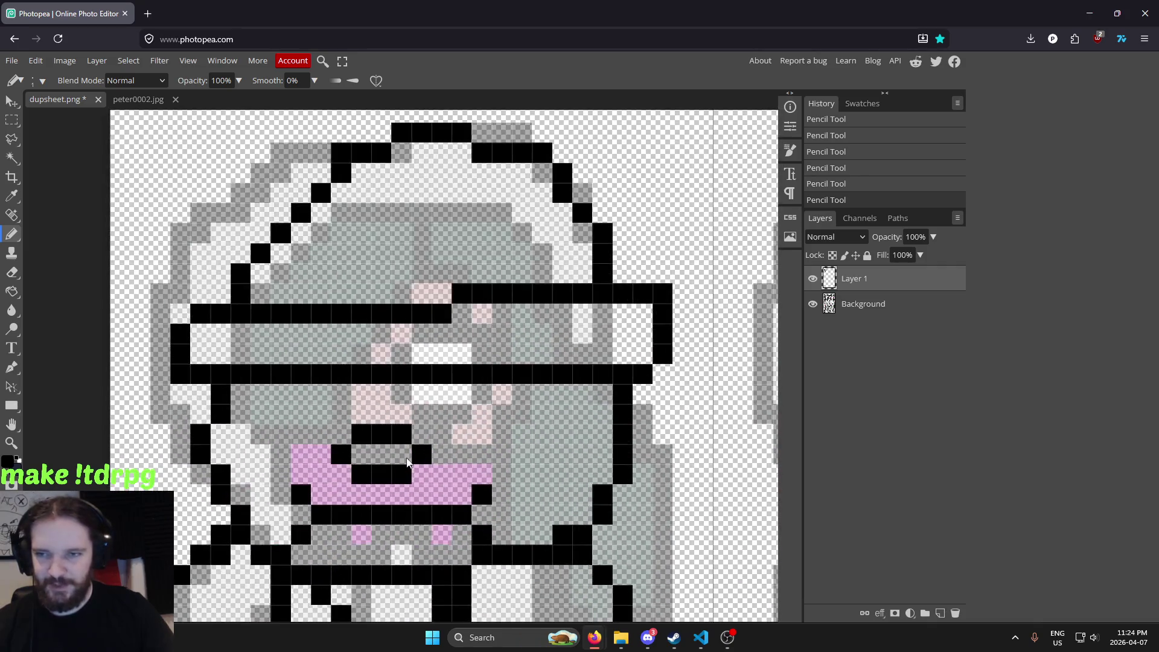
Undo the row across the mouth and redraw the black outline along its top and lower part
key(ctrl+z)
key(ctrl+z)
key(ctrl+z)
key(ctrl+z)
key(ctrl+z)
key(ctrl+z)
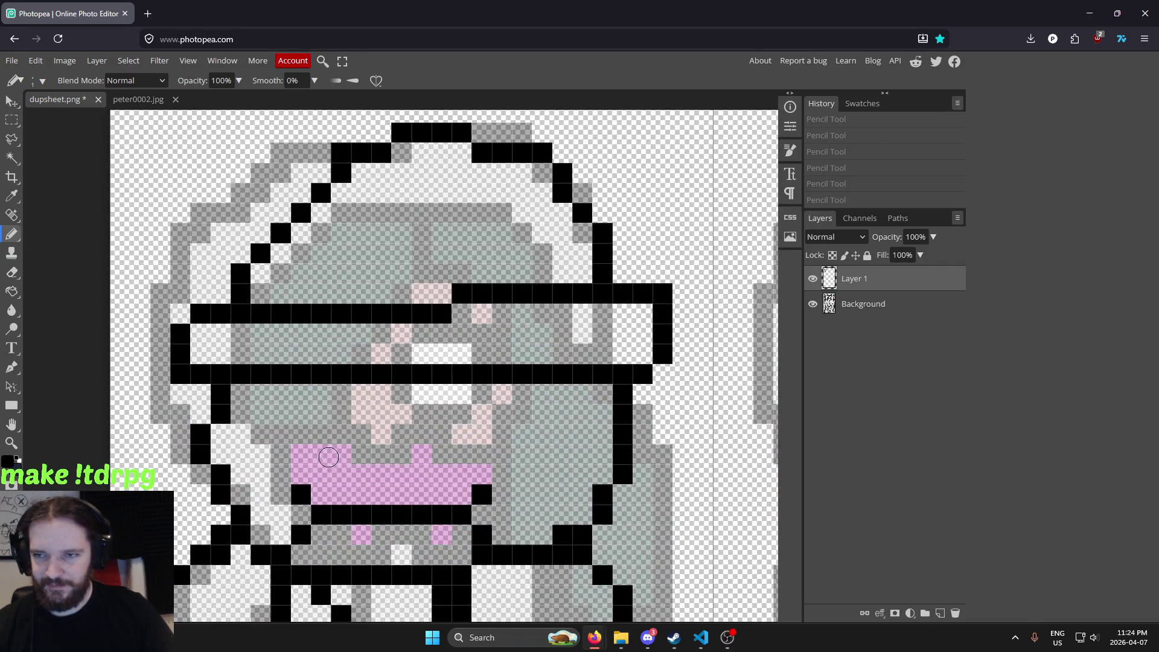
click(328, 457)
mouse_move(341, 434)
mouse_down()
mouse_move(436, 443)
mouse_move(346, 474)
mouse_up()
click(441, 454)
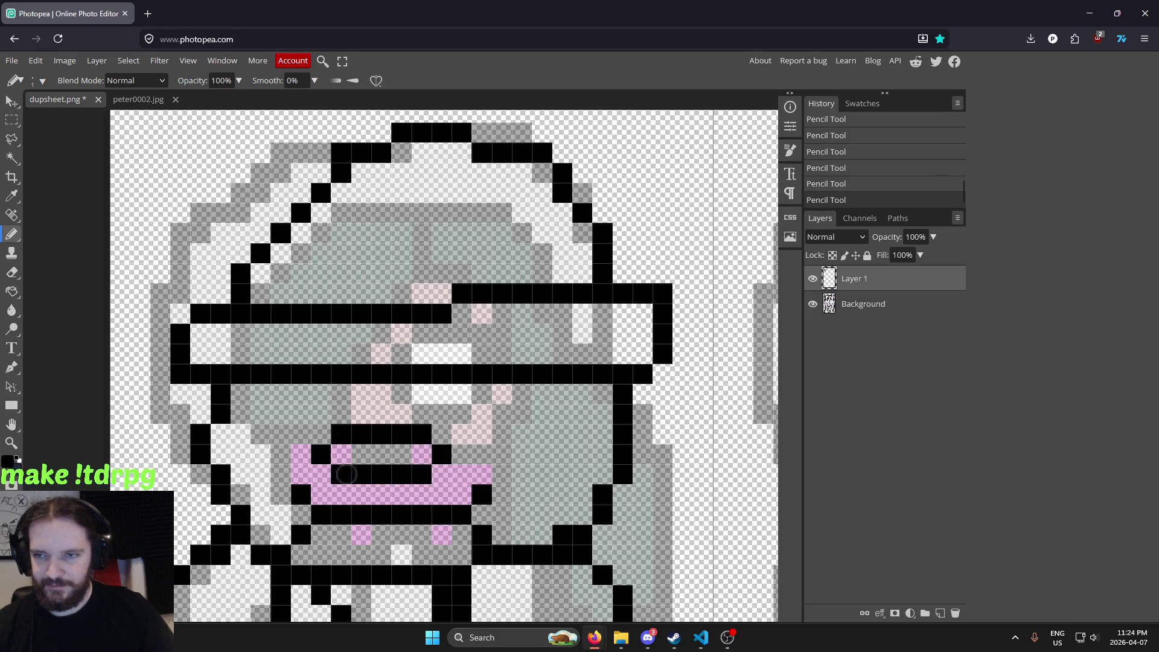
scroll(346, 475, down, 3)
scroll(362, 459, down, 2)
scroll(423, 422, up, 2)
scroll(445, 409, up, 2)
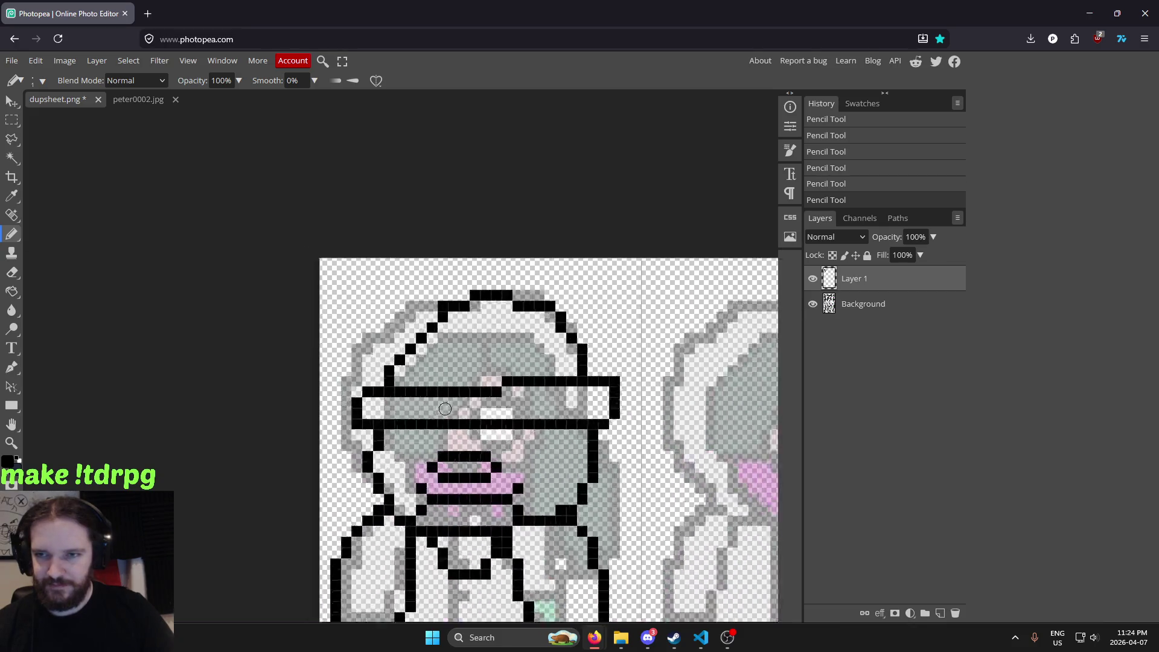
scroll(445, 408, up, 1)
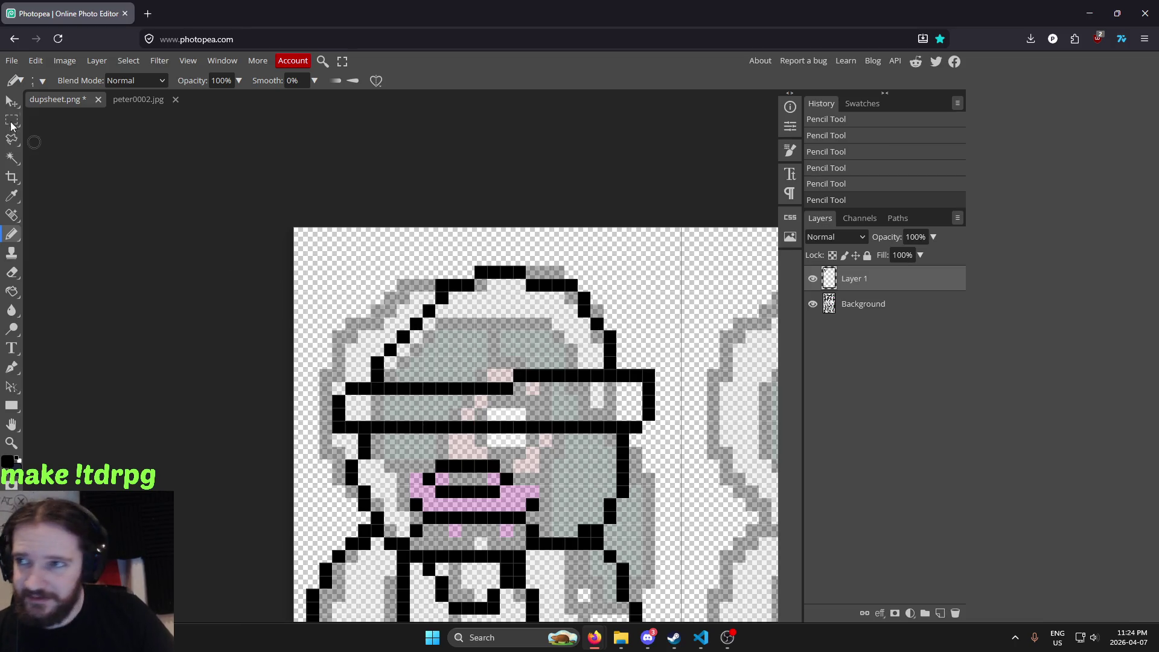
scroll(582, 264, down, 1)
scroll(582, 264, down, 1)
mouse_move(906, 273)
mouse_down()
mouse_move(321, 307)
mouse_move(433, 365)
mouse_up()
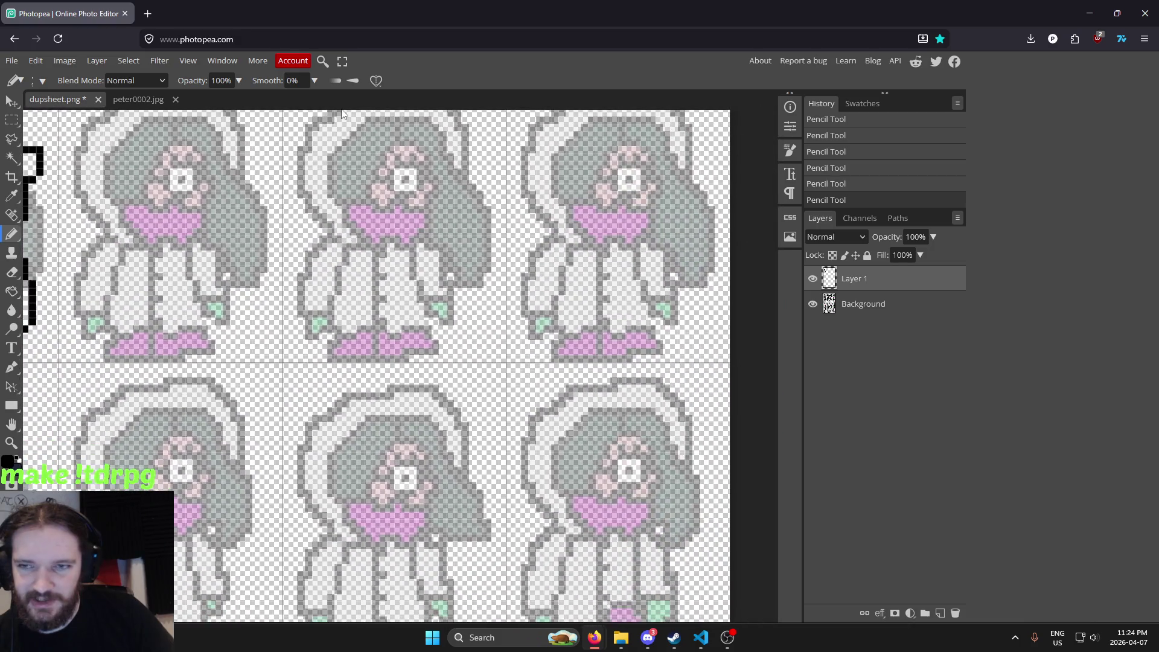
scroll(389, 277, up, 1)
scroll(488, 279, up, 1)
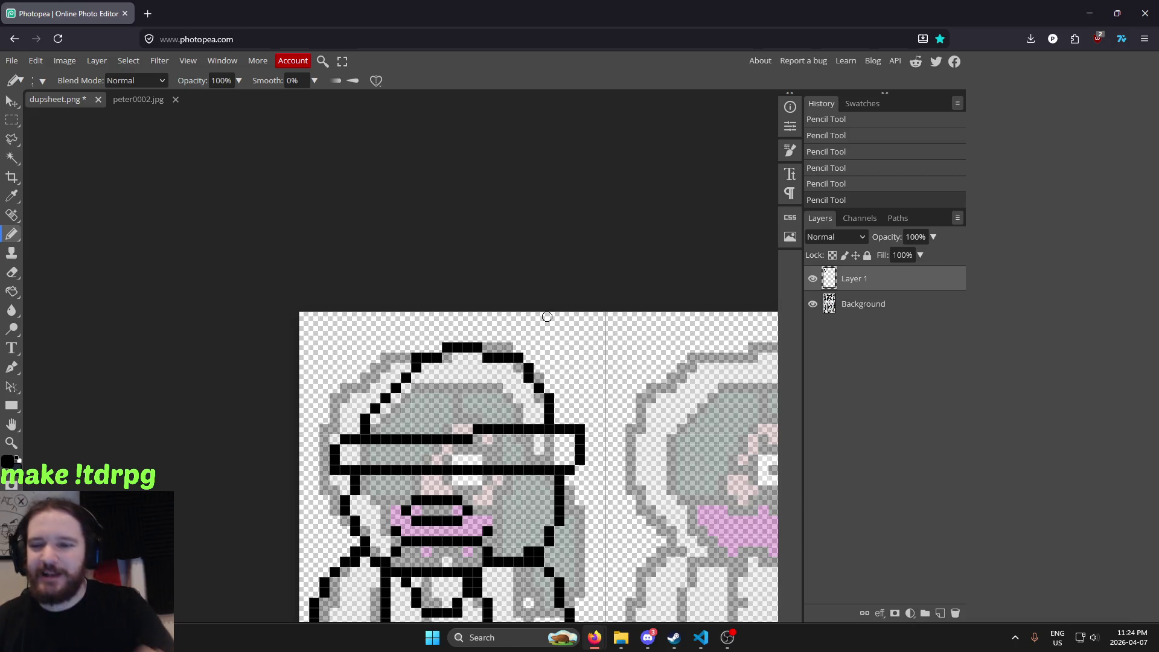
scroll(579, 314, up, 2)
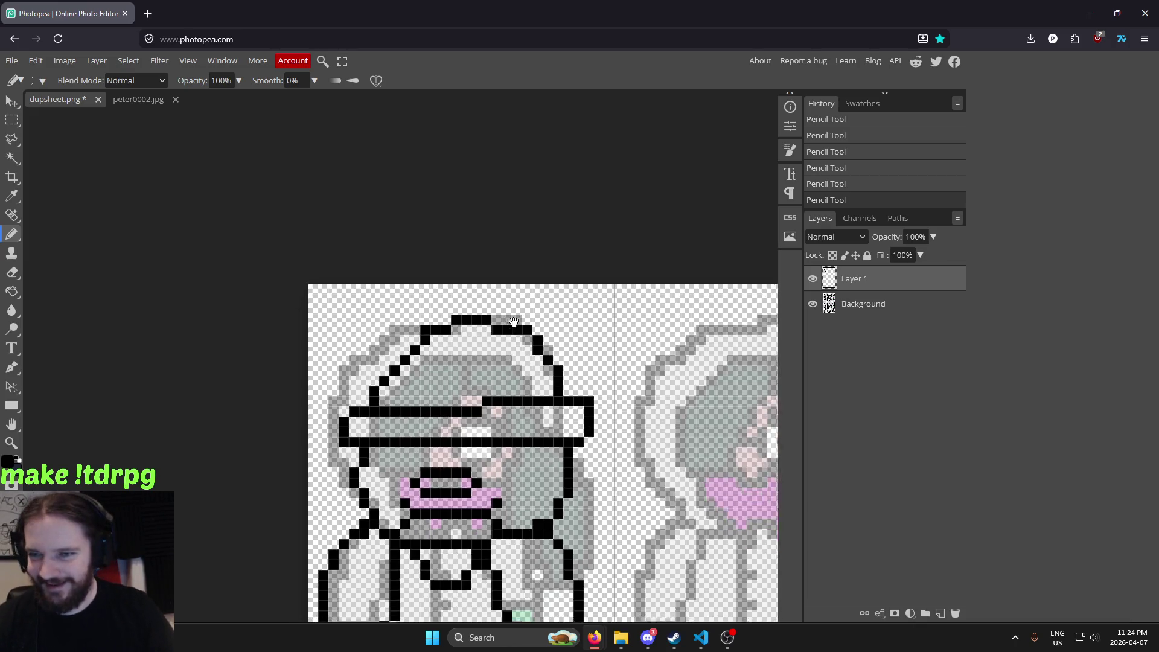
Rectangle-select the hat brim band and cut-paste it onto a new Layer 2
click(5, 118)
scroll(248, 259, down, 1)
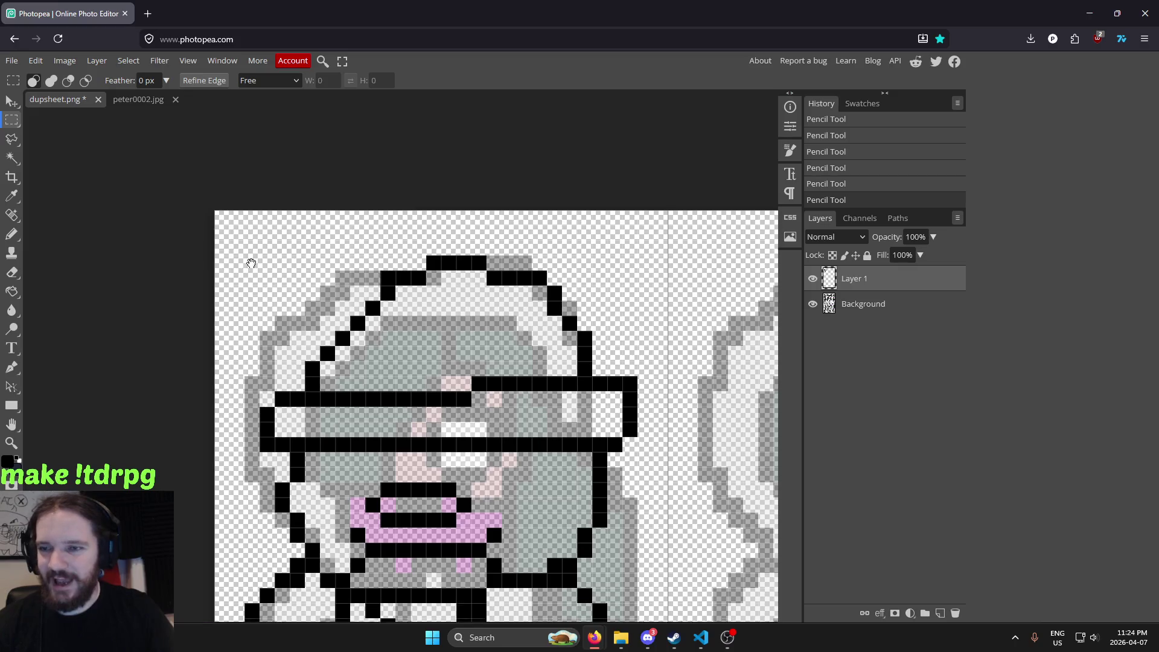
mouse_move(237, 205)
mouse_down()
mouse_move(624, 450)
mouse_move(639, 417)
mouse_up()
key(ctrl+x)
key(ctrl+v)
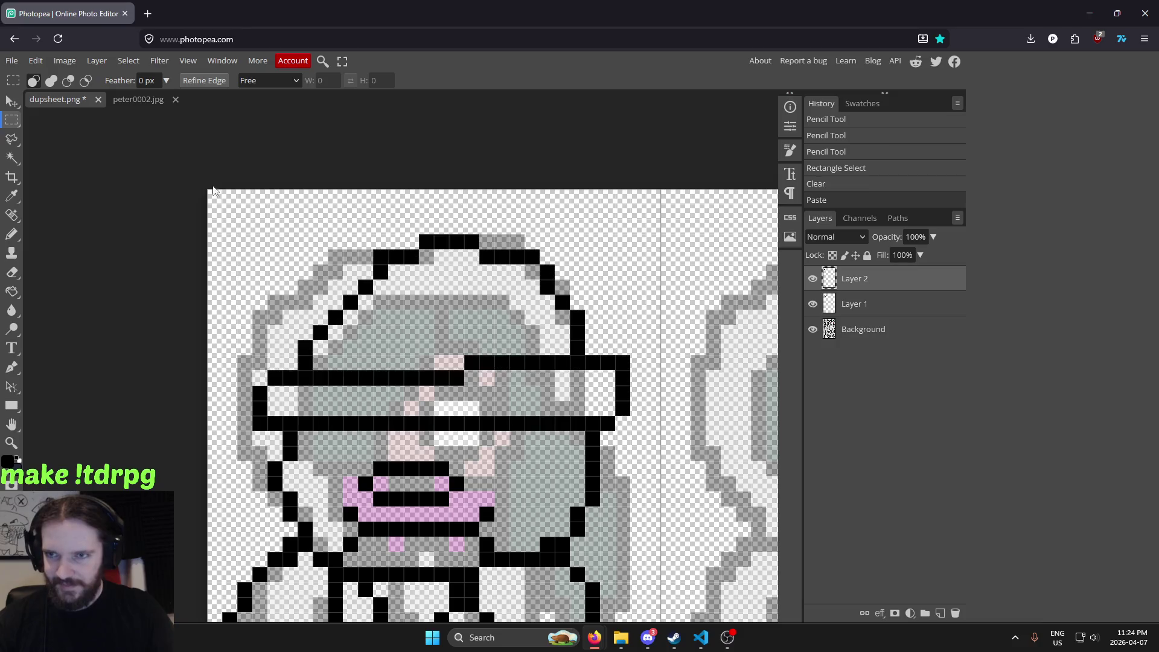
Nudge the brim up two steps with the Move tool and arrow keys
click(18, 105)
key(Up)
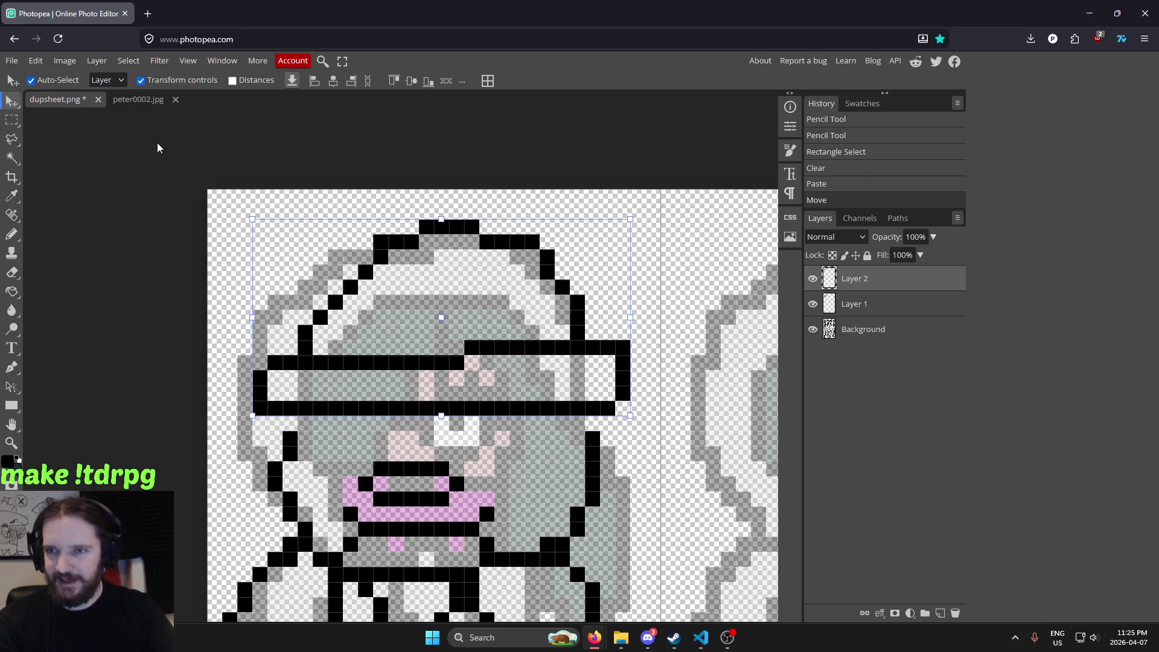
key(Up)
scroll(579, 347, down, 2)
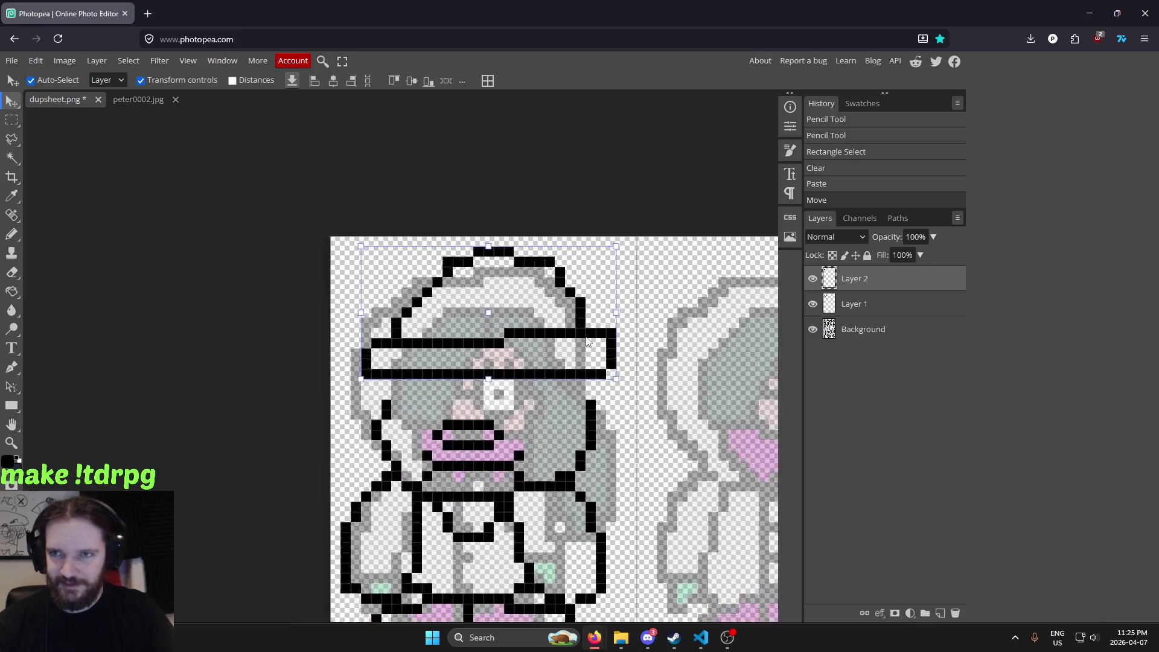
scroll(567, 338, right, 5)
scroll(566, 335, left, 6)
scroll(564, 332, up, 1)
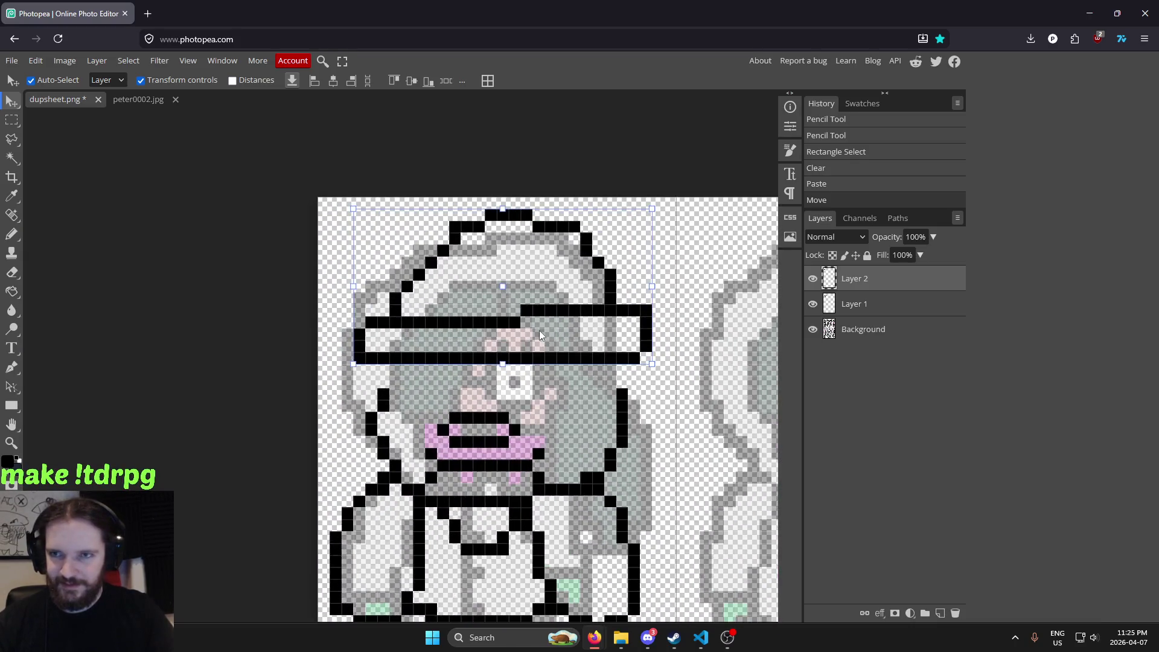
scroll(538, 331, up, 2)
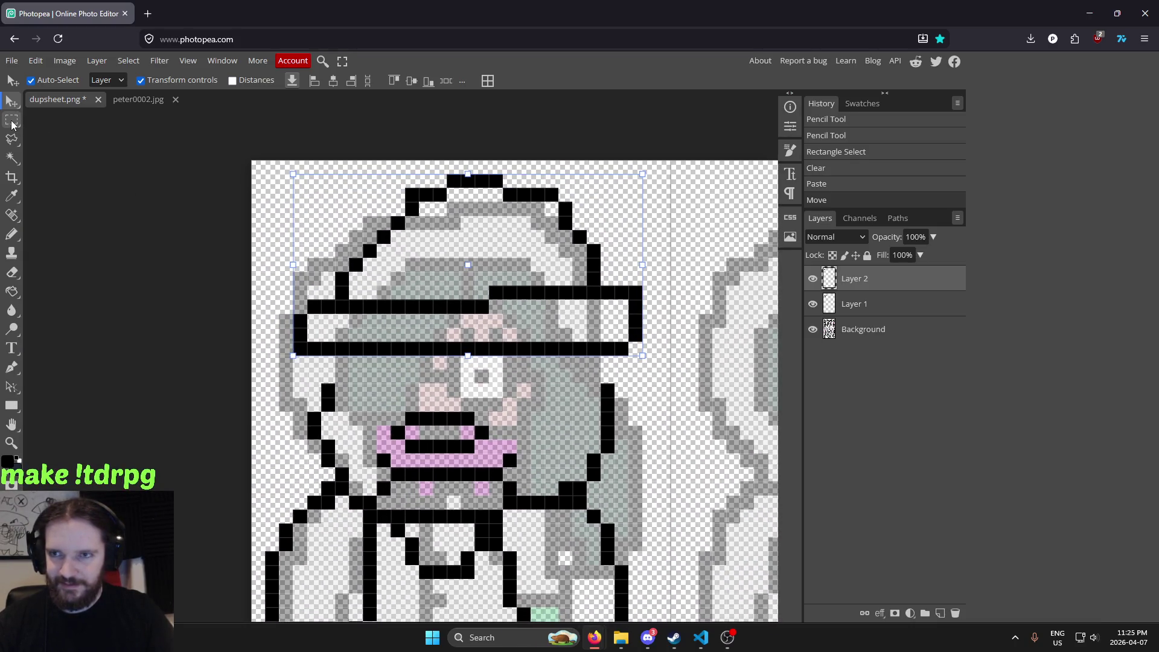
Switch to the Pencil tool with Layer 1 as the active layer
click(13, 121)
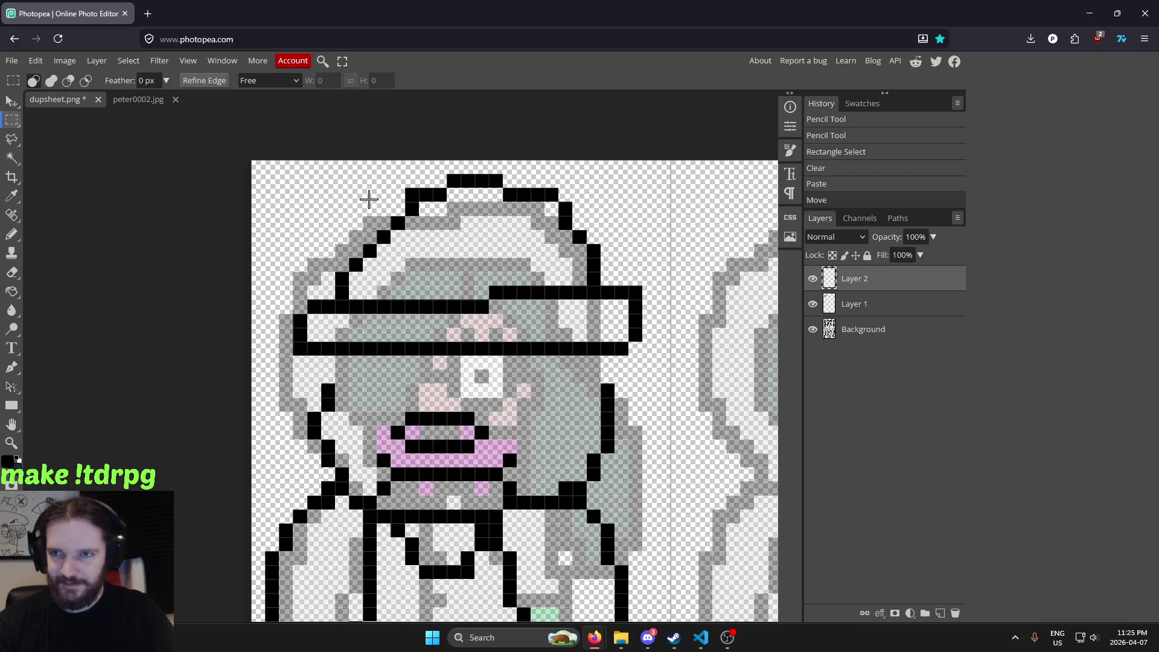
key(b)
click(912, 305)
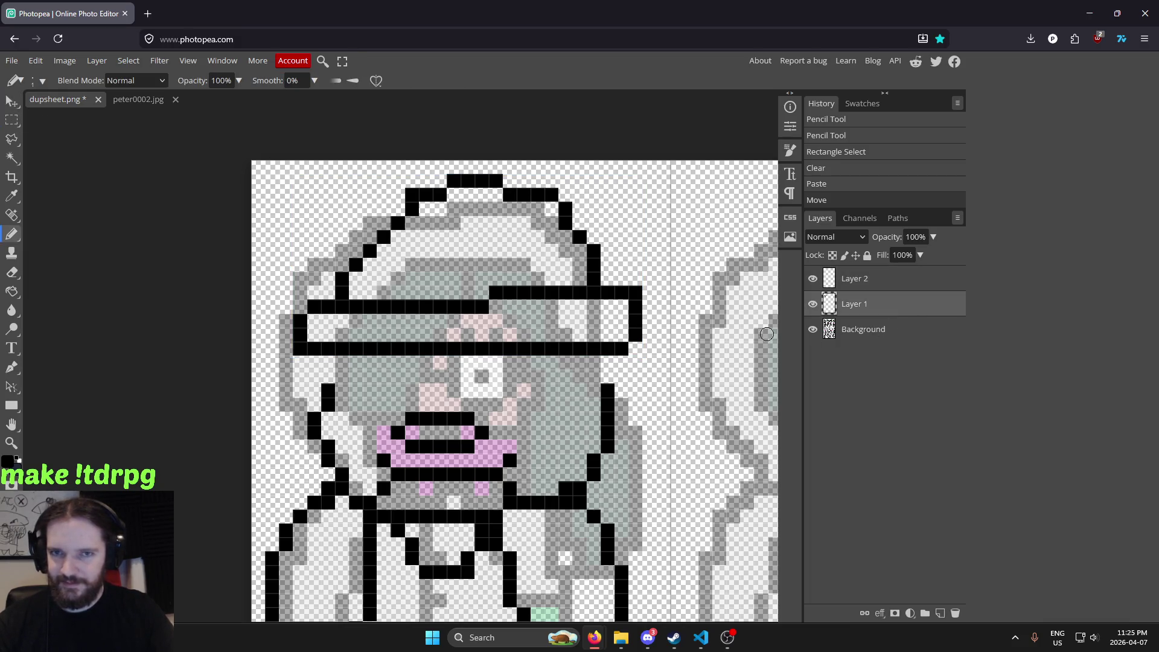
Add pairs of black outline pixels at the left and right edges of the face
scroll(375, 401, up, 2)
click(304, 356)
click(308, 332)
scroll(588, 336, down, 1)
click(713, 351)
click(713, 334)
scroll(713, 336, down, 1)
scroll(689, 387, down, 1)
scroll(682, 404, down, 1)
scroll(678, 412, down, 2)
scroll(679, 412, up, 1)
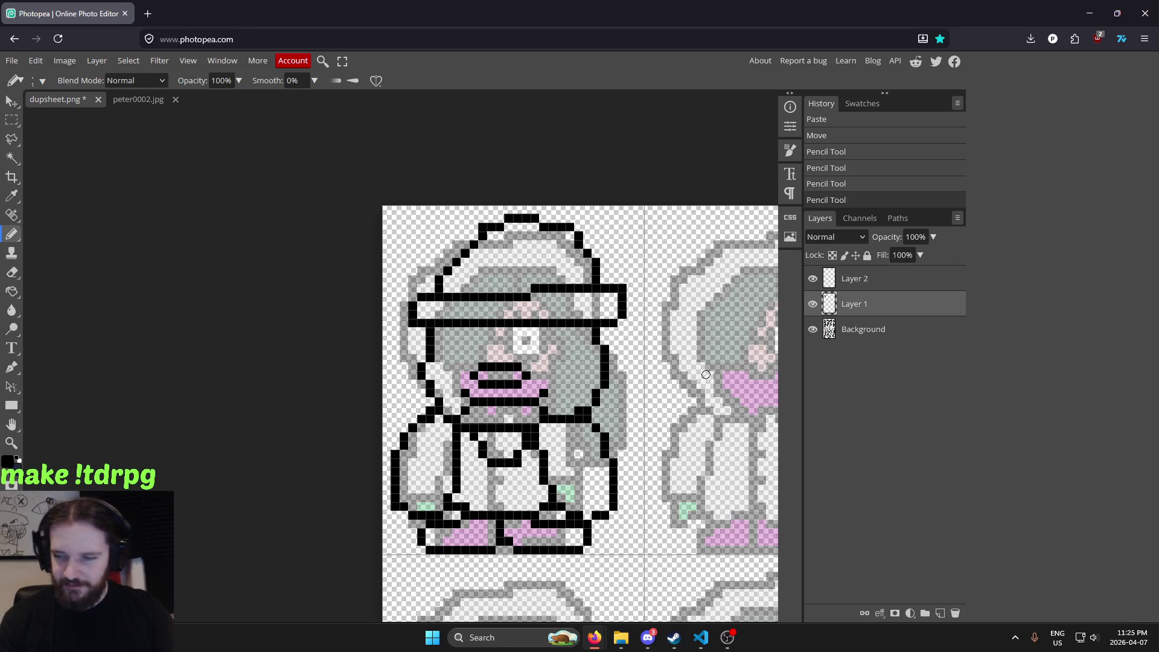
drag(563, 399, 563, 415)
scroll(559, 414, up, 1)
scroll(543, 414, up, 1)
scroll(519, 414, up, 2)
scroll(502, 414, up, 2)
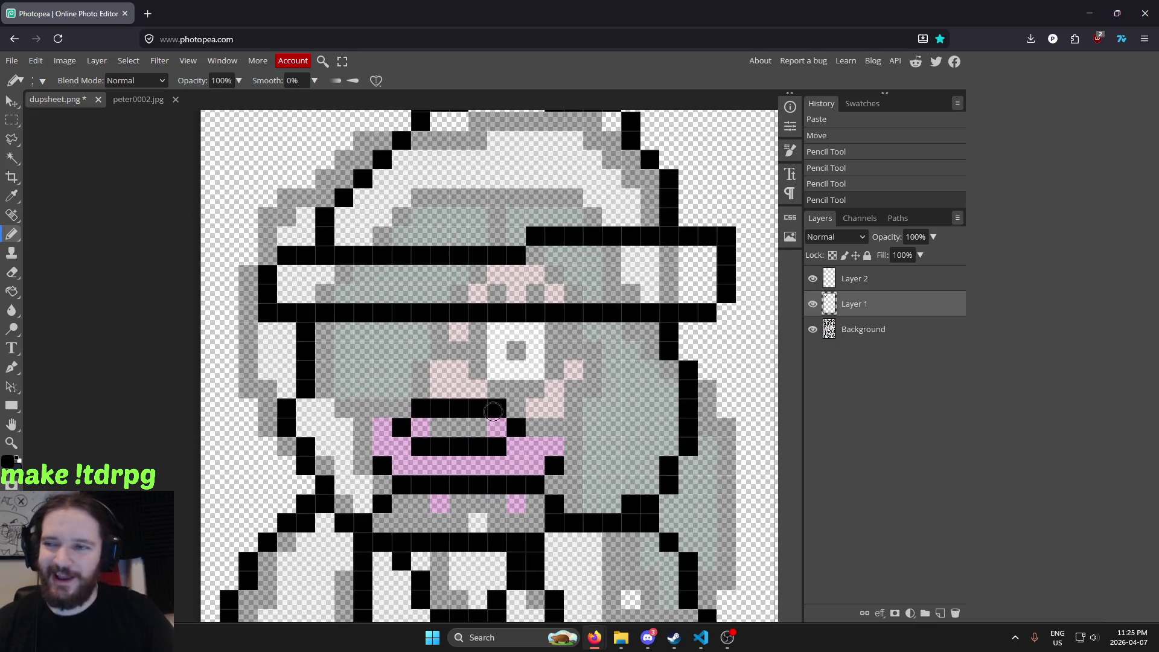
scroll(396, 429, down, 3)
scroll(387, 434, up, 3)
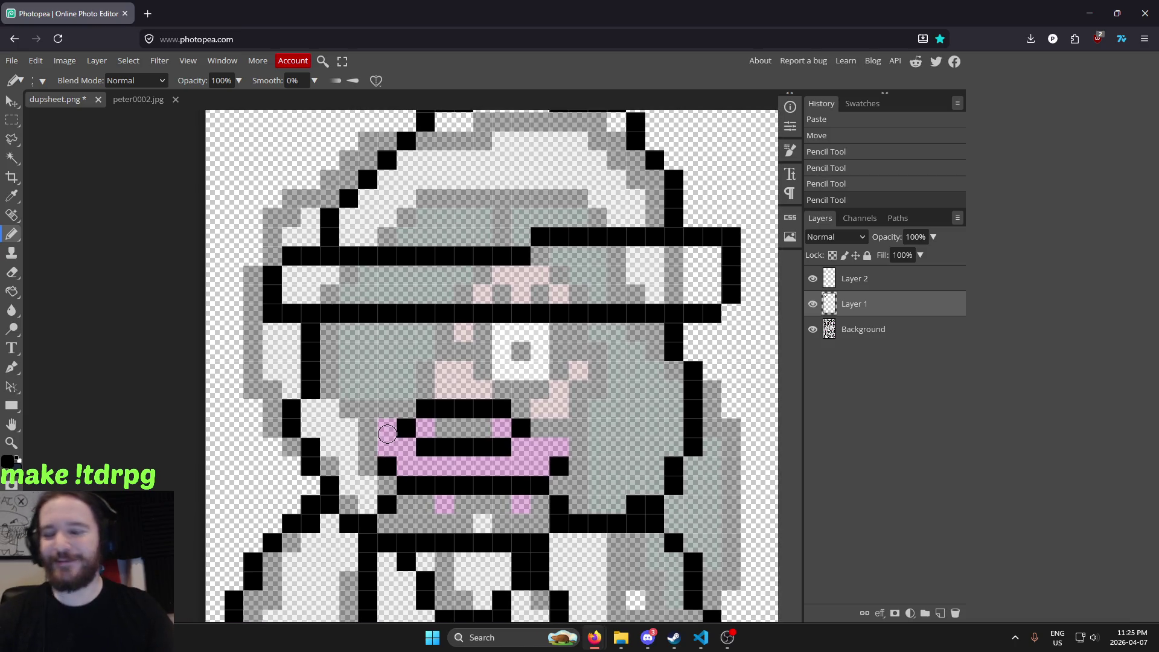
Draw a black line up the face beside the mouth, then undo those strokes
click(387, 426)
mouse_move(368, 411)
mouse_down()
mouse_move(389, 340)
mouse_move(436, 345)
mouse_up()
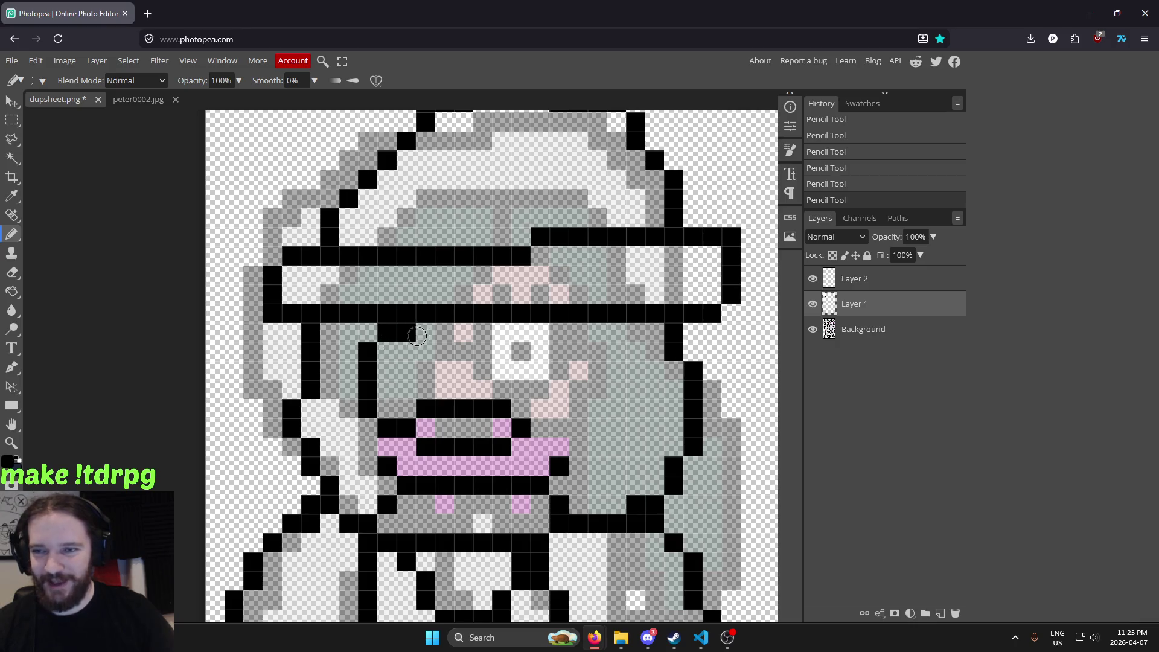
click(430, 355)
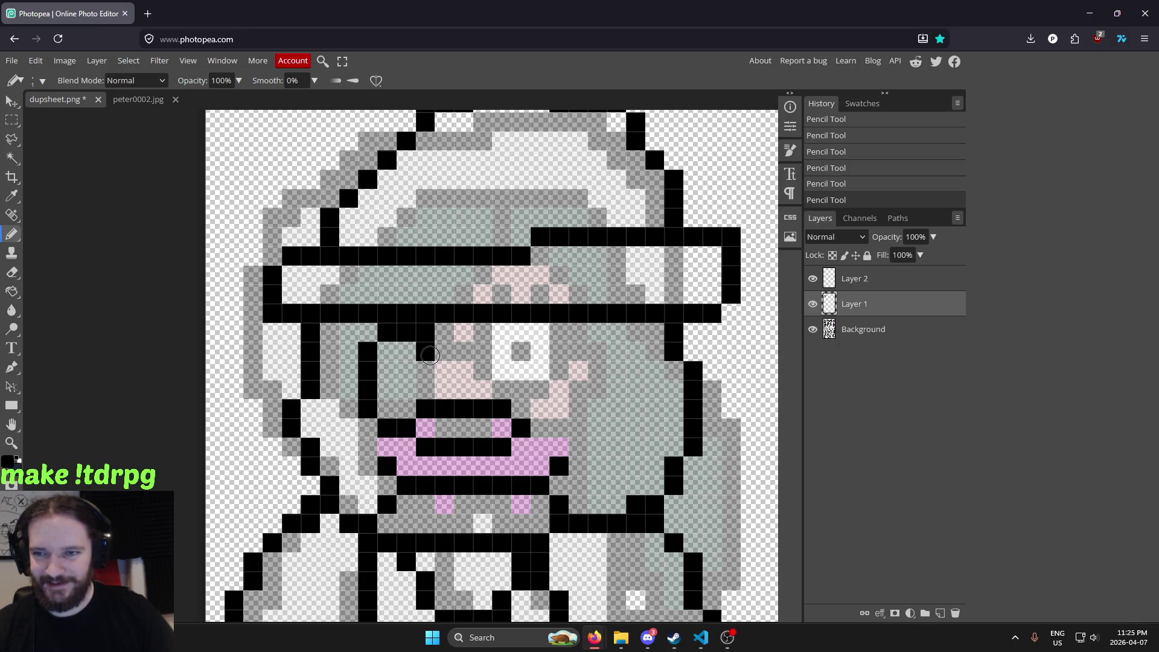
scroll(628, 386, down, 5)
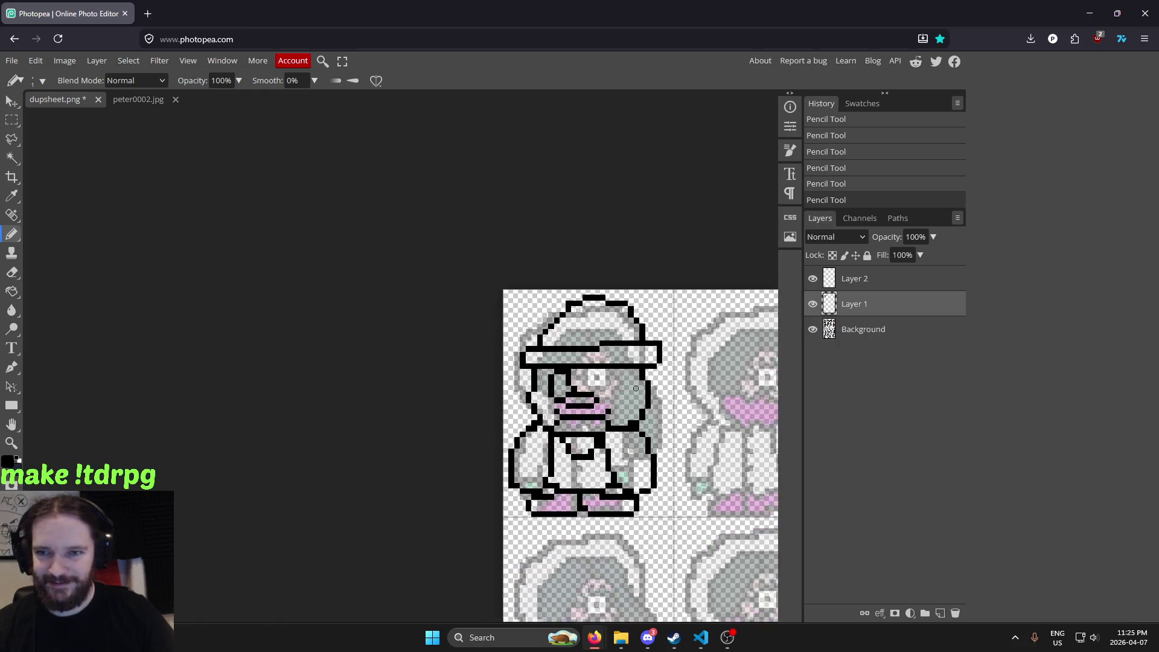
scroll(640, 388, up, 5)
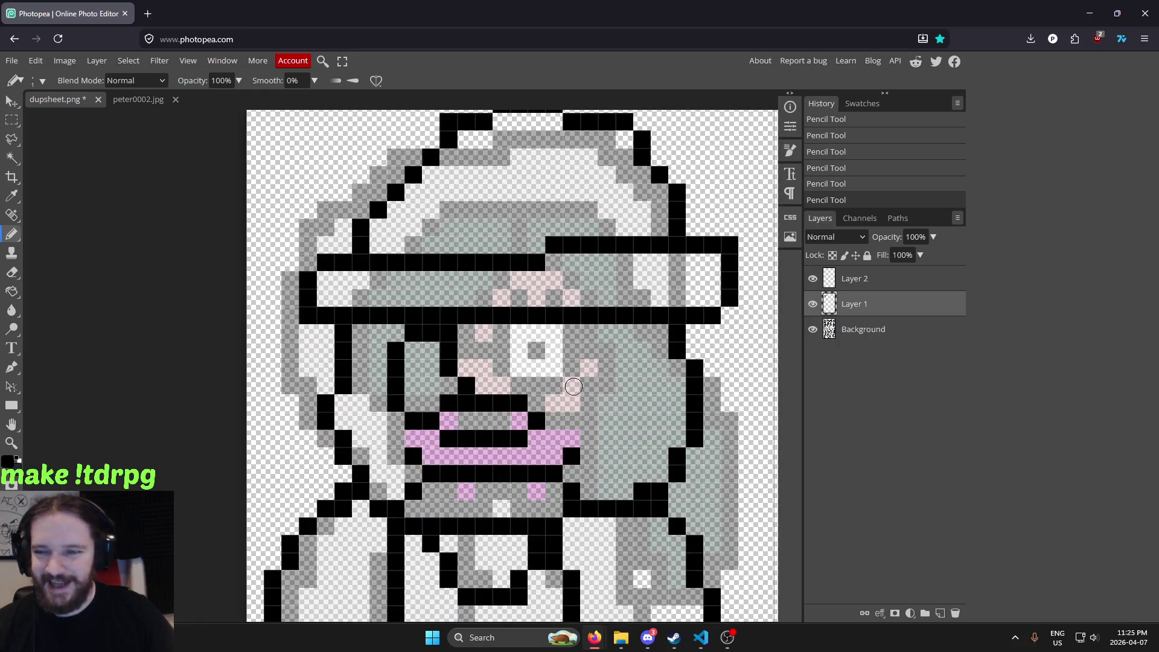
key(ctrl+z)
key(ctrl+z)
key(ctrl+z)
key(ctrl+z)
key(ctrl+z)
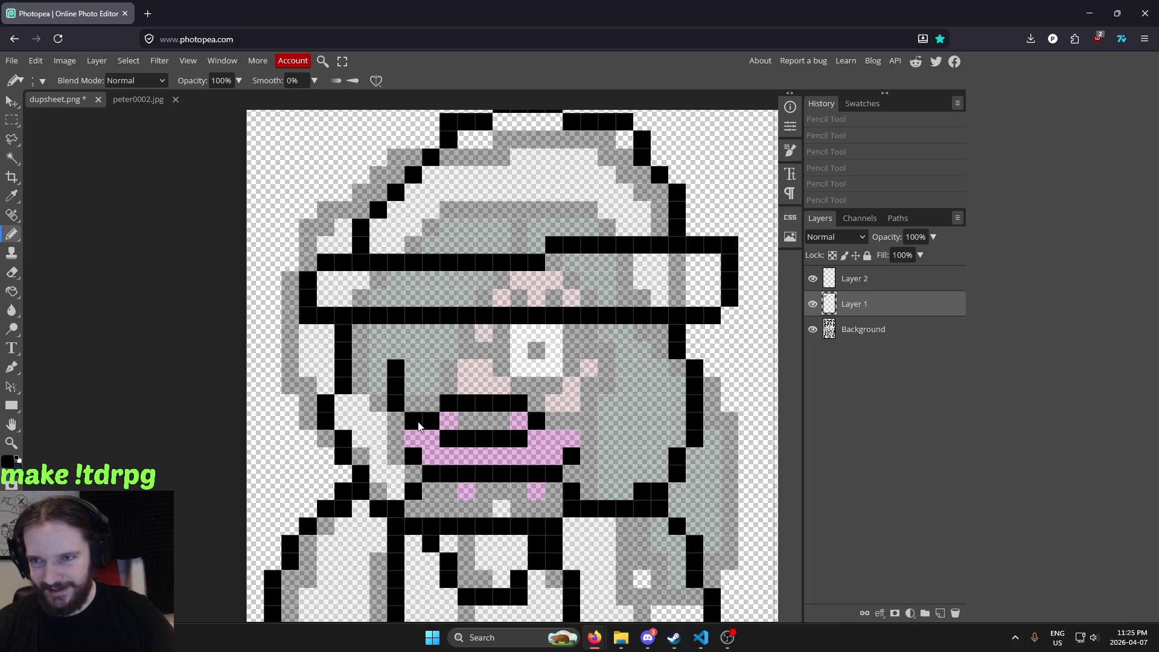
key(ctrl+z)
key(ctrl+z)
Draw a black diagonal near the mouth and outline the eye with black pixels
drag(431, 421, 413, 403)
click(397, 387)
click(396, 367)
click(395, 350)
click(413, 333)
click(431, 332)
click(448, 350)
click(448, 368)
click(466, 385)
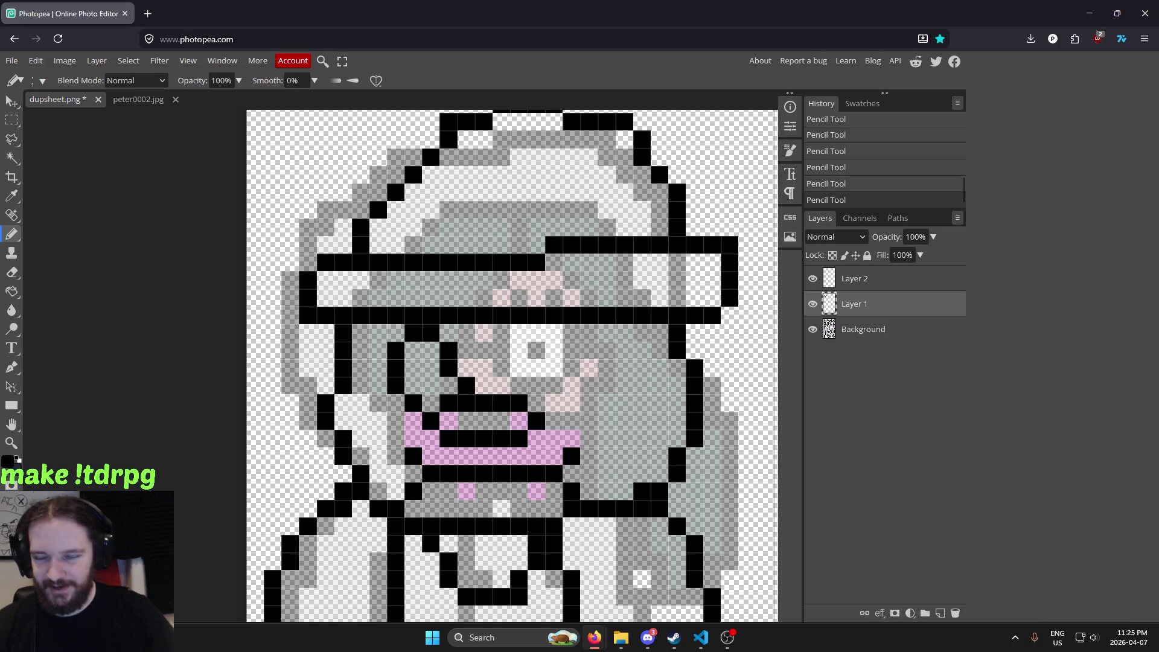
scroll(596, 381, down, 5)
scroll(621, 379, down, 3)
scroll(621, 379, down, 2)
scroll(552, 379, up, 4)
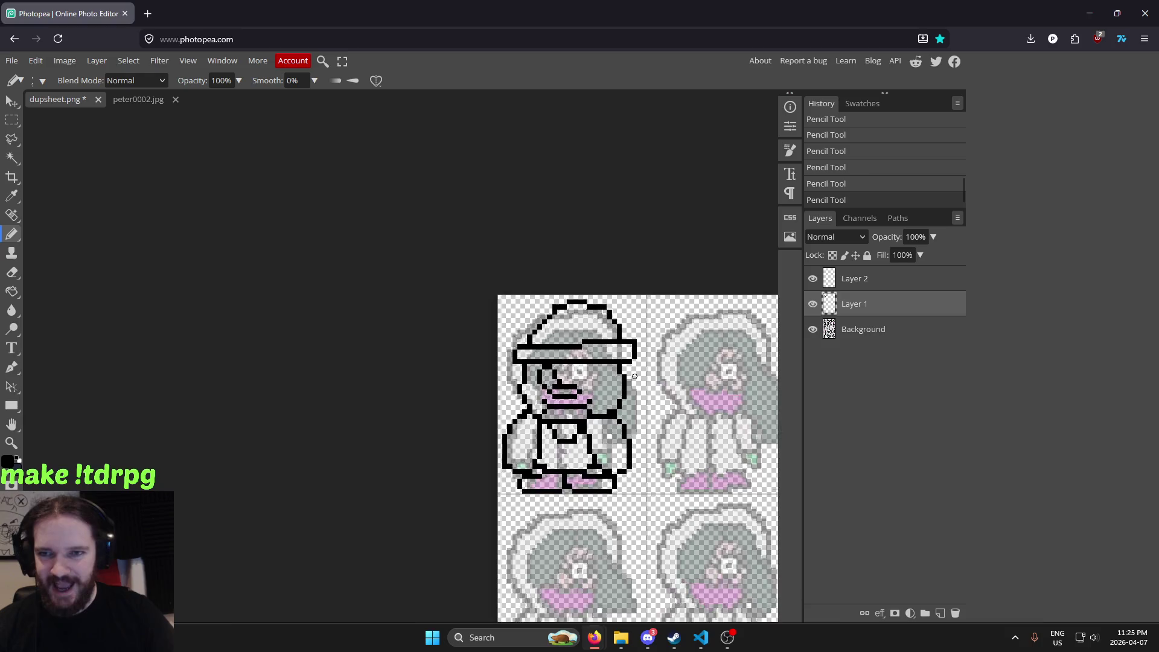
scroll(552, 379, up, 5)
scroll(552, 379, up, 1)
Redo the black diagonal beside the eye and draw a row of black pixels across the face
key(ctrl+z)
key(ctrl+z)
key(ctrl+z)
key(ctrl+z)
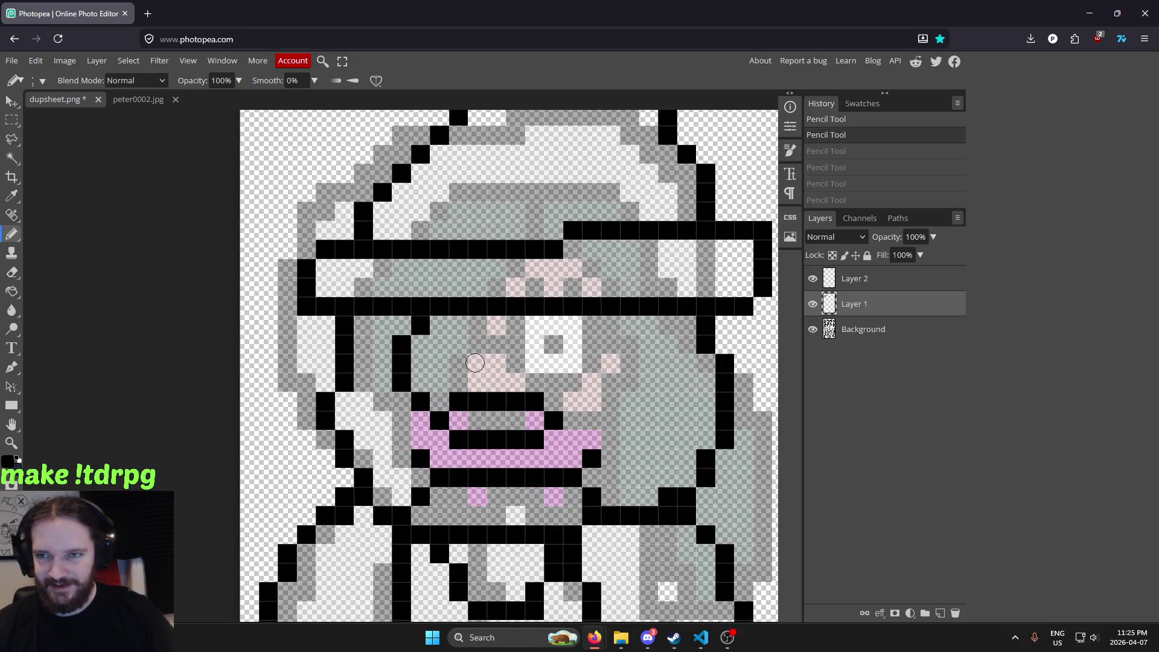
drag(441, 329, 459, 327)
click(477, 344)
click(496, 363)
scroll(507, 382, down, 2)
scroll(669, 389, down, 3)
scroll(669, 389, down, 1)
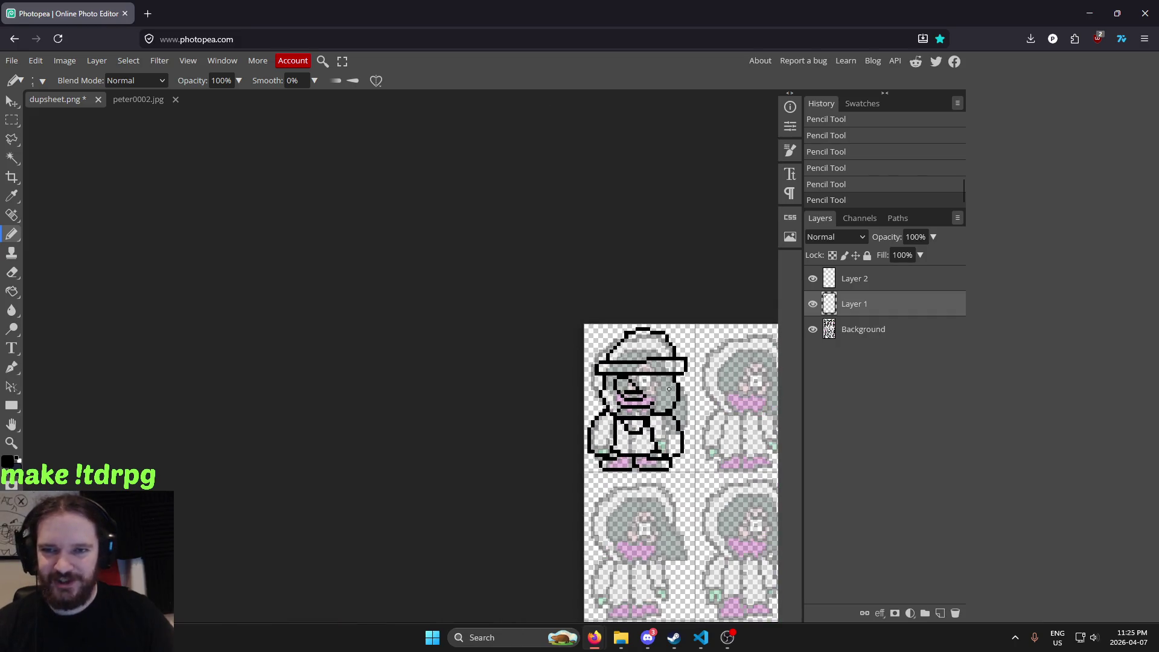
scroll(674, 383, up, 1)
scroll(515, 356, up, 3)
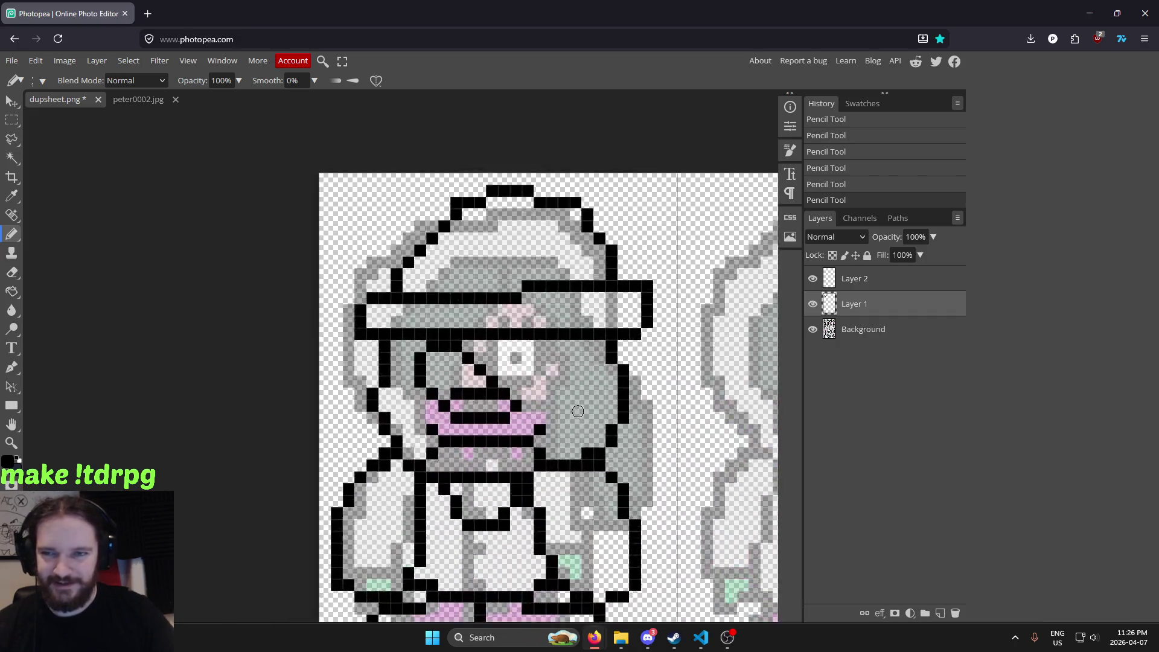
scroll(423, 362, up, 2)
key(ctrl+z)
click(413, 362)
scroll(413, 363, down, 3)
scroll(543, 356, down, 1)
scroll(580, 355, up, 1)
scroll(541, 339, up, 3)
click(515, 361)
mouse_move(560, 304)
mouse_down()
mouse_move(623, 316)
mouse_move(601, 389)
mouse_up()
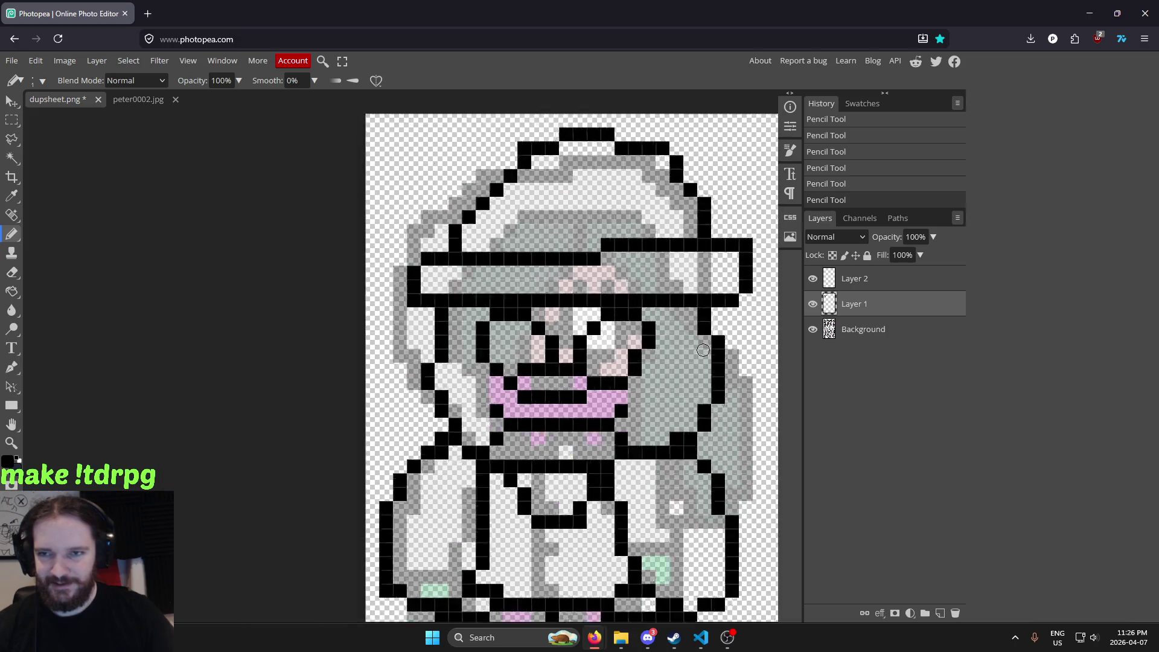
Bring the peter0002.jpg reference sketch back to the front
scroll(574, 405, down, 5)
scroll(681, 367, right, 5)
scroll(634, 377, right, 1)
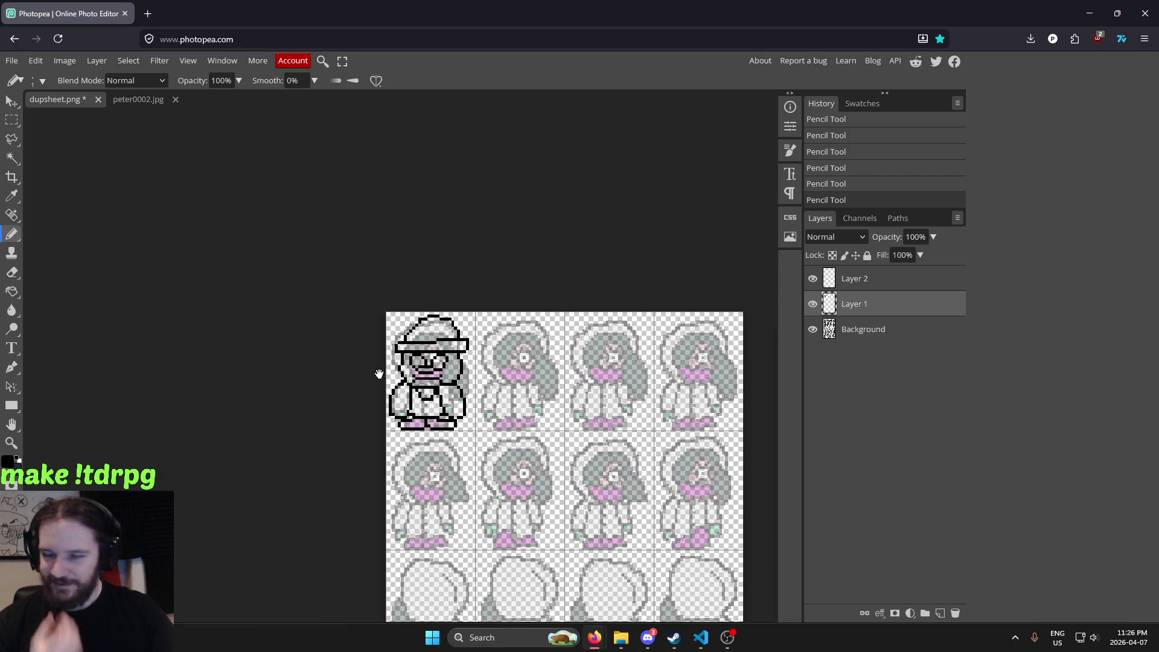
scroll(592, 386, right, 2)
scroll(393, 374, up, 3)
scroll(391, 371, up, 2)
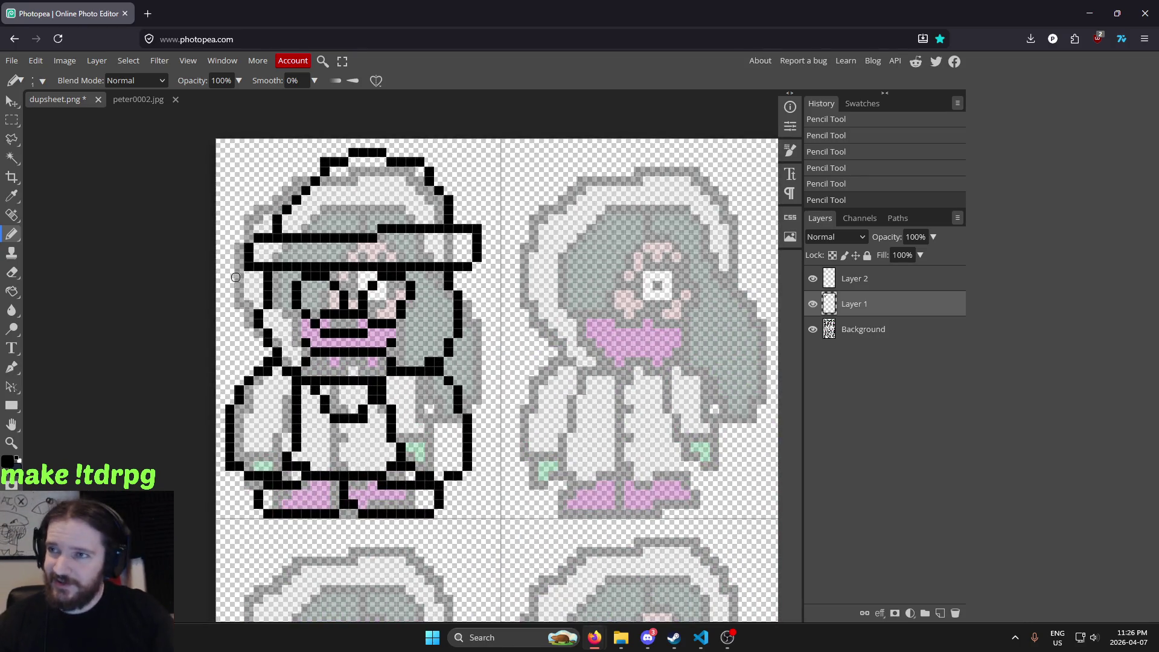
click(131, 100)
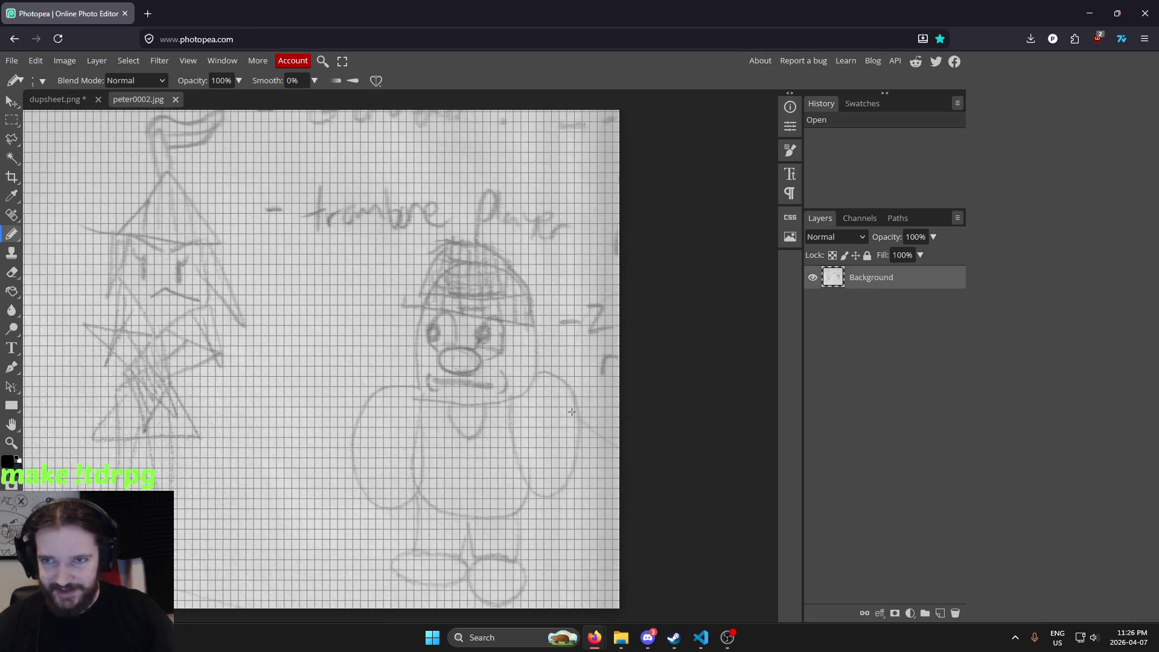
Compare against the peter0002.jpg sketch, then merge the brim layer (Layer 2) down into Layer 1
click(69, 102)
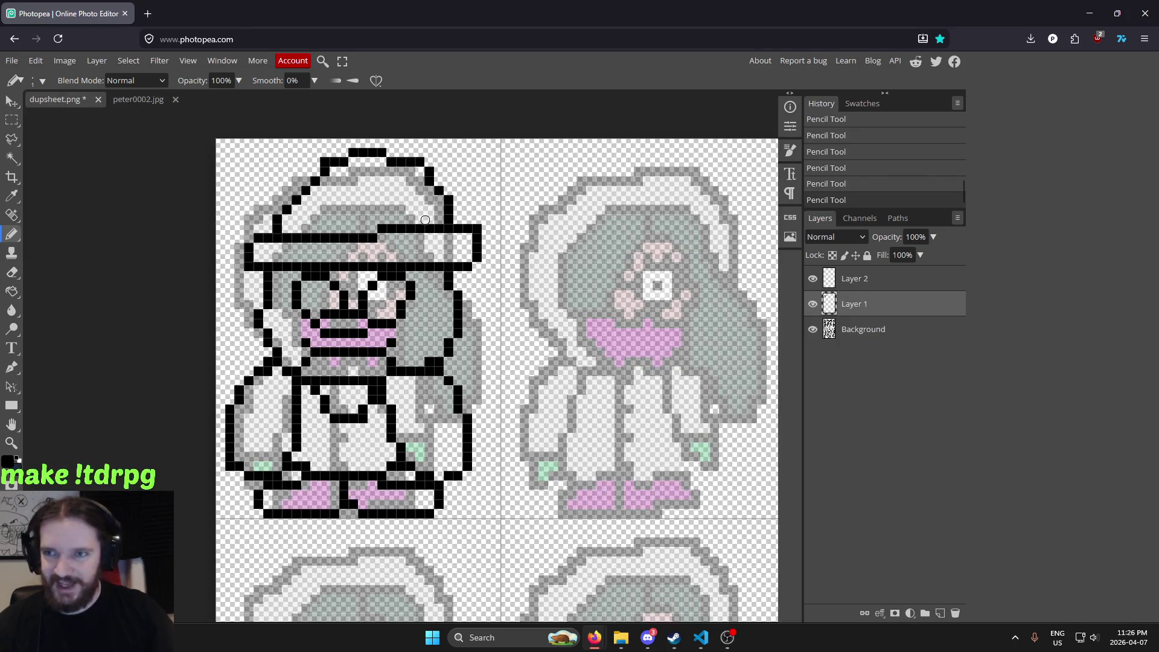
scroll(346, 277, up, 1)
scroll(423, 275, down, 3)
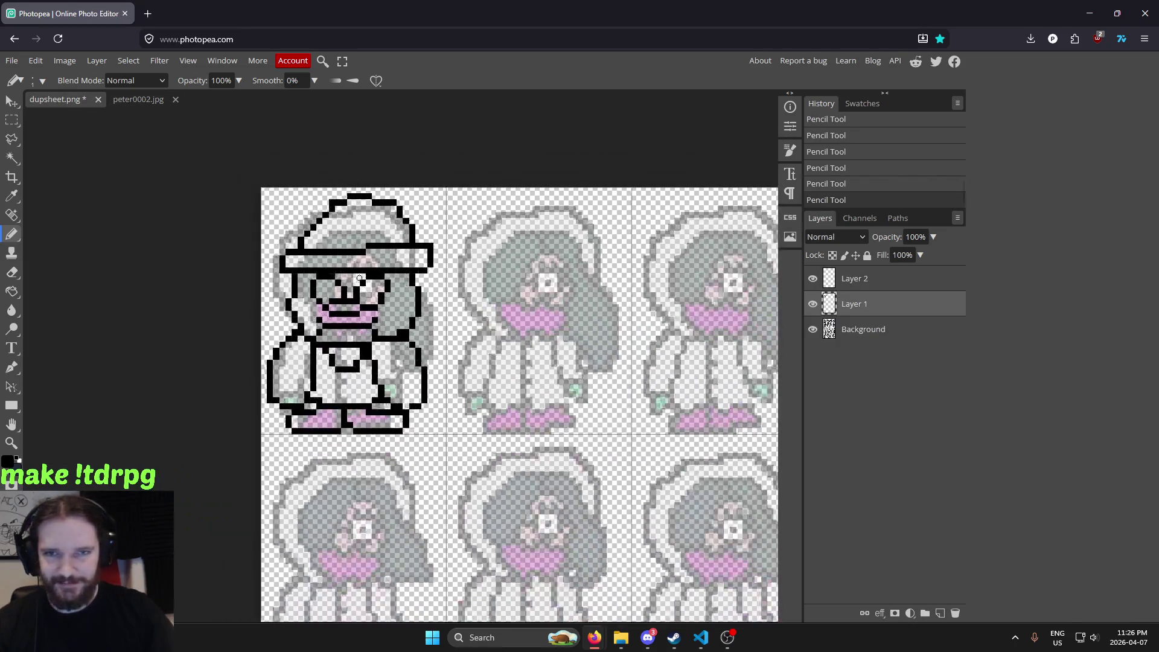
scroll(584, 273, up, 2)
scroll(343, 289, down, 1)
scroll(401, 281, up, 1)
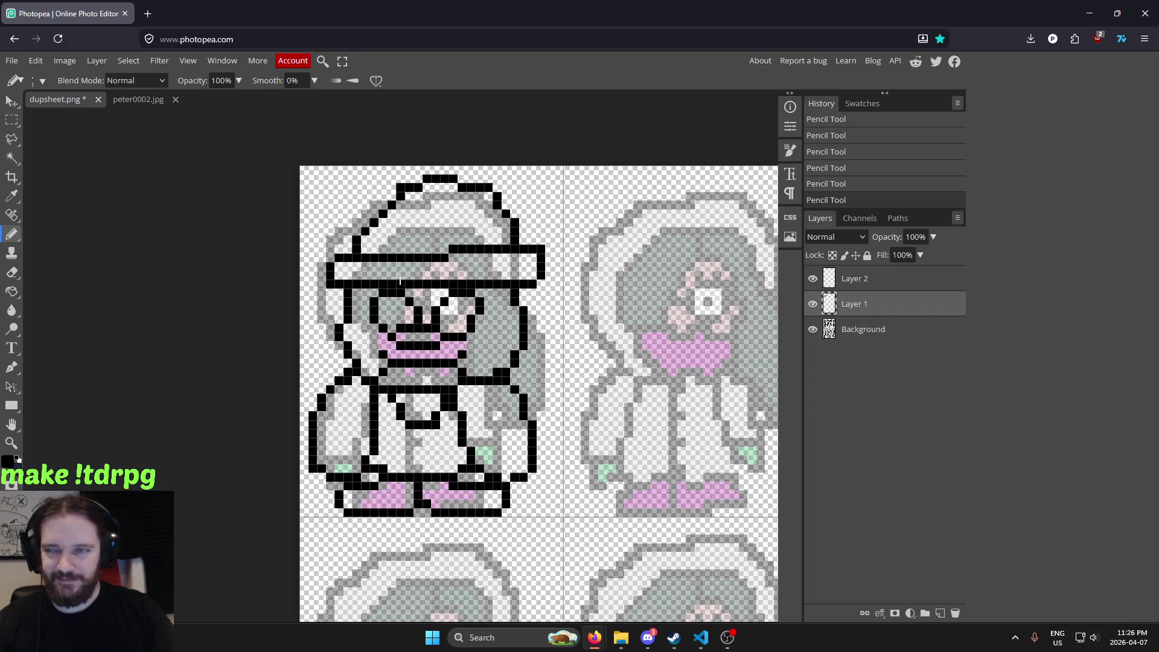
click(118, 104)
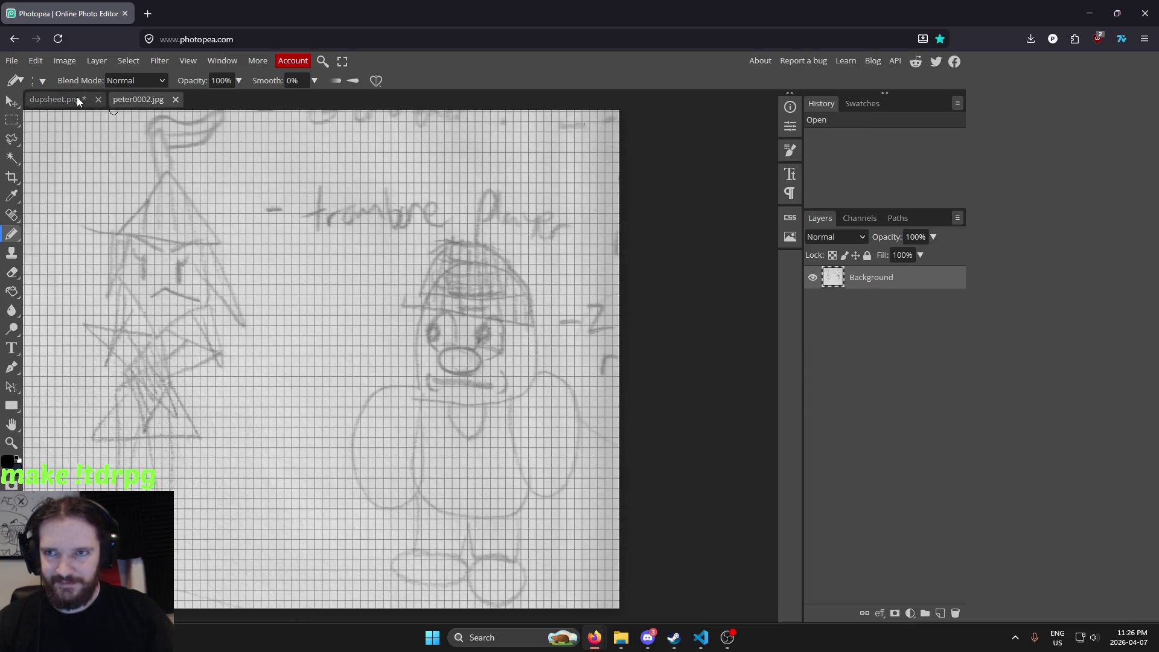
click(80, 100)
click(860, 286)
key(ctrl+e)
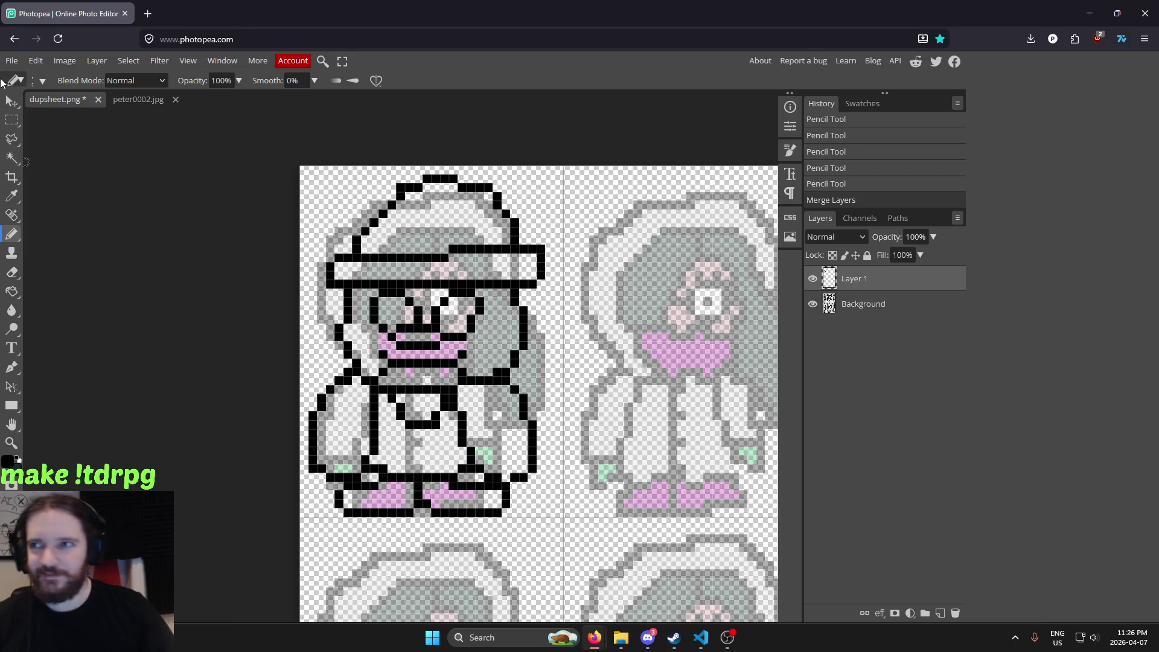
click(12, 60)
Open playersheet.png from the game's assets folder as a new document
click(30, 97)
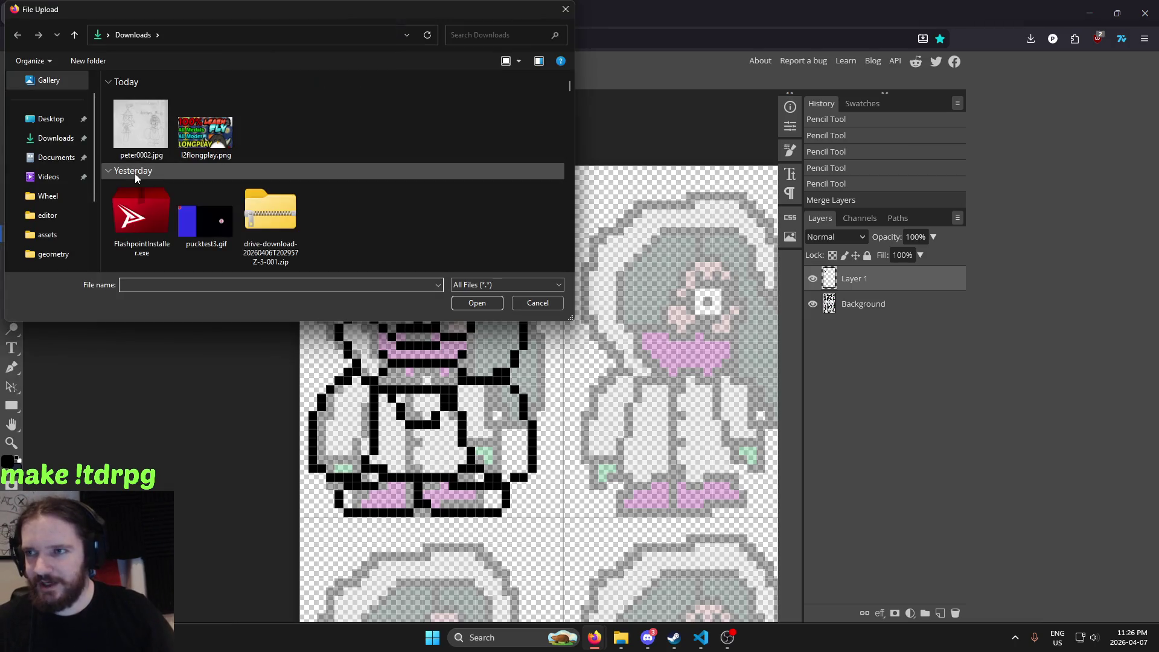
click(47, 234)
scroll(320, 142, down, 2)
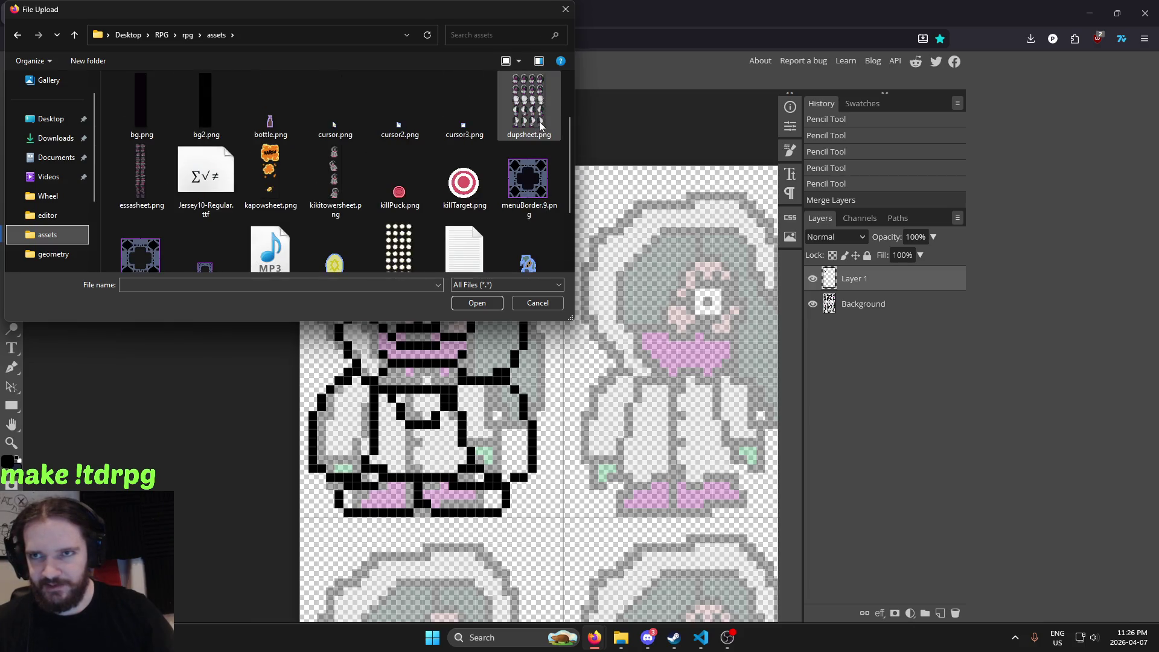
scroll(538, 121, down, 1)
click(135, 237)
double_click(135, 237)
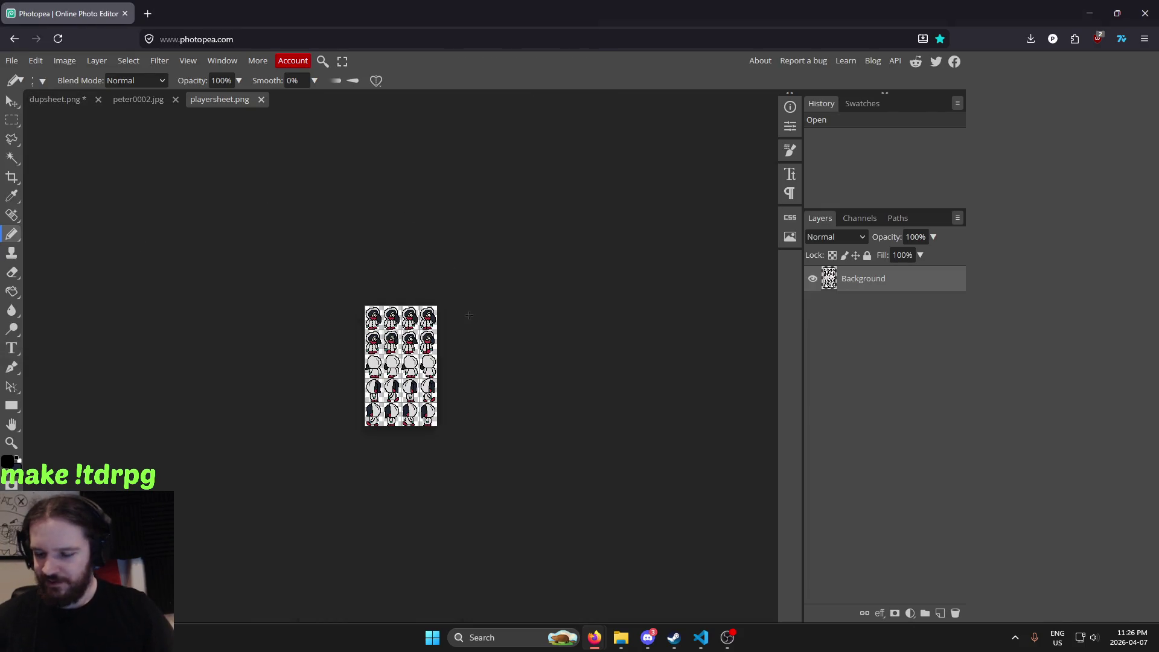
scroll(398, 329, up, 4)
scroll(399, 329, up, 5)
scroll(399, 329, up, 3)
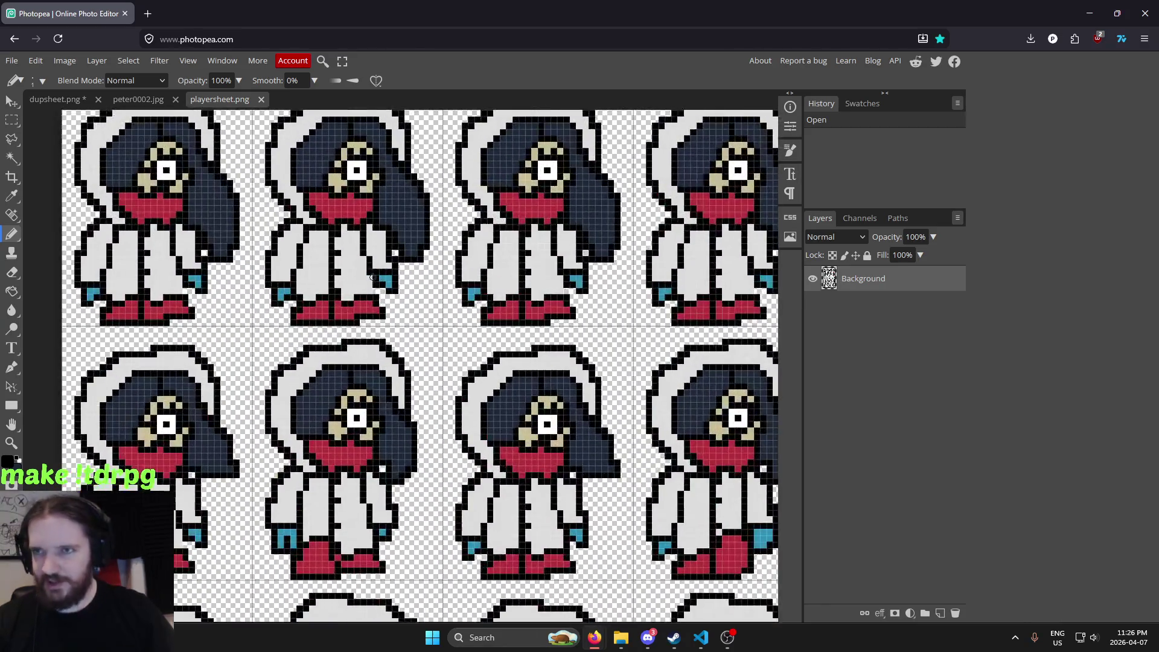
scroll(426, 327, down, 3)
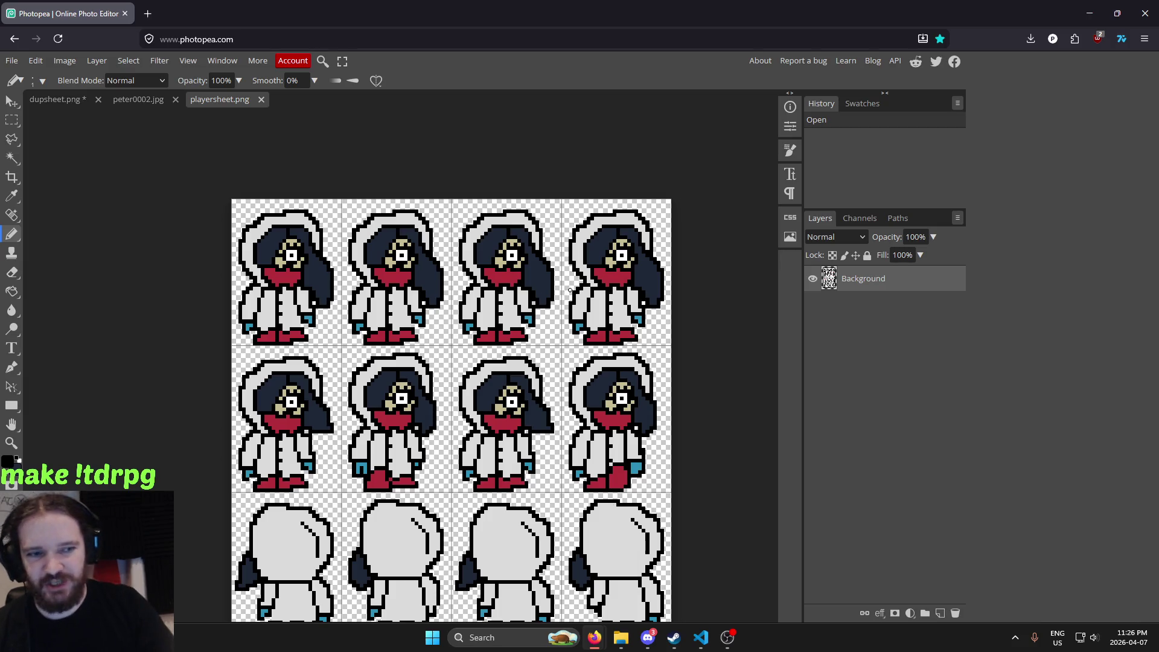
Eyedropper the sprite's red from playersheet.png, then go back to dupsheet.png
drag(479, 330, 520, 333)
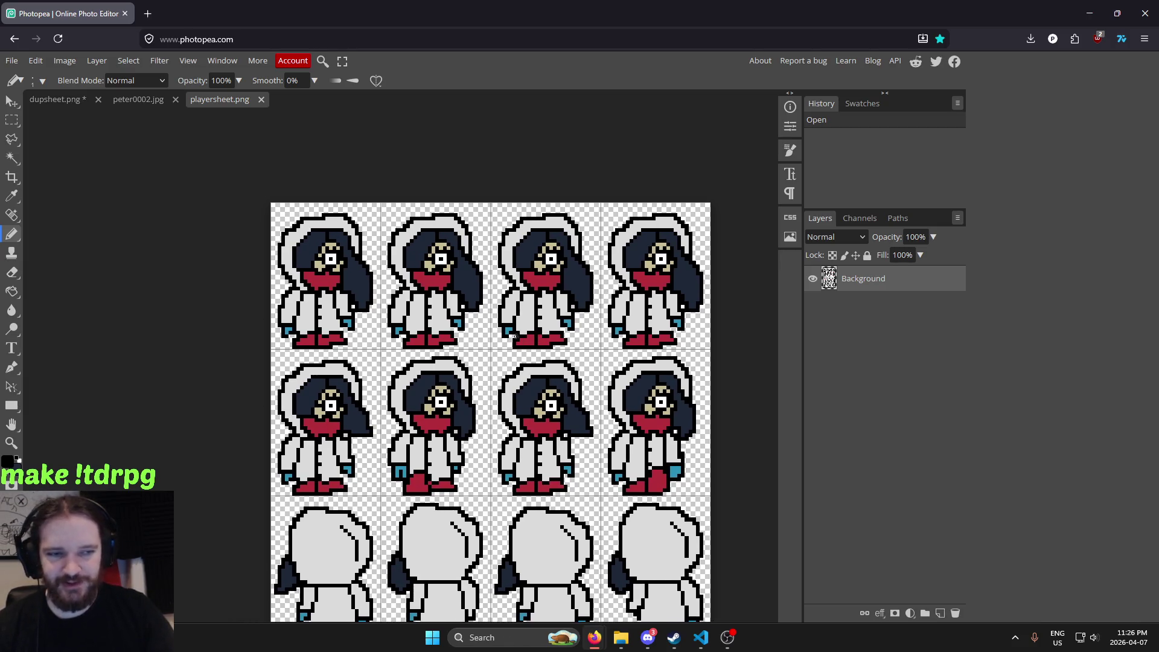
key(i)
click(433, 282)
click(82, 99)
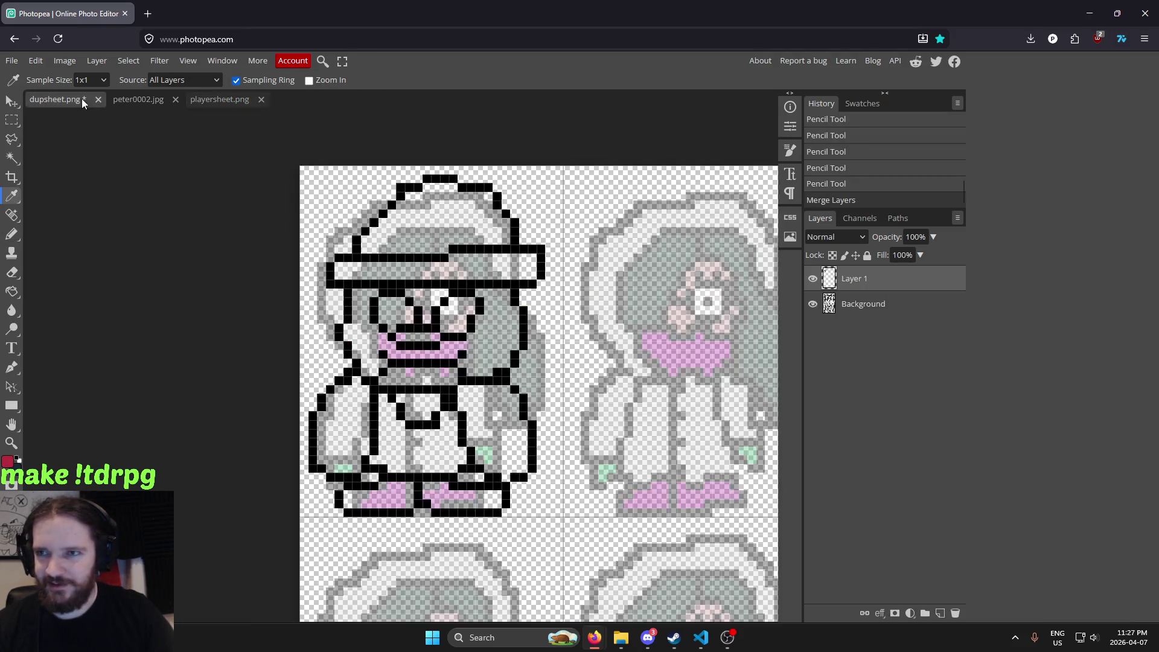
Set the foreground to grey 676767 and bucket-fill the first sprite's hat top and brim
click(9, 459)
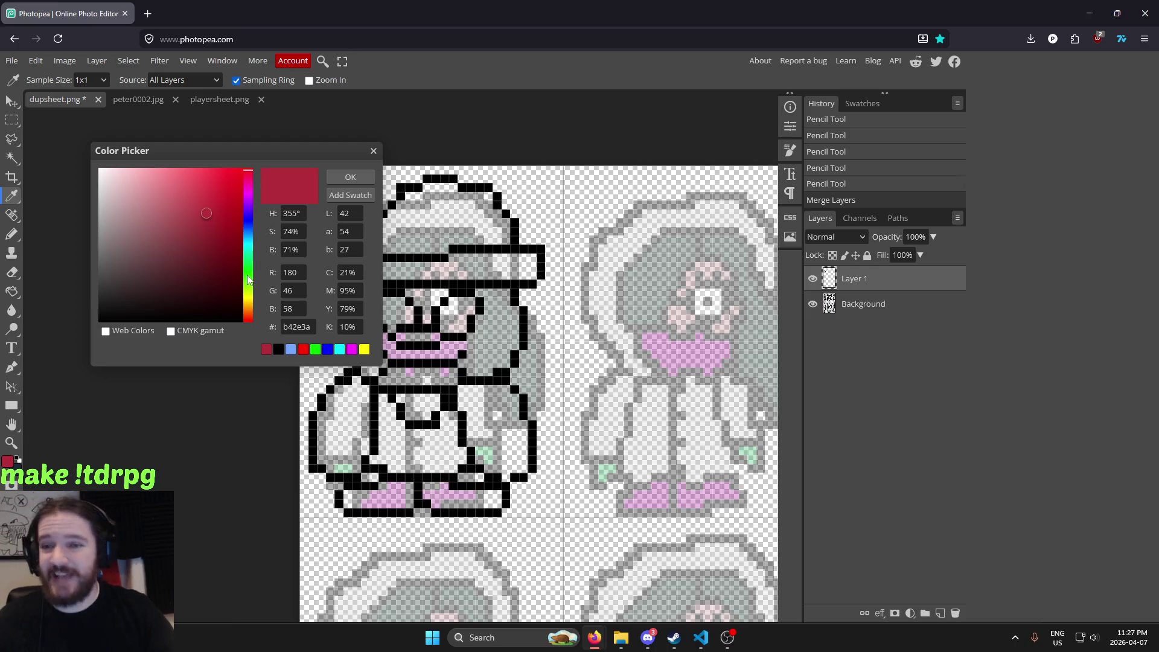
click(270, 236)
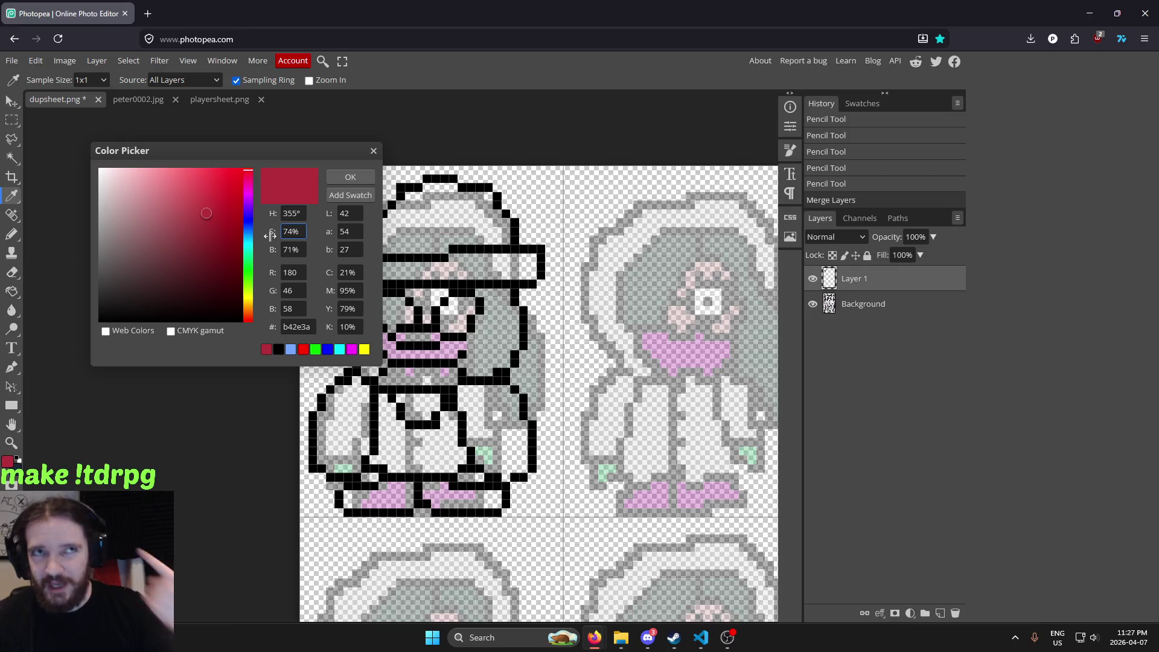
click(272, 242)
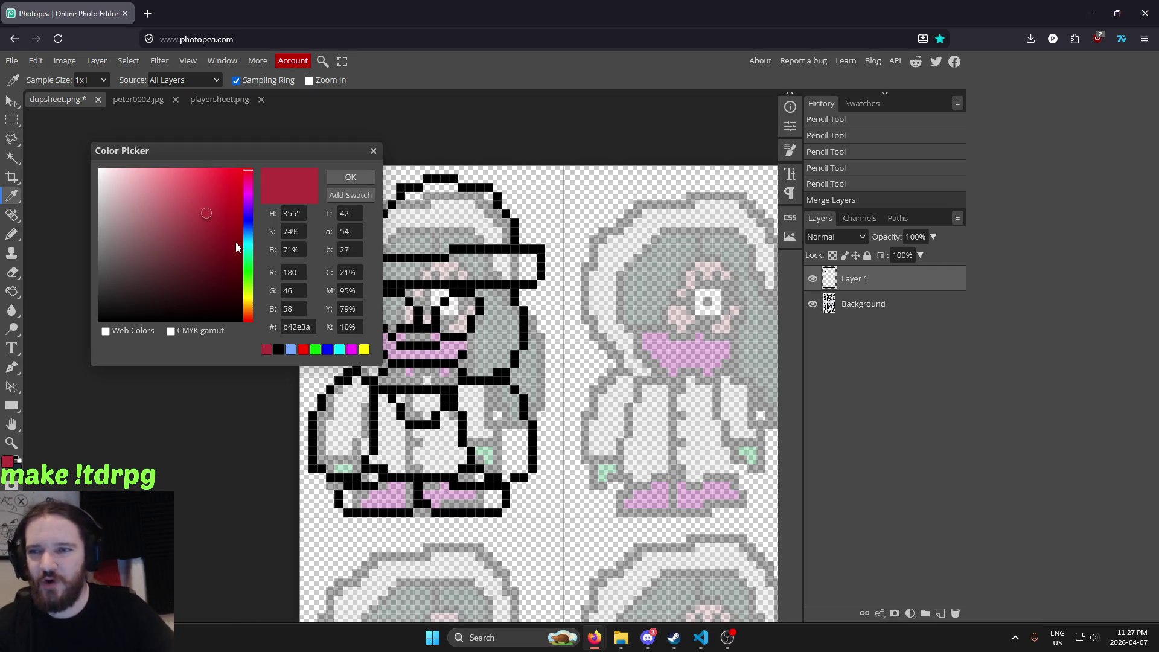
drag(125, 213, 44, 260)
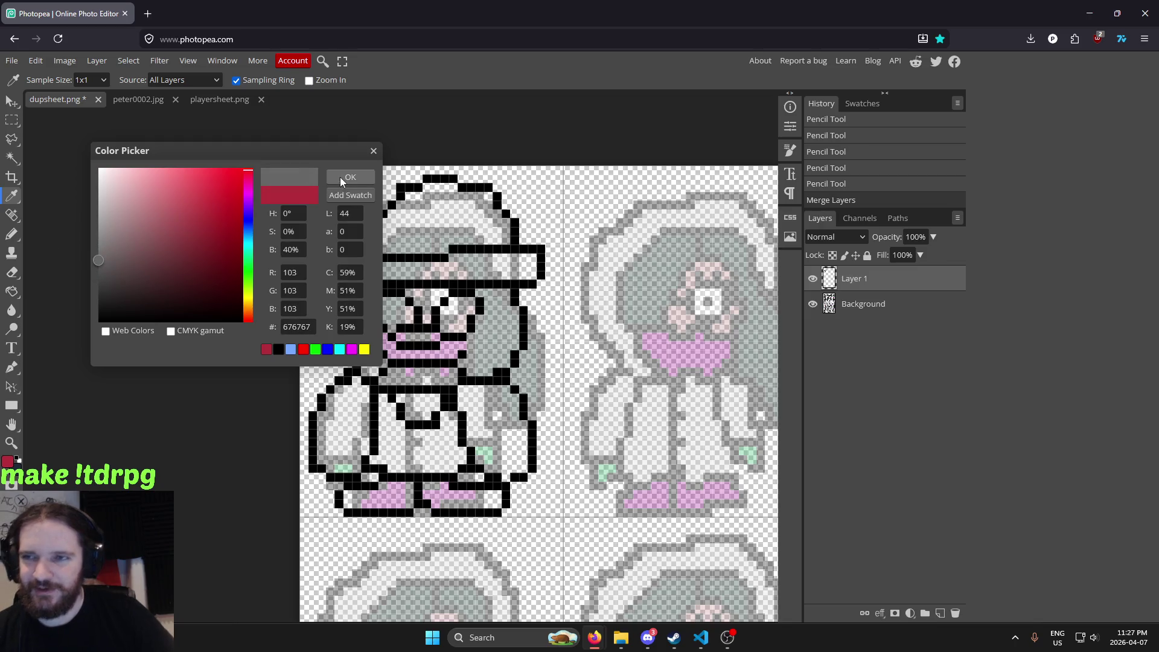
click(350, 177)
key(g)
click(466, 215)
click(477, 265)
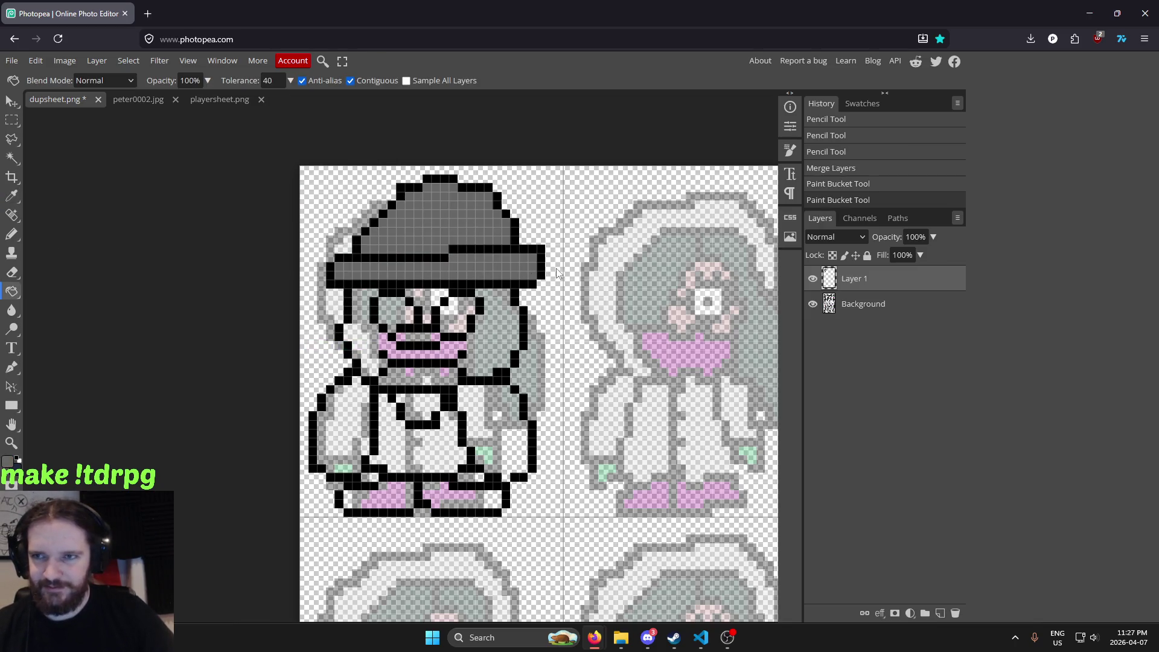
Change the foreground to black and refill the hat top and brim with it
scroll(577, 268, down, 2)
scroll(578, 268, up, 2)
scroll(539, 274, up, 1)
scroll(539, 274, down, 2)
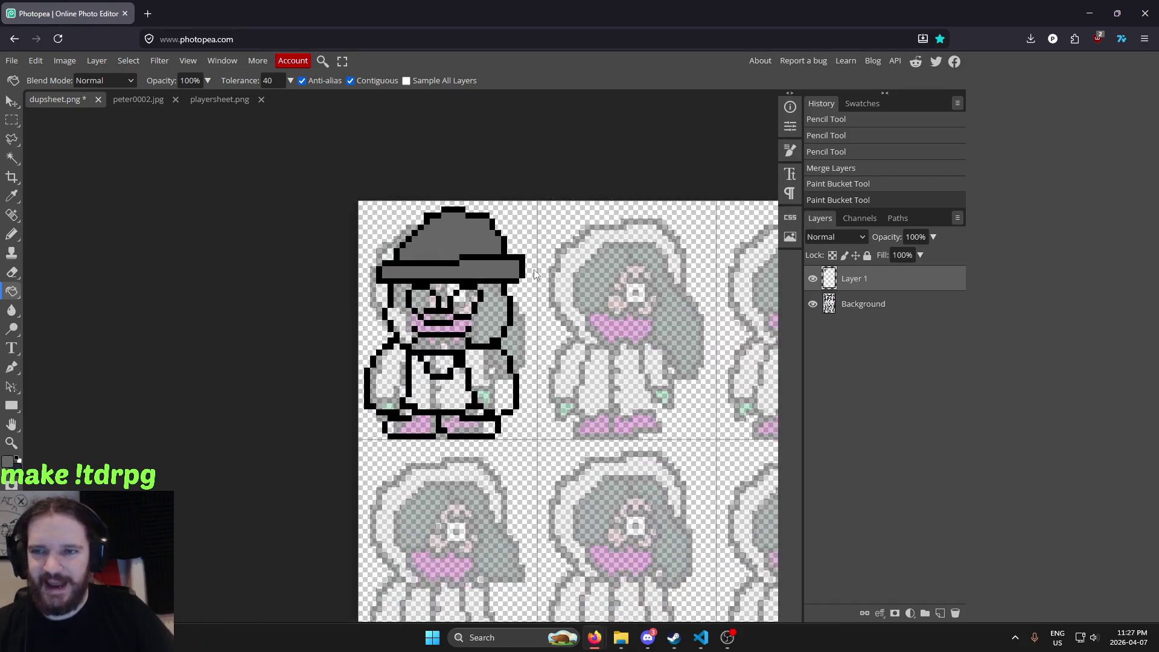
scroll(517, 319, up, 2)
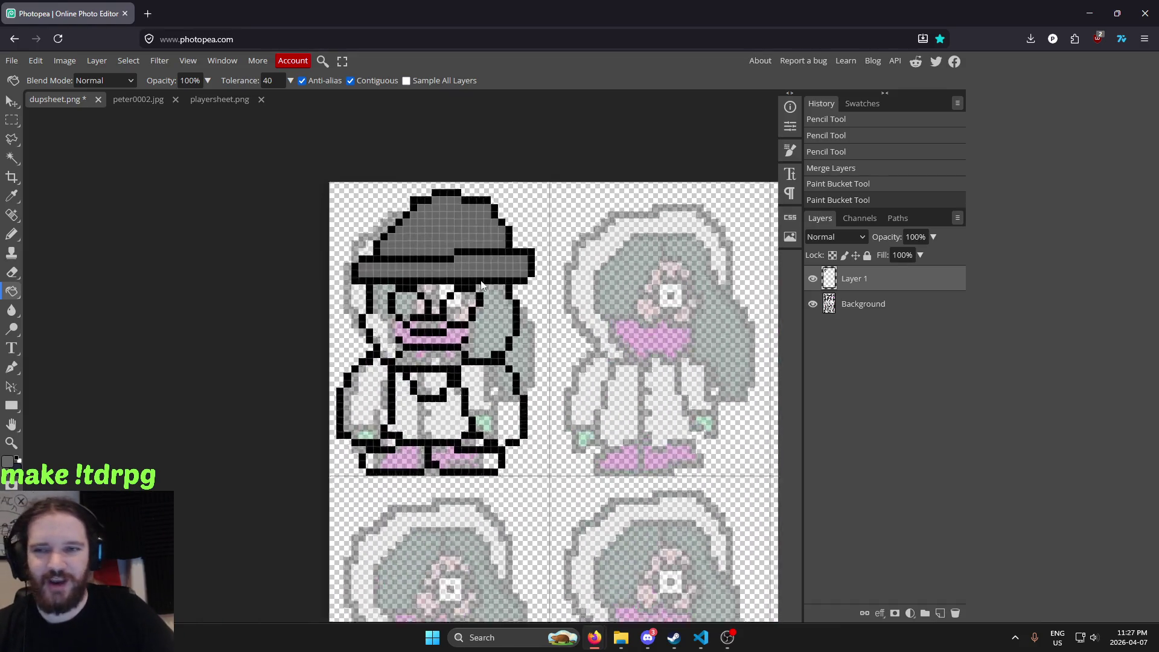
scroll(489, 285, down, 2)
scroll(508, 299, down, 1)
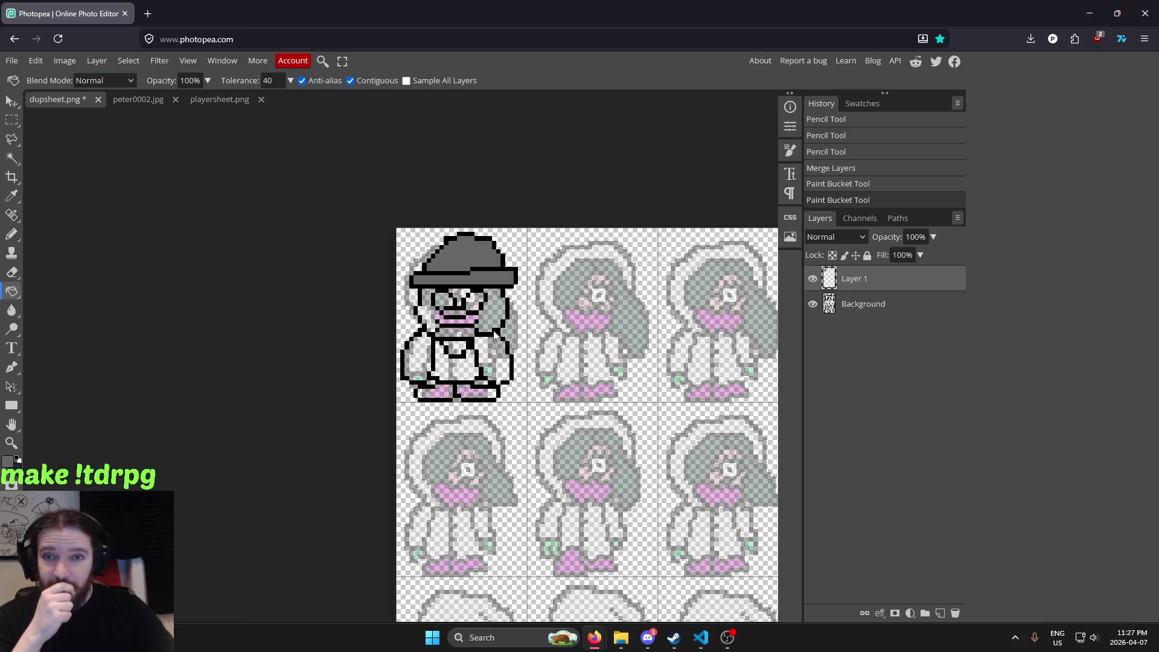
drag(509, 359, 539, 382)
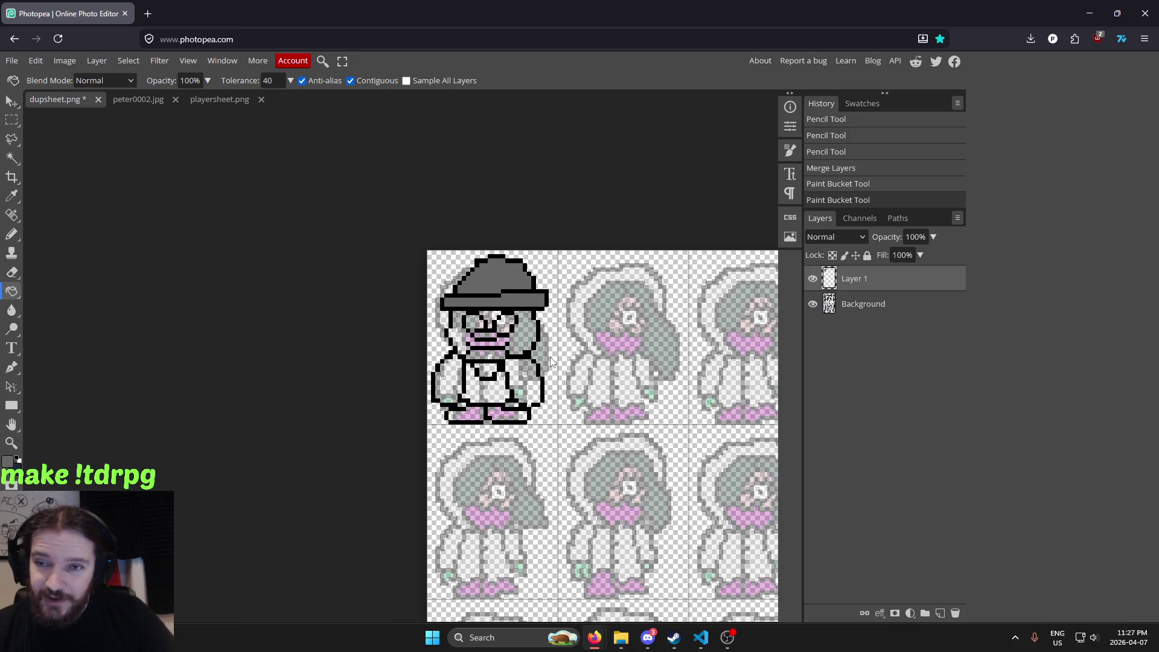
scroll(551, 361, up, 3)
click(8, 462)
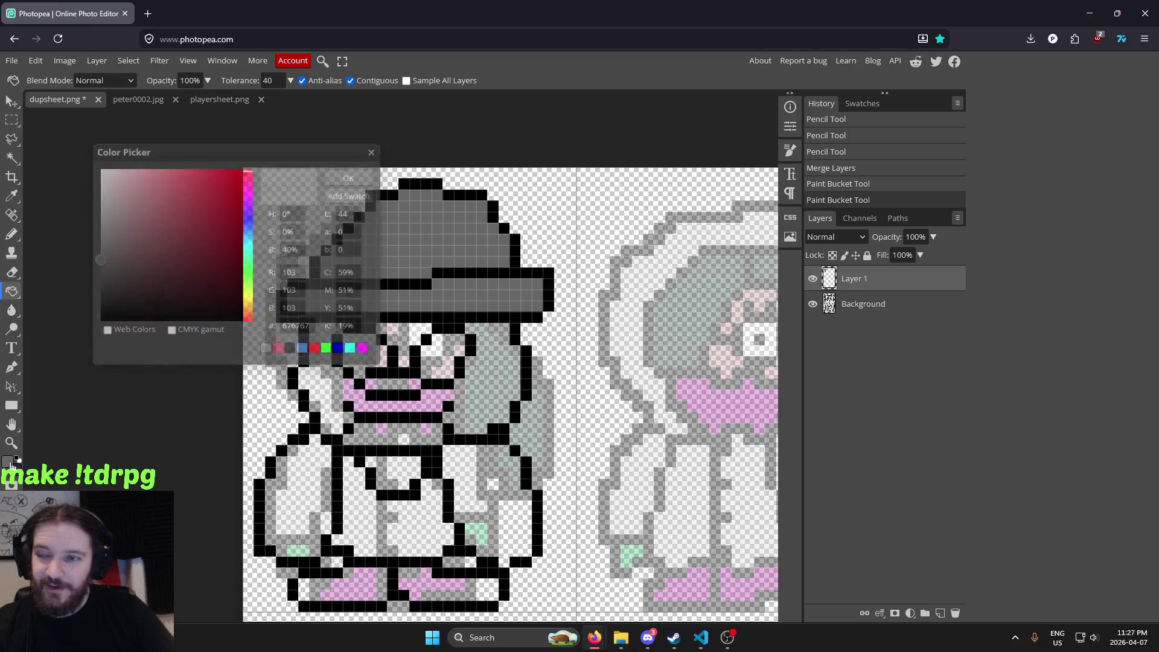
mouse_move(172, 259)
mouse_down()
mouse_move(39, 323)
mouse_move(20, 314)
mouse_up()
click(338, 180)
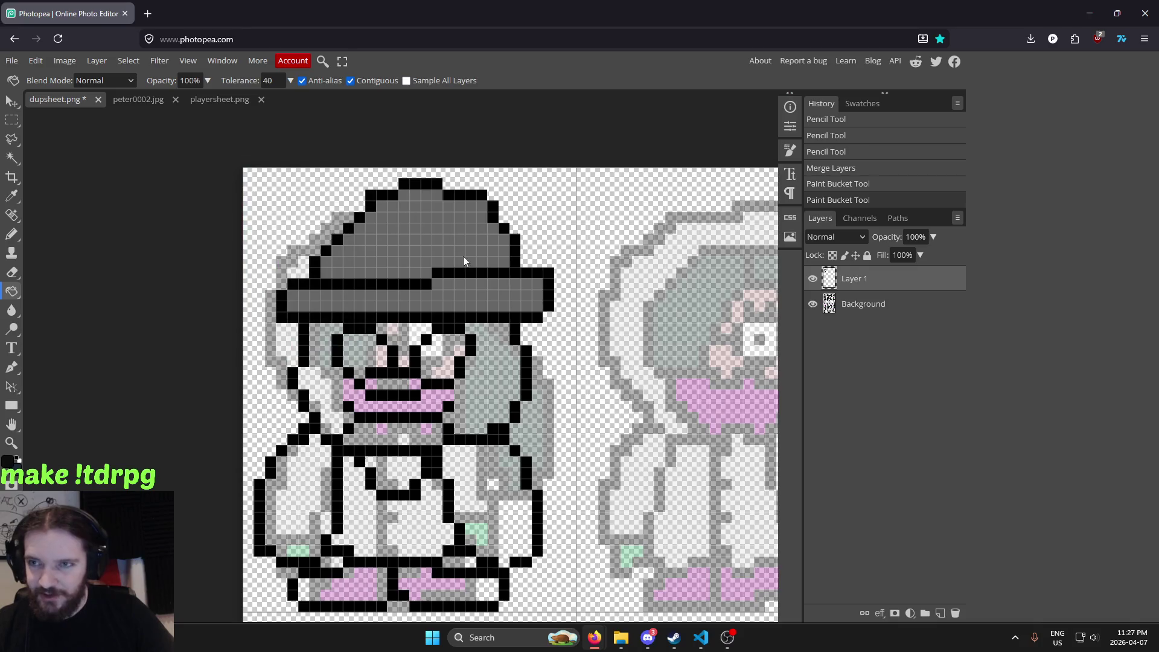
click(462, 256)
click(439, 279)
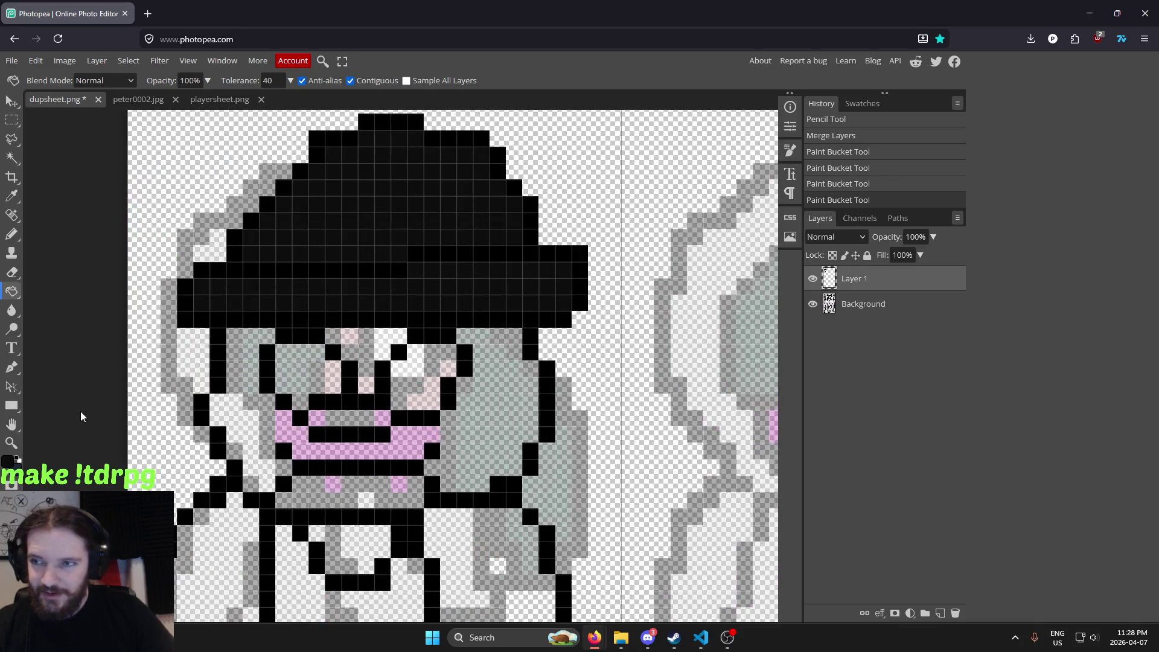
Zoom to review the black hat and bring up the foreground colour picker
scroll(505, 342, down, 2)
scroll(458, 342, down, 2)
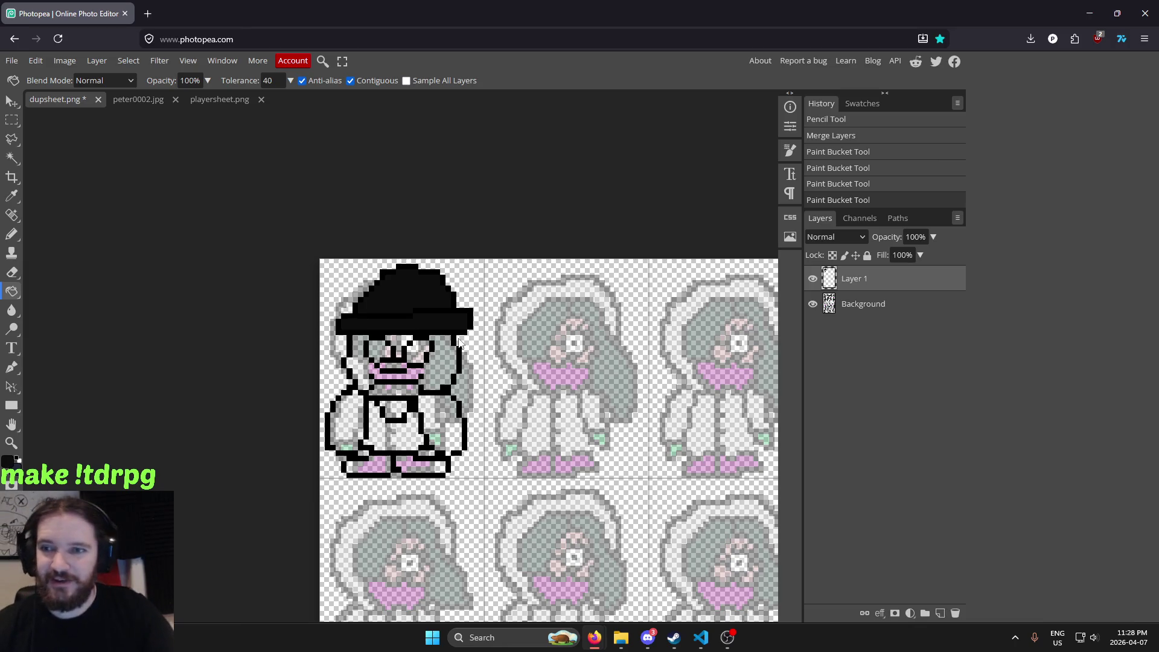
scroll(479, 333, up, 1)
scroll(458, 400, up, 1)
scroll(536, 293, up, 1)
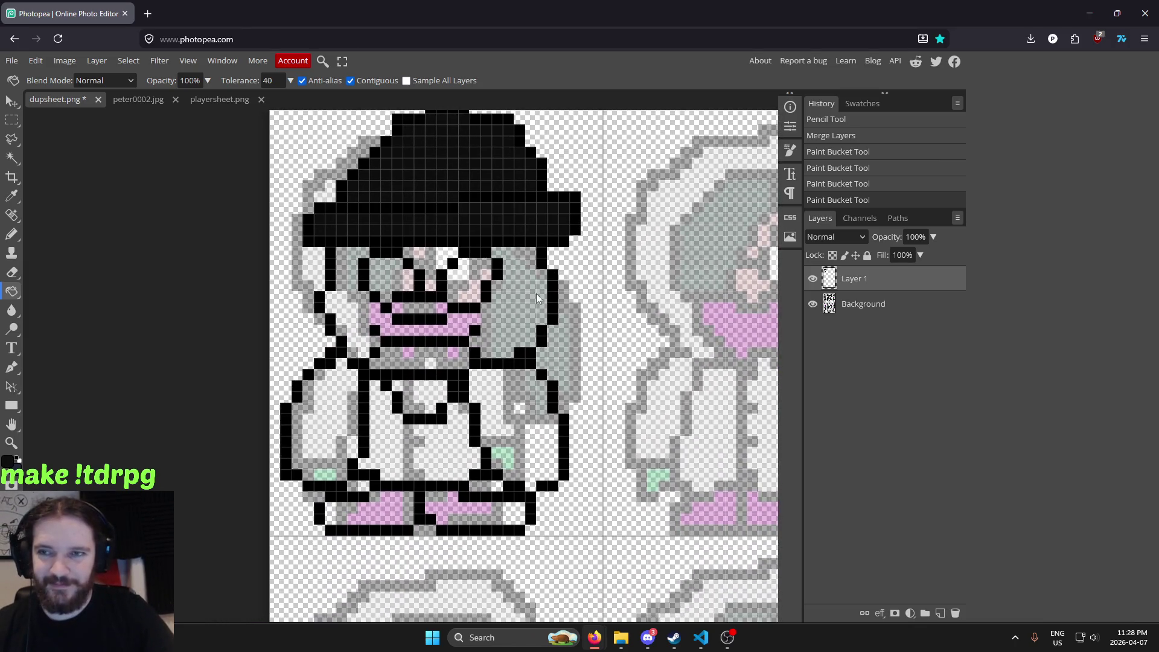
scroll(462, 267, up, 1)
click(10, 462)
Set the foreground to white and fill the sprite's eyes, checking peter0002.jpg and playersheet.png first
click(99, 170)
click(358, 182)
click(148, 101)
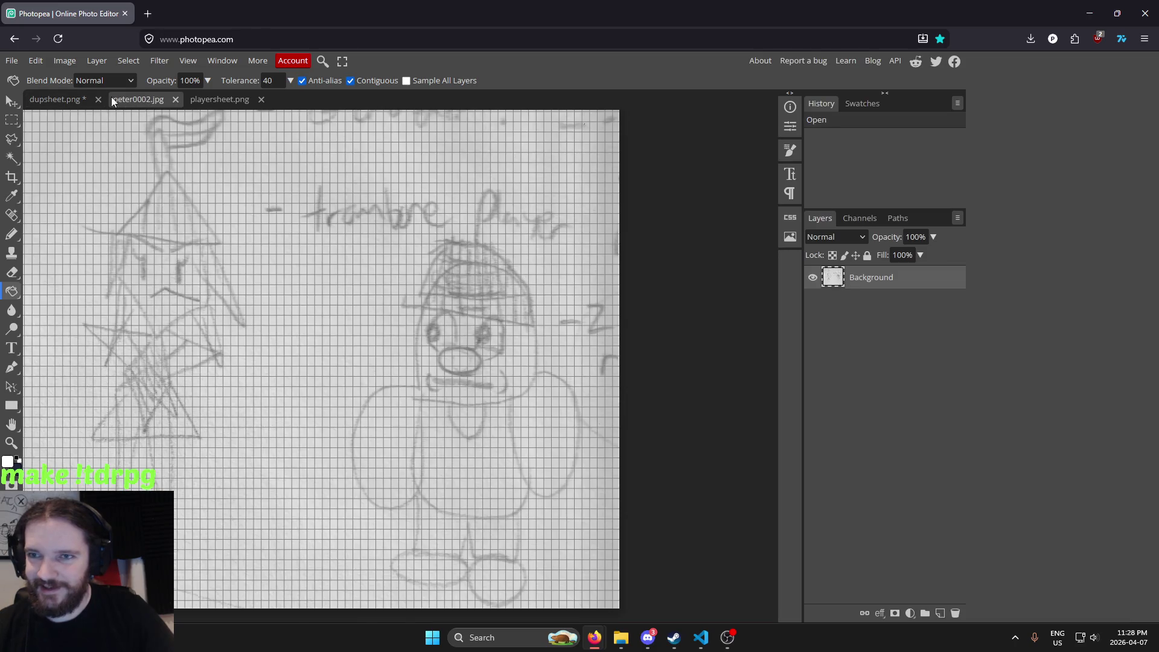
click(224, 97)
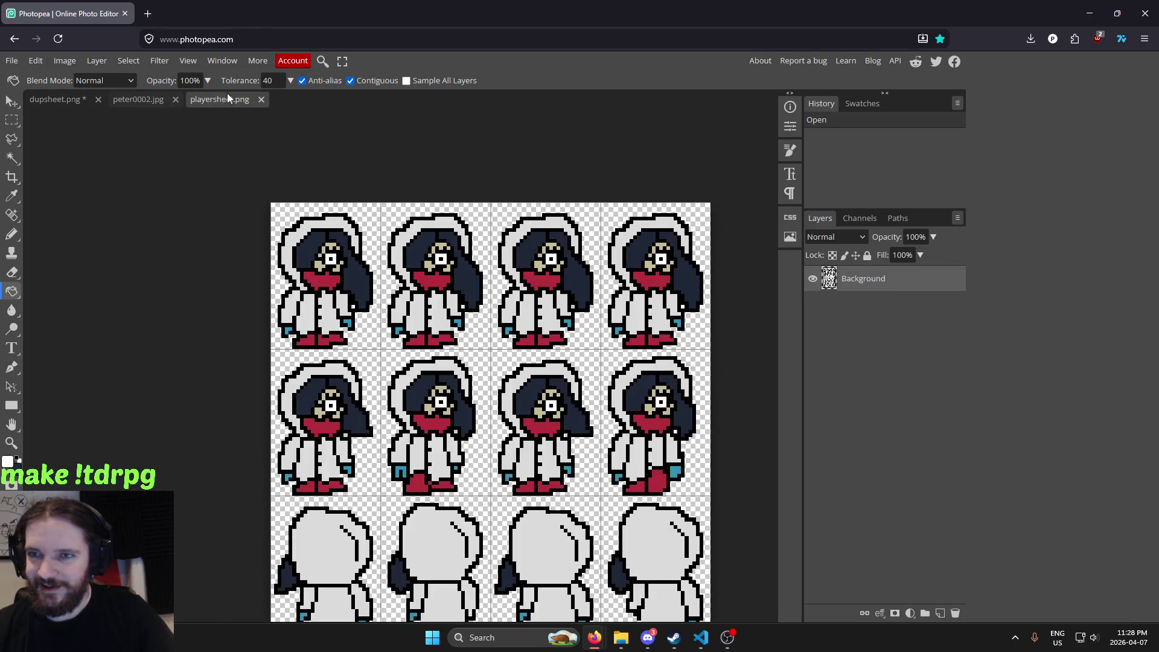
click(68, 98)
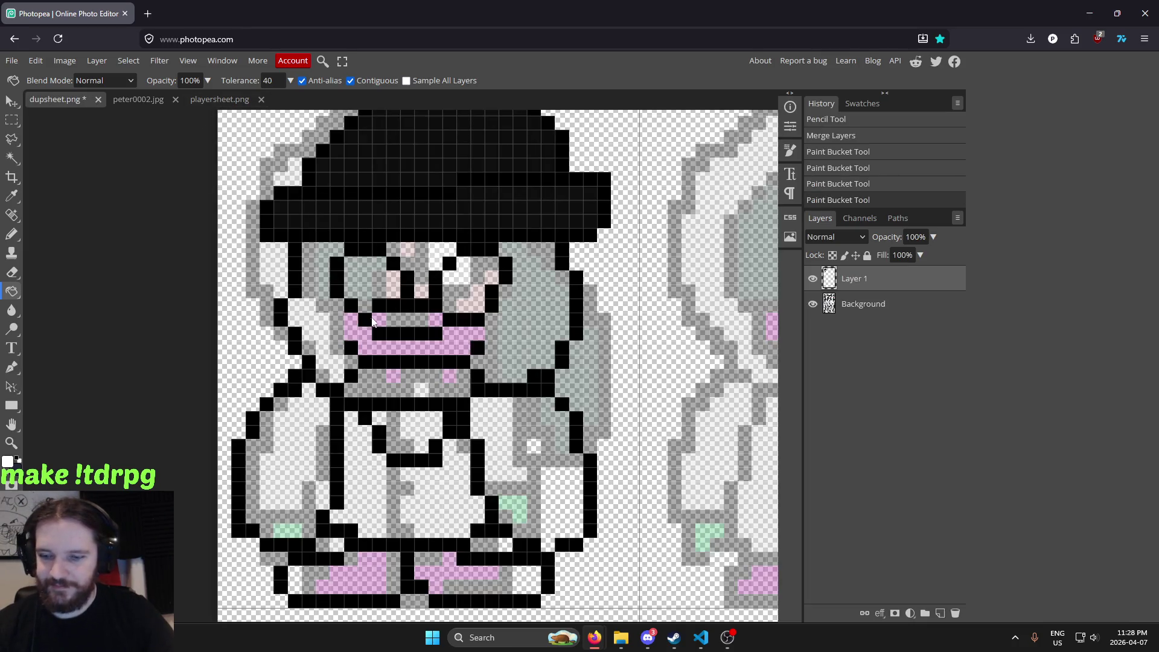
click(358, 280)
Hide the Background layer and add a new empty layer
drag(537, 330, 540, 305)
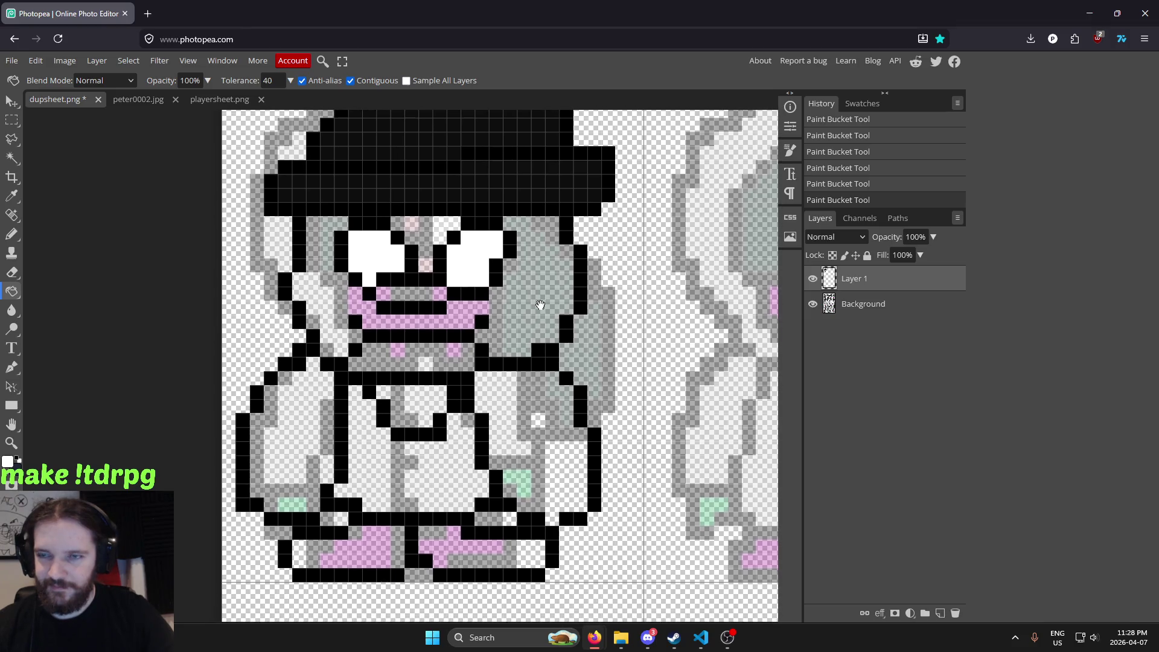
click(814, 306)
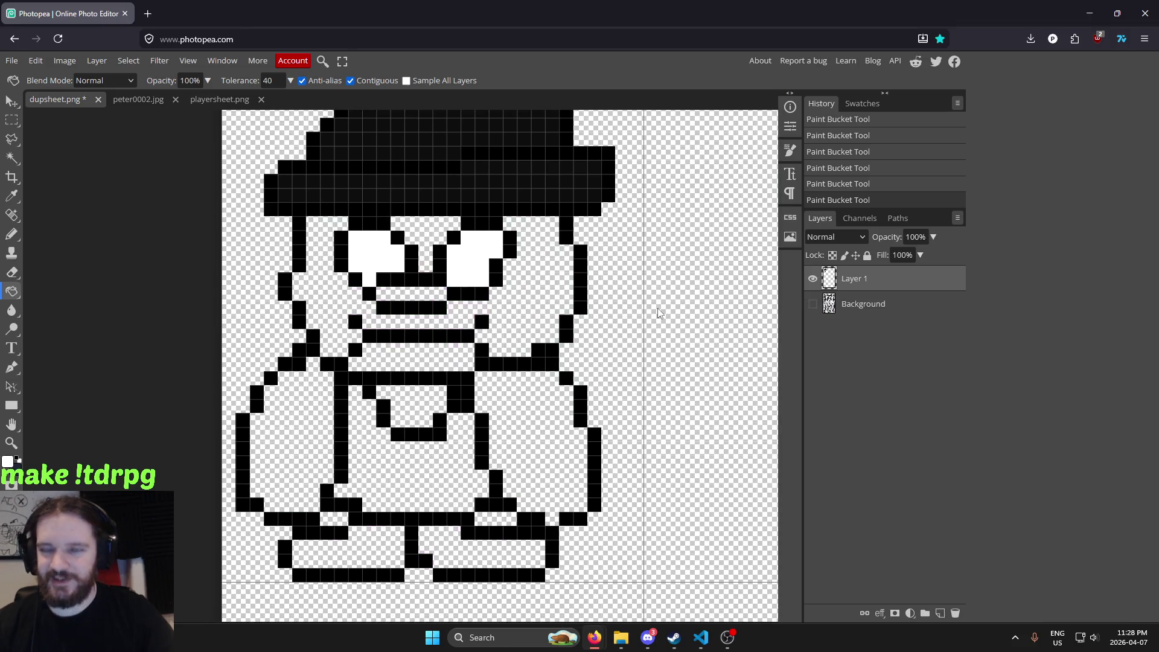
click(124, 61)
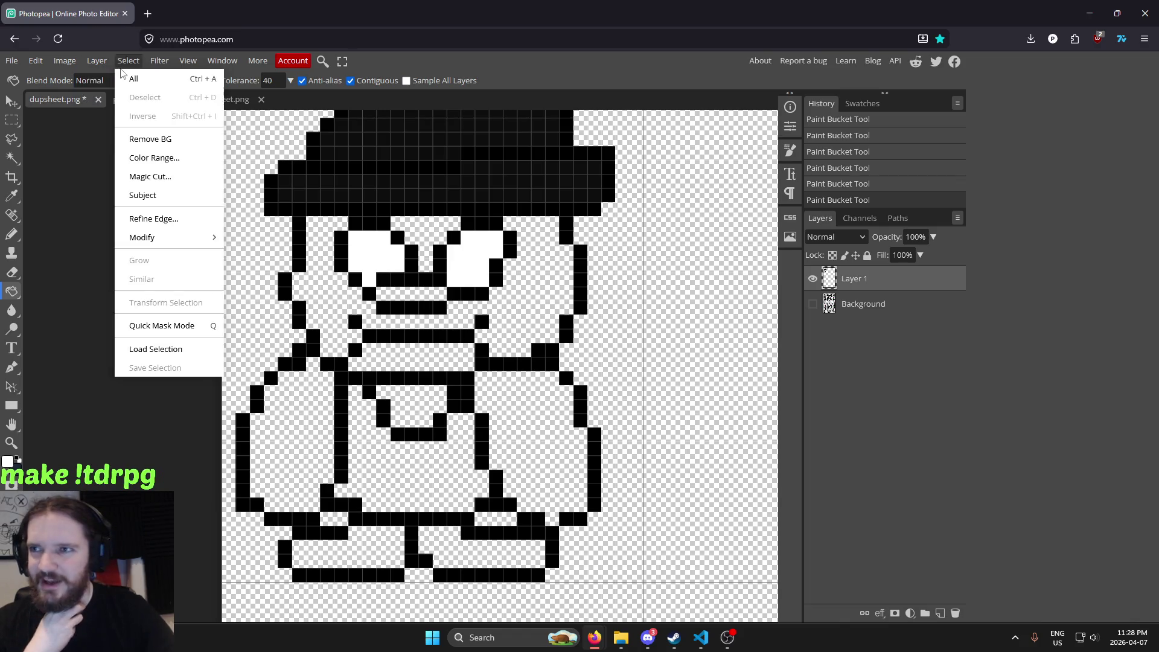
mouse_move(115, 77)
click(240, 77)
Move the new layer to the bottom, renaming Background to 'reference' and the new layer 'background'
drag(852, 279, 865, 343)
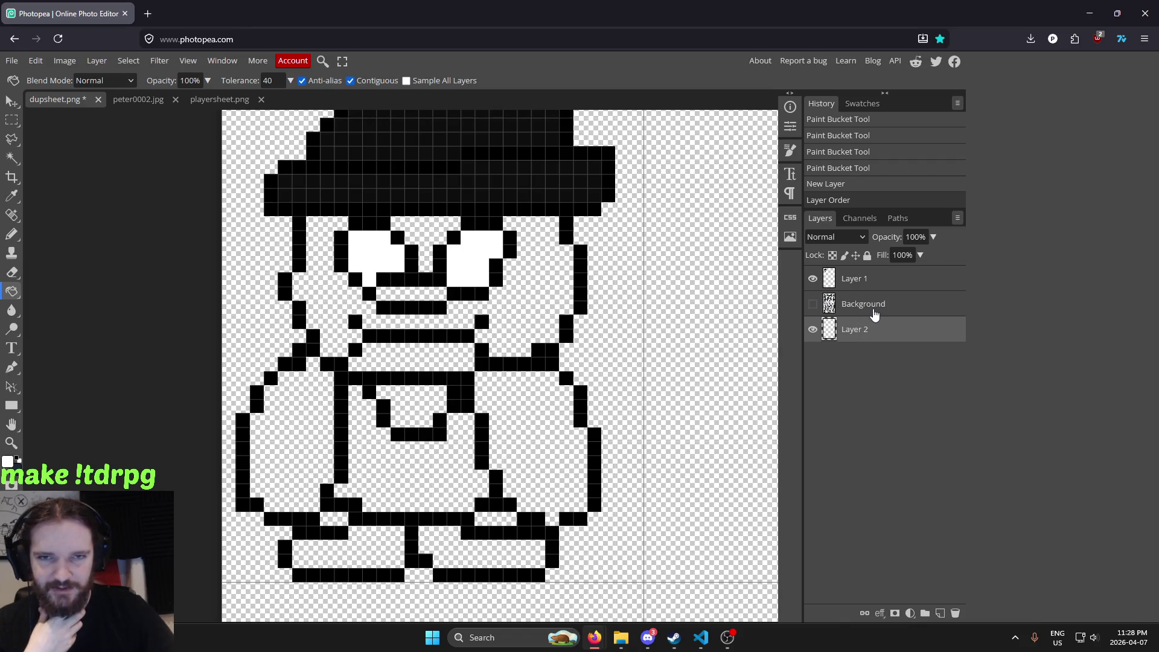
click(870, 308)
double_click(866, 304)
text(t)
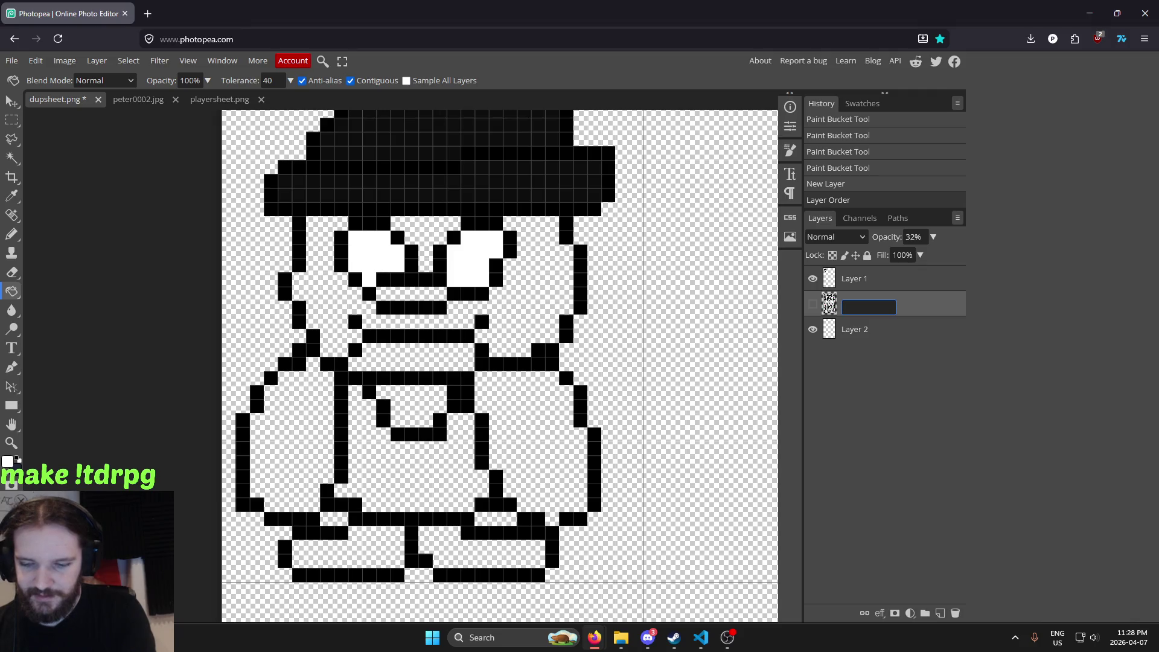
text(nce)
key(Return)
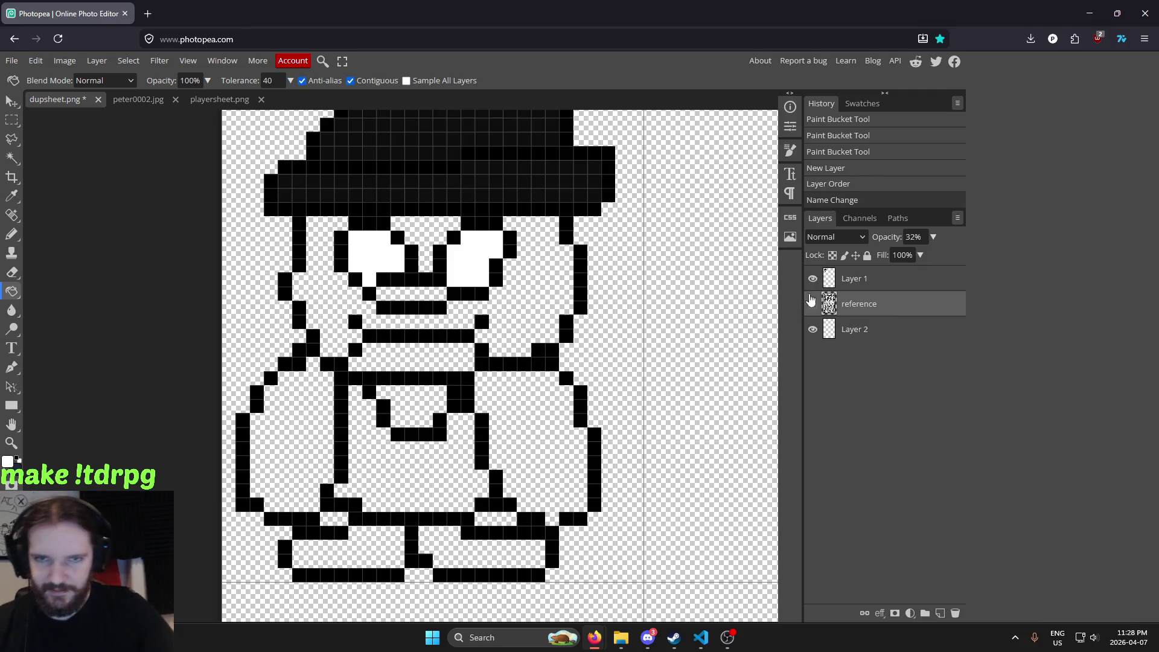
double_click(858, 329)
text(baxck)
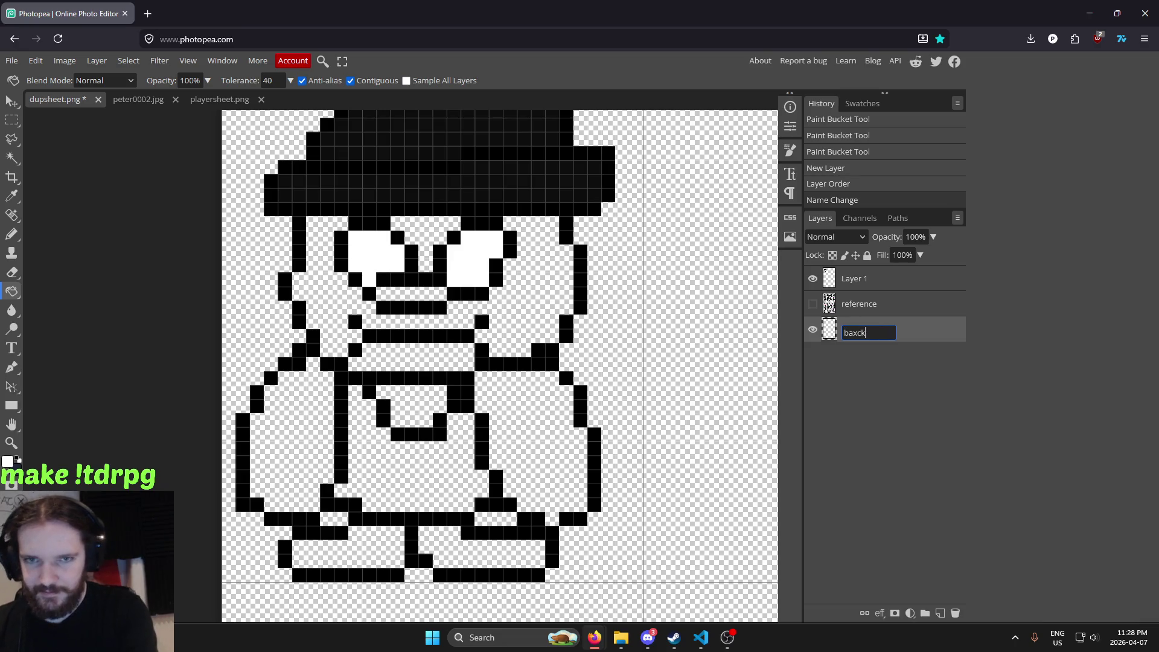
text(ground)
key(Return)
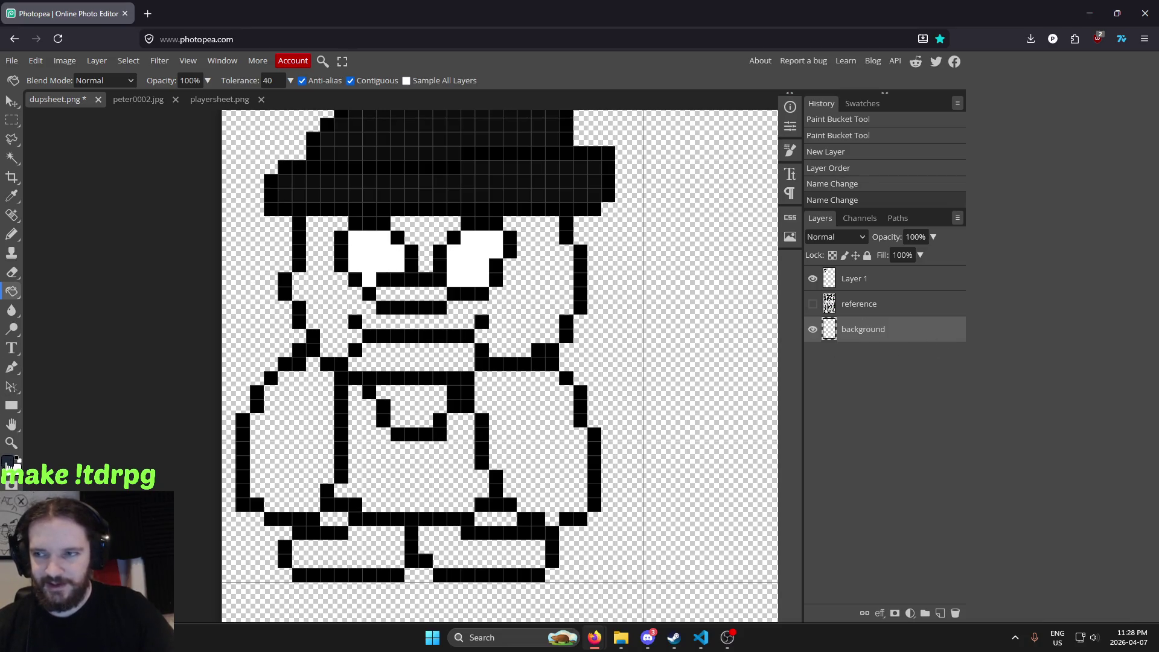
Fill the background layer with dark navy #091221
click(8, 462)
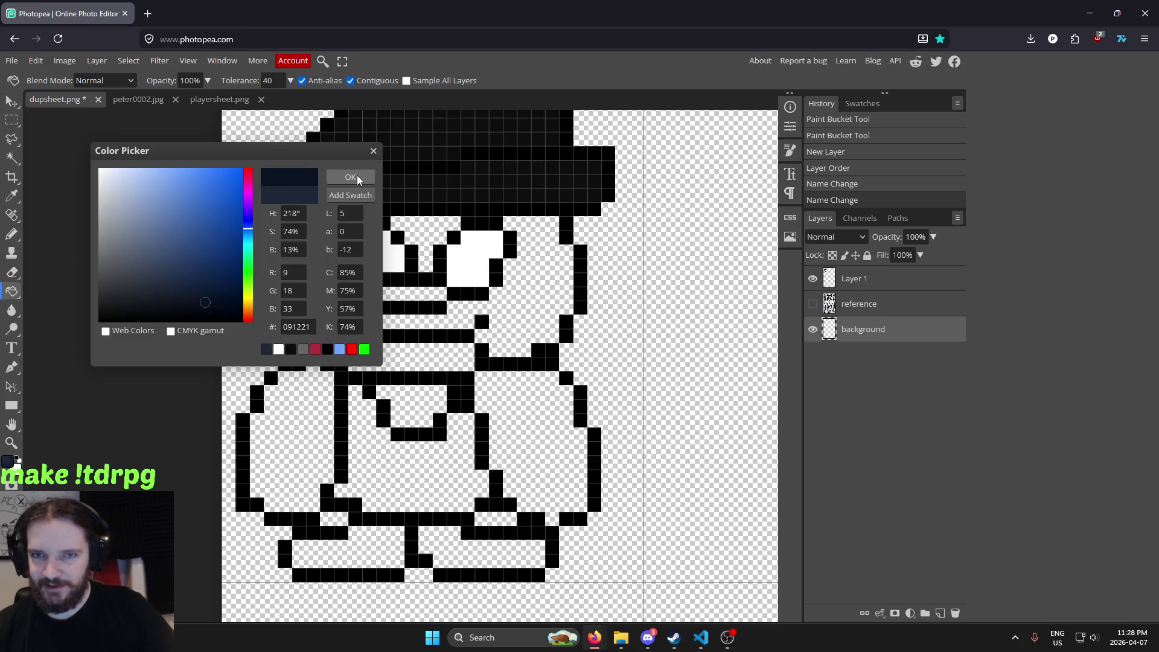
click(350, 177)
click(718, 325)
scroll(696, 334, down, 2)
scroll(698, 329, down, 2)
scroll(698, 328, up, 3)
scroll(698, 329, down, 2)
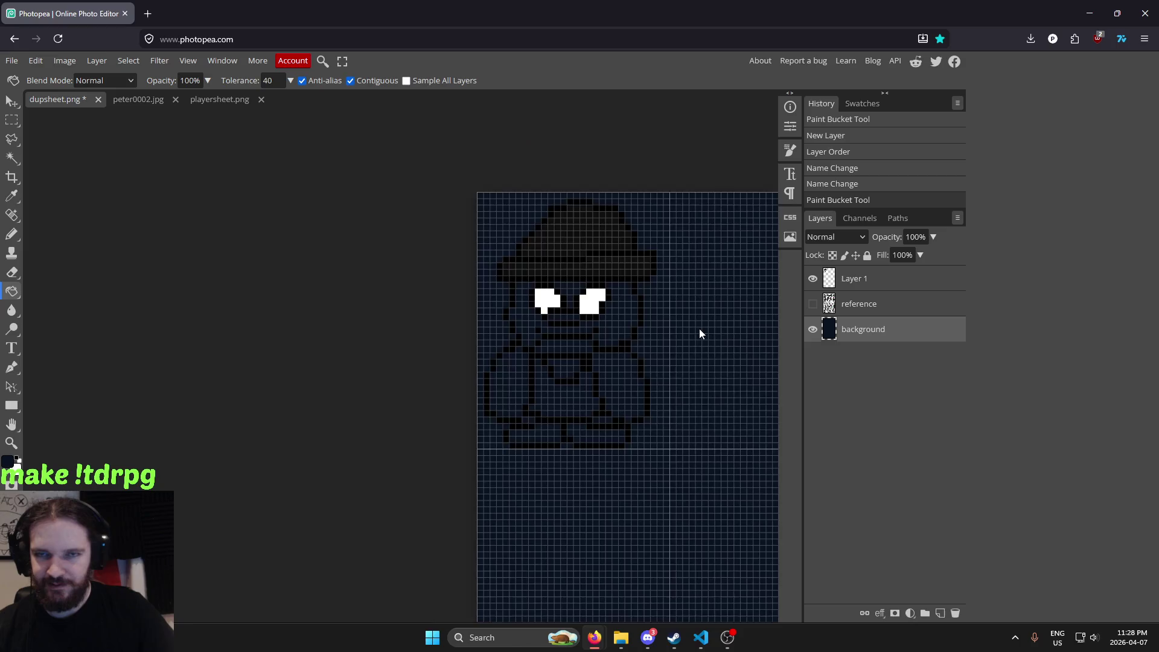
scroll(700, 329, down, 3)
scroll(704, 327, up, 1)
scroll(704, 327, up, 2)
scroll(705, 327, up, 3)
Refill the background layer with a slightly lighter navy blue
scroll(705, 327, down, 3)
scroll(706, 326, up, 2)
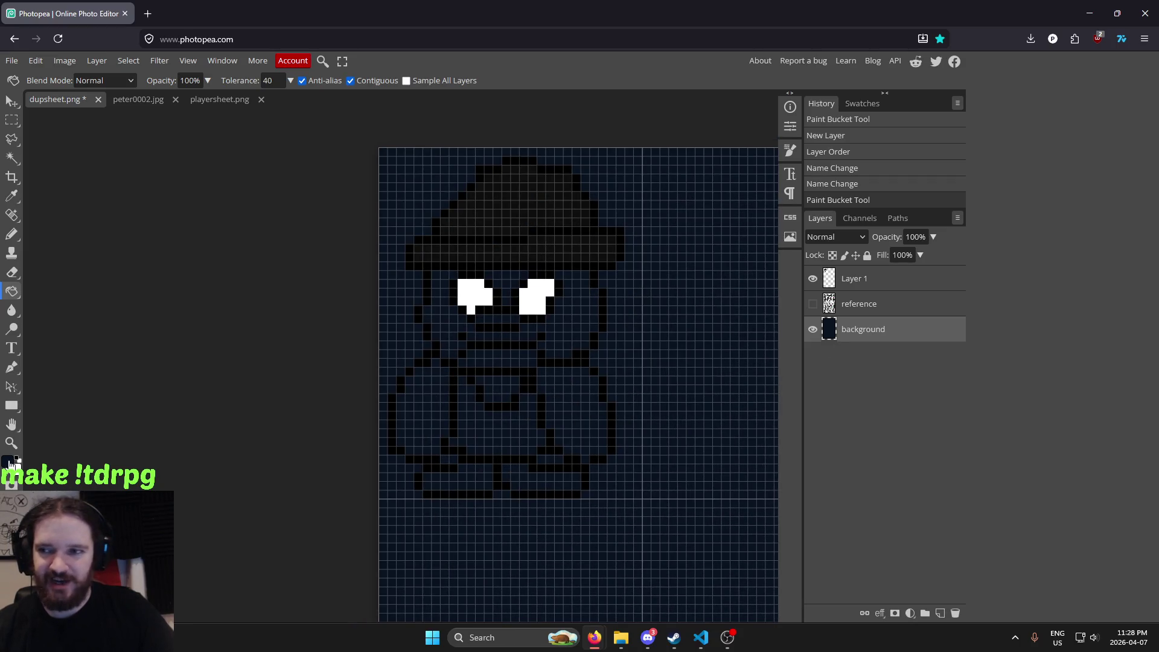
click(10, 463)
click(184, 306)
click(349, 175)
click(696, 320)
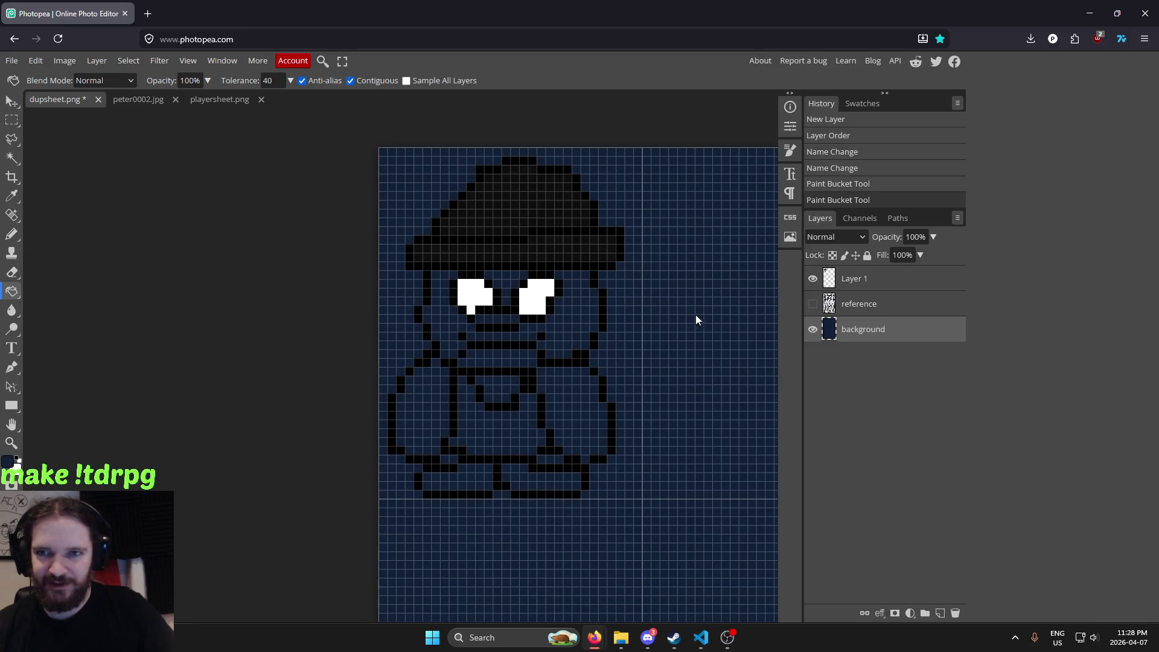
Select Layer 1 and zoom in to compare the sprite with the reference layer toggled on and off
double_click(813, 304)
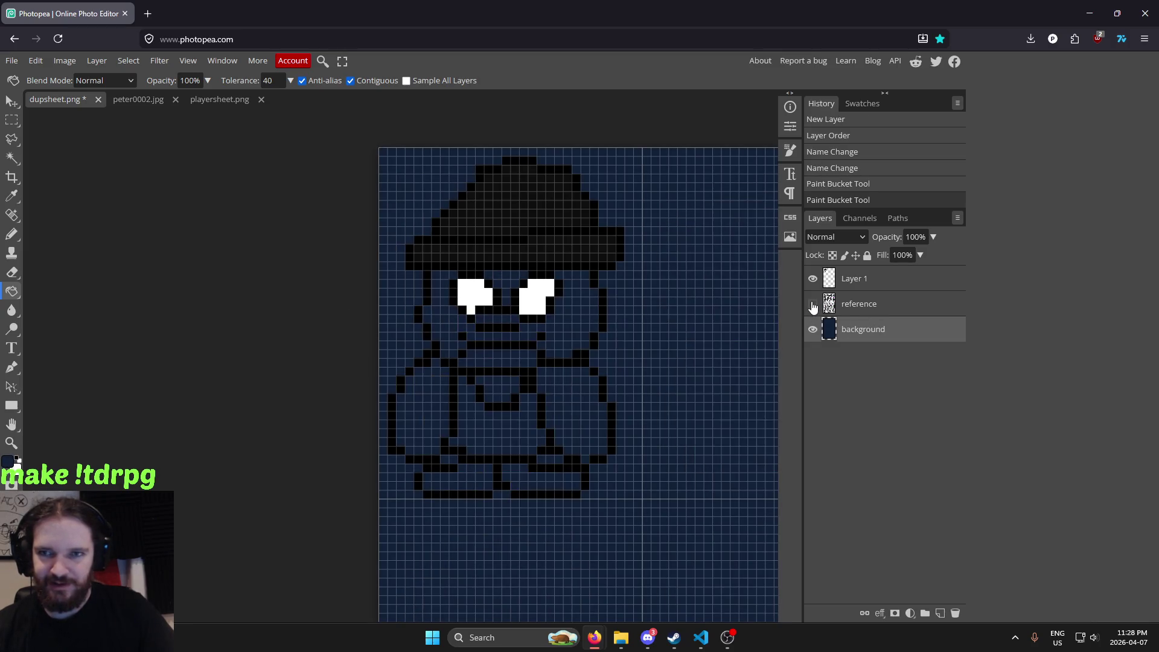
click(898, 305)
click(897, 281)
drag(597, 278, 484, 292)
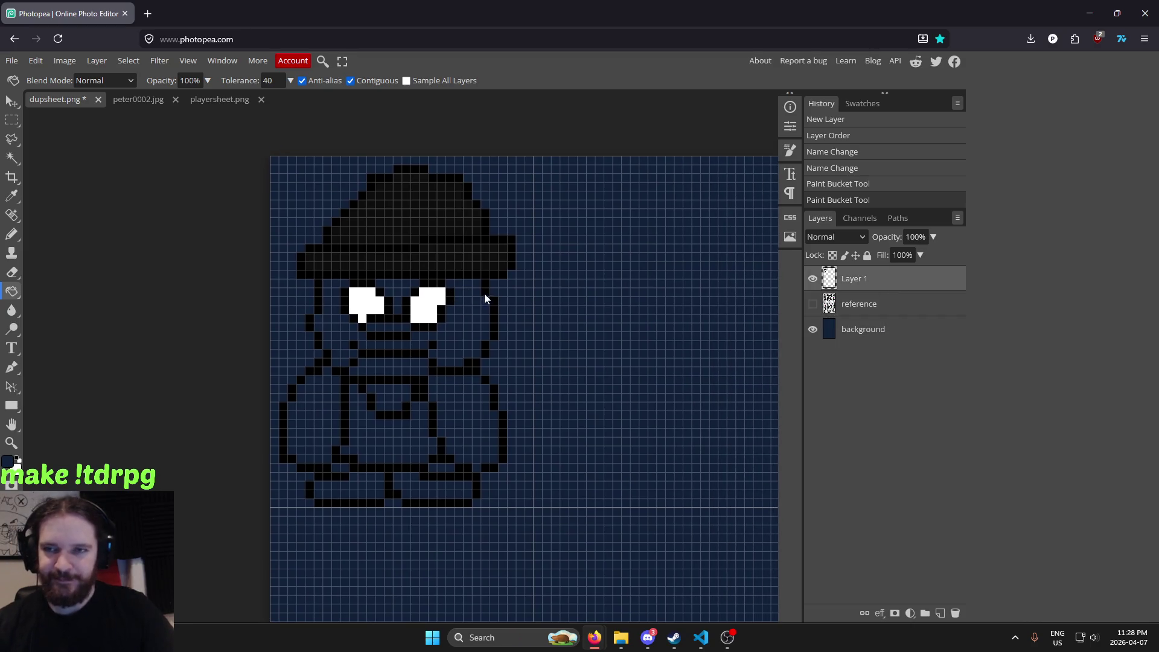
scroll(435, 305, up, 3)
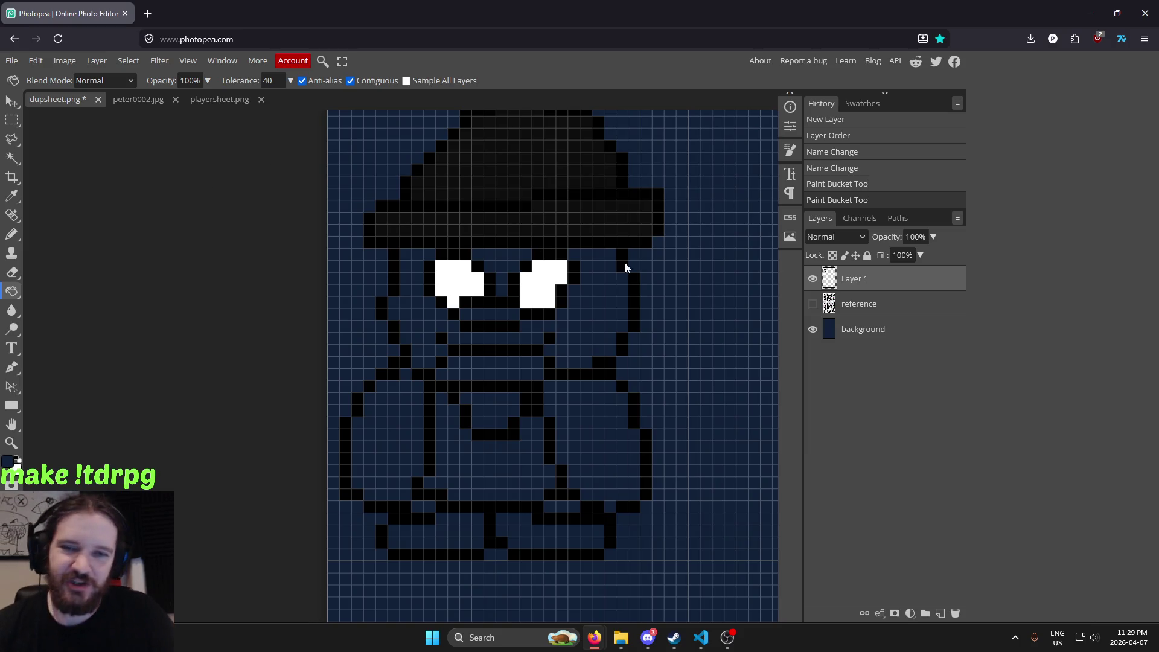
scroll(625, 262, down, 3)
click(813, 304)
scroll(665, 320, down, 2)
scroll(603, 336, down, 2)
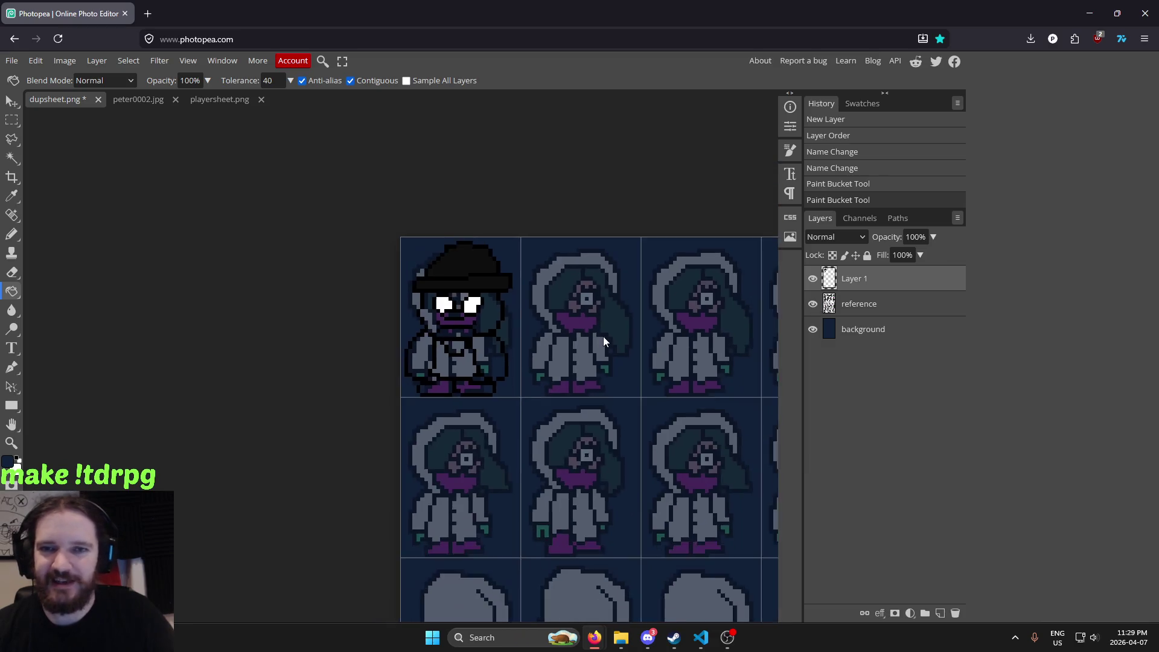
scroll(610, 331, up, 3)
scroll(618, 329, up, 1)
scroll(618, 329, down, 1)
click(813, 304)
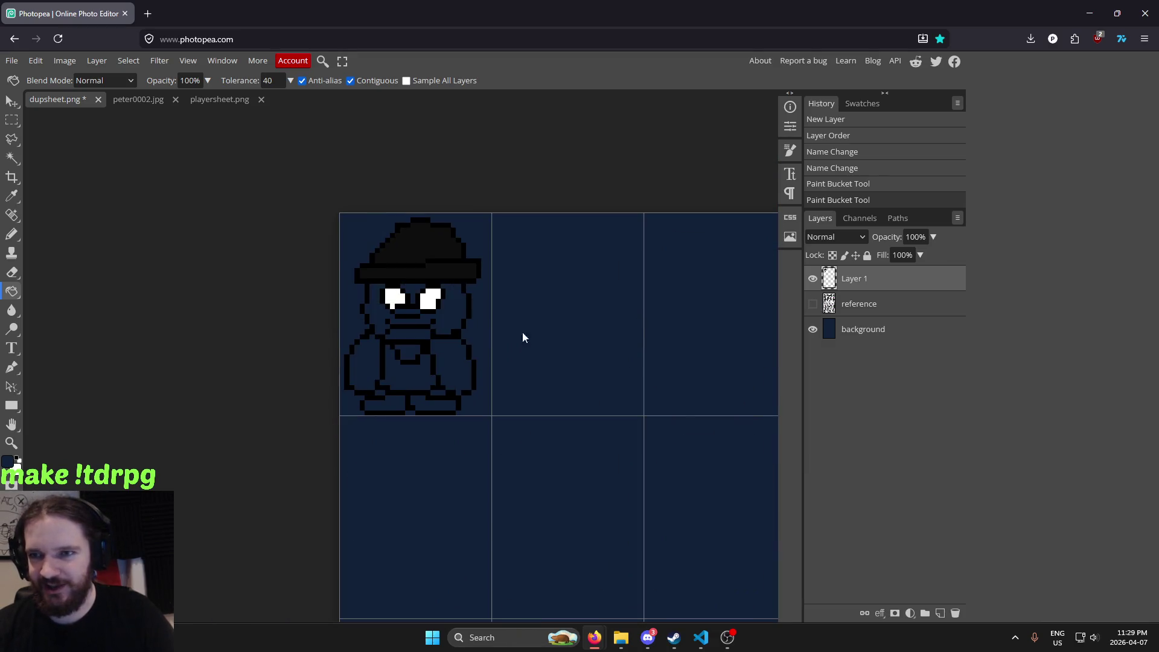
scroll(438, 324, up, 2)
scroll(444, 324, up, 2)
scroll(444, 330, down, 1)
scroll(540, 354, down, 2)
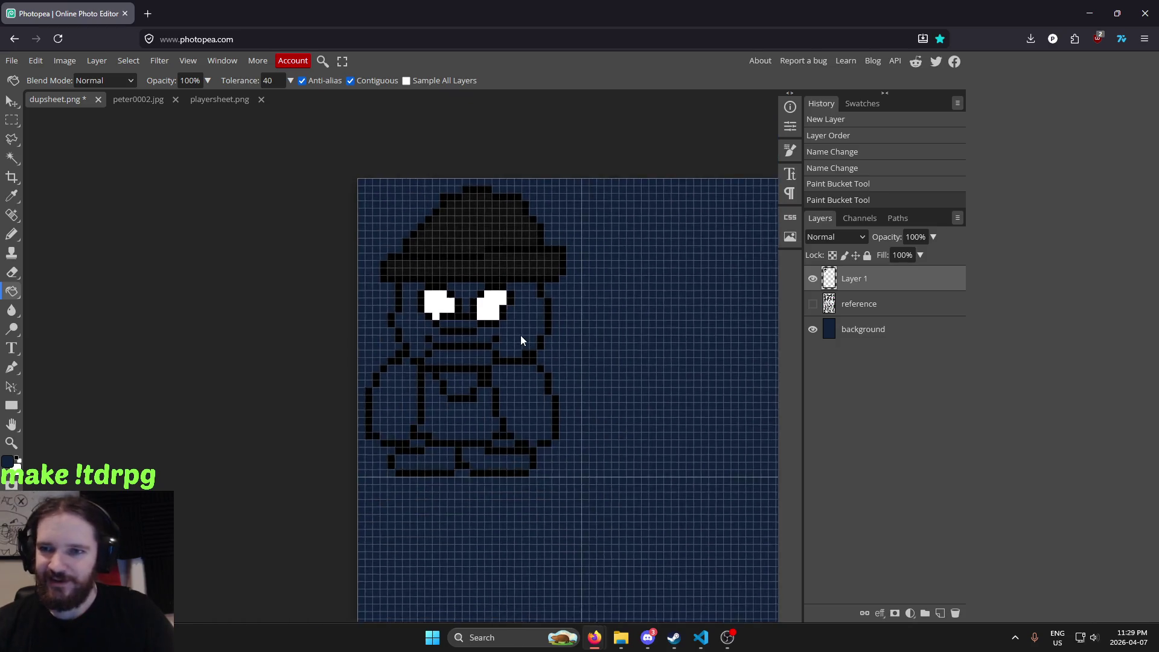
scroll(521, 338, down, 1)
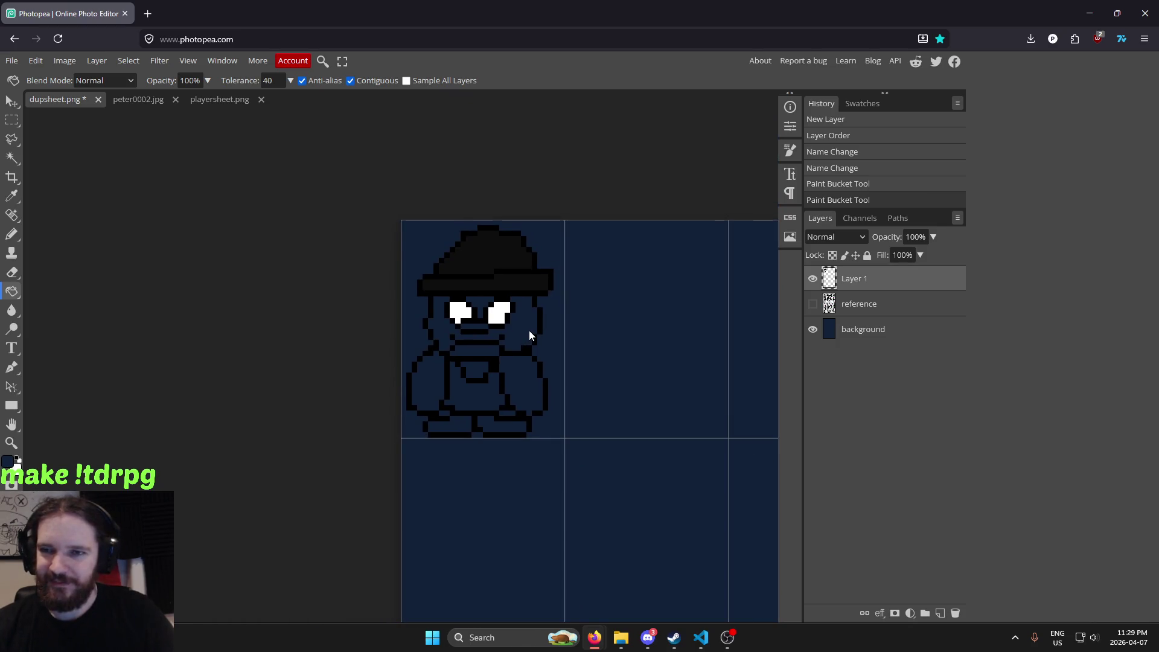
scroll(529, 336, up, 1)
scroll(529, 336, up, 1)
scroll(528, 336, up, 1)
scroll(522, 337, down, 1)
scroll(512, 334, up, 1)
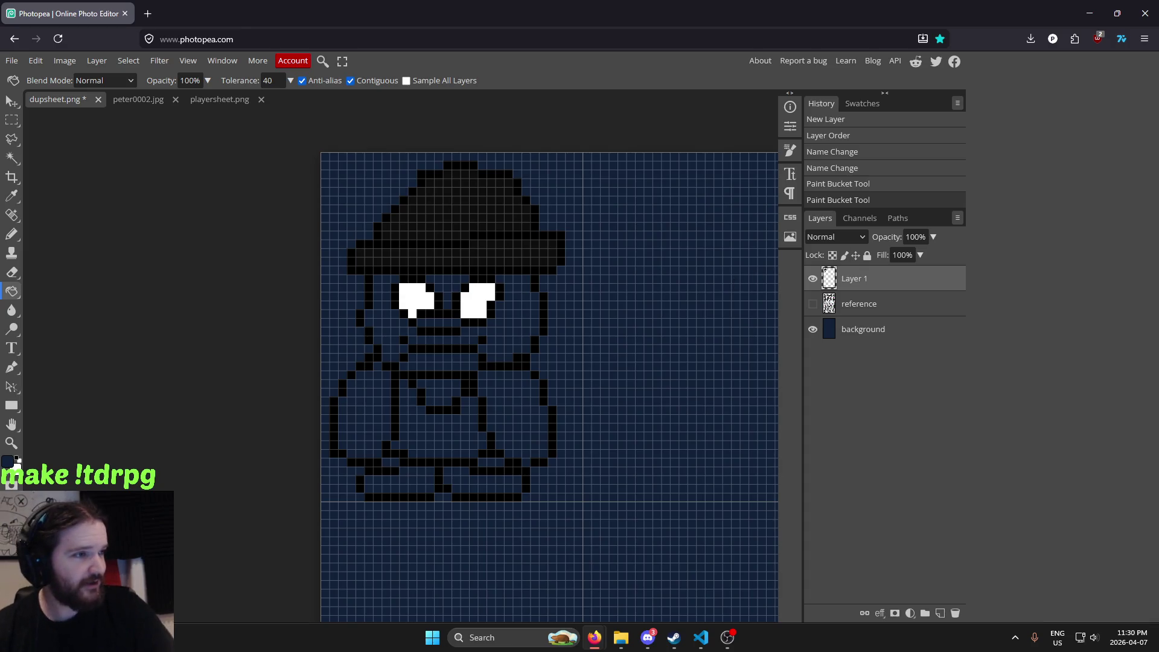
key(alt+Tab)
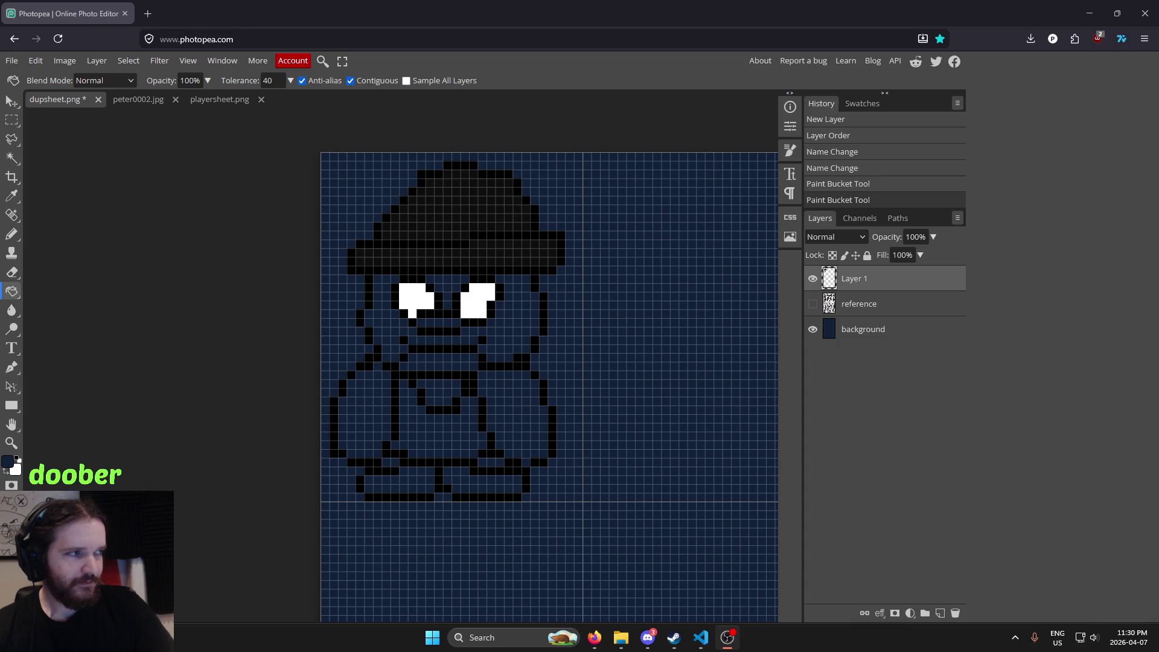
click(967, 6)
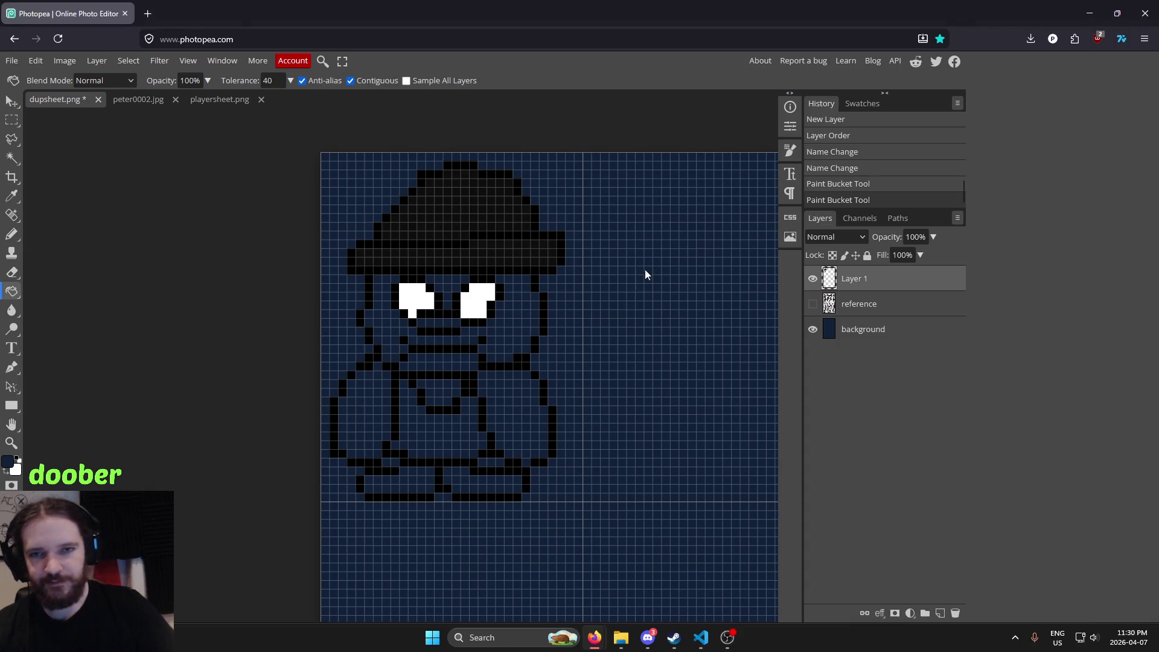
drag(645, 275, 529, 304)
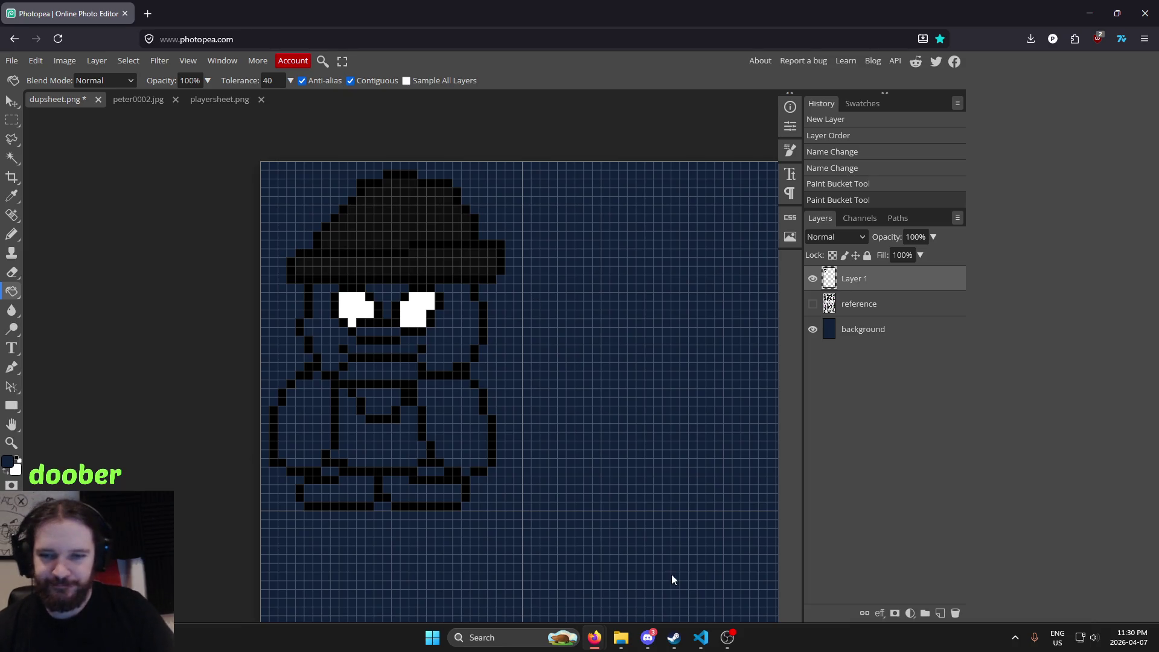
Switch to VS Code and scroll through stats.lua reviewing stats.battle and stats.levelUp
click(701, 637)
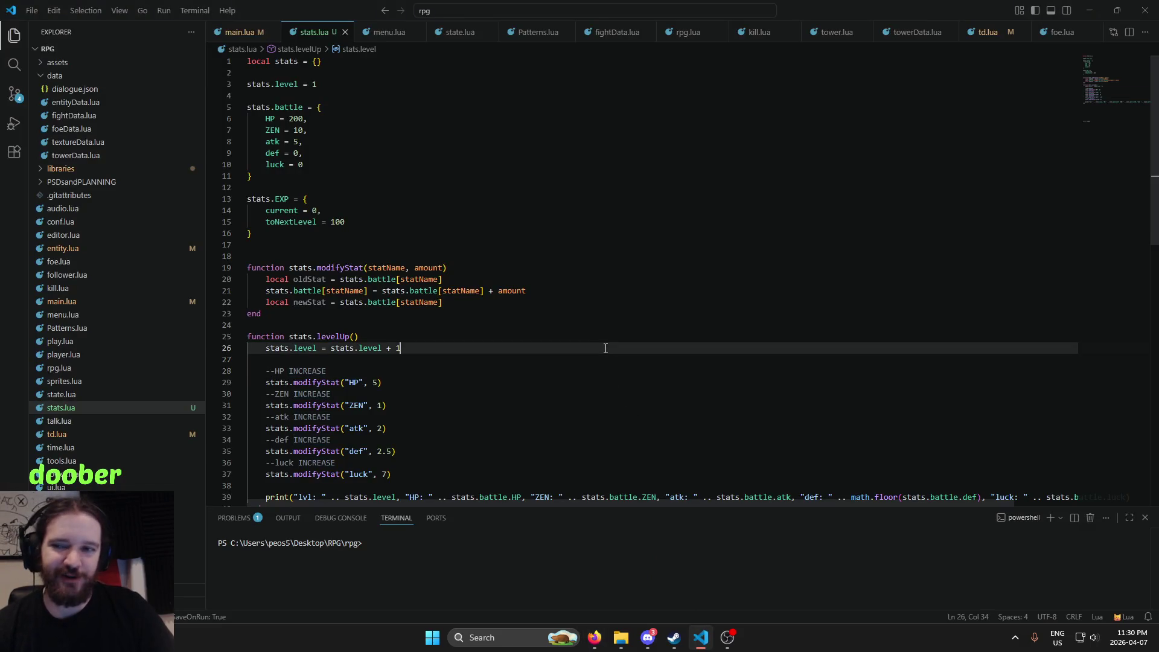
scroll(613, 356, down, 3)
scroll(613, 350, up, 3)
scroll(394, 96, up, 1)
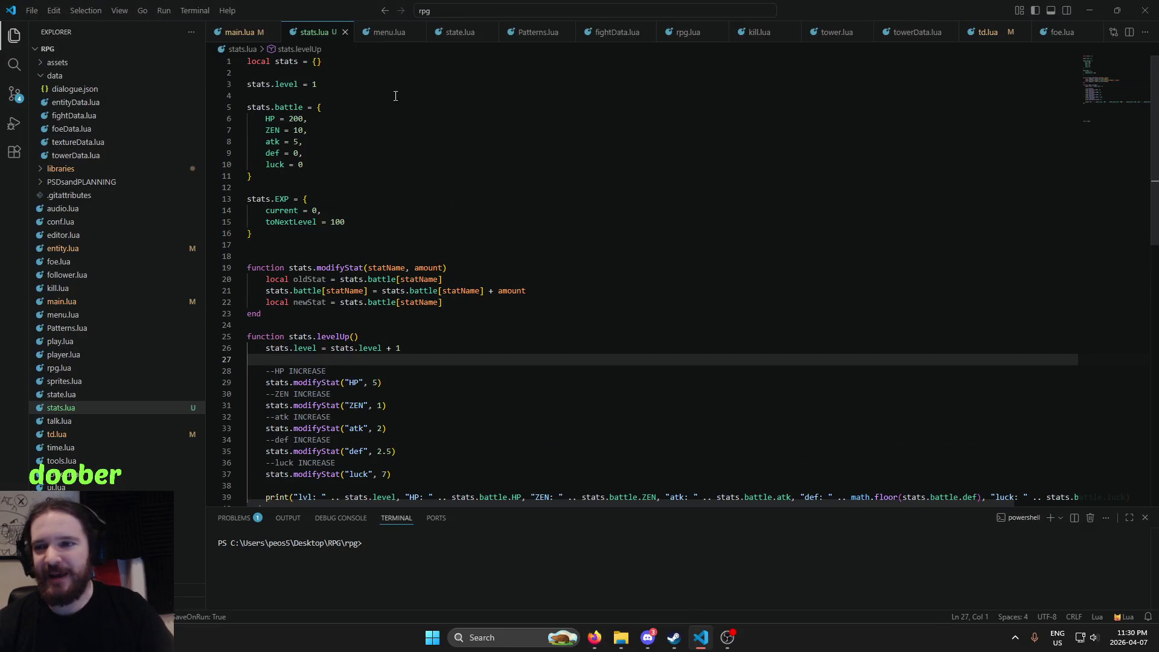
scroll(473, 168, down, 5)
scroll(474, 168, up, 2)
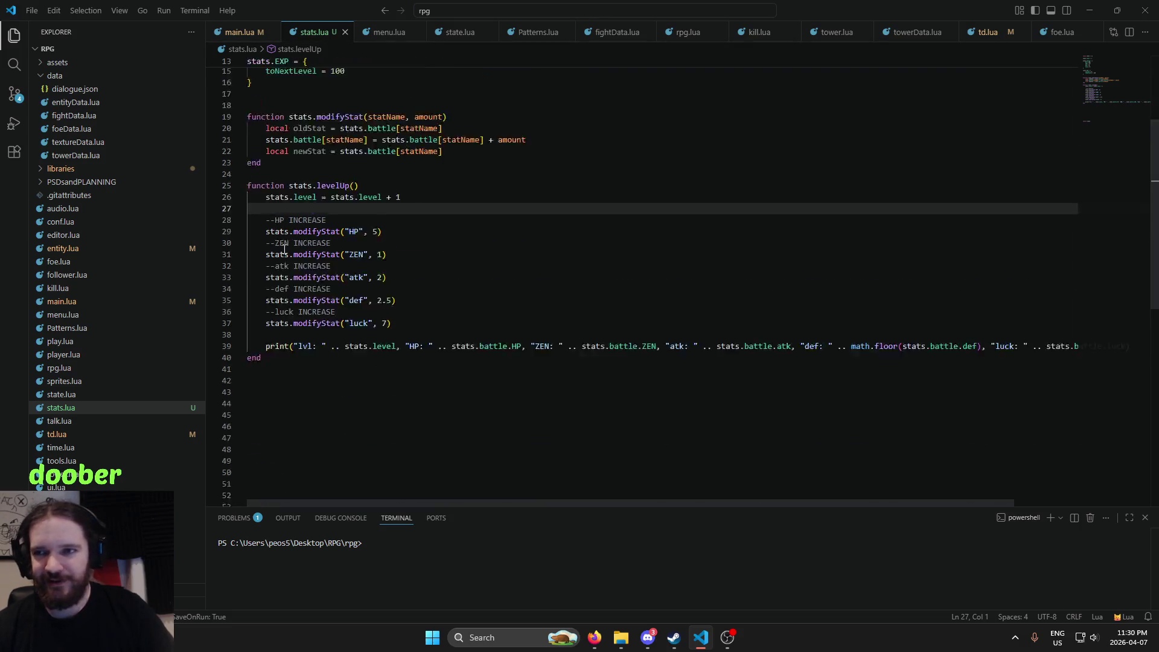
scroll(410, 294, up, 4)
scroll(394, 483, down, 5)
scroll(396, 393, up, 2)
scroll(398, 332, up, 4)
scroll(400, 274, down, 7)
scroll(359, 340, up, 4)
scroll(417, 385, up, 4)
scroll(416, 302, down, 4)
mouse_move(416, 172)
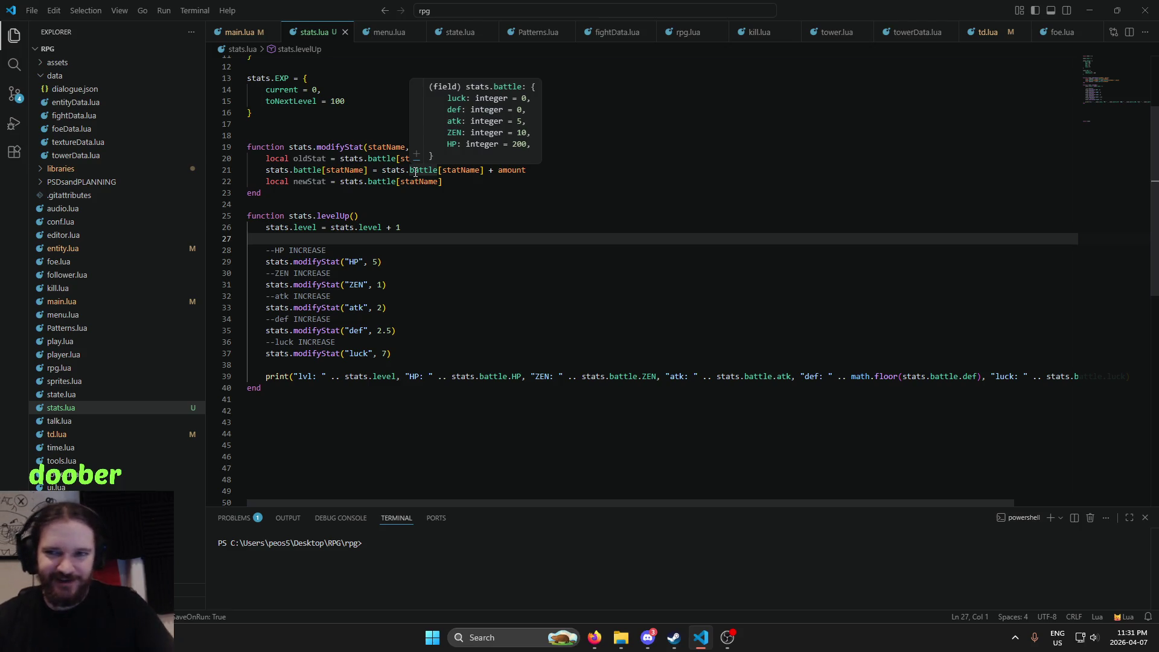
click(503, 285)
Run the game with Alt+L, check the level 2–8 stats in the LÖVE console, and return to the game
key(alt+l)
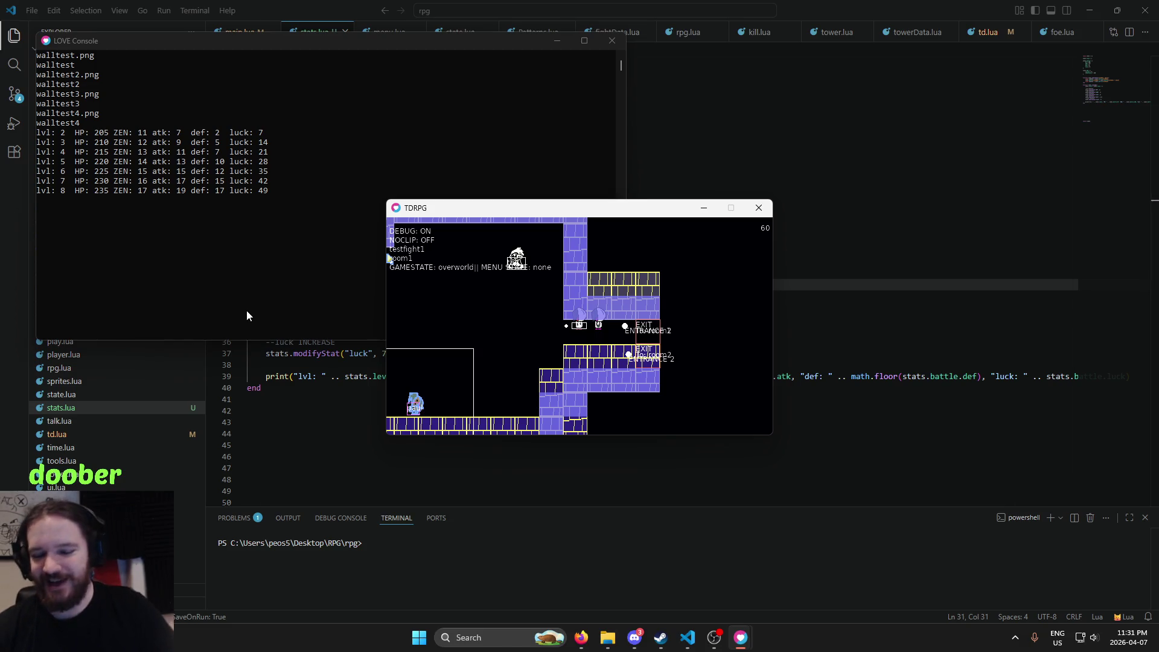
click(334, 182)
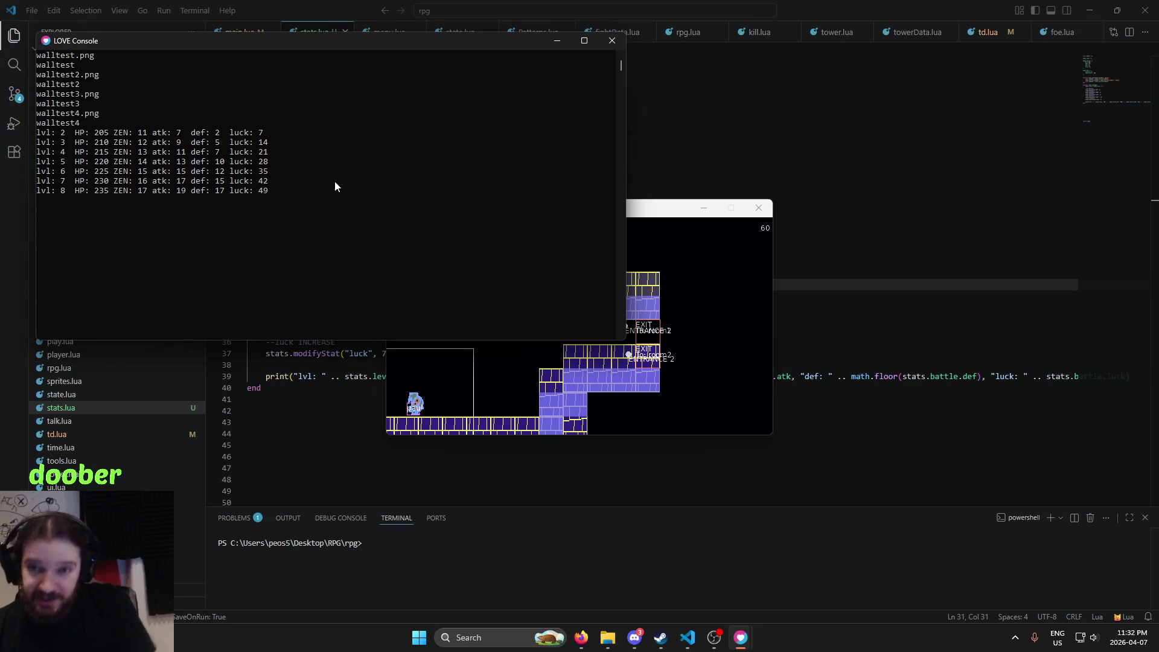
click(674, 281)
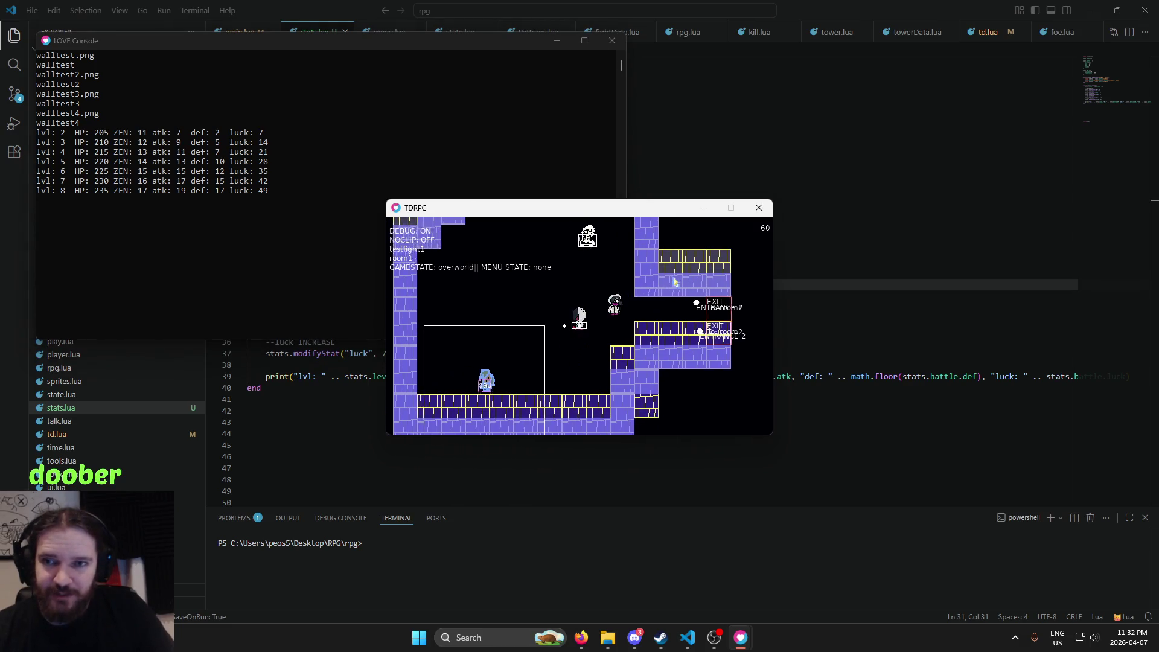
Walk the player in all directions around room1 to test movement and camera
key(Up)
key(Right)
key(Down)
key(Right)
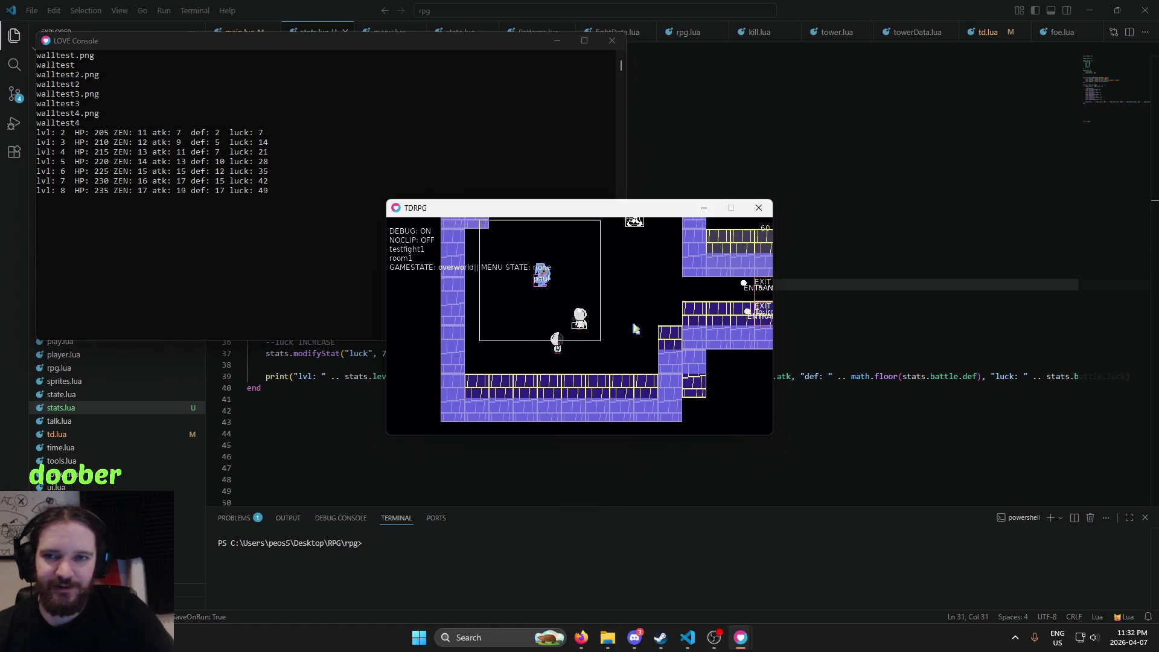
key(Up)
key(Left)
key(Down)
key(Right)
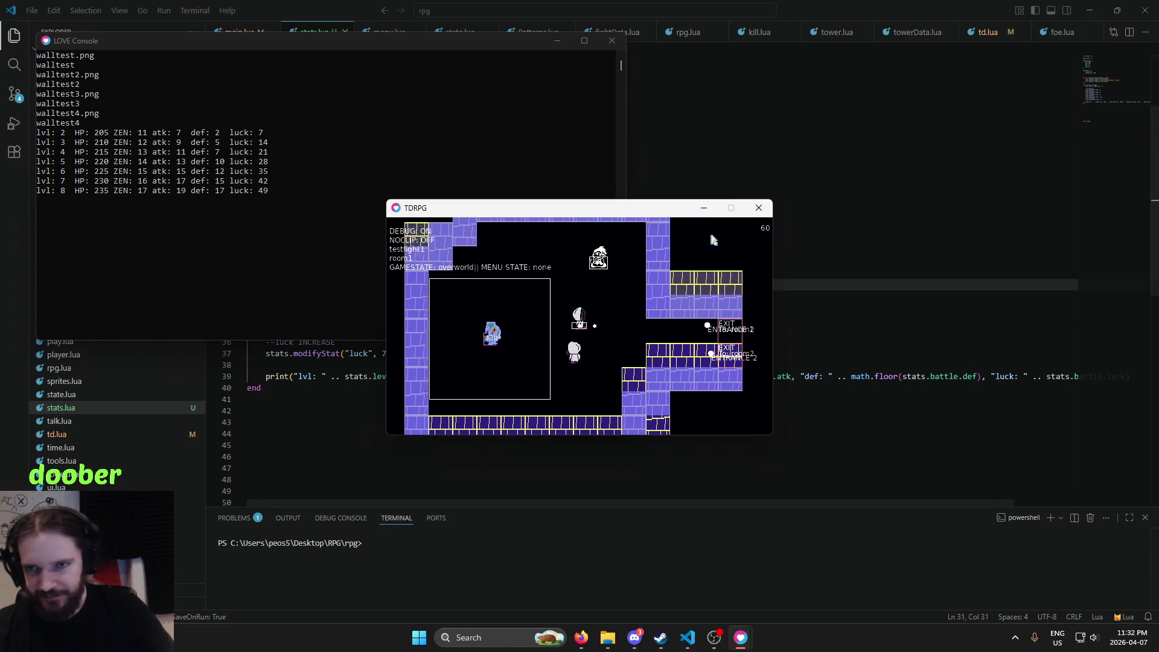
key(Down)
key(Right)
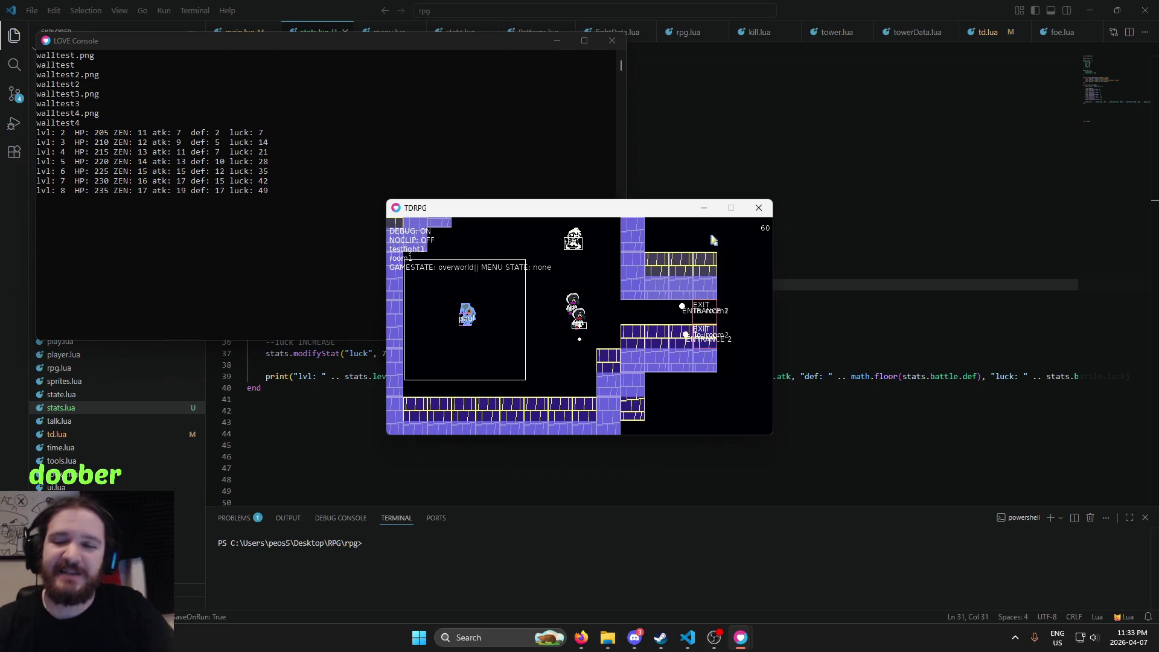
key(Left)
key(Left)
key(Up)
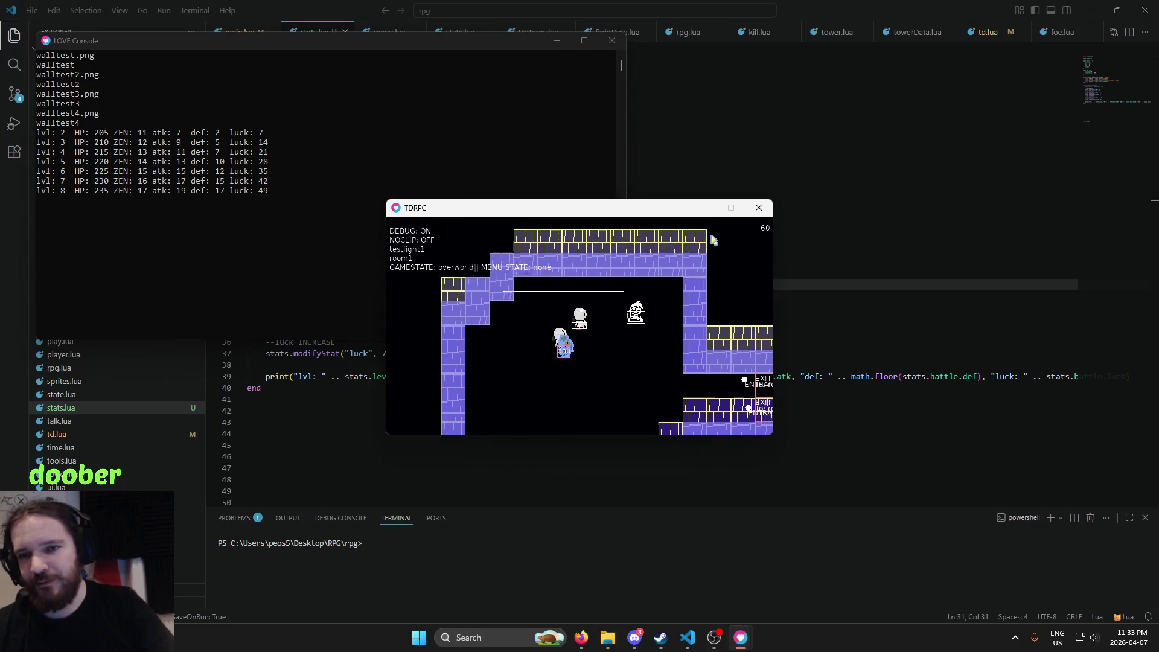
key(Down)
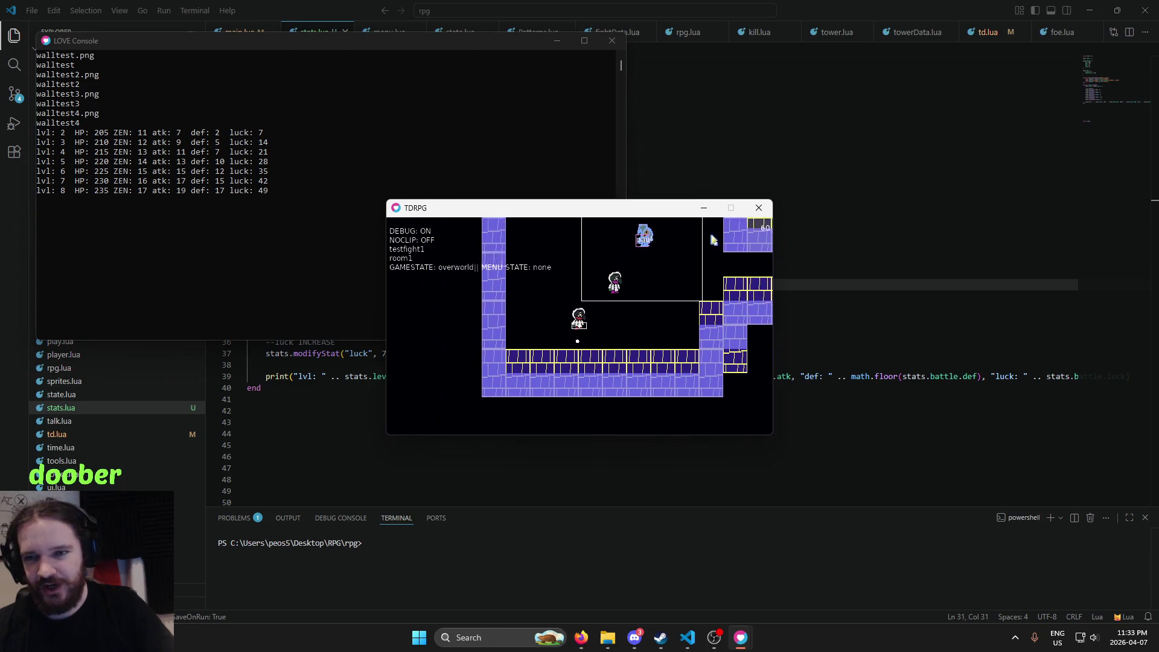
key(Left)
key(Up)
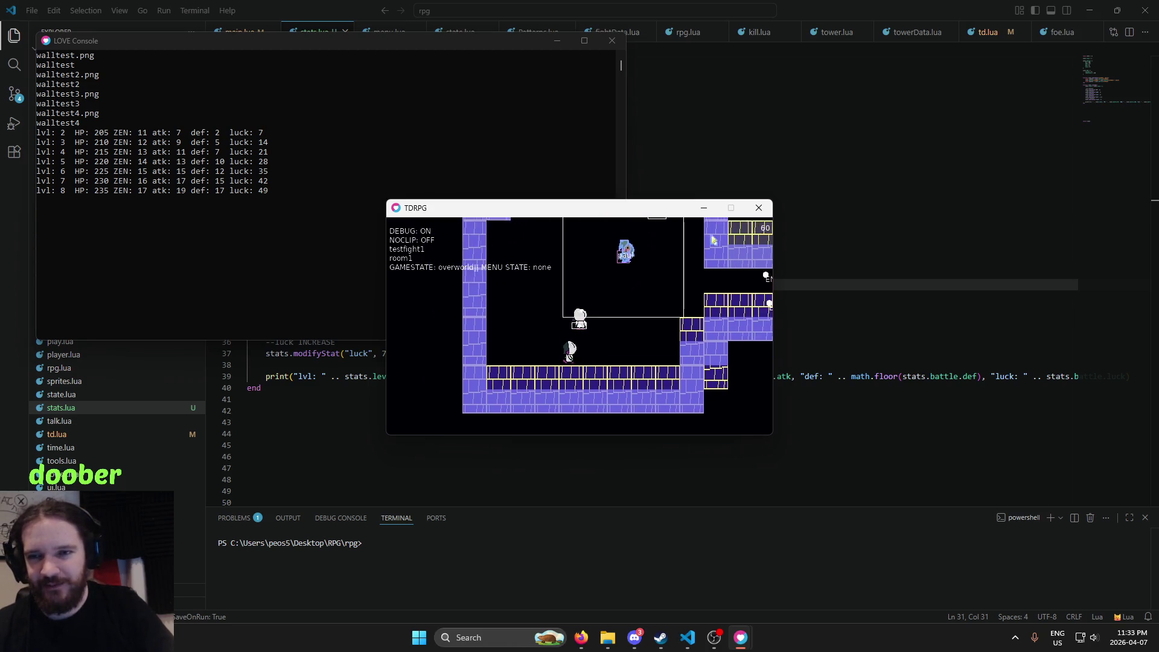
key(Left)
key(Right)
key(Left)
key(Down)
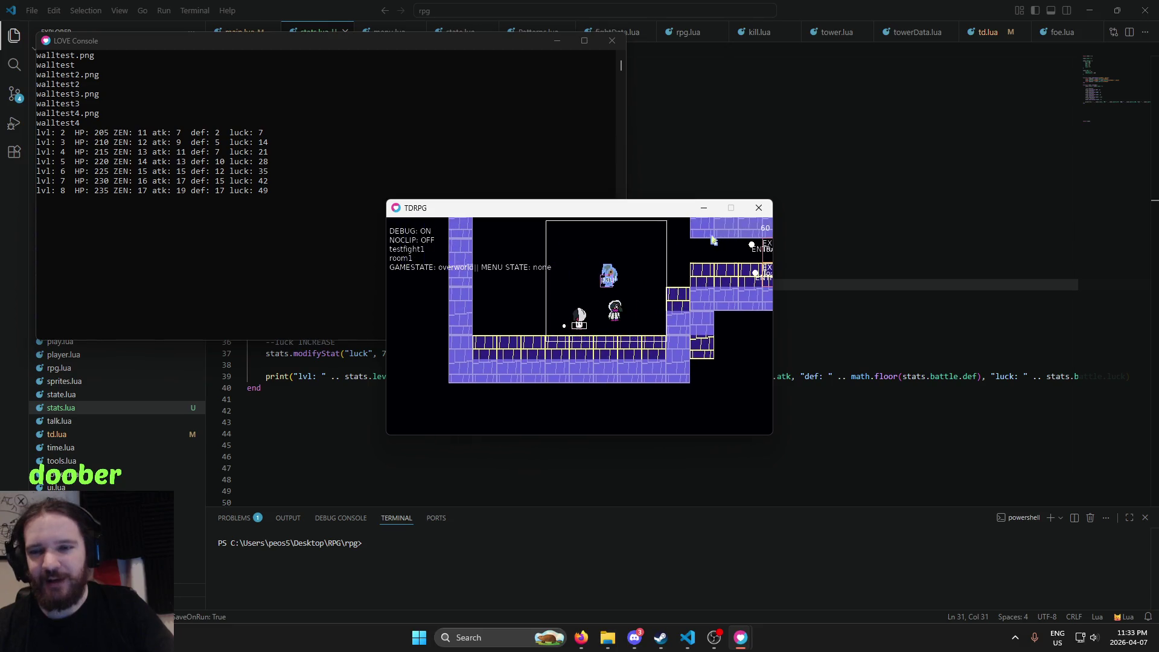
key(Up)
key(Right)
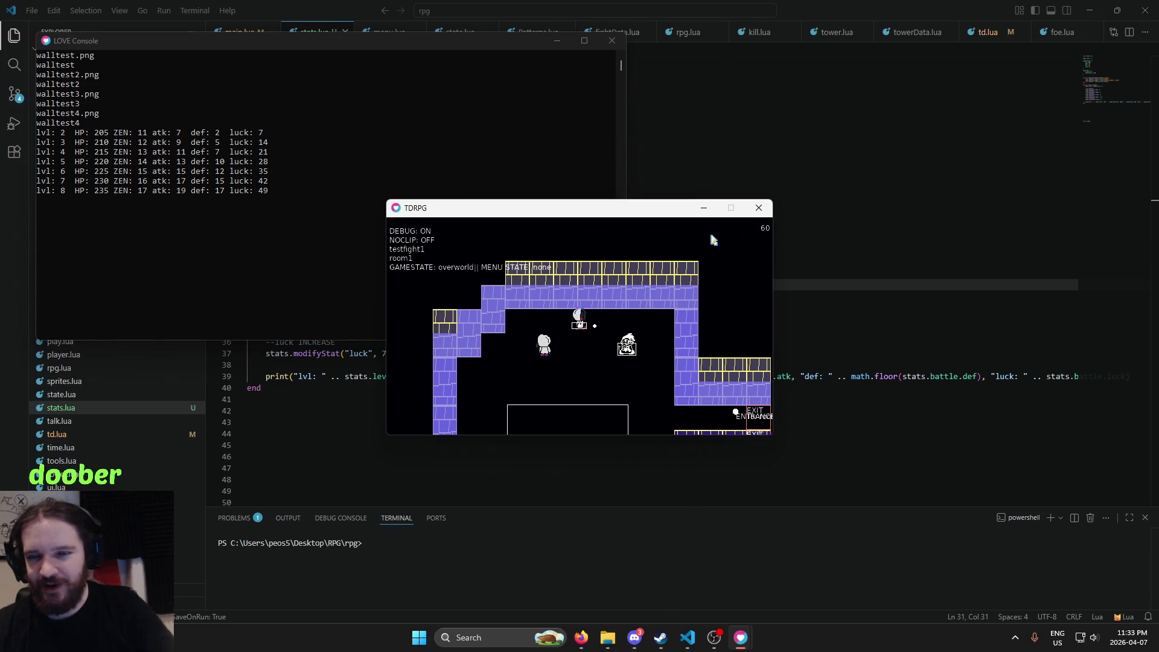
key(Down)
key(Left)
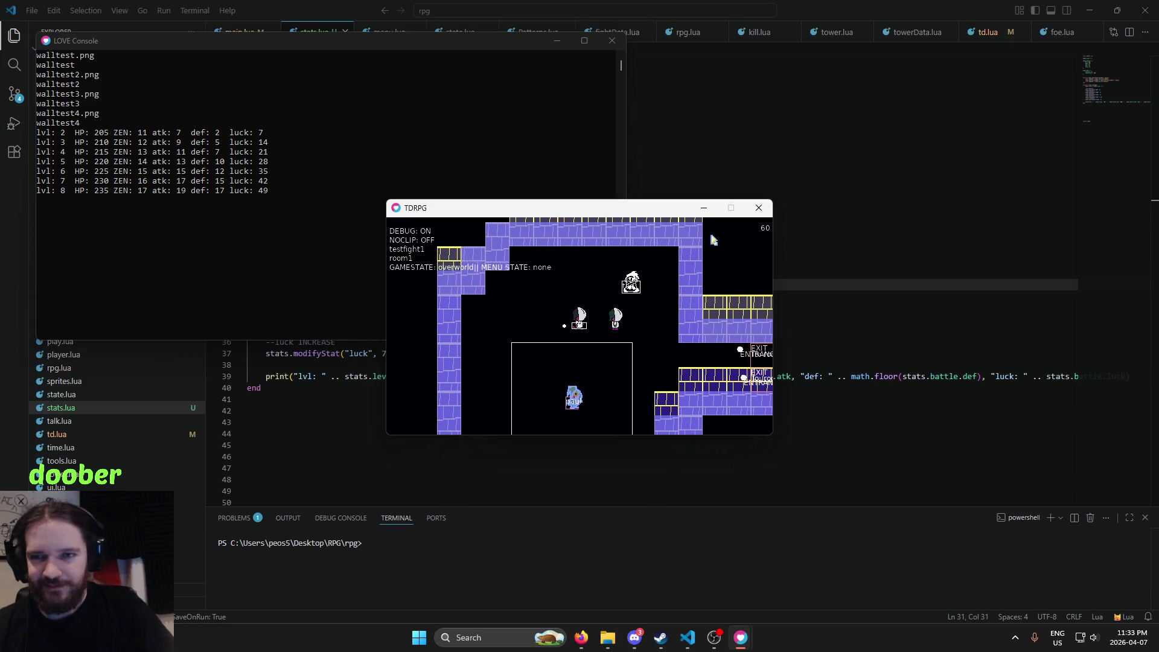
key(Down)
key(Left)
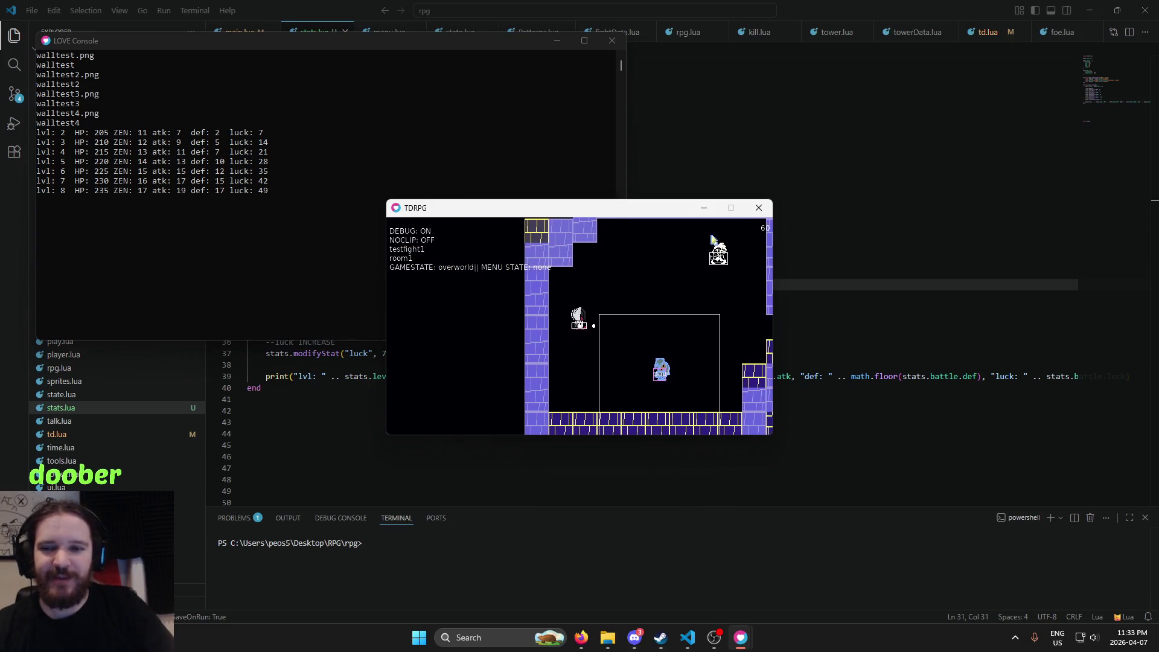
key(Down)
key(Left)
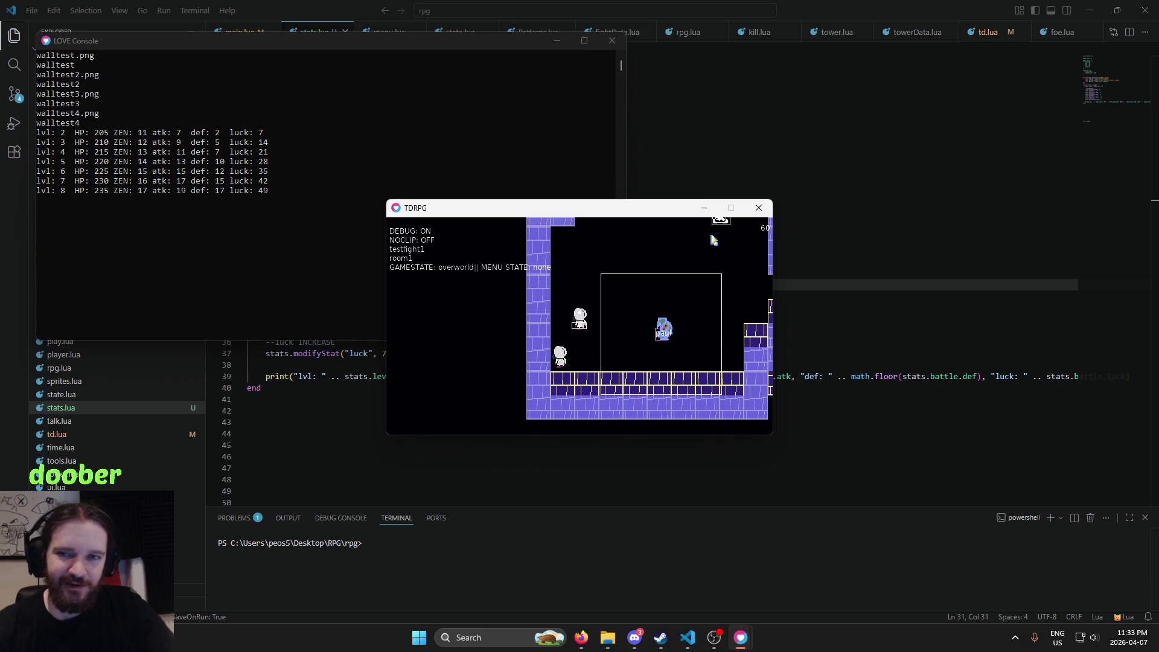
key(Up)
key(Right)
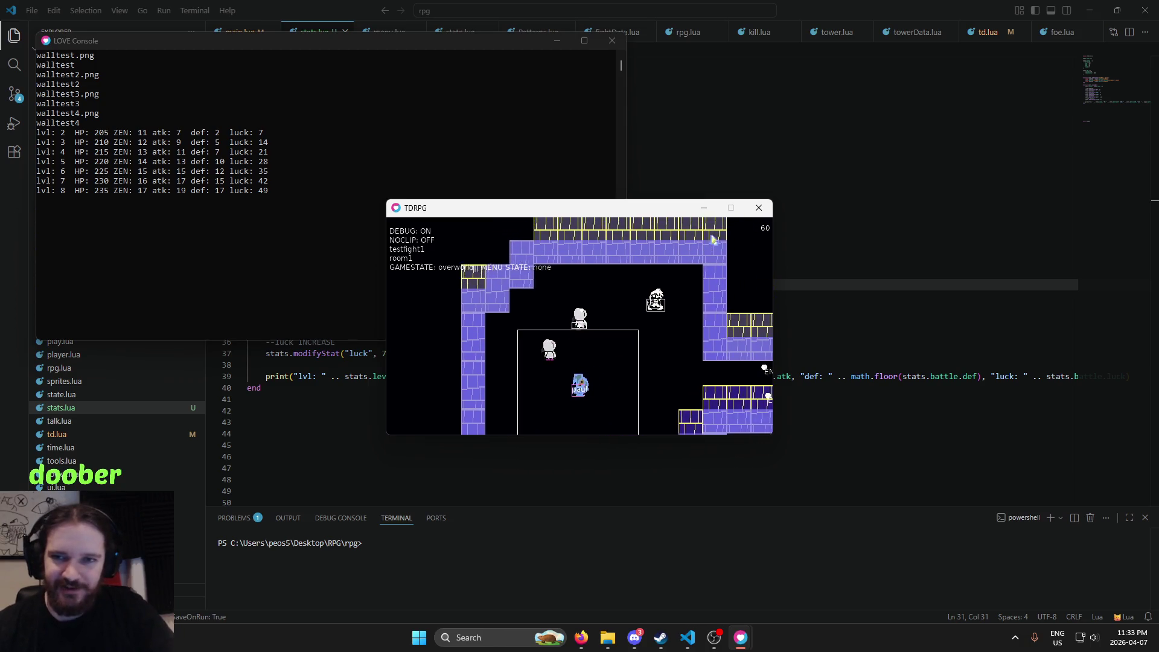
key(Down)
key(Left)
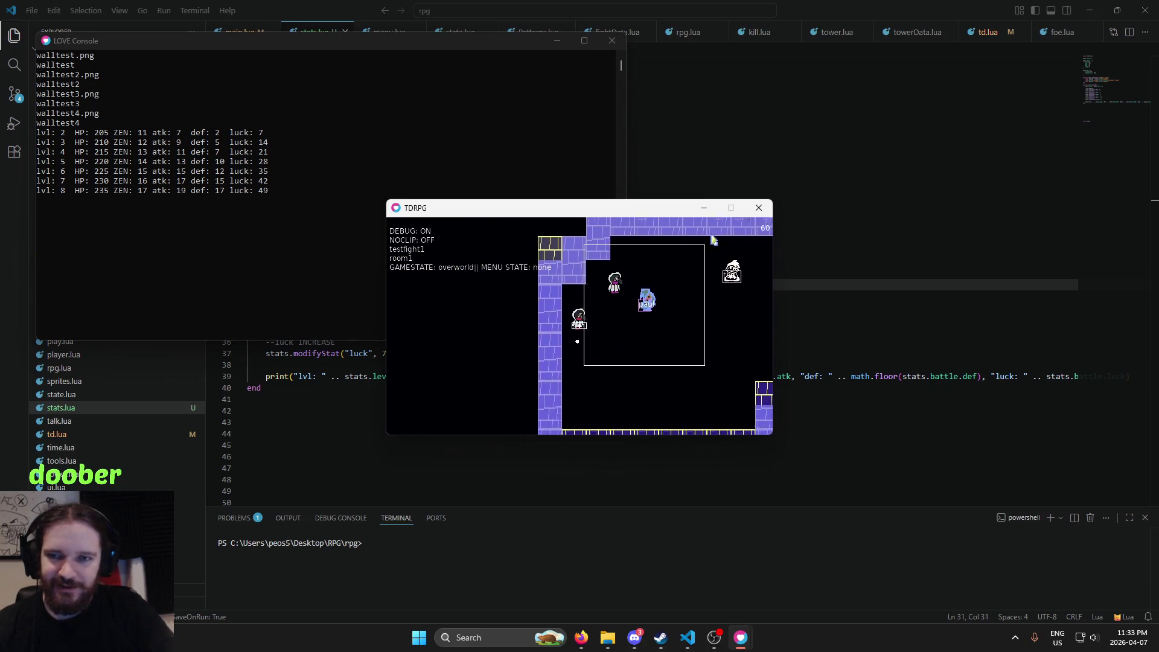
key(Up)
key(Right)
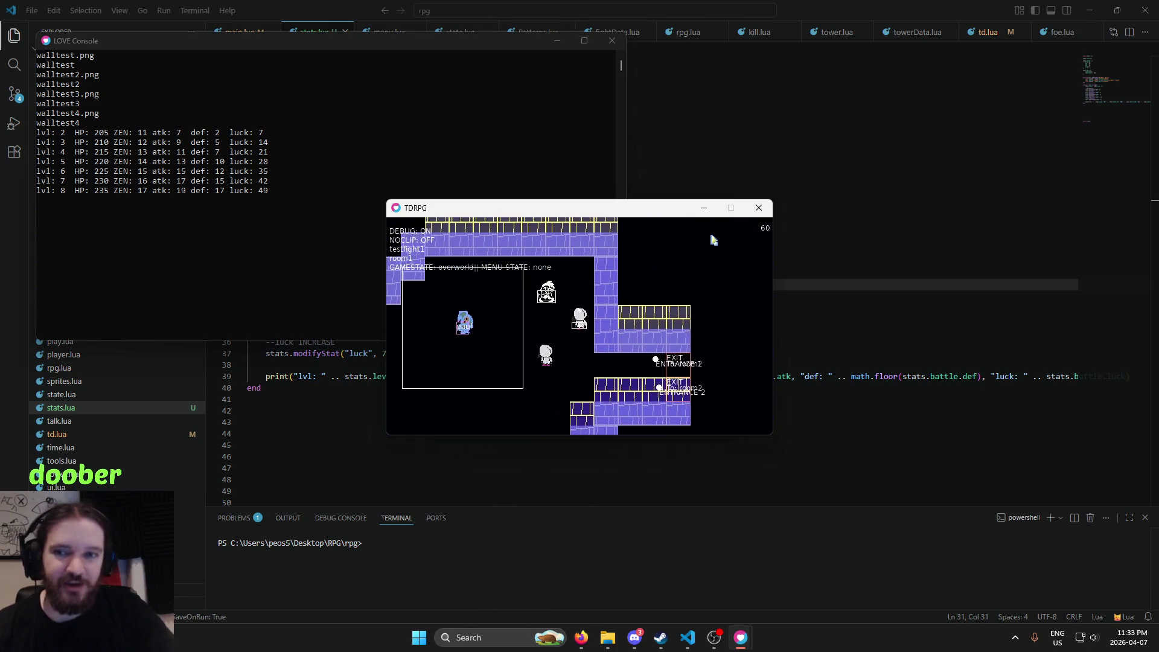
key(Down)
key(Left)
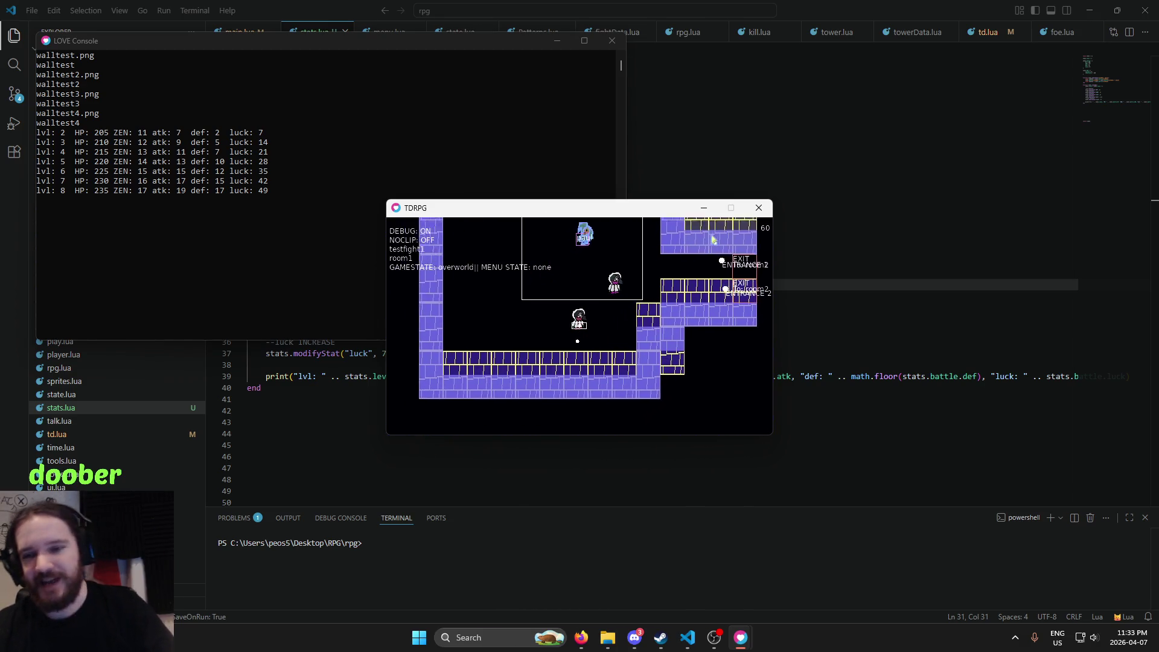
key(Up)
key(Left)
key(Left)
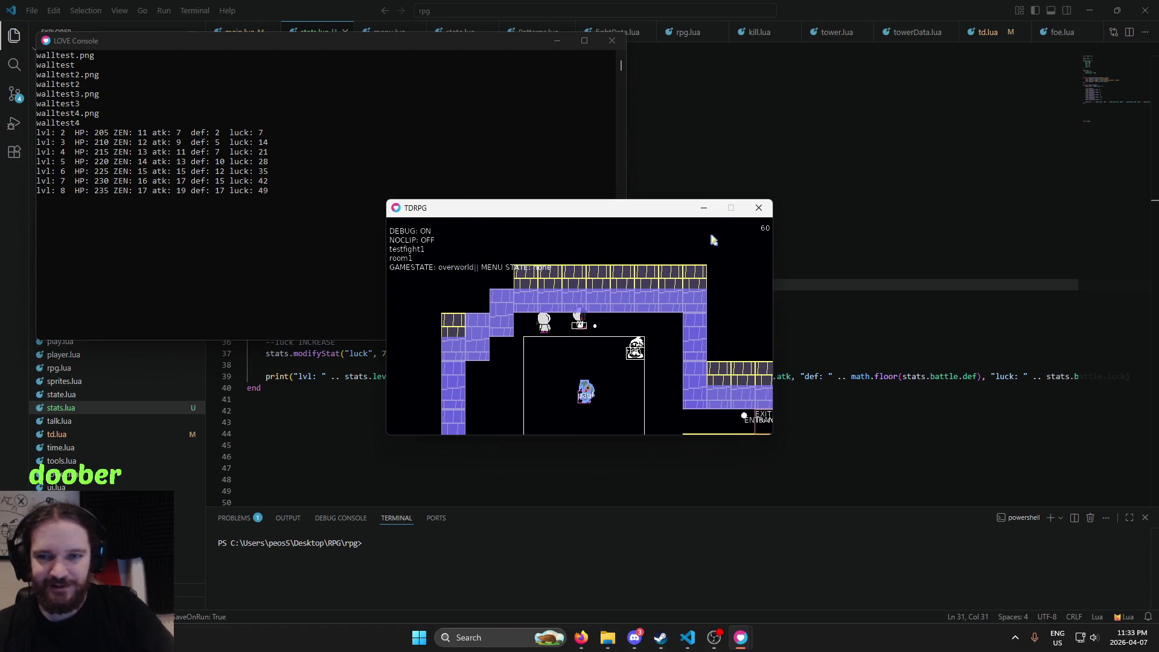
key(Up)
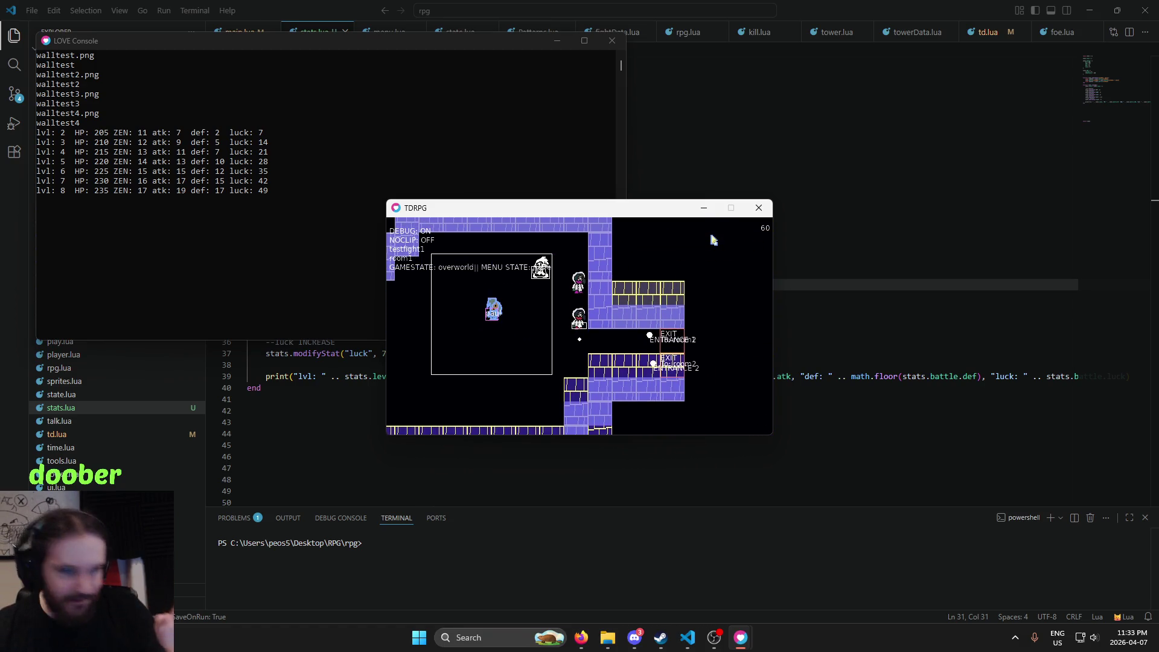
key(Down)
key(Left)
key(Left)
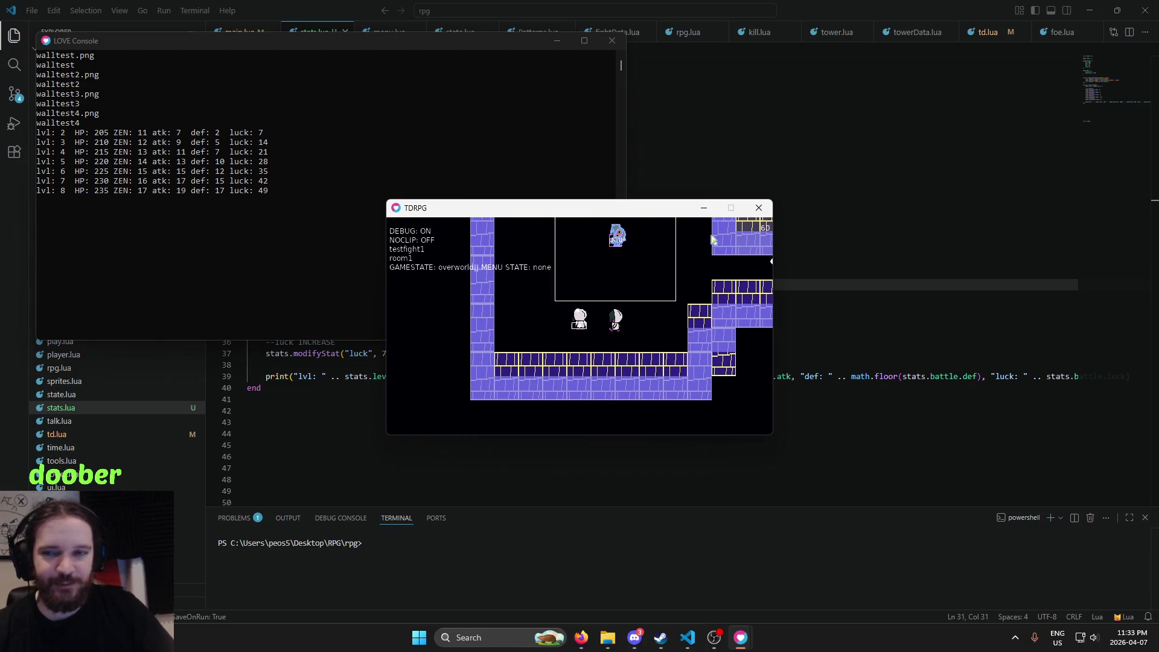
key(Down)
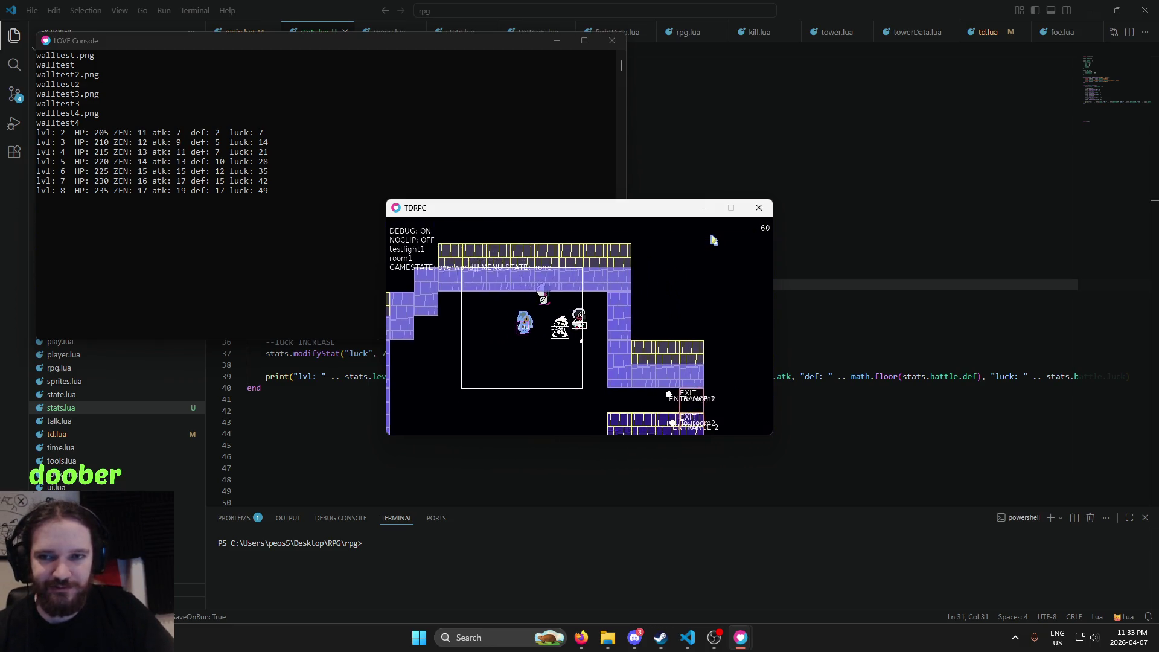
key(Left)
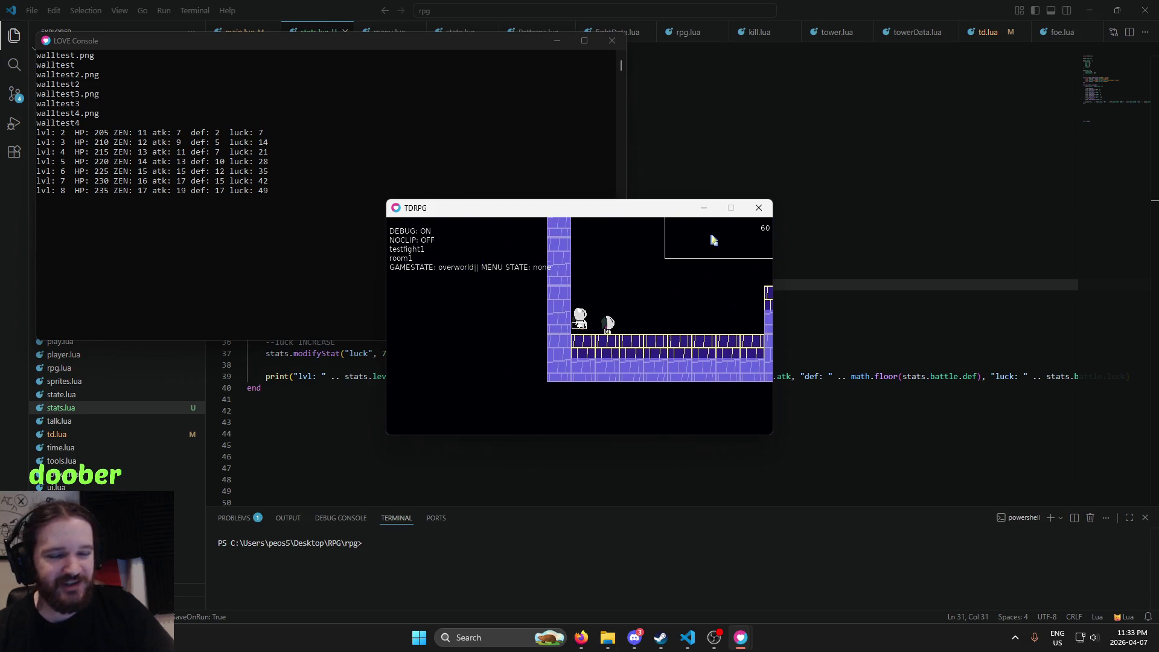
key(Up)
key(Right)
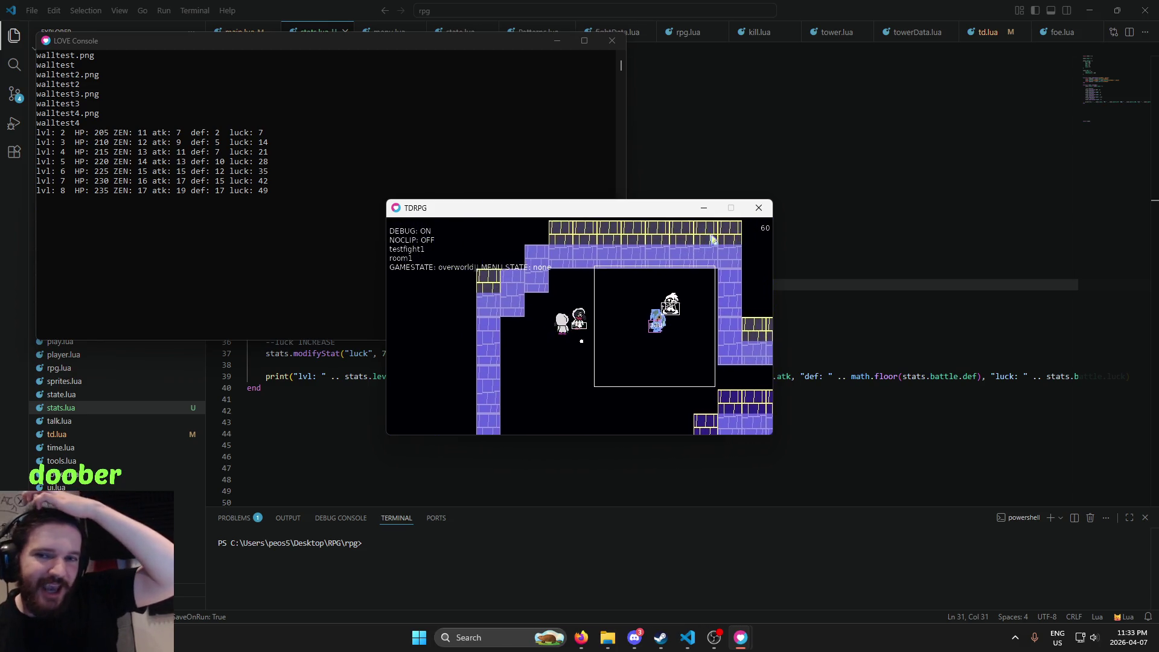
key(Down)
key(Right)
key(Up)
key(Right)
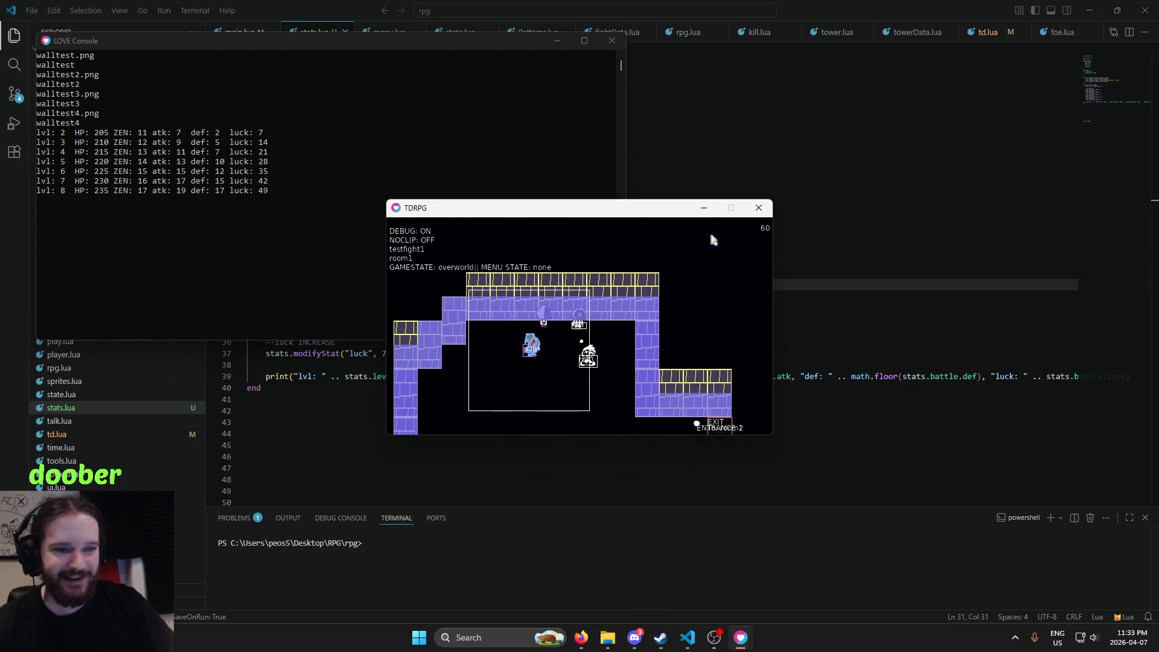
key(Down)
key(Left)
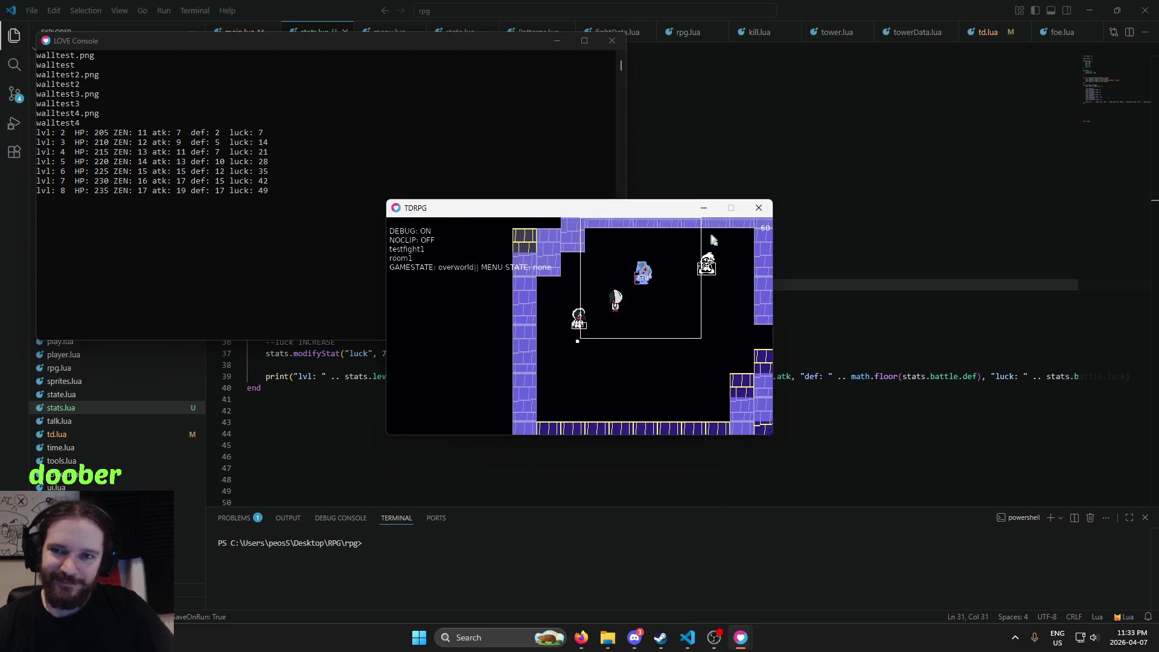
key(Down)
key(Right)
key(Left)
key(Down)
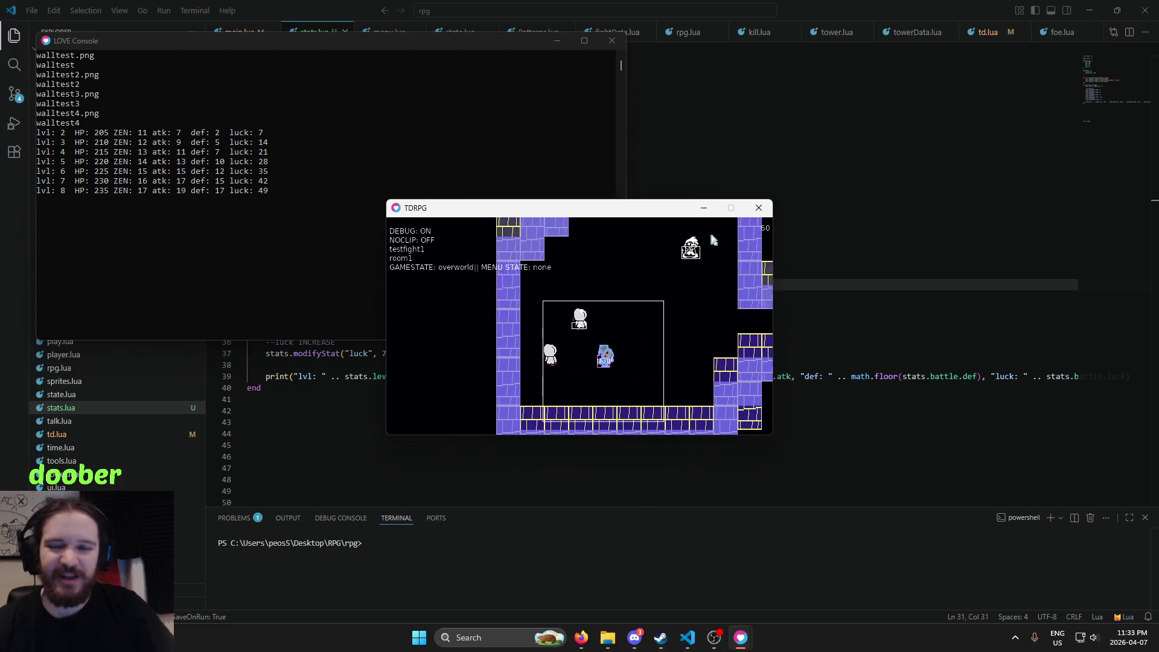
key(Up)
key(Left)
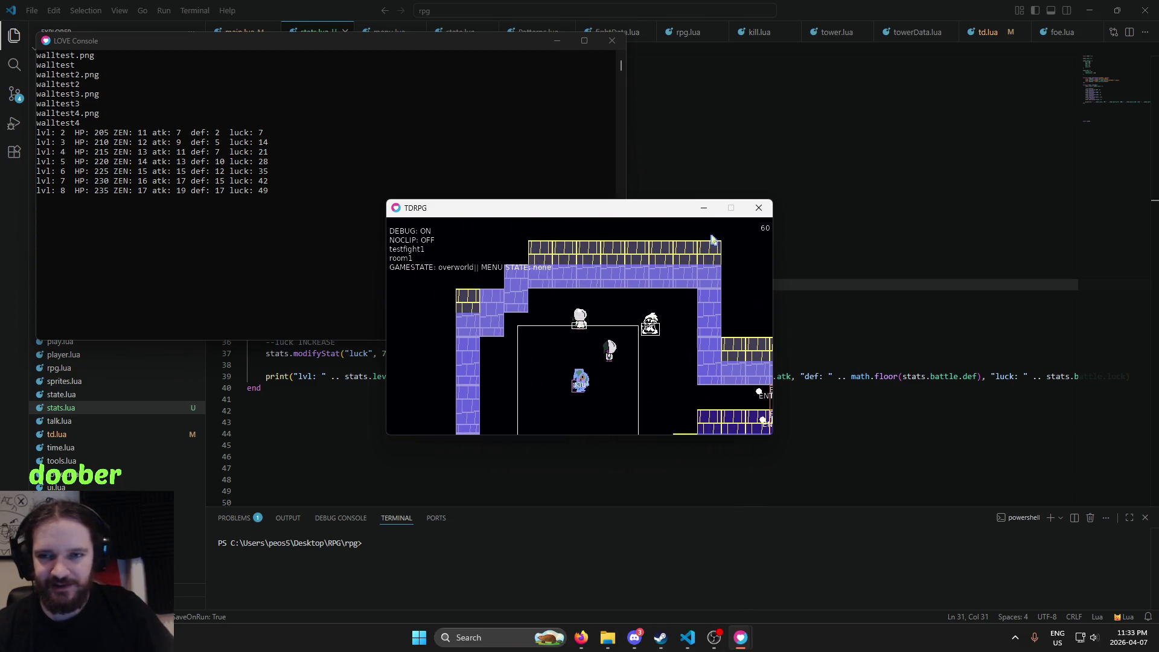
key(Right)
key(Down)
key(Left)
key(Left)
key(Up)
key(Right)
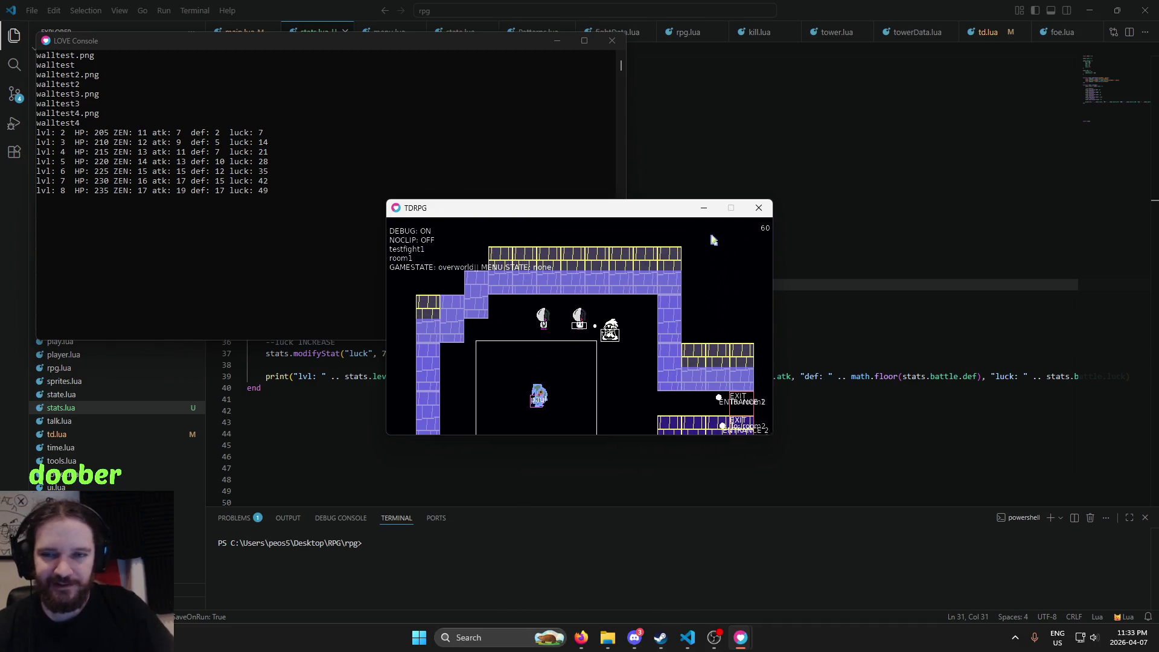
Move right and down past the EXIT/ENTRANCE markers and walk into the enemies to trigger a battle
key(Right)
key(Down)
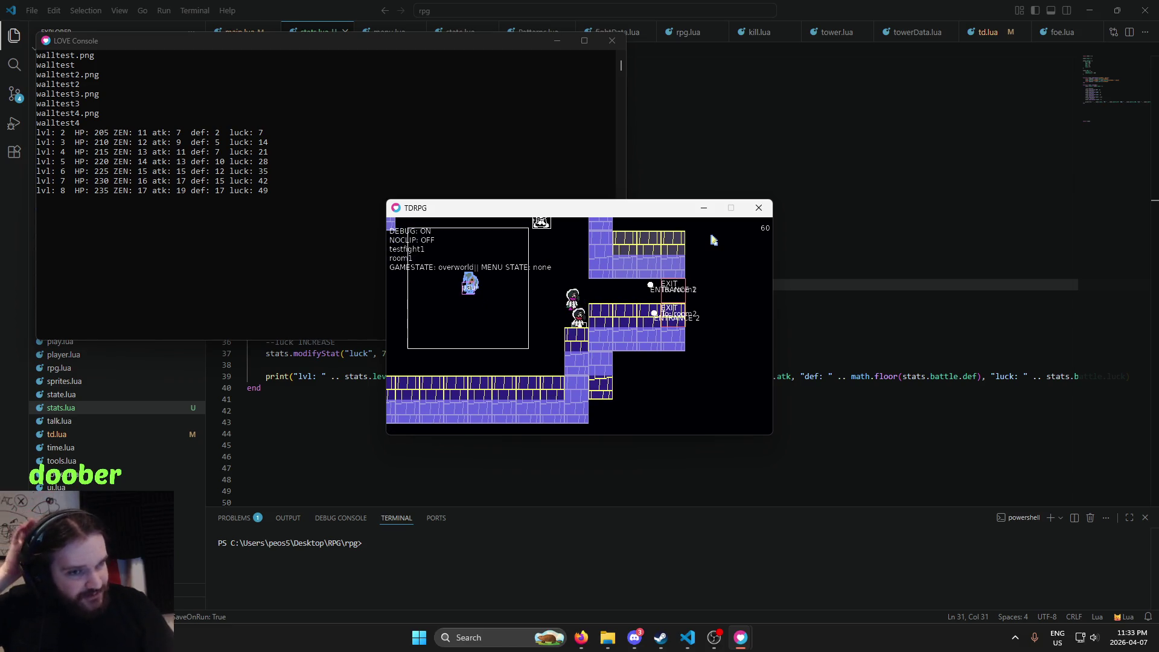
key(Right)
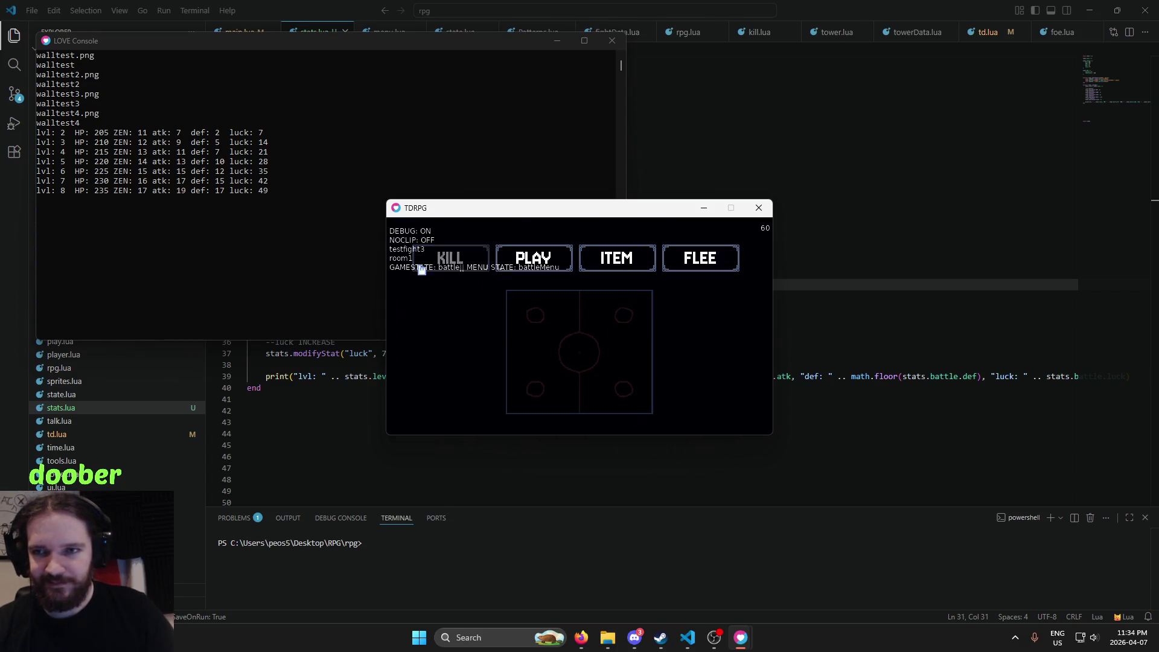
Choose KILL to play the target minigame, then quit the game with Escape
click(422, 270)
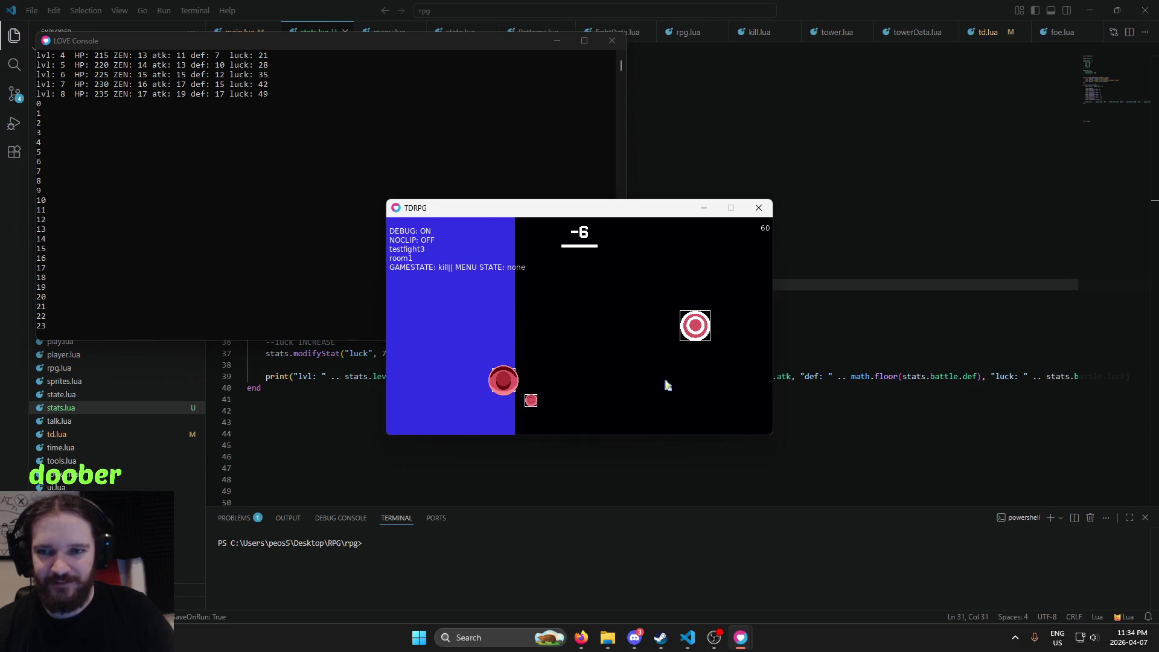
key(Escape)
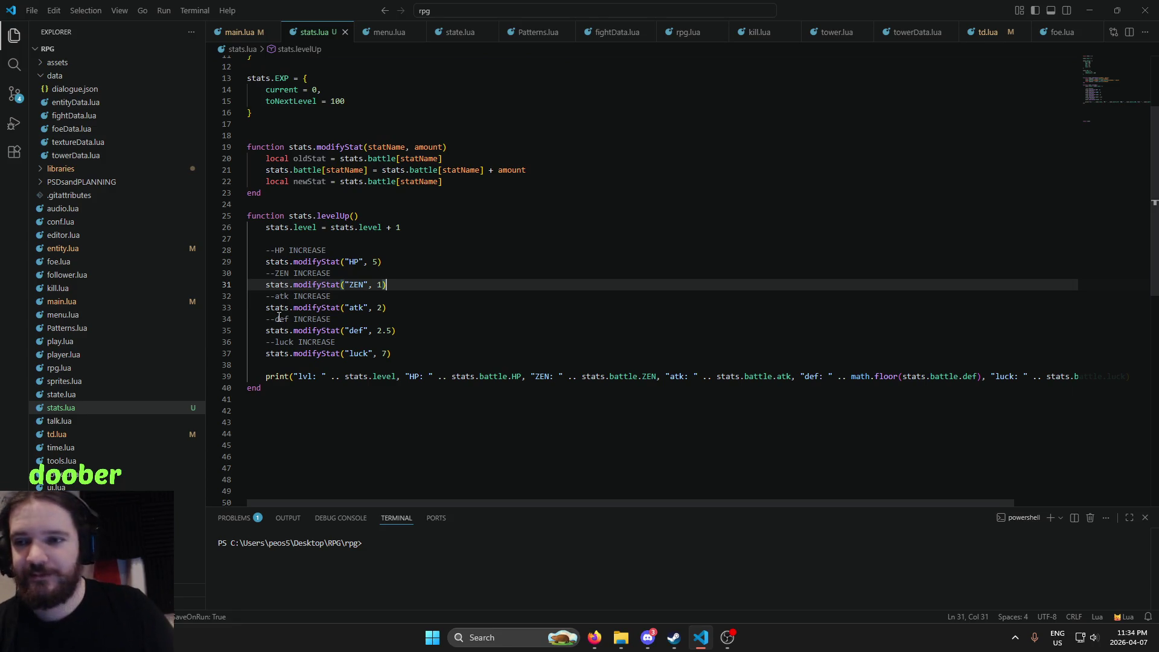
click(396, 354)
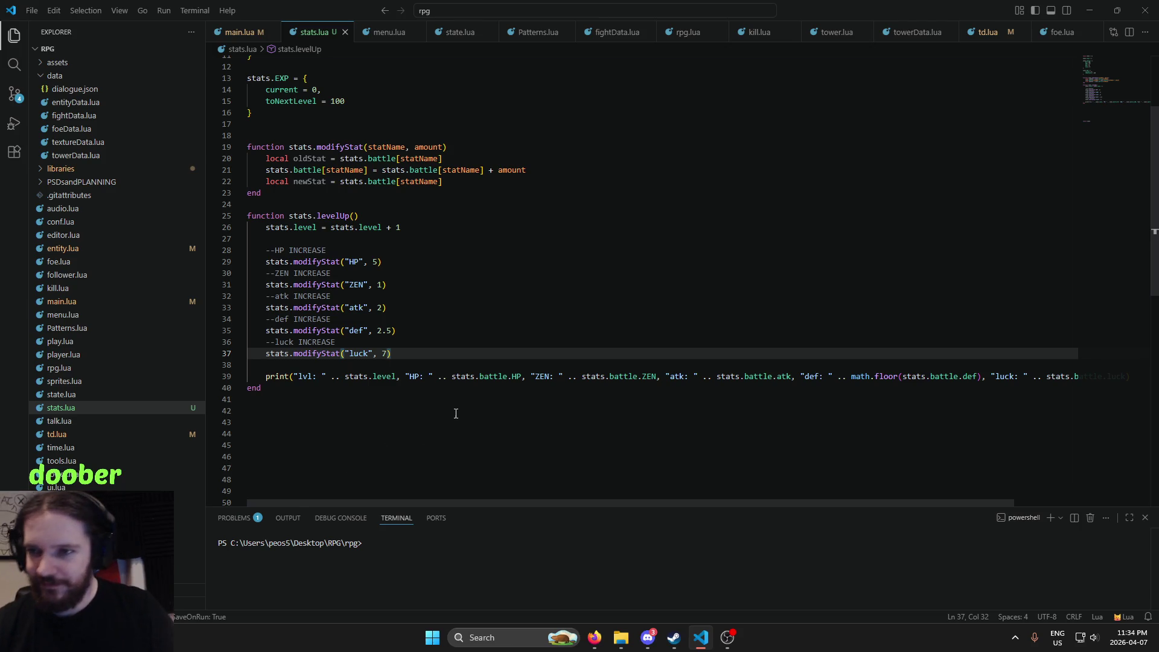
scroll(764, 316, down, 5)
scroll(693, 368, up, 5)
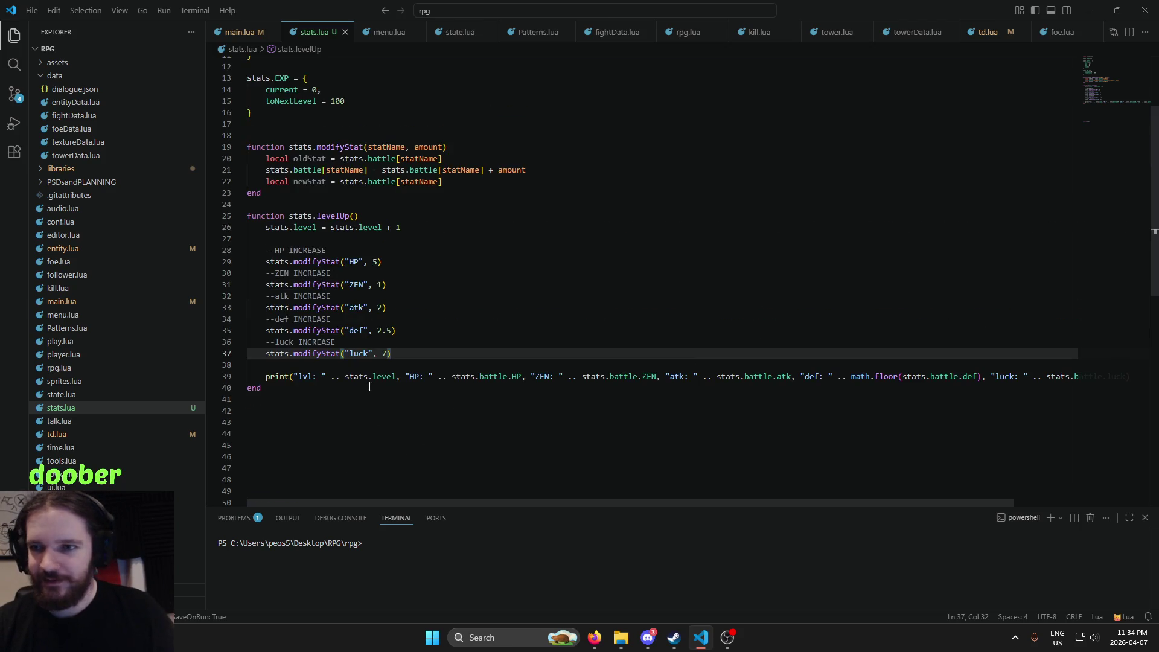
click(350, 384)
click(376, 379)
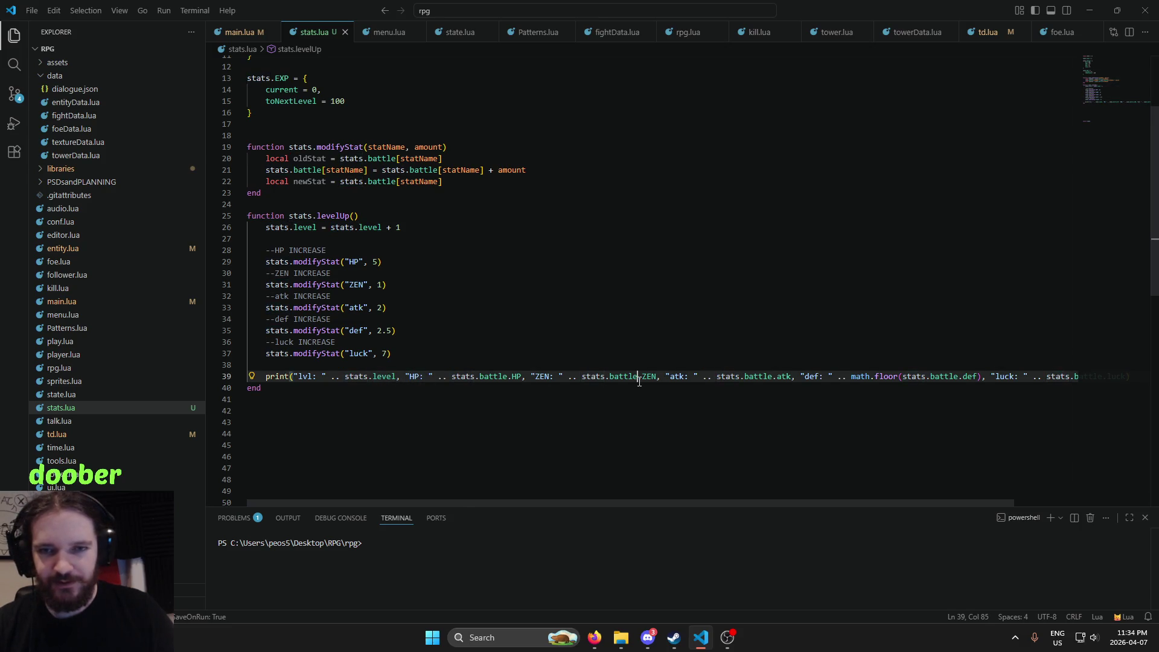
click(764, 370)
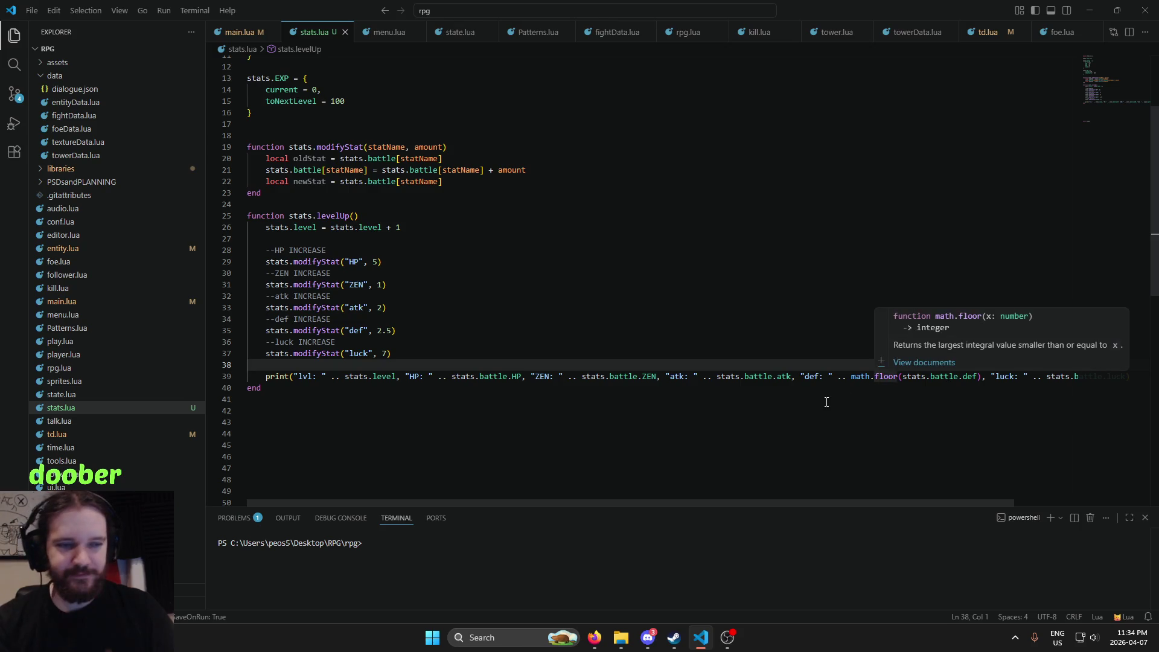
mouse_move(528, 500)
mouse_down()
mouse_move(675, 509)
mouse_move(518, 474)
mouse_up()
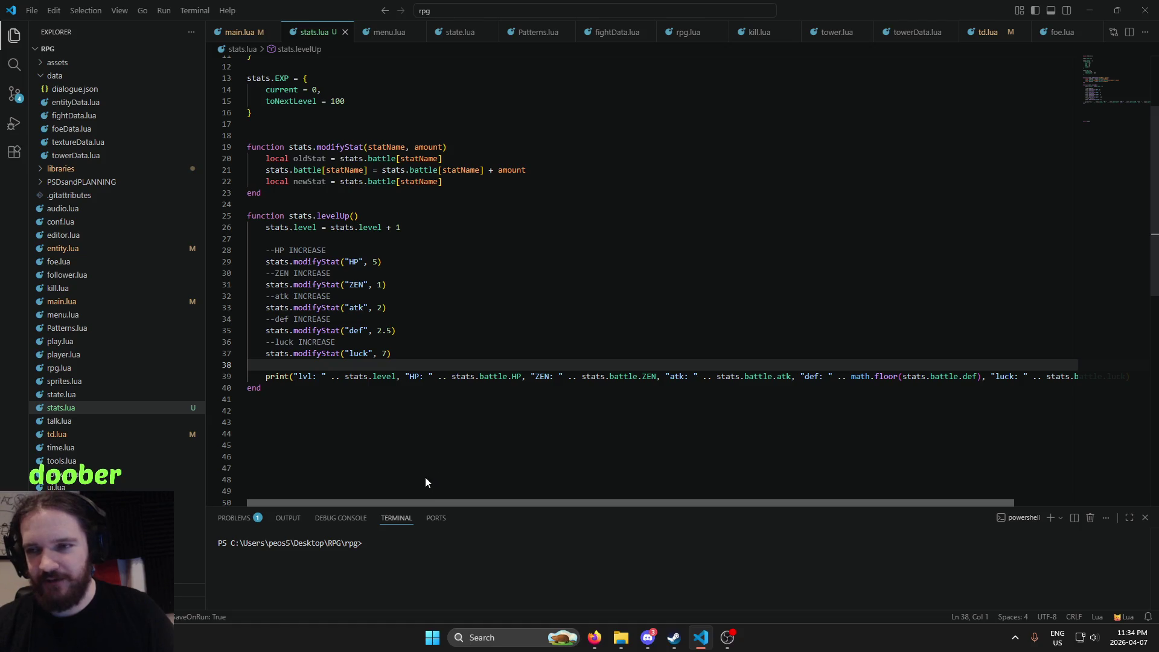
scroll(705, 464, right, 2)
scroll(400, 462, left, 2)
scroll(712, 458, right, 2)
scroll(372, 468, left, 2)
scroll(763, 459, right, 2)
scroll(347, 446, left, 2)
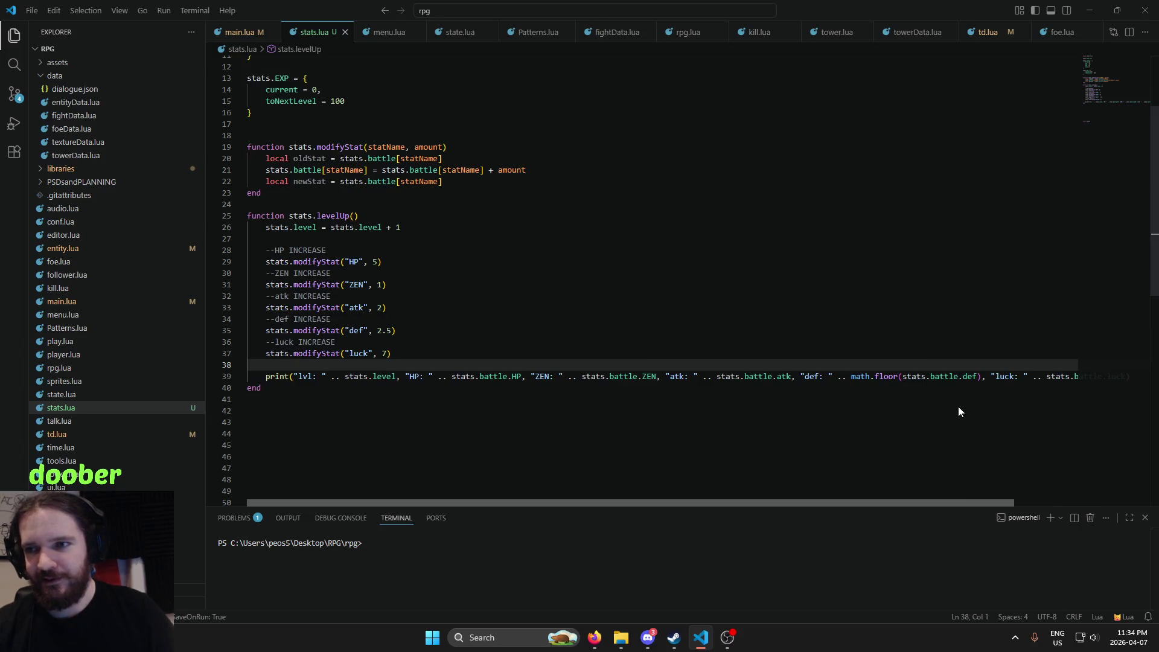
scroll(1045, 438, right, 2)
scroll(381, 415, left, 2)
scroll(943, 454, right, 2)
scroll(483, 465, left, 2)
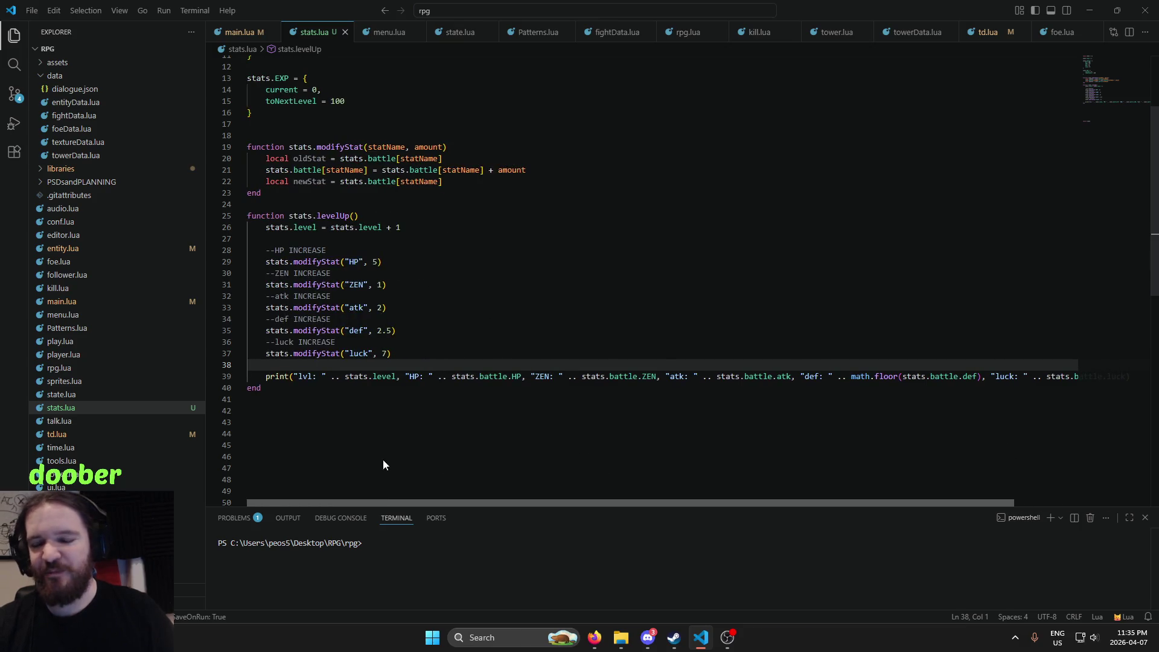
scroll(931, 469, right, 2)
scroll(438, 454, left, 2)
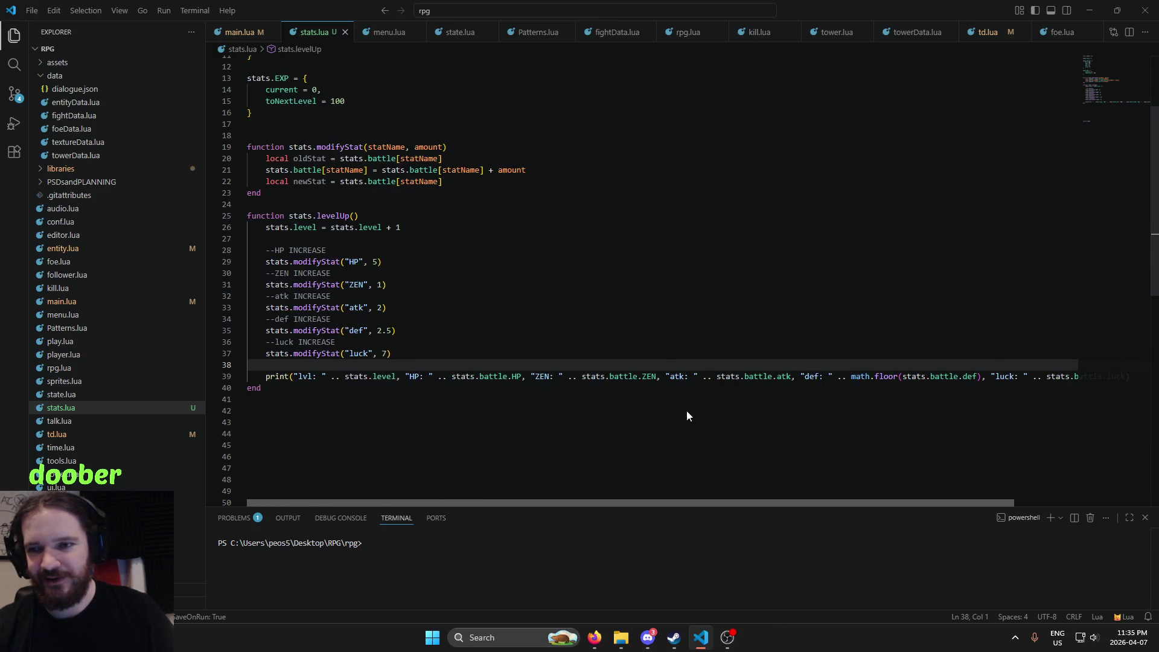
scroll(687, 416, right, 2)
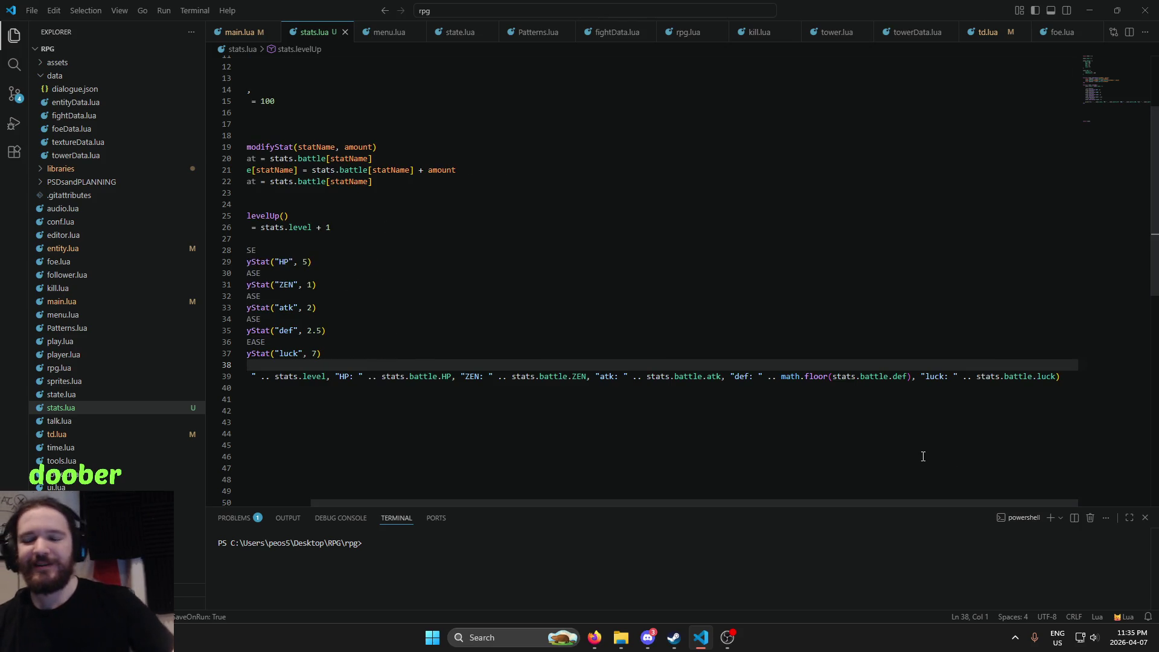
drag(658, 505, 525, 404)
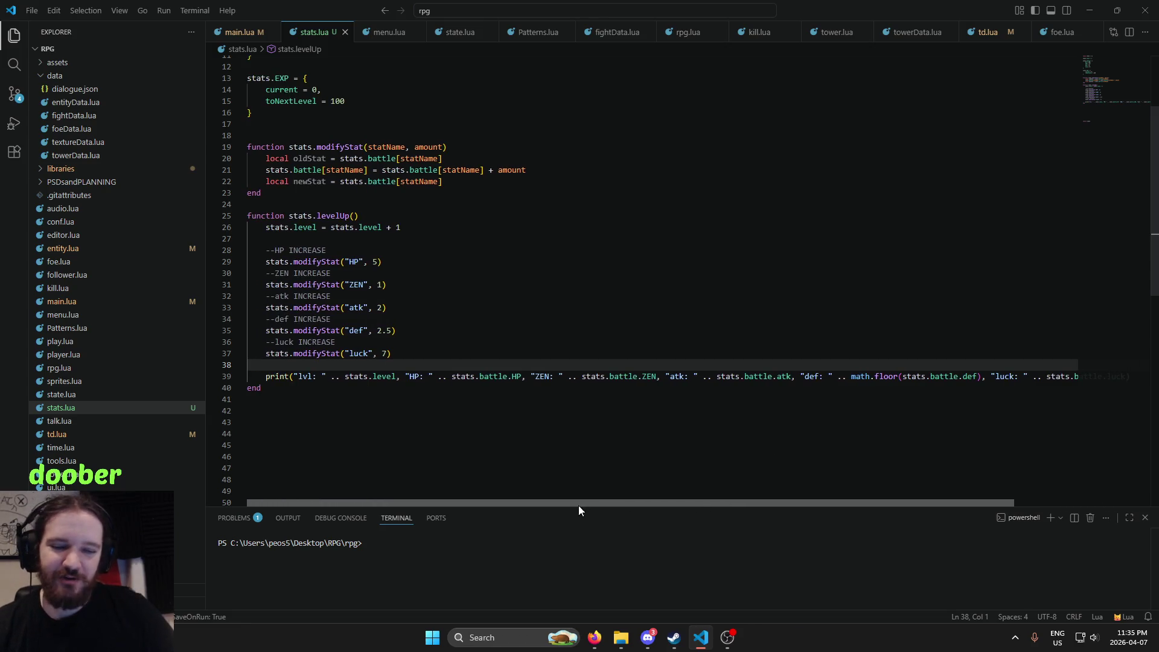
drag(851, 436, 507, 388)
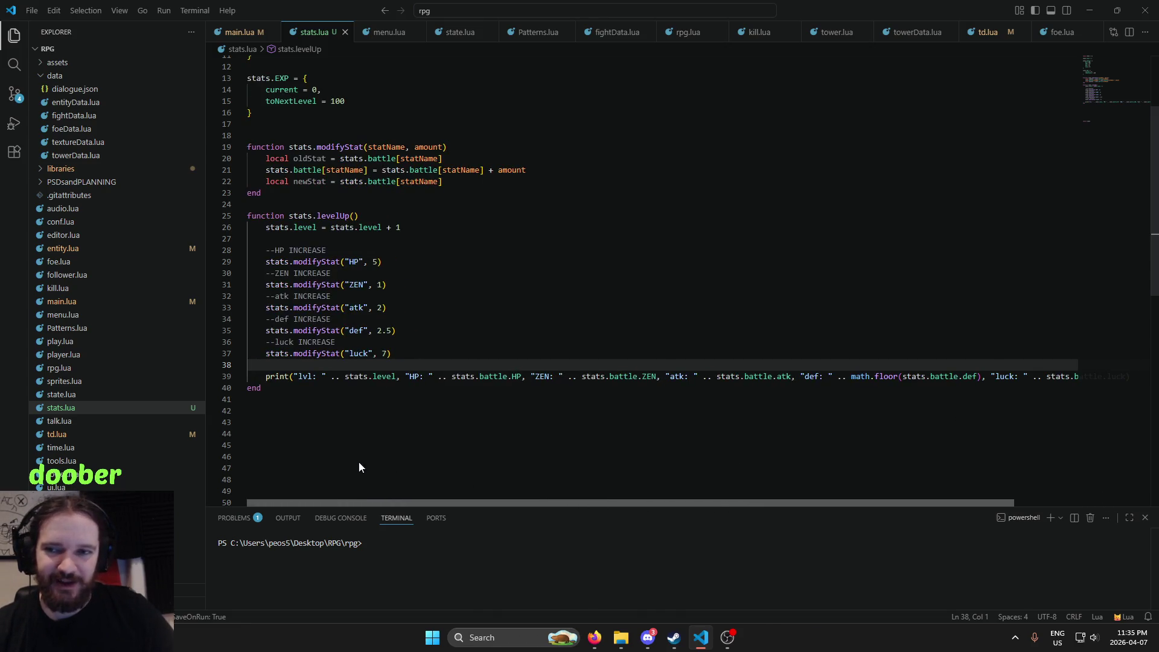
mouse_move(849, 467)
mouse_down()
mouse_move(439, 391)
mouse_move(483, 462)
mouse_up()
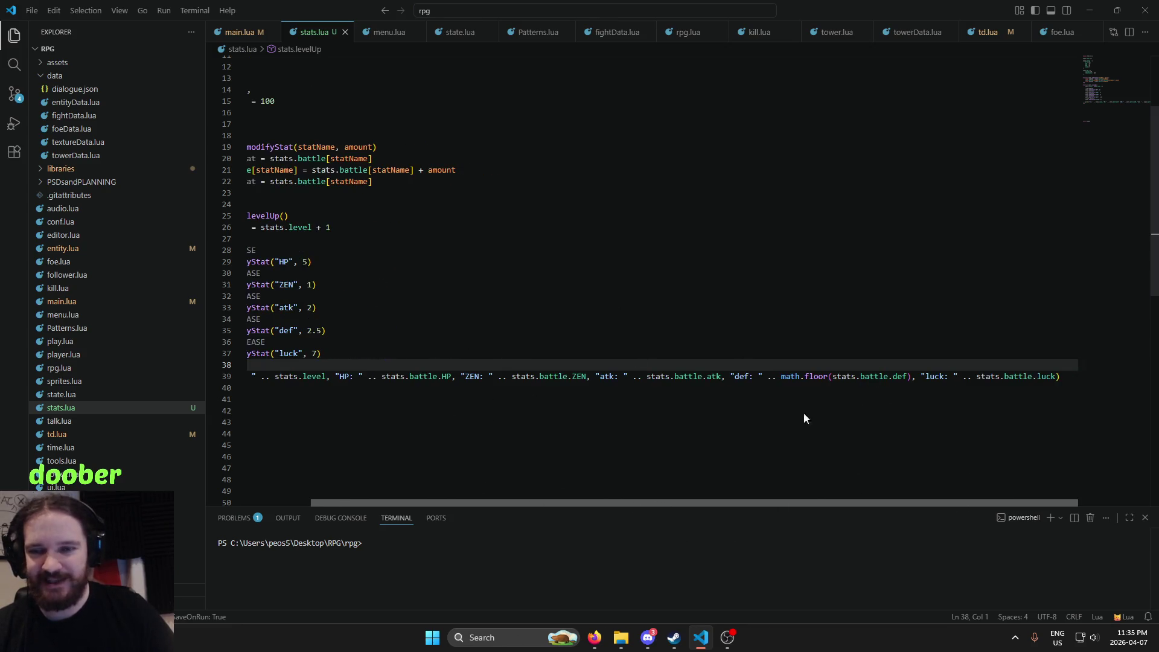
scroll(483, 462, right, 3)
scroll(781, 362, left, 3)
scroll(532, 473, right, 3)
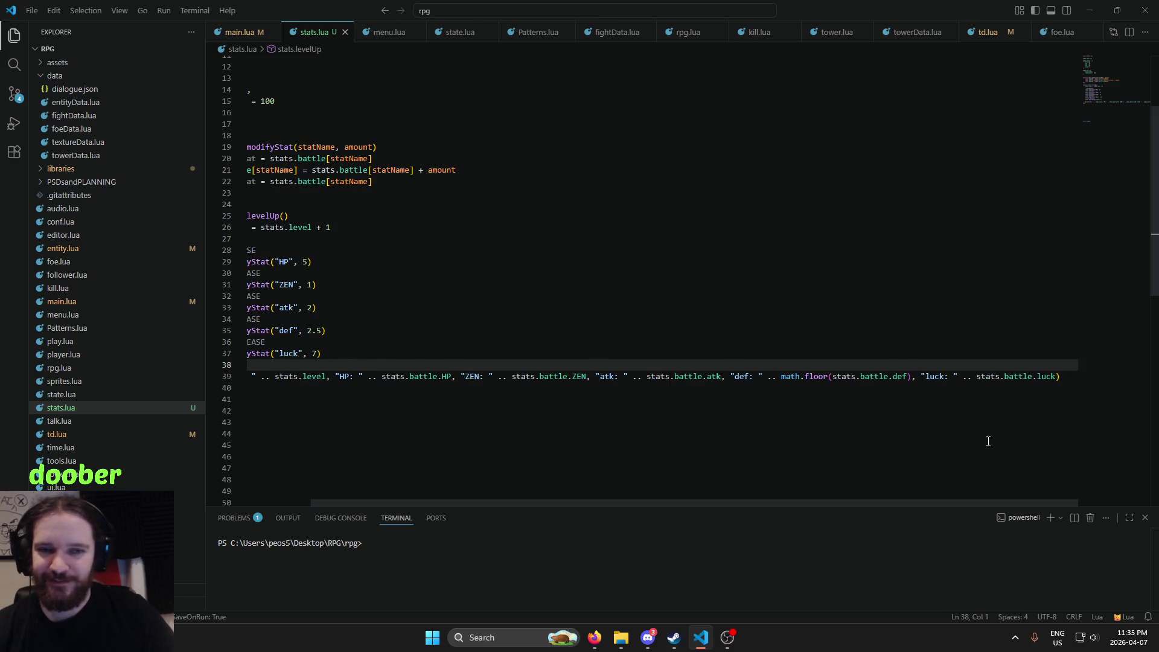
key(alt+l)
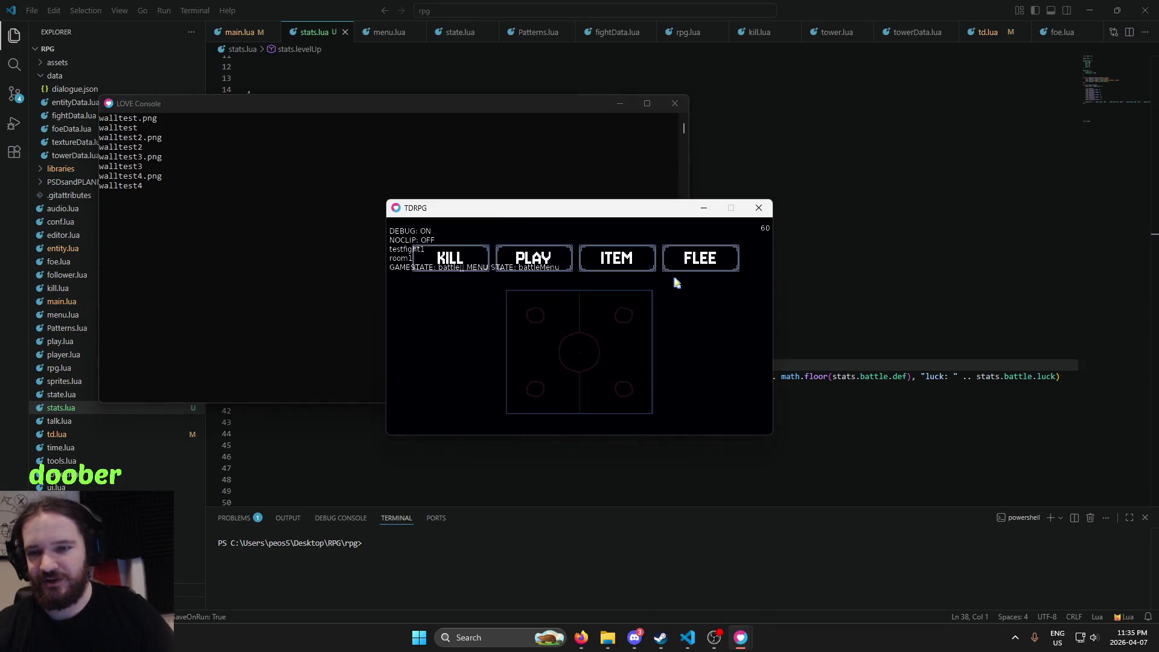
Advance the battle into PLAY tower-defence mode and hide the debug overlay with F1
key(z)
key(z)
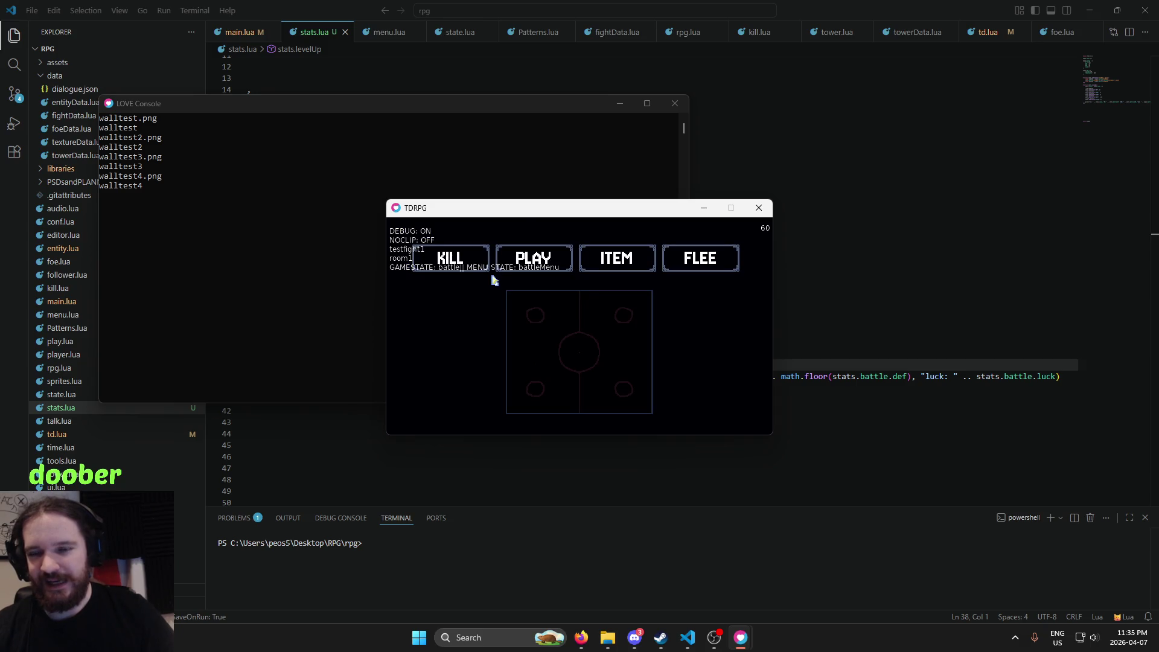
click(600, 266)
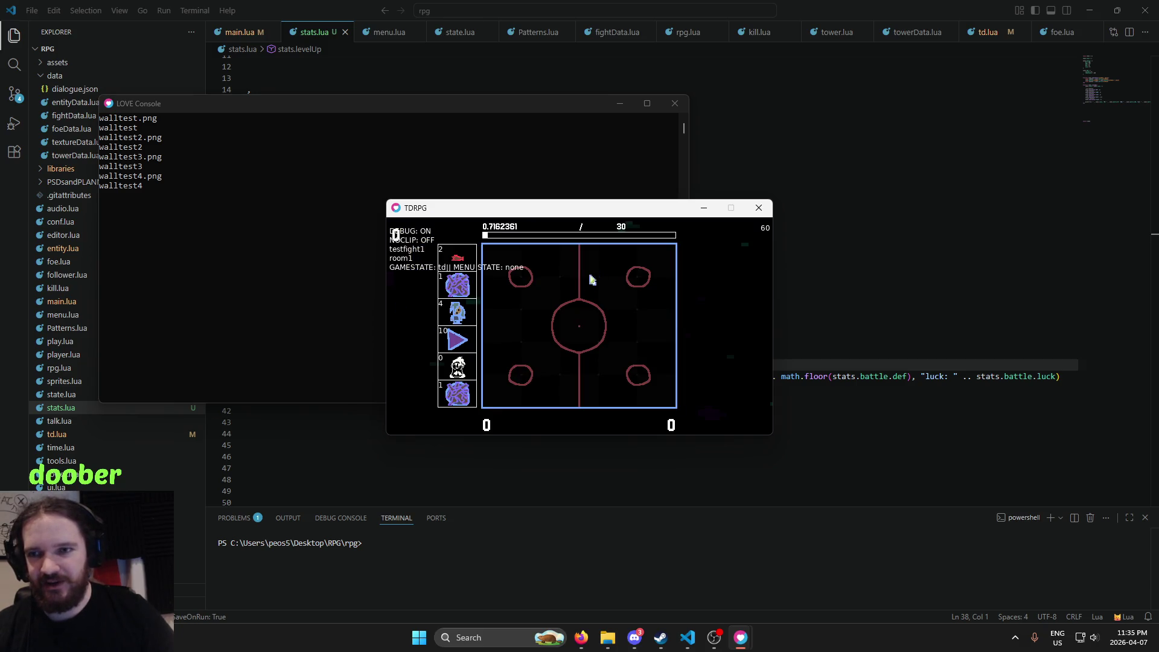
key(F1)
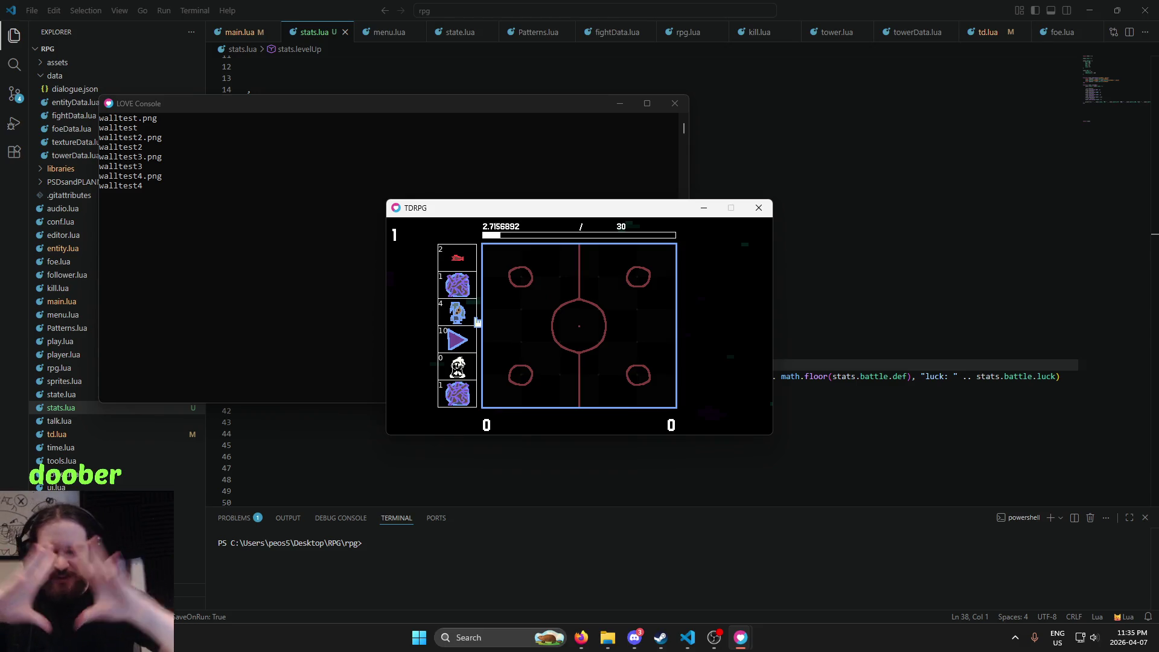
Place units from the side slots onto the field, then quit the game
click(464, 285)
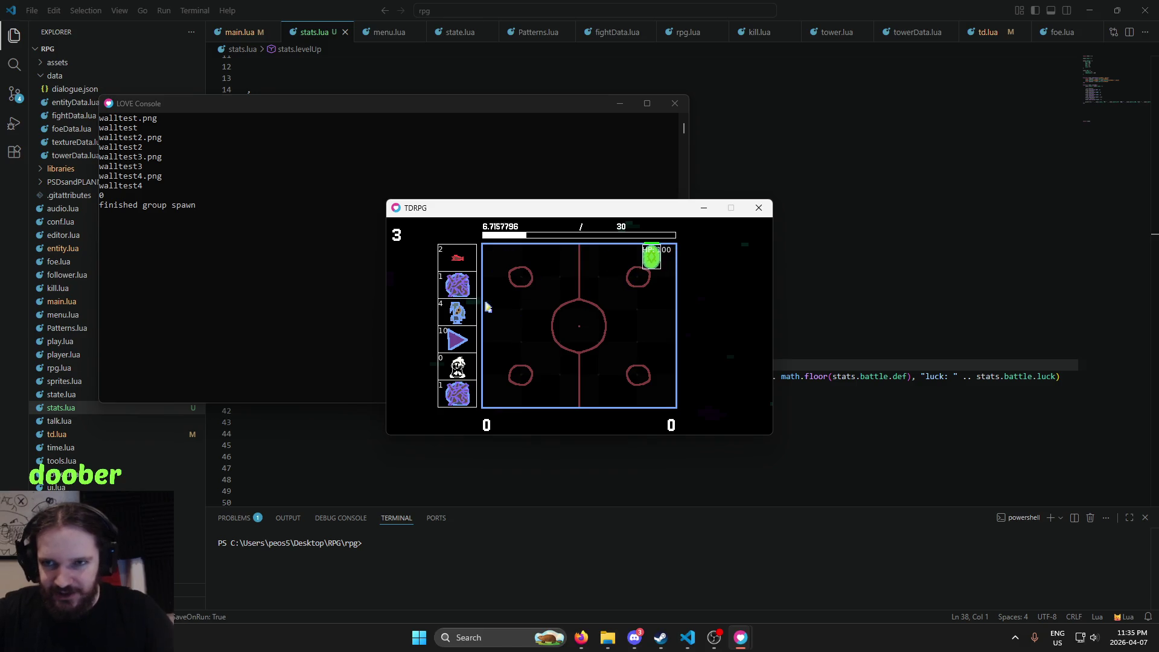
click(444, 299)
click(564, 271)
click(444, 299)
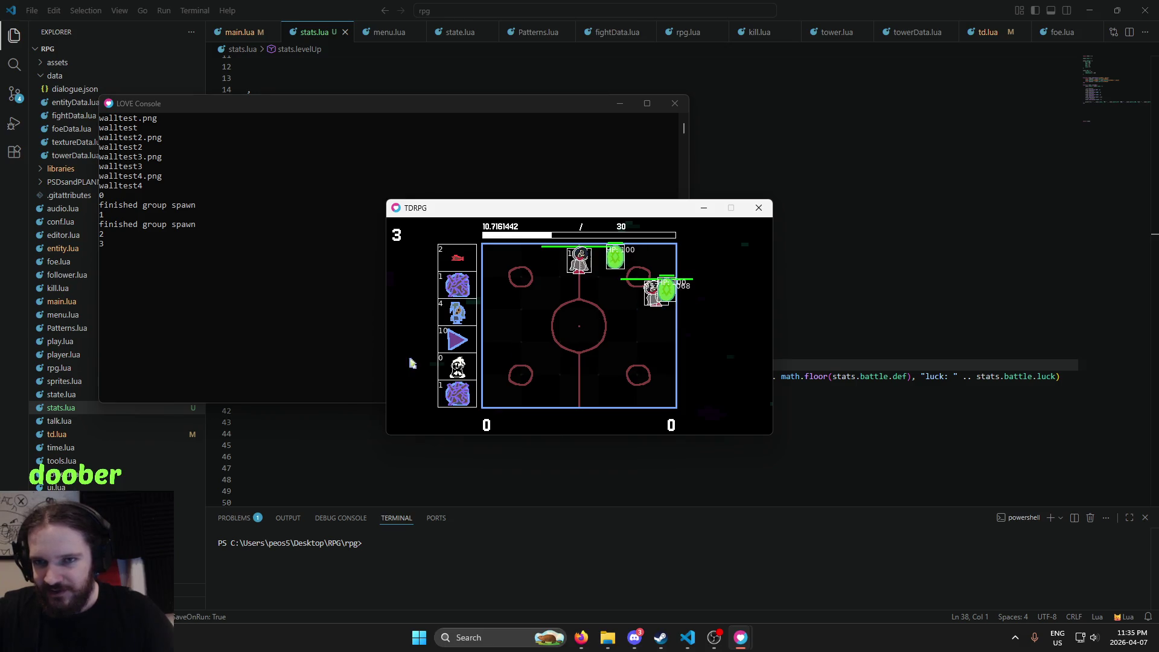
key(Escape)
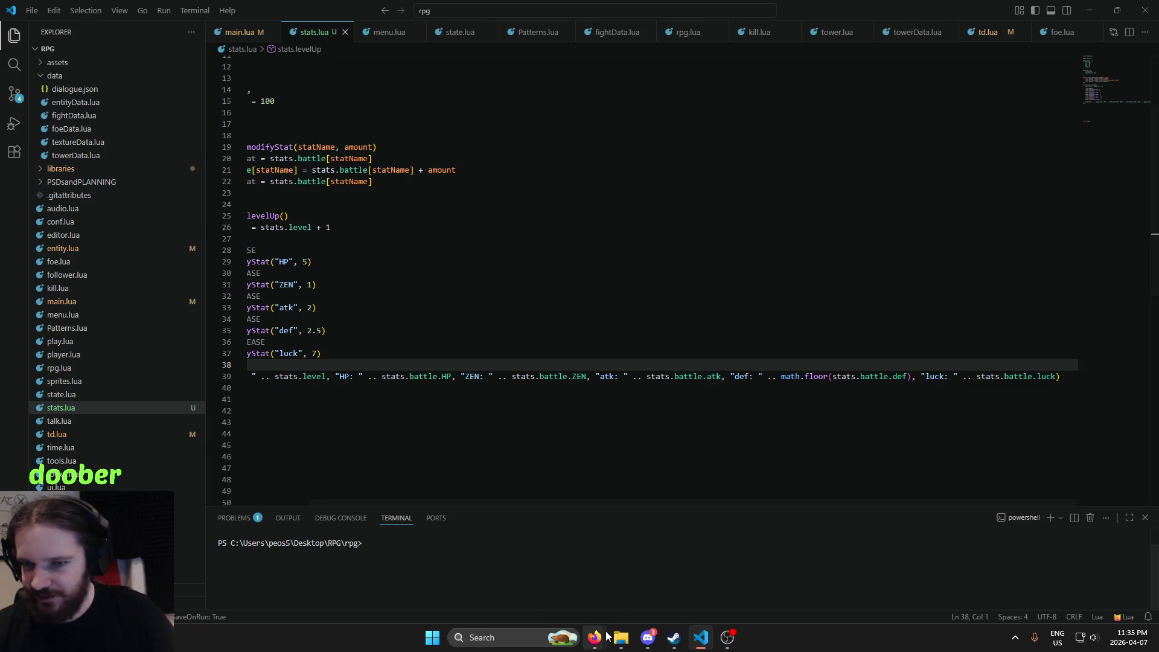
Return to Photopea and bring up the playersheet.png sprite sheet
mouse_move(594, 638)
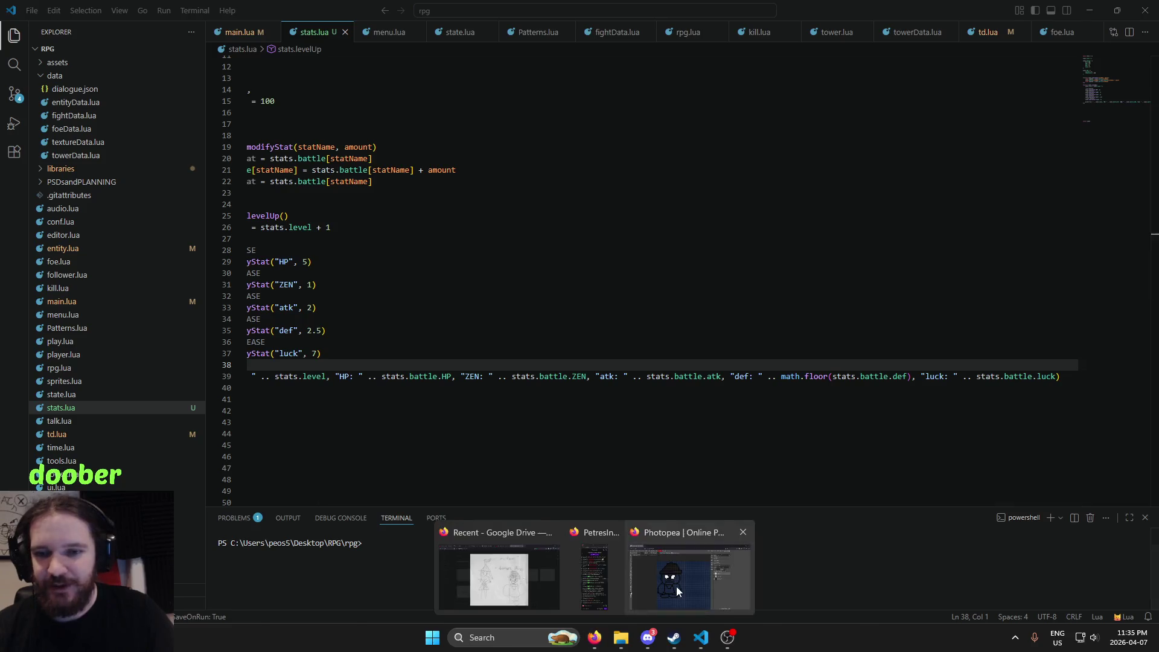
click(677, 586)
drag(571, 361, 618, 380)
scroll(495, 394, up, 2)
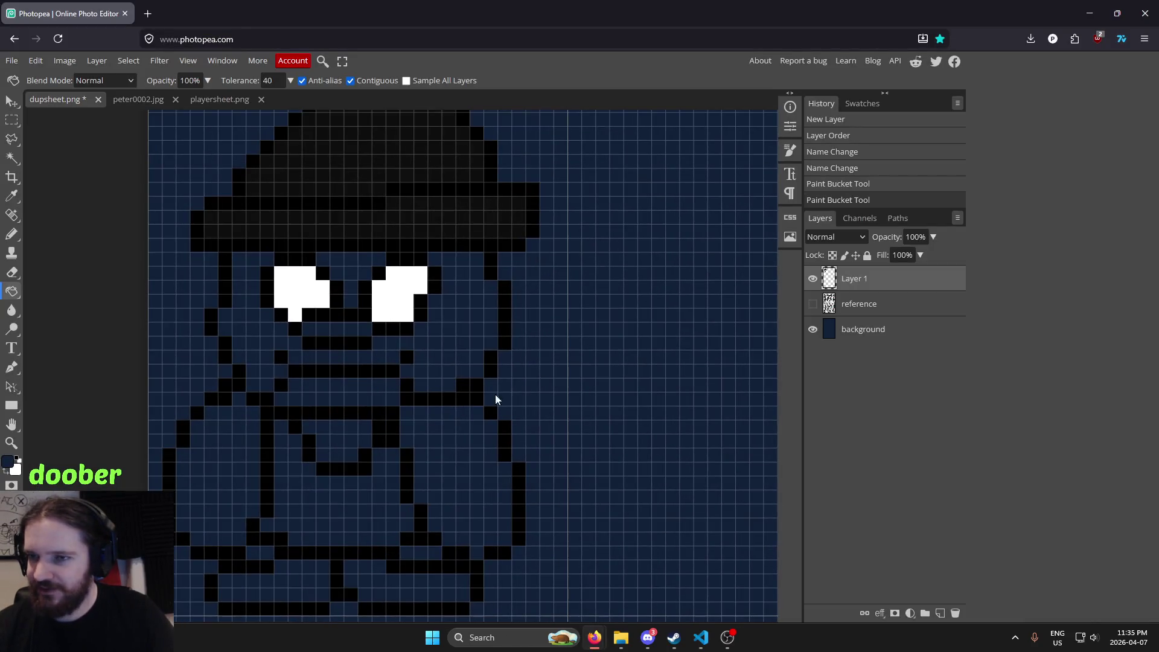
scroll(552, 443, up, 1)
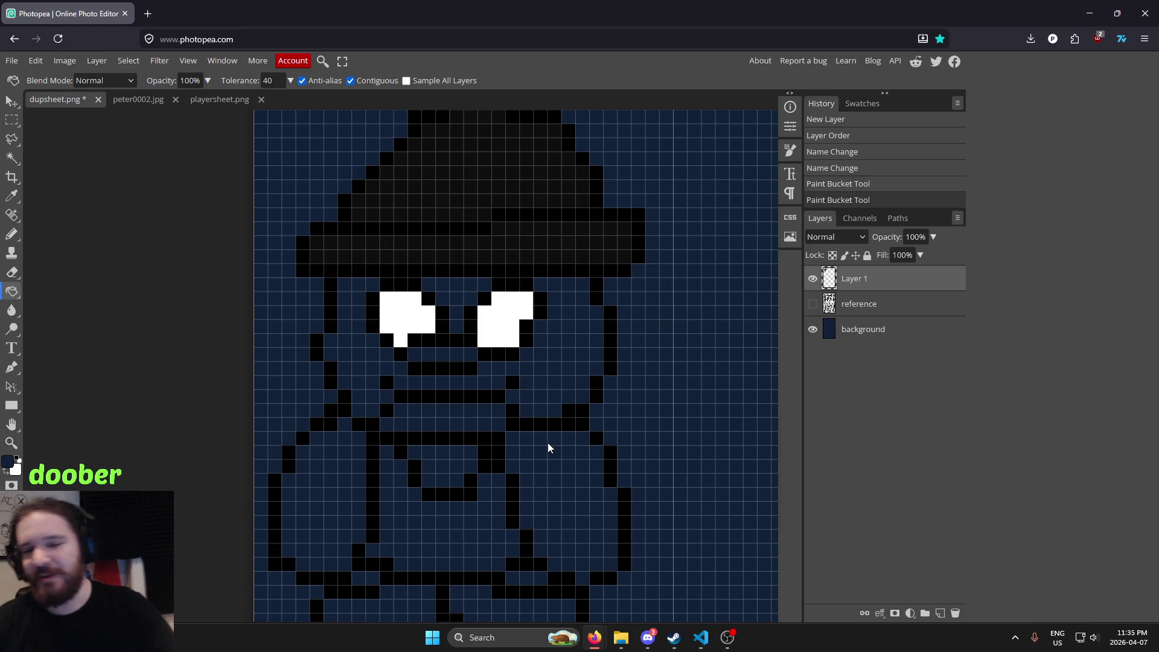
scroll(517, 350, down, 2)
scroll(550, 331, down, 2)
scroll(549, 331, up, 3)
scroll(513, 338, up, 1)
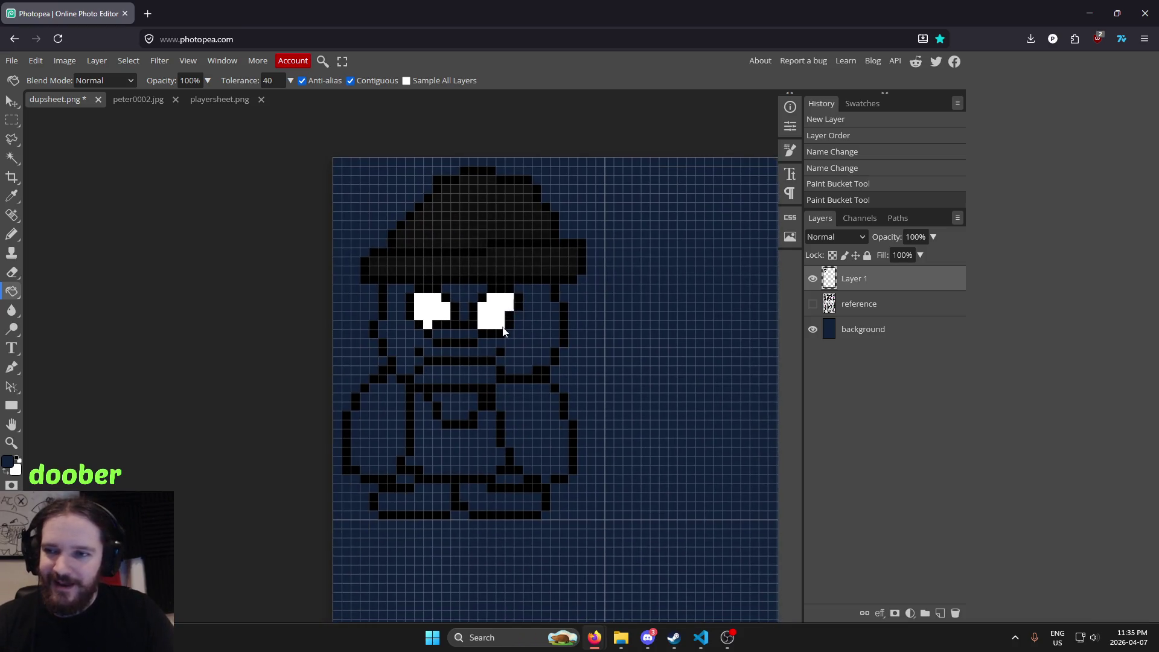
scroll(531, 320, up, 1)
click(150, 100)
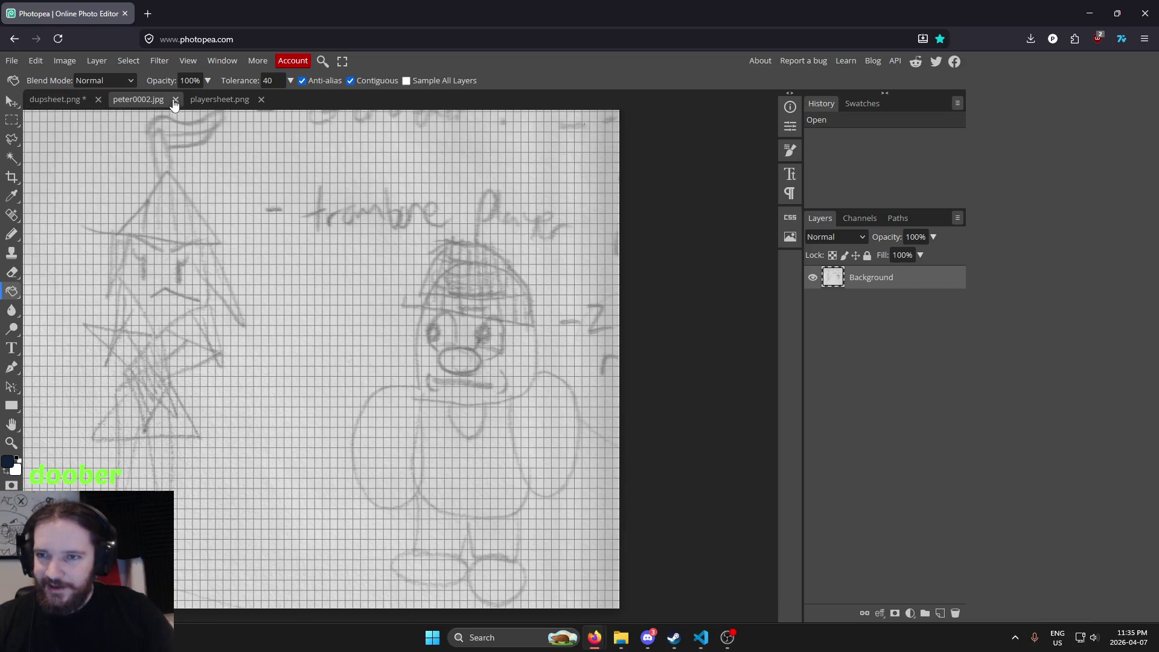
click(193, 102)
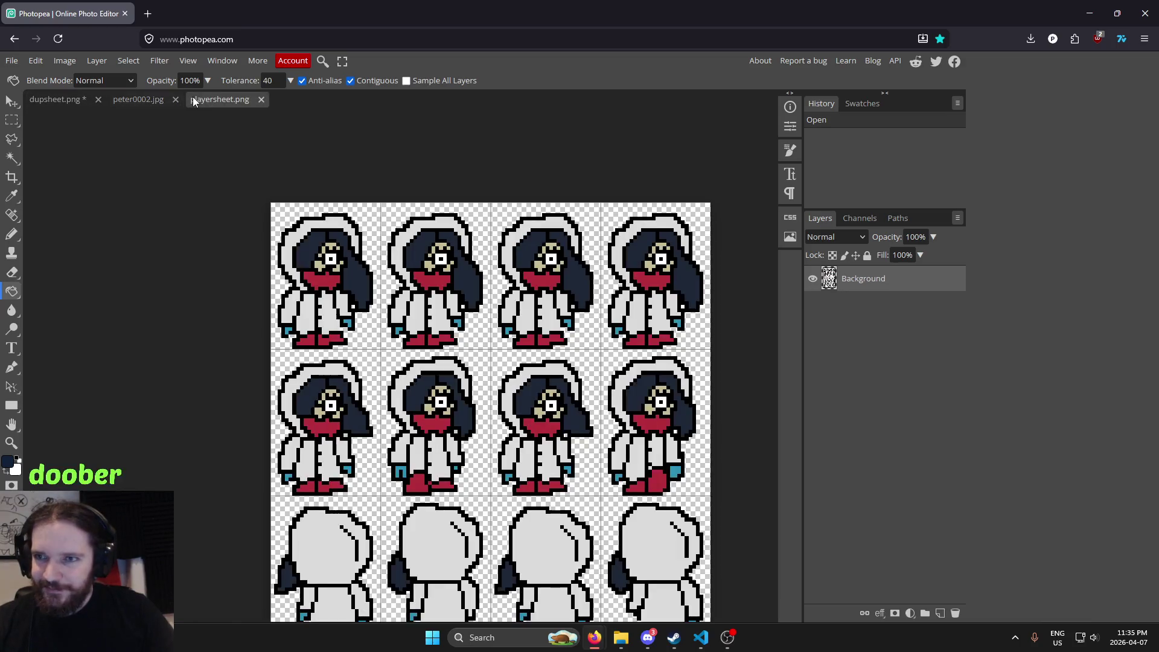
Sample the beige face colour from the sprite and go back to dupsheet.png
key(i)
click(314, 264)
click(68, 100)
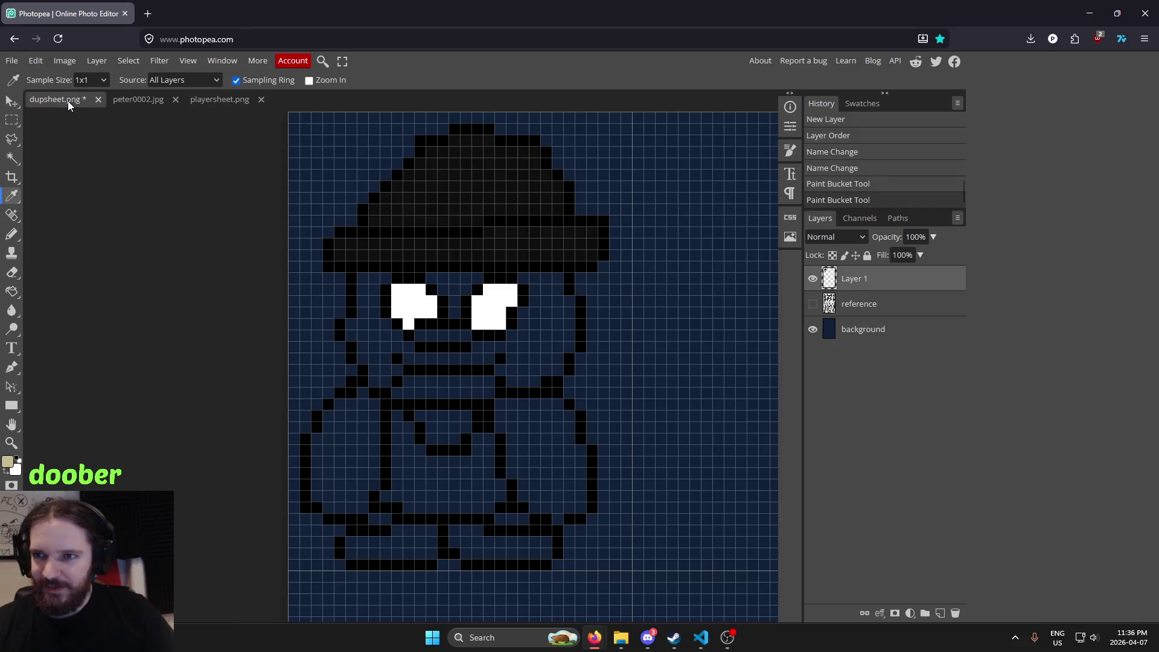
Bucket-fill the character's face beige, then undo that fill
key(g)
click(376, 337)
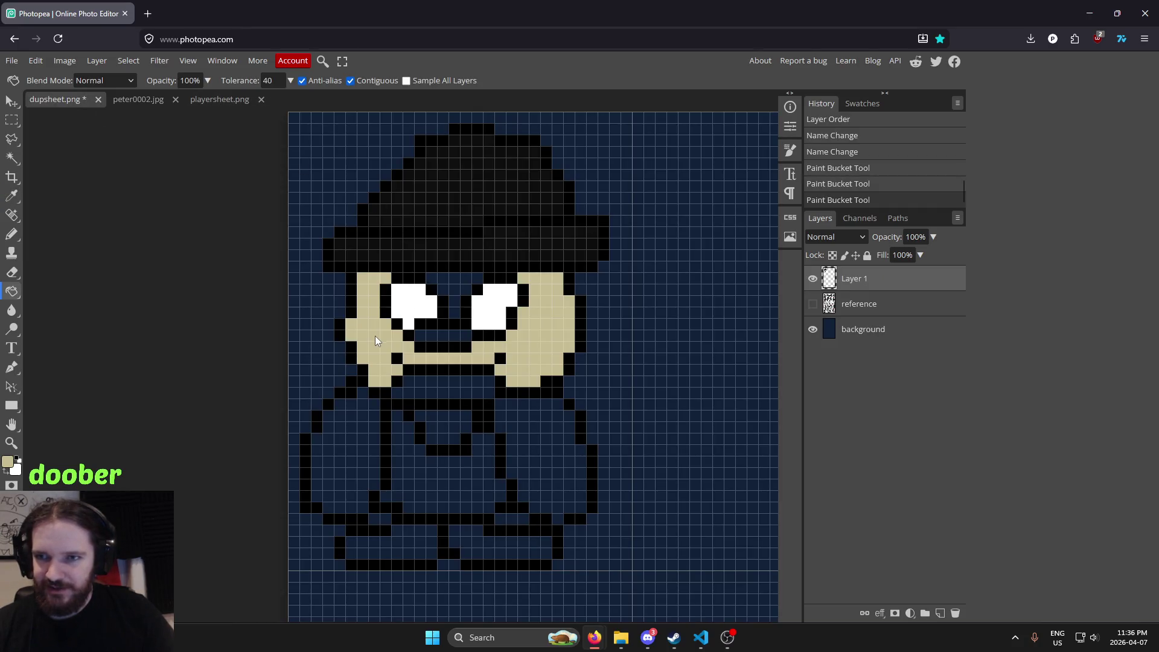
key(ctrl+z)
Set the foreground colour to a reddish brown in the Color Picker
click(7, 461)
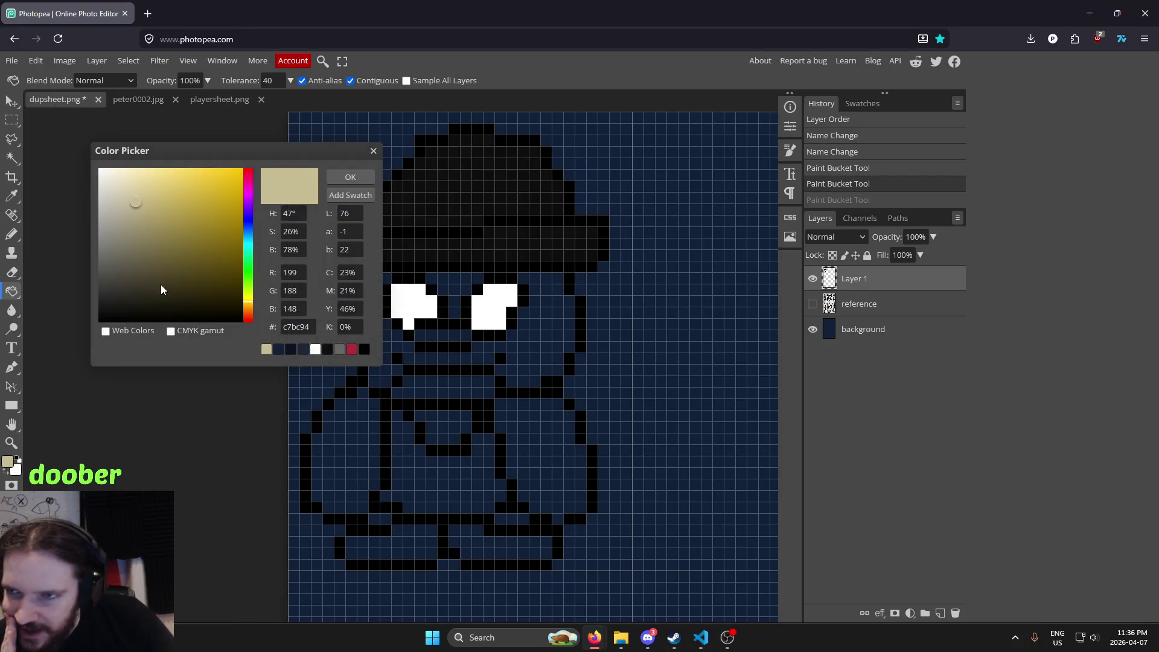
click(197, 251)
drag(198, 252, 191, 240)
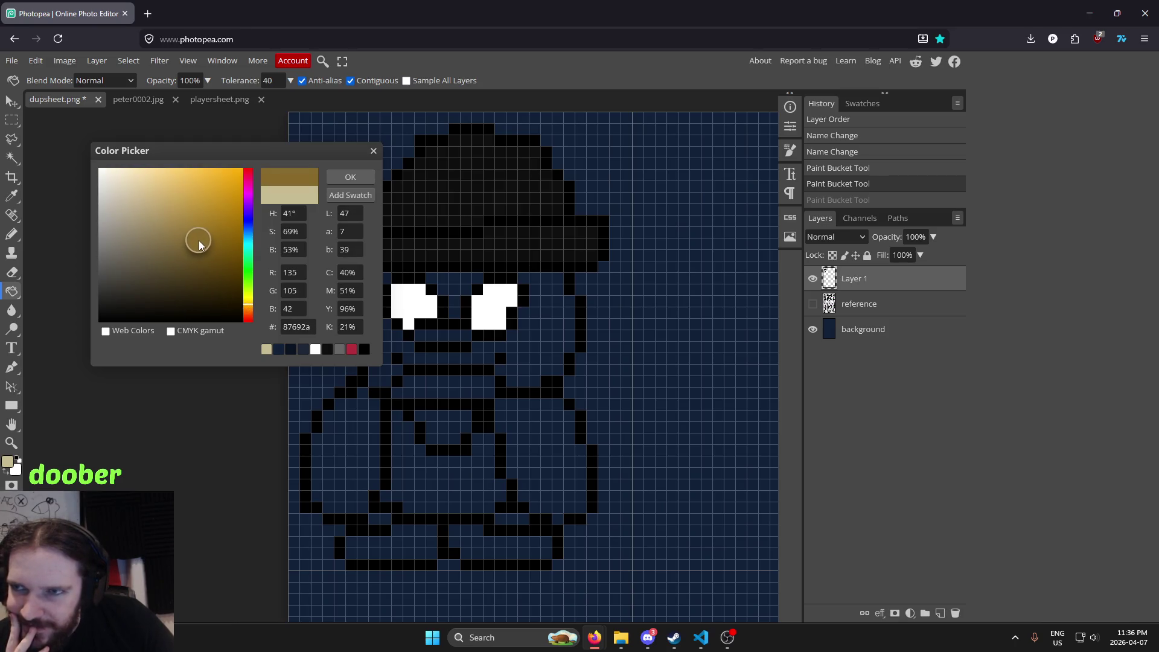
drag(191, 239, 198, 250)
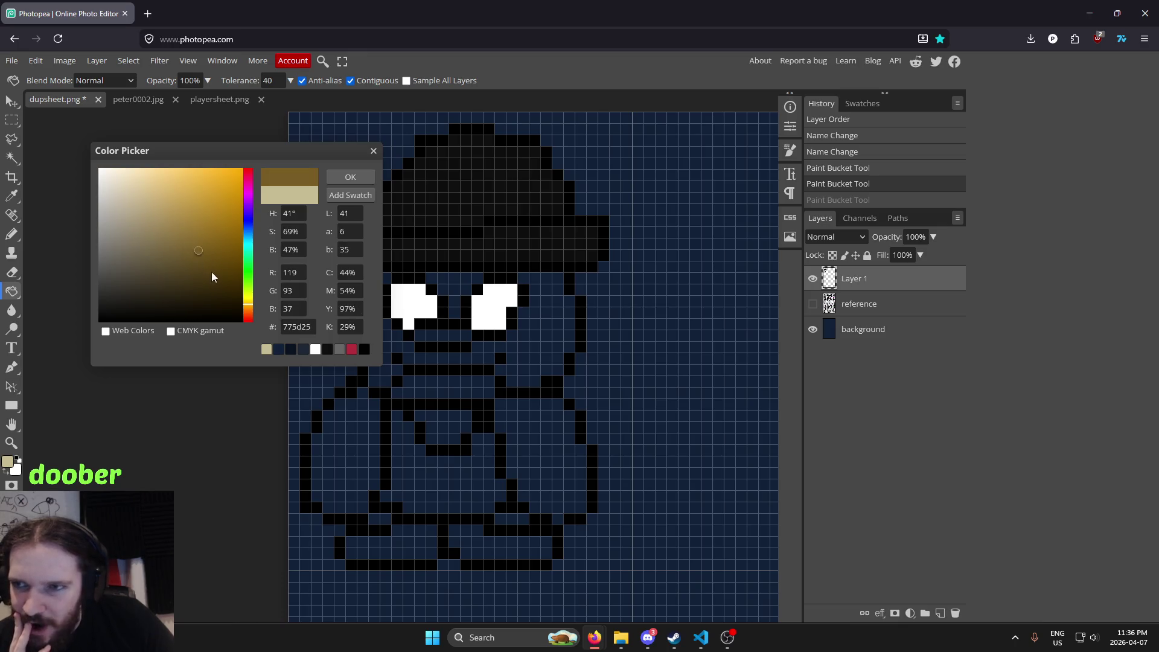
click(250, 310)
click(346, 178)
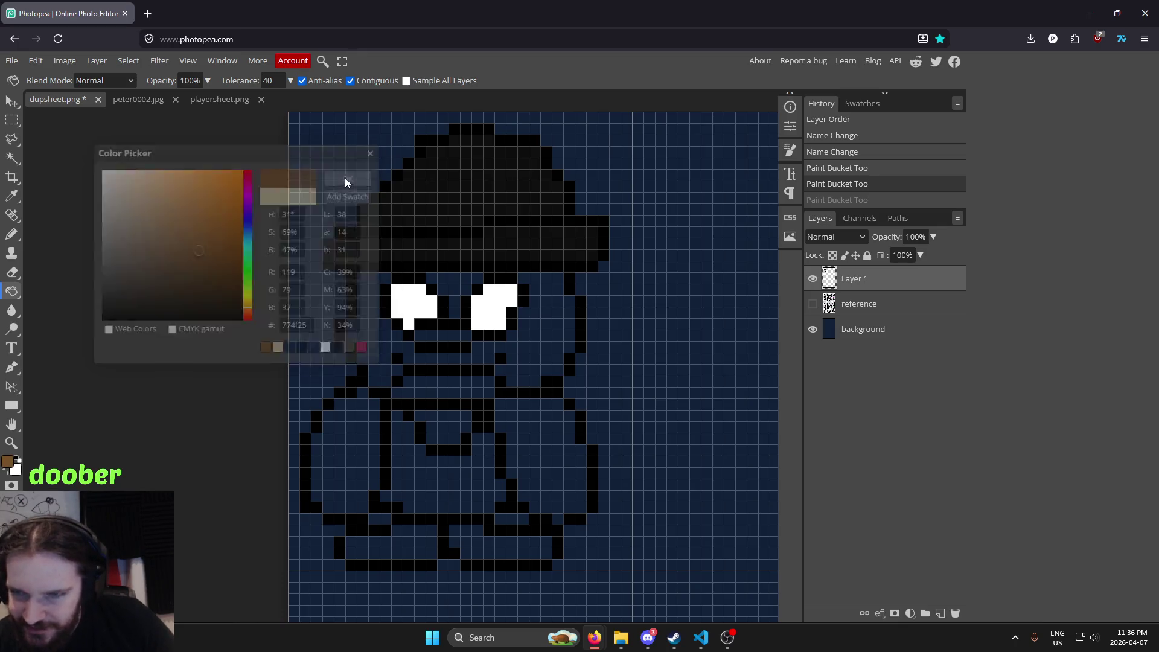
Bucket-fill the face, between the eyes and near the mouth with brown
click(519, 324)
click(459, 292)
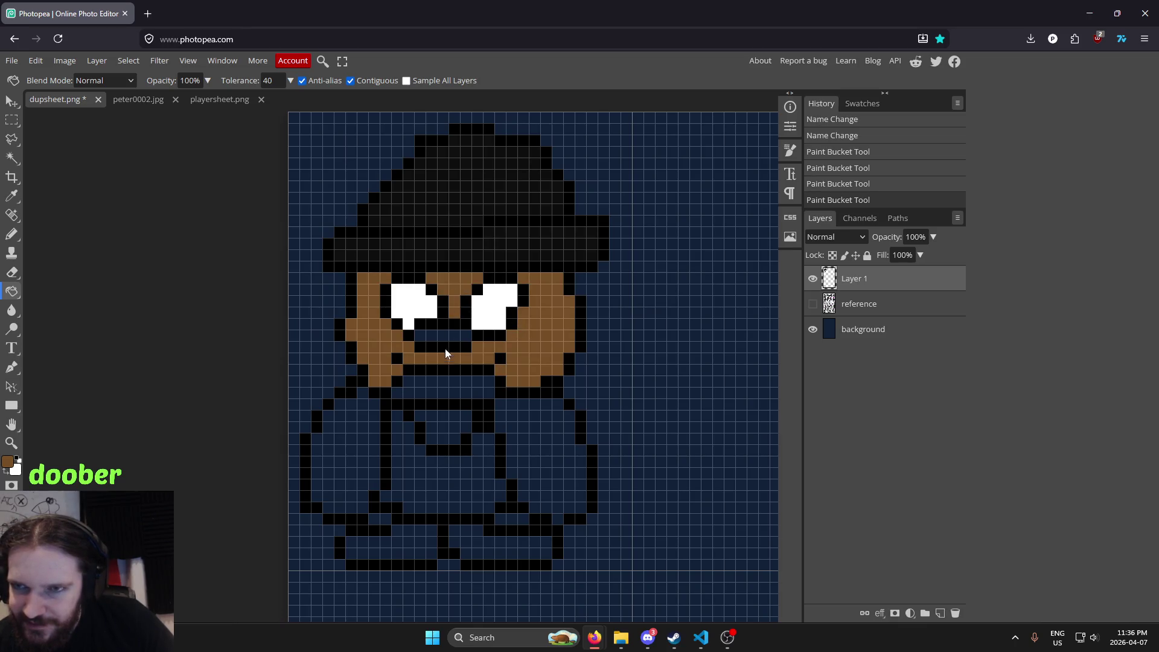
click(439, 375)
key(ctrl+z)
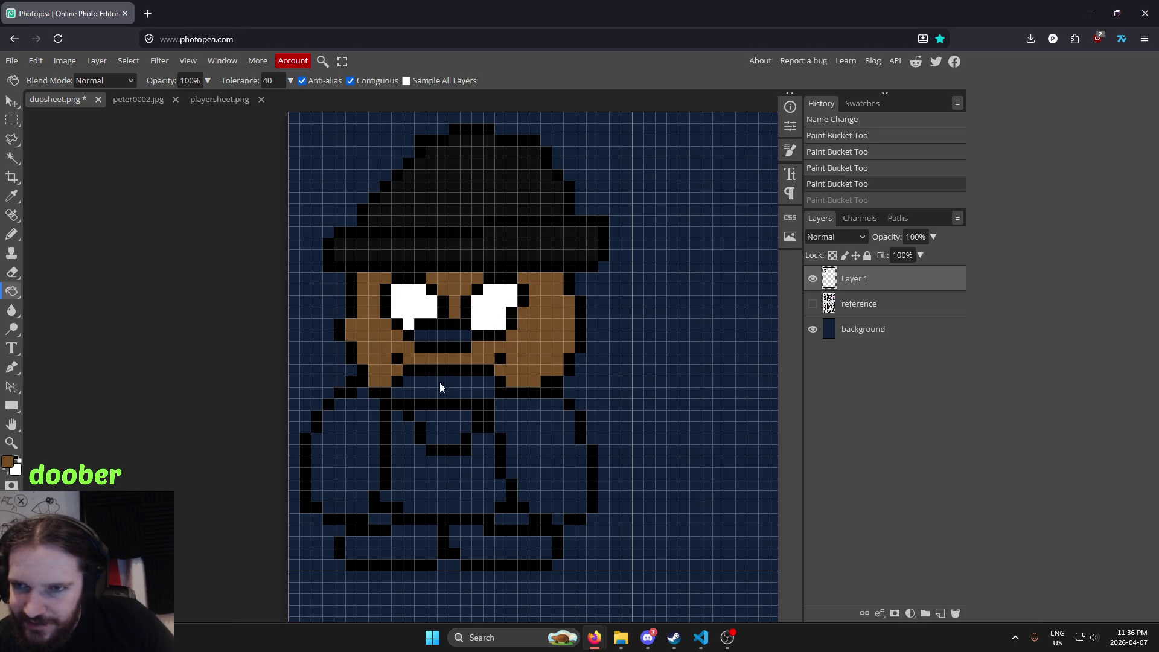
key(ctrl+shift+z)
scroll(639, 314, down, 5)
scroll(647, 314, down, 2)
scroll(654, 314, down, 2)
scroll(656, 317, up, 1)
scroll(661, 313, up, 1)
scroll(666, 304, up, 2)
scroll(640, 305, up, 1)
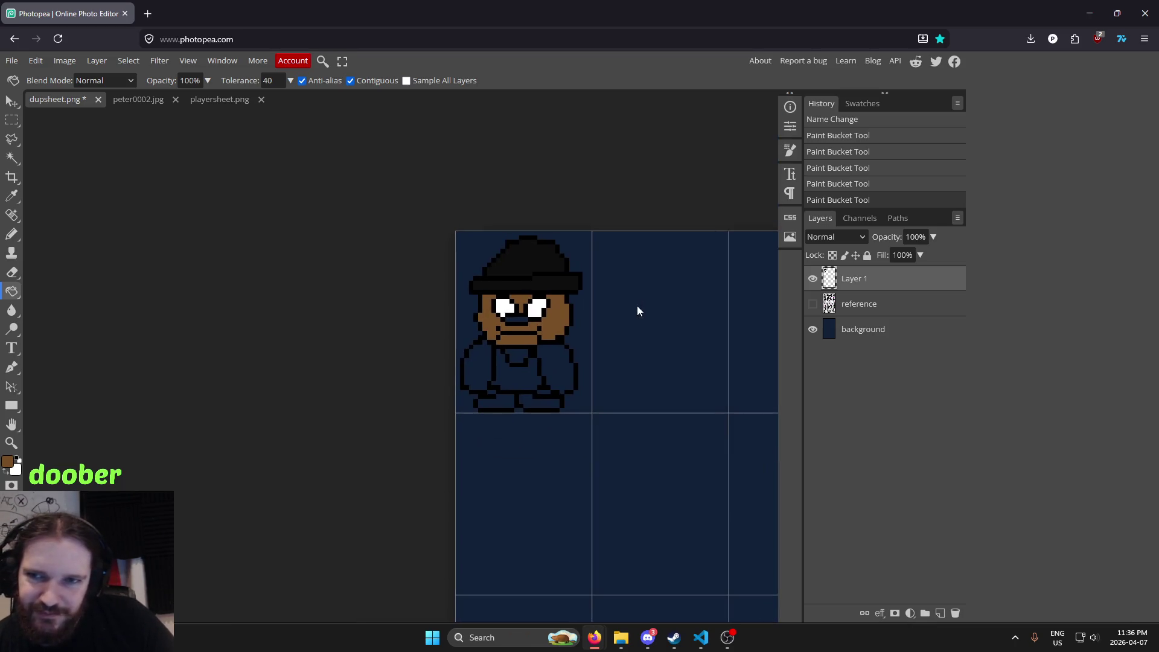
drag(637, 305, 587, 316)
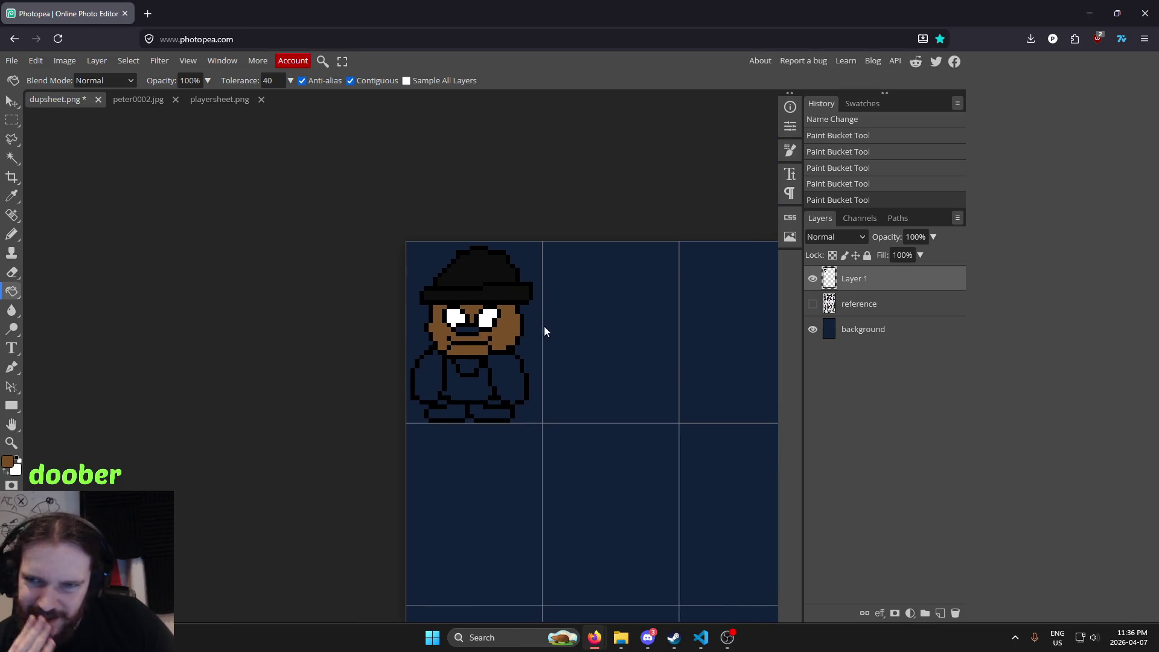
Darken the brown skin colour slightly and refill the face with it
click(8, 462)
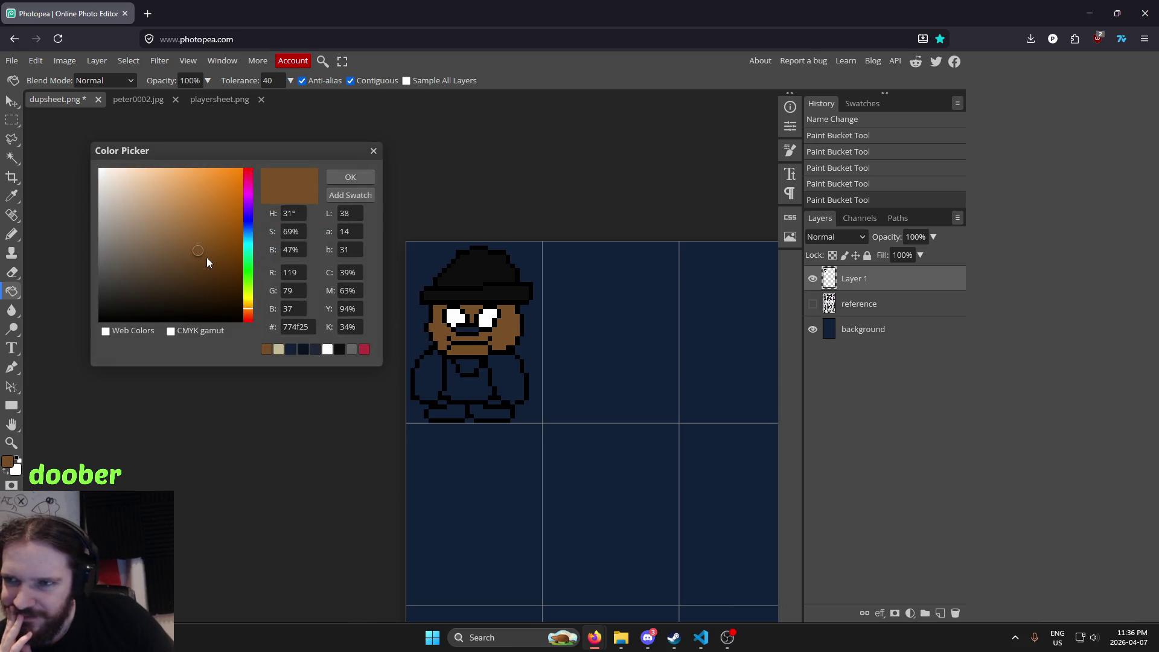
mouse_move(216, 261)
mouse_down()
mouse_move(193, 266)
mouse_move(204, 261)
mouse_up()
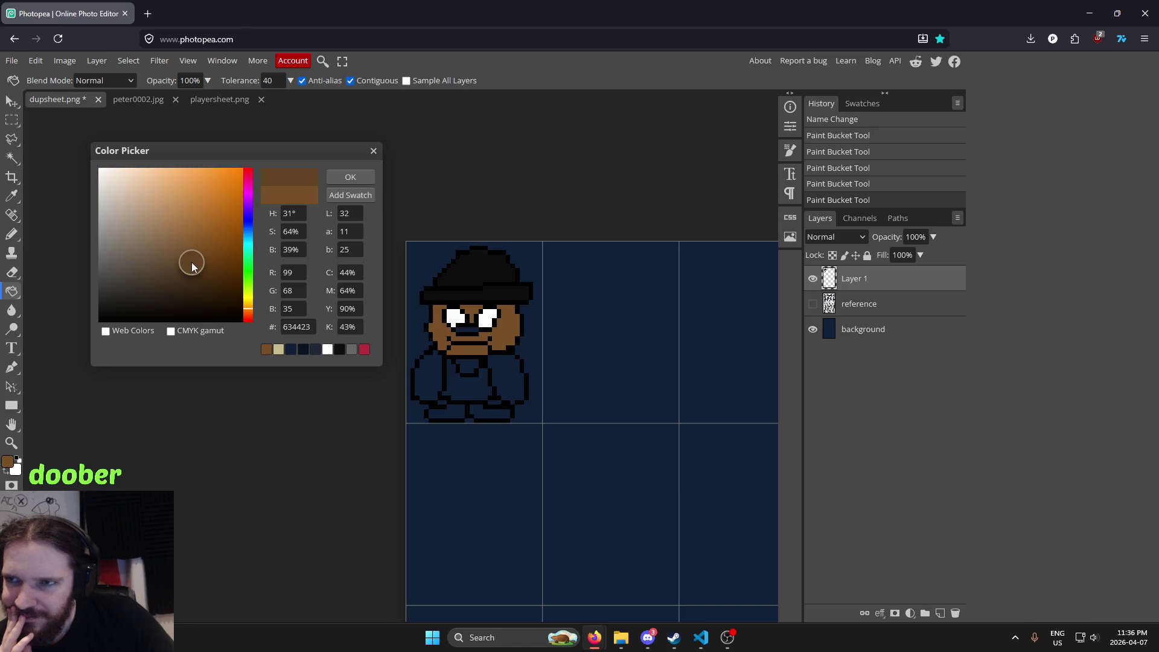
click(350, 177)
click(493, 337)
scroll(487, 335, up, 5)
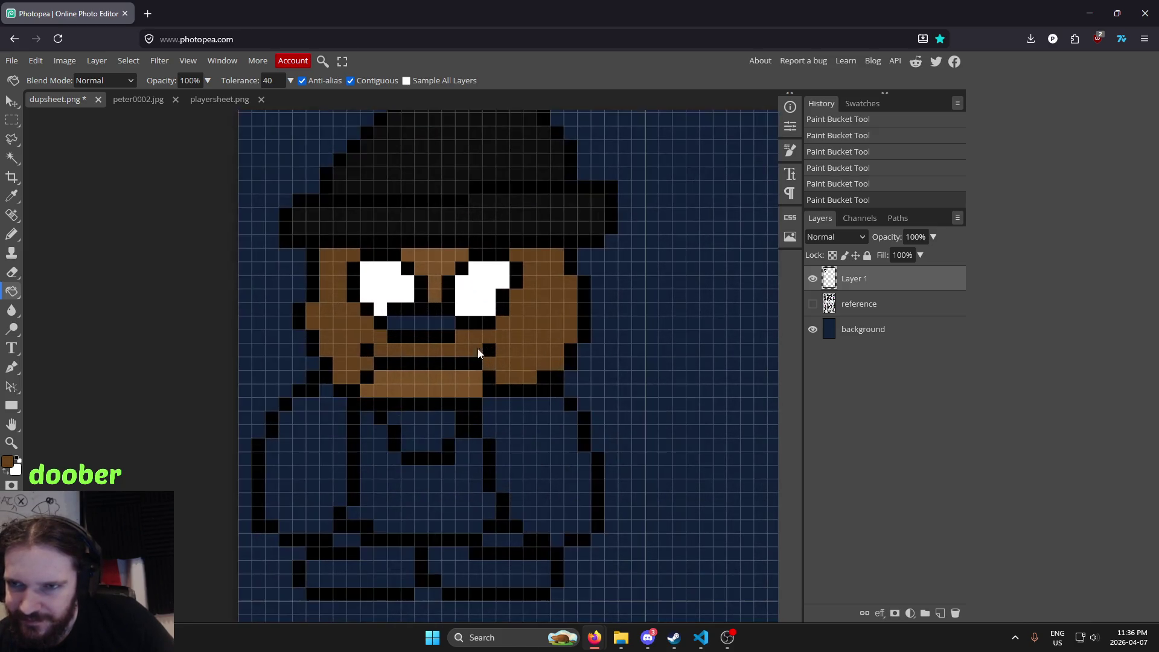
scroll(608, 289, down, 5)
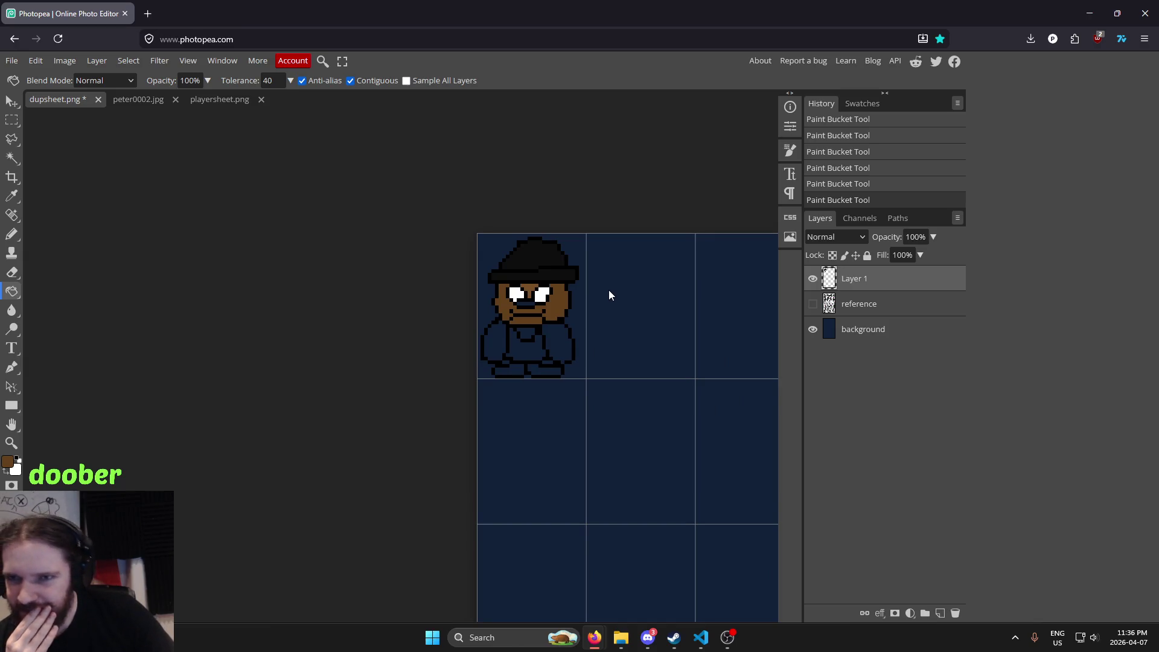
scroll(609, 290, up, 2)
scroll(546, 332, up, 2)
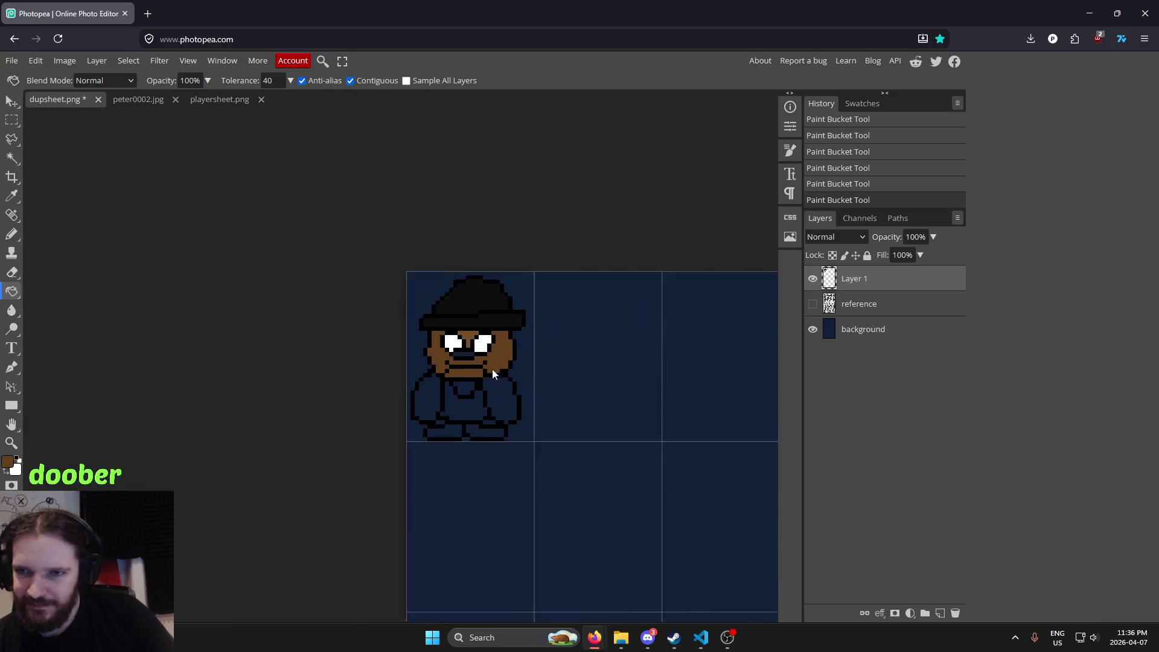
scroll(493, 374, up, 4)
scroll(505, 337, up, 2)
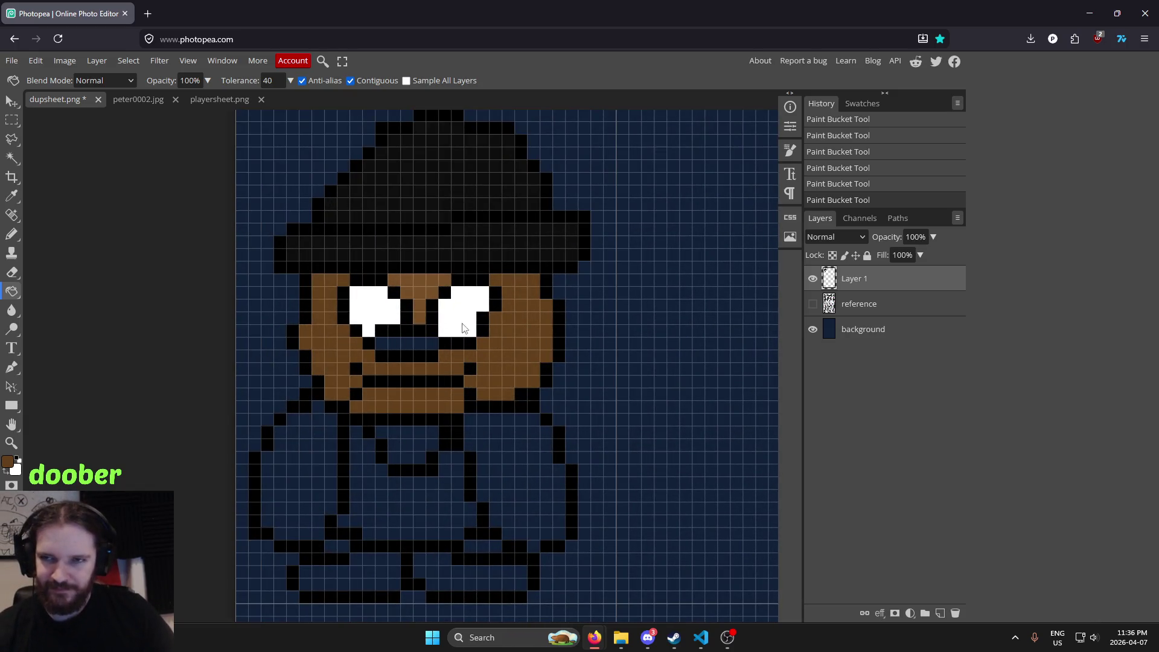
click(162, 98)
click(230, 98)
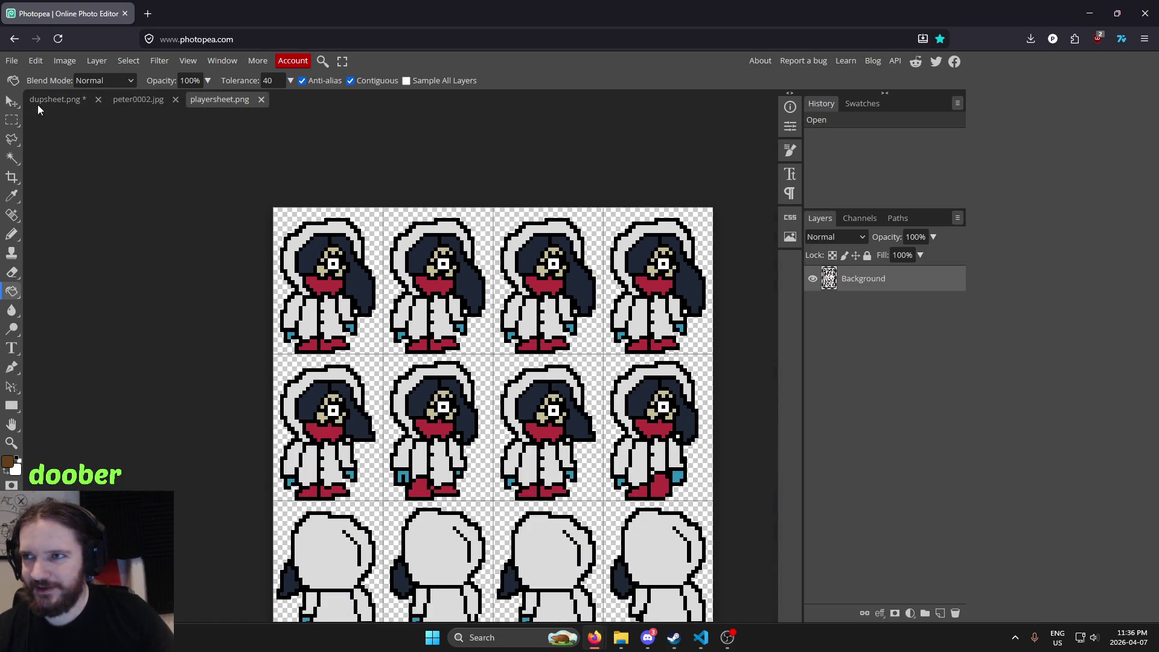
drag(218, 214, 266, 227)
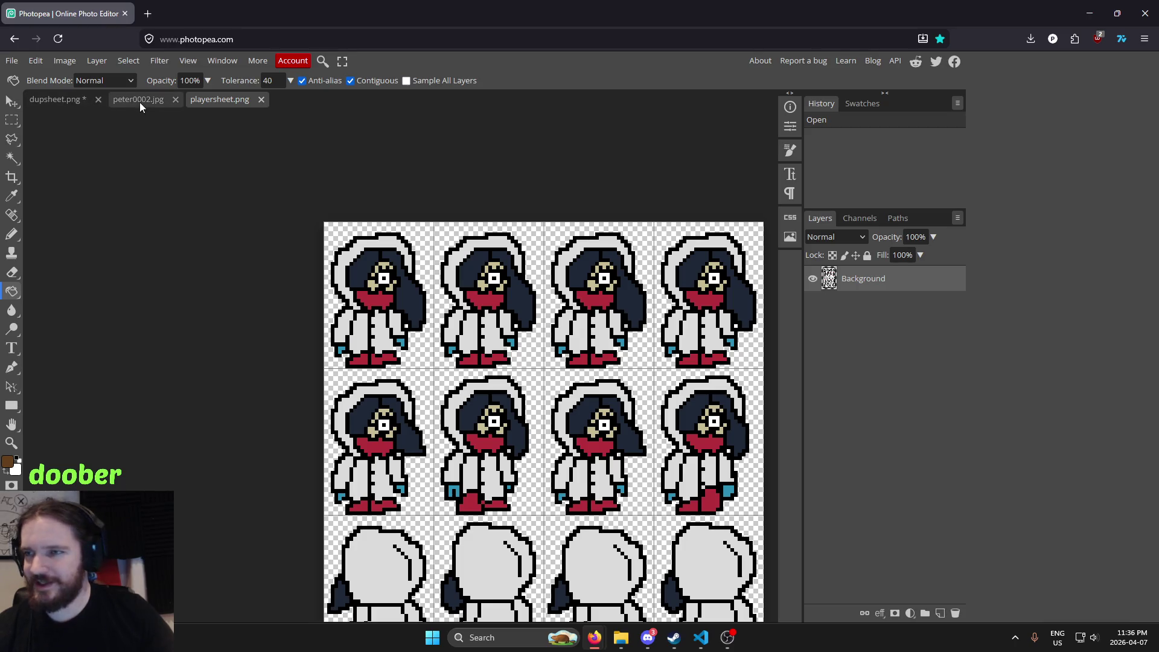
click(112, 103)
click(66, 97)
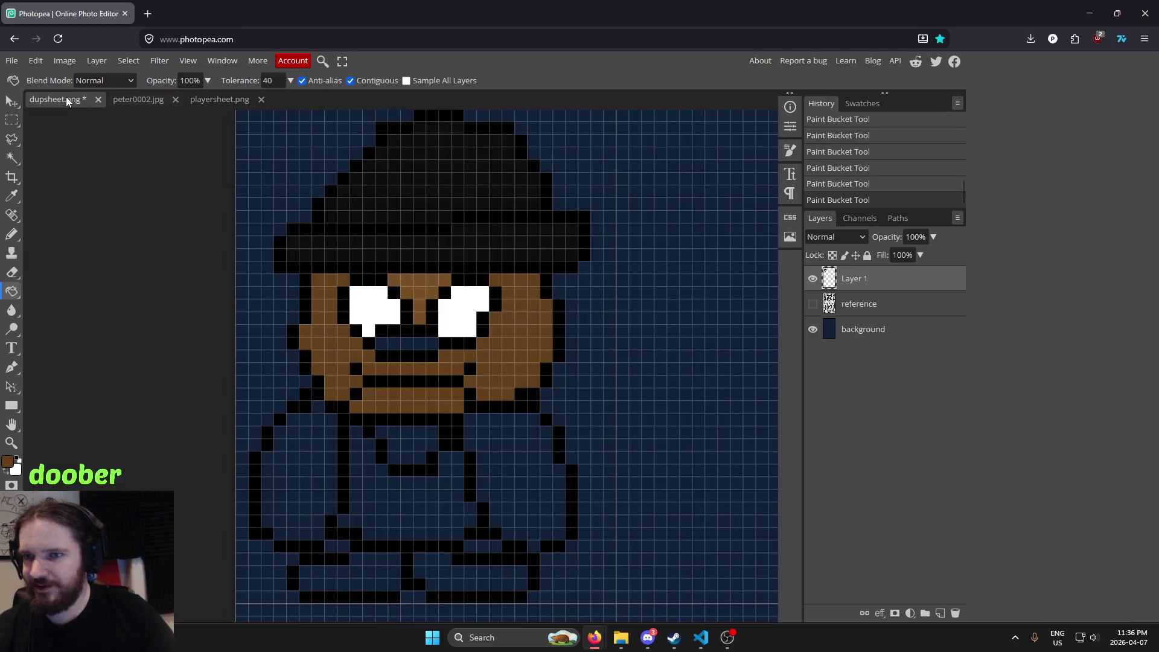
scroll(438, 326, down, 1)
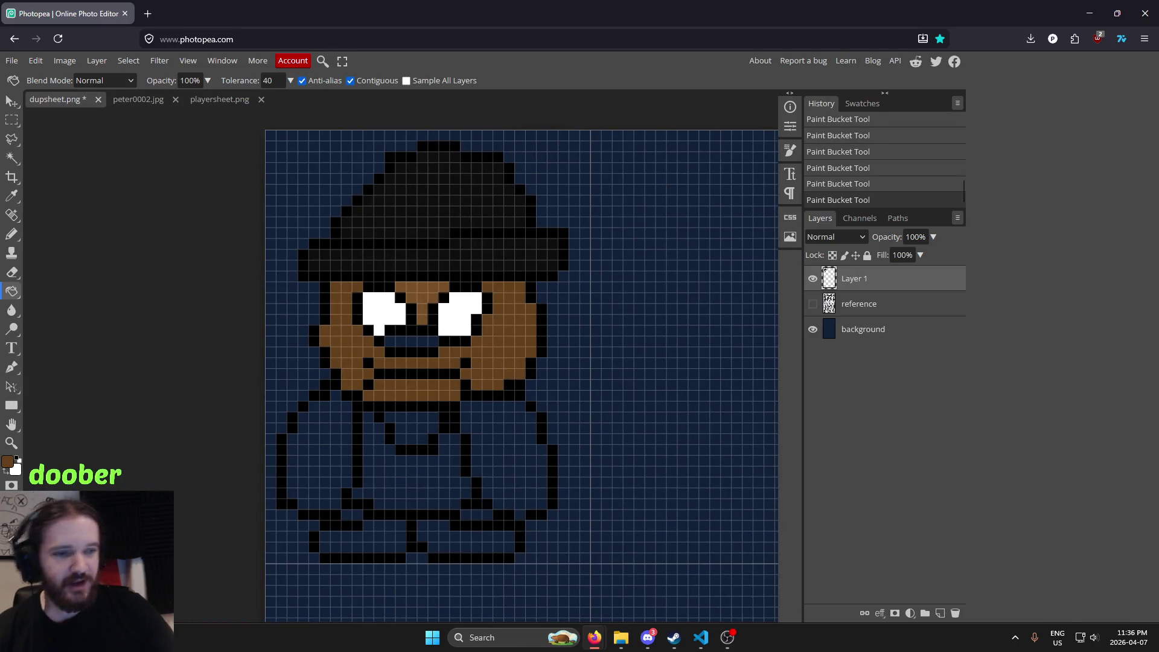
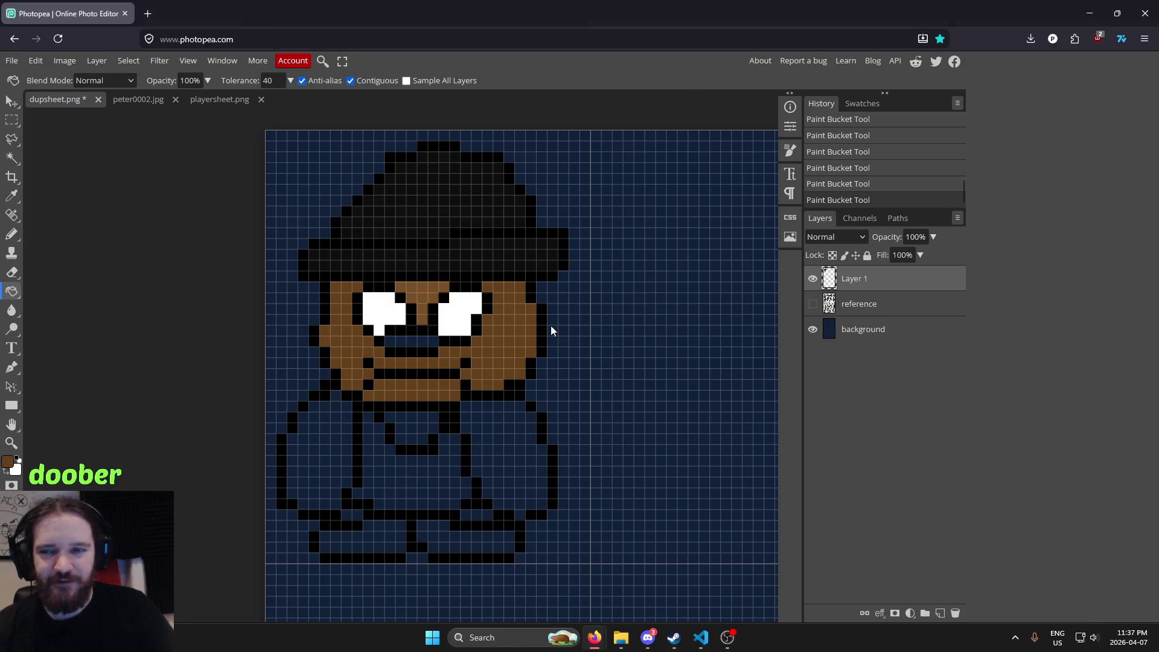
Compare the pixel sprite with the peter0002.jpg pencil sketch, then return to dupsheet.png
scroll(551, 331, down, 2)
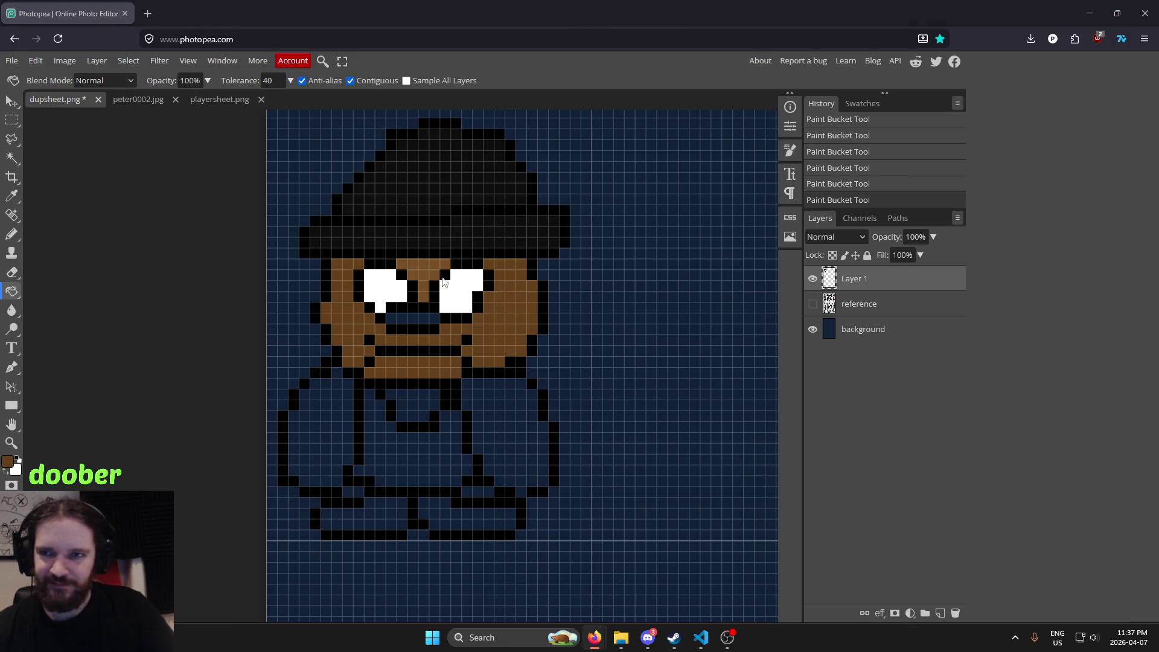
scroll(491, 357, up, 1)
click(136, 103)
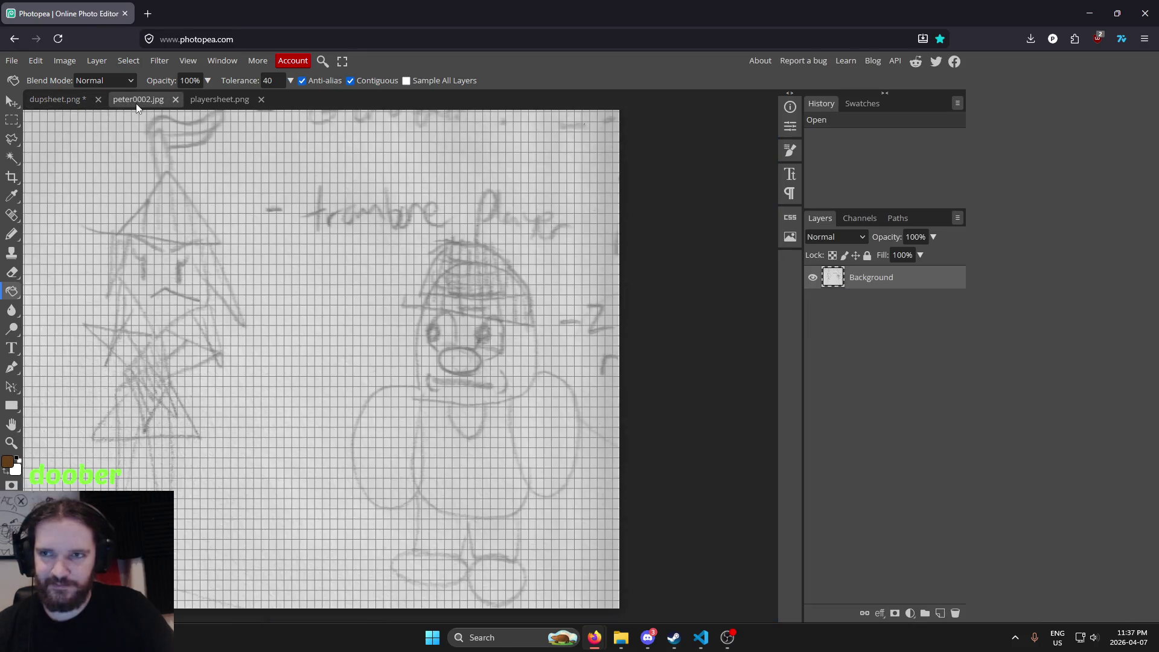
click(73, 99)
scroll(397, 261, up, 1)
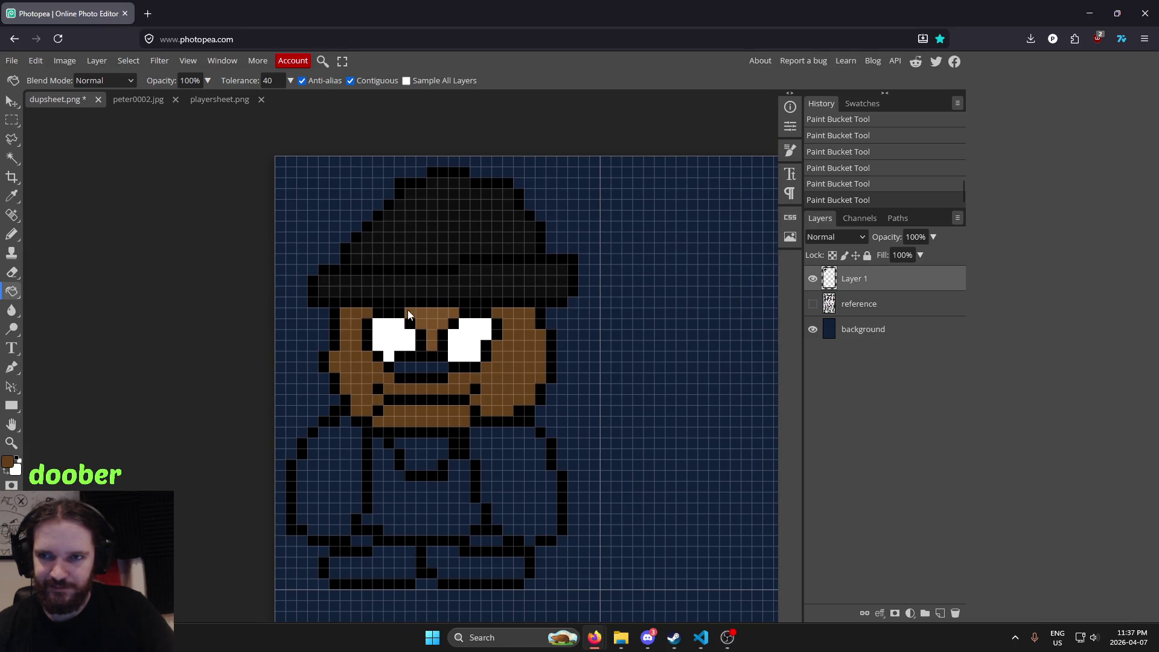
scroll(432, 382, up, 2)
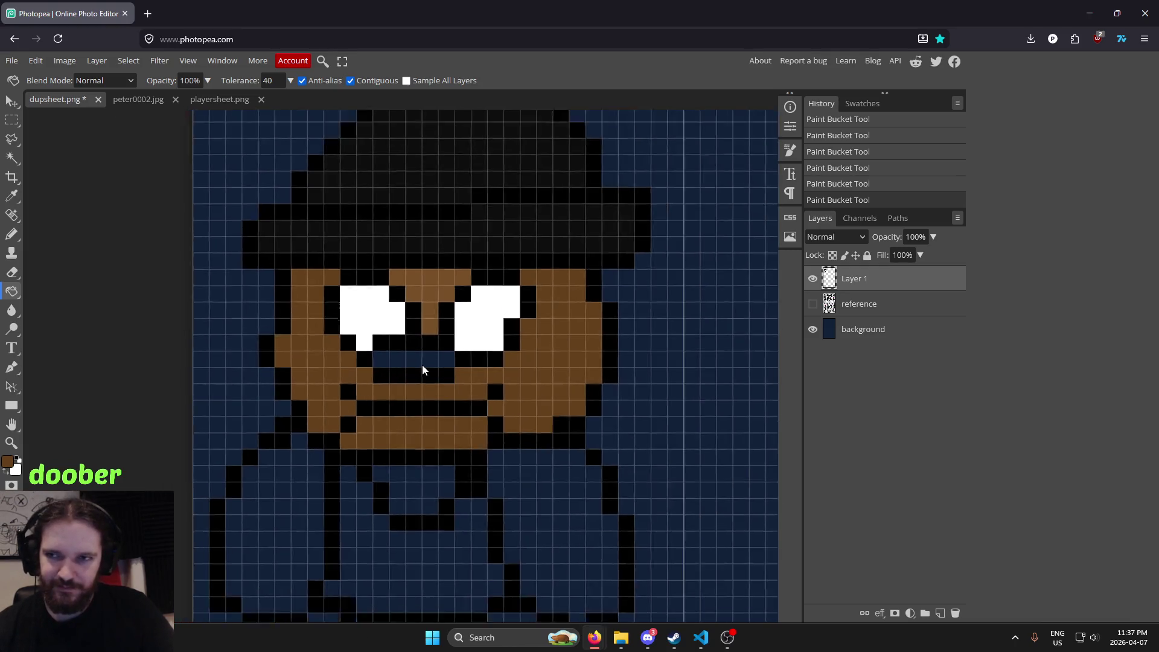
scroll(422, 365, down, 1)
scroll(423, 365, up, 1)
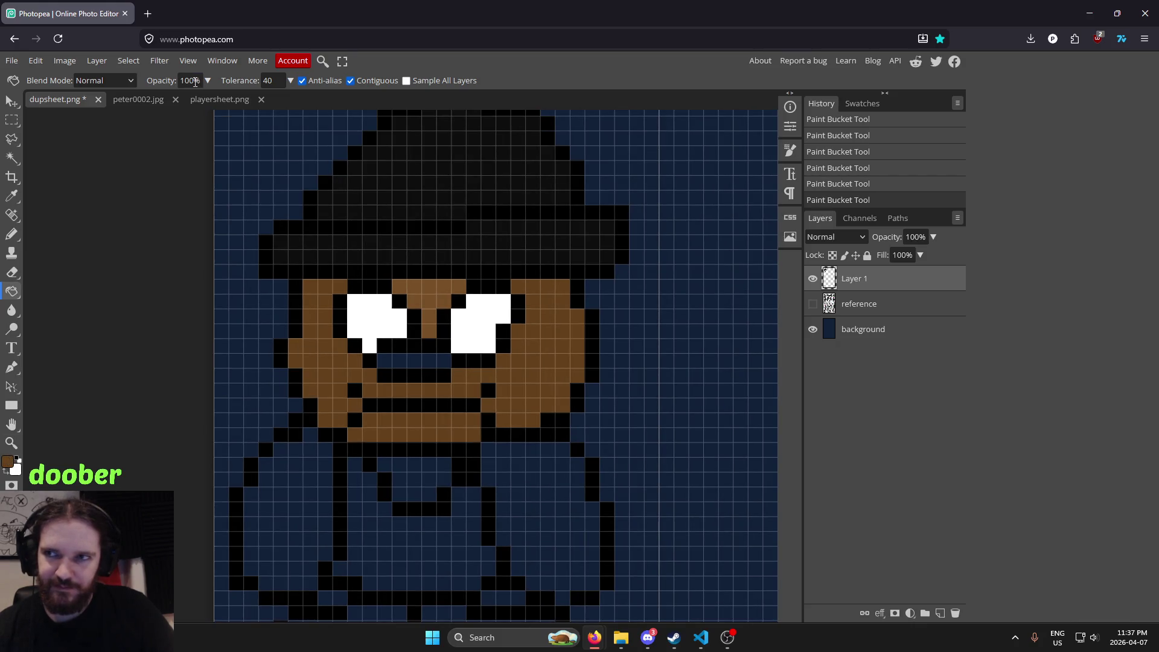
Bring up playersheet.png and zoom in on its hooded white-cloaked sprites
click(198, 102)
scroll(491, 380, up, 2)
scroll(490, 381, up, 1)
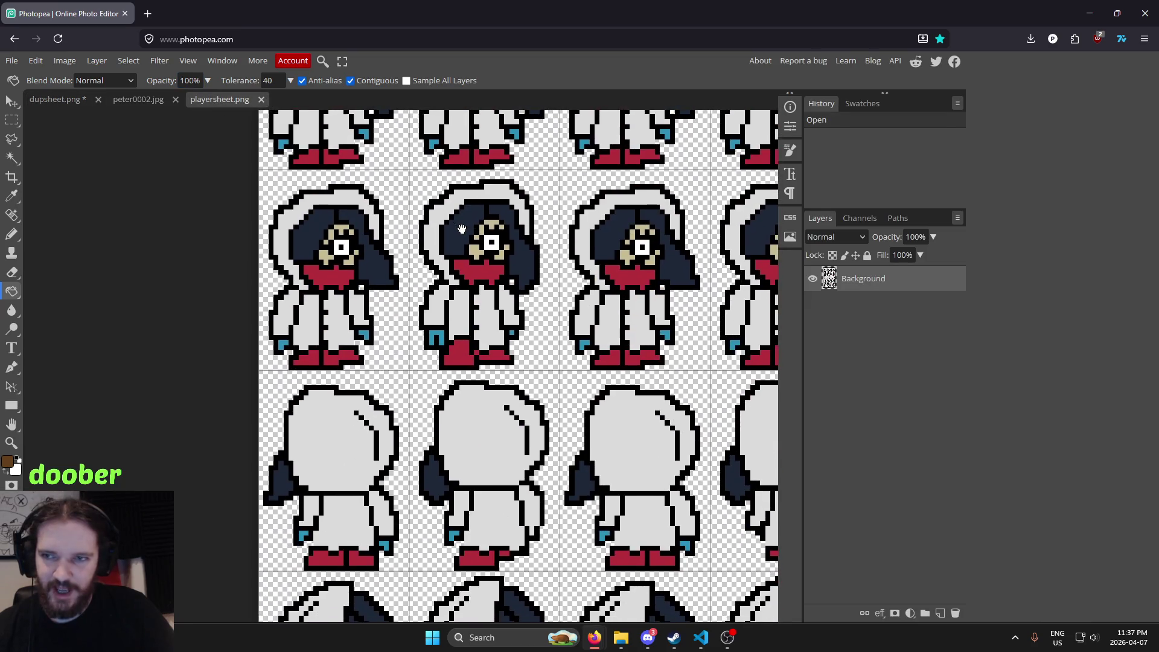
scroll(381, 327, up, 1)
Sample teal from playersheet.png and bucket-fill the dupsheet.png sprite's mouth with it
key(i)
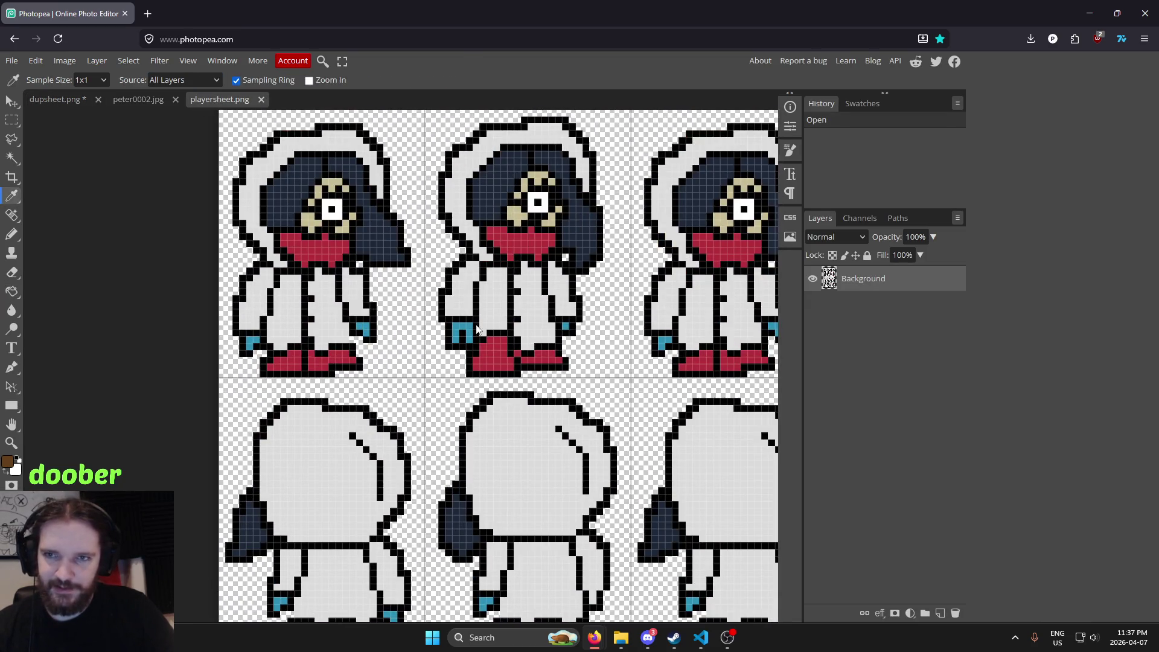
click(472, 334)
click(66, 100)
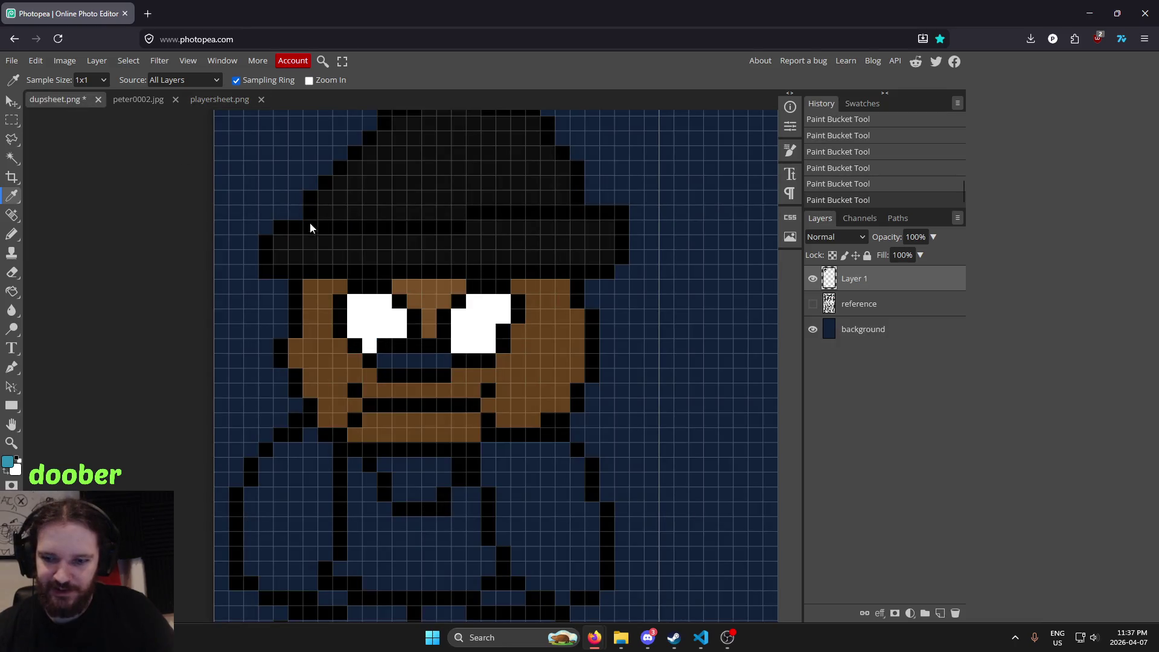
key(g)
click(421, 356)
scroll(665, 347, down, 2)
scroll(691, 346, down, 2)
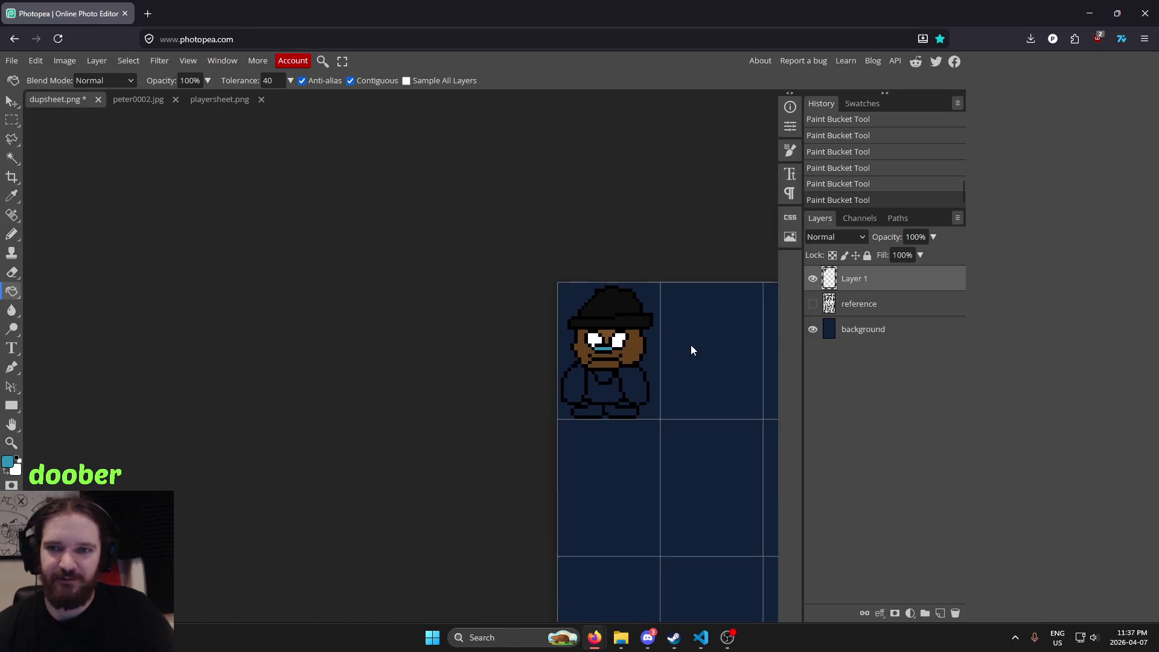
scroll(665, 338, up, 1)
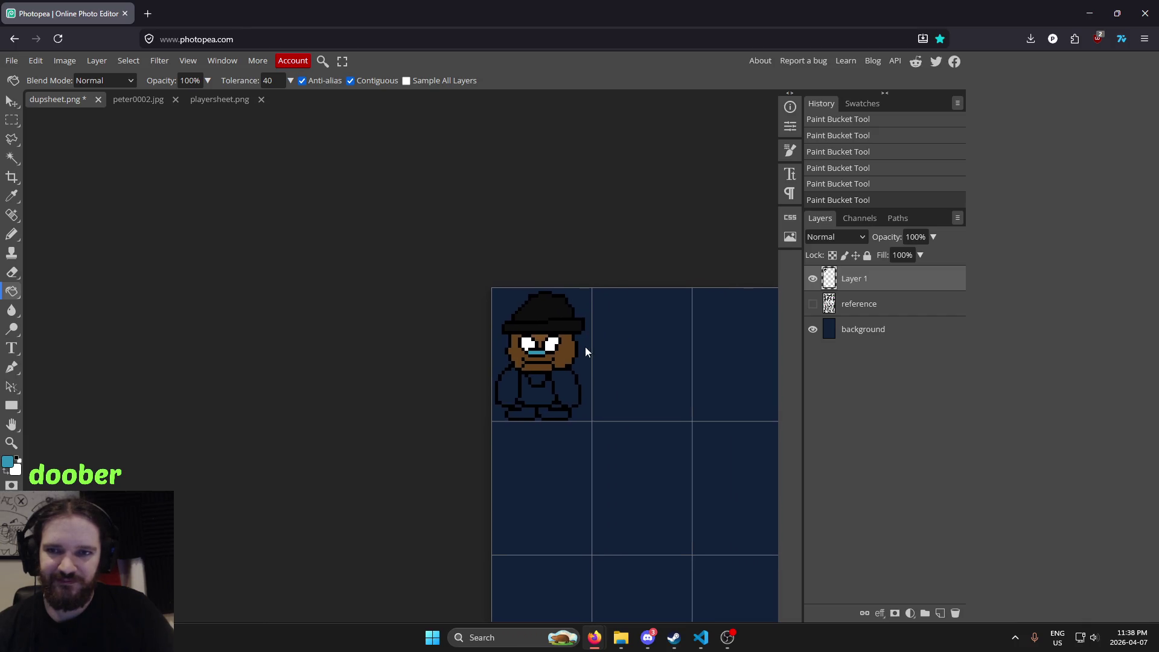
scroll(541, 331, up, 2)
scroll(541, 331, up, 1)
Sample black from the sprite's outline and pencil pupil pixels into both eyes
key(i)
click(494, 336)
key(b)
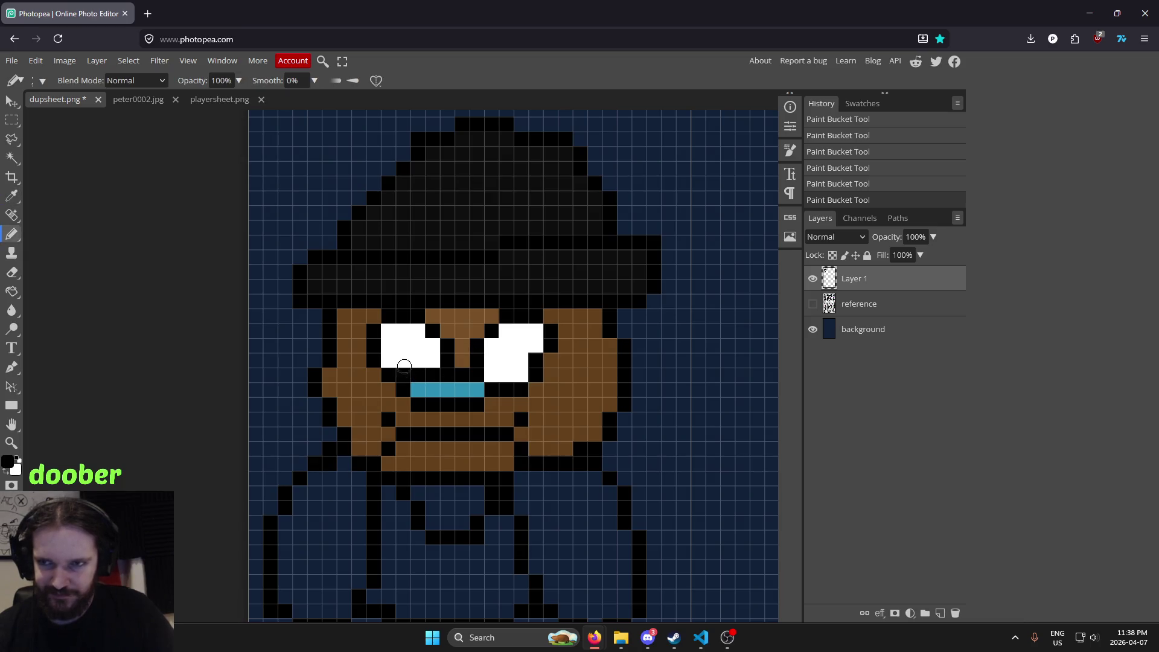
click(402, 357)
click(402, 357)
click(501, 373)
click(507, 361)
click(492, 360)
click(492, 356)
scroll(663, 345, down, 2)
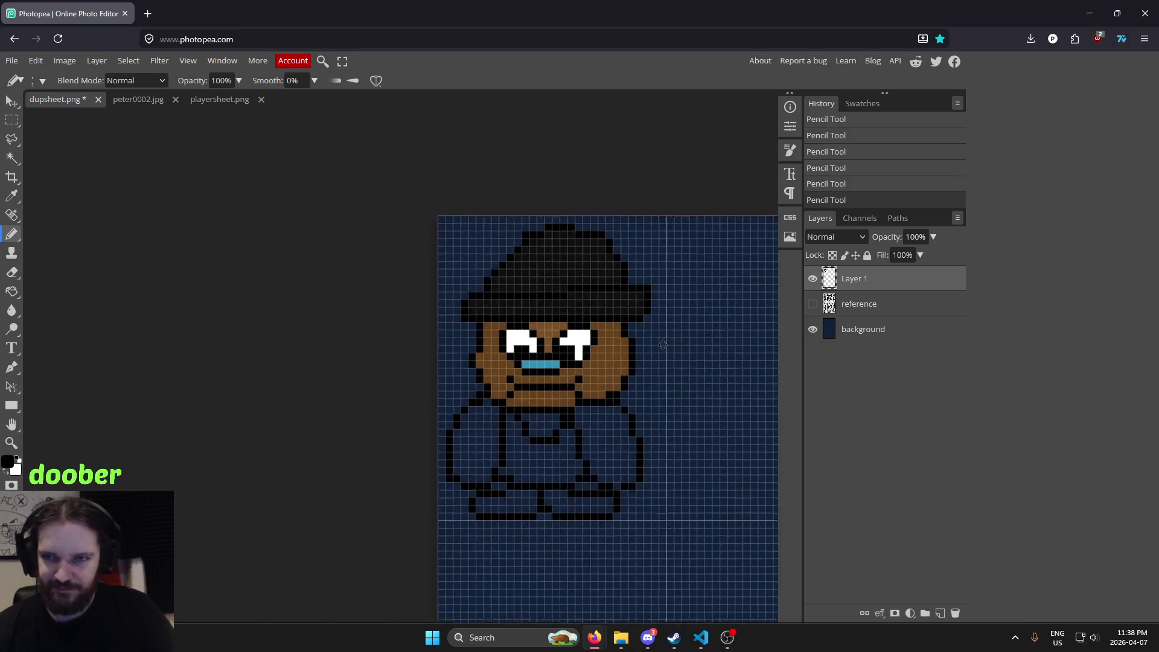
scroll(663, 345, down, 3)
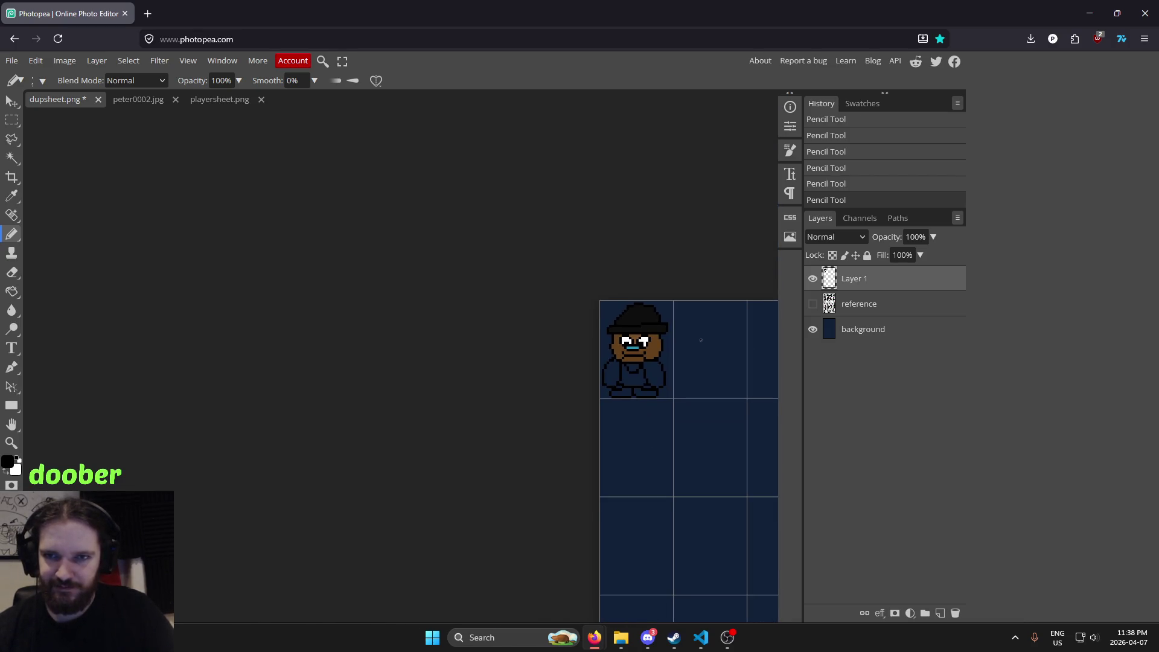
scroll(697, 342, up, 3)
scroll(608, 327, up, 2)
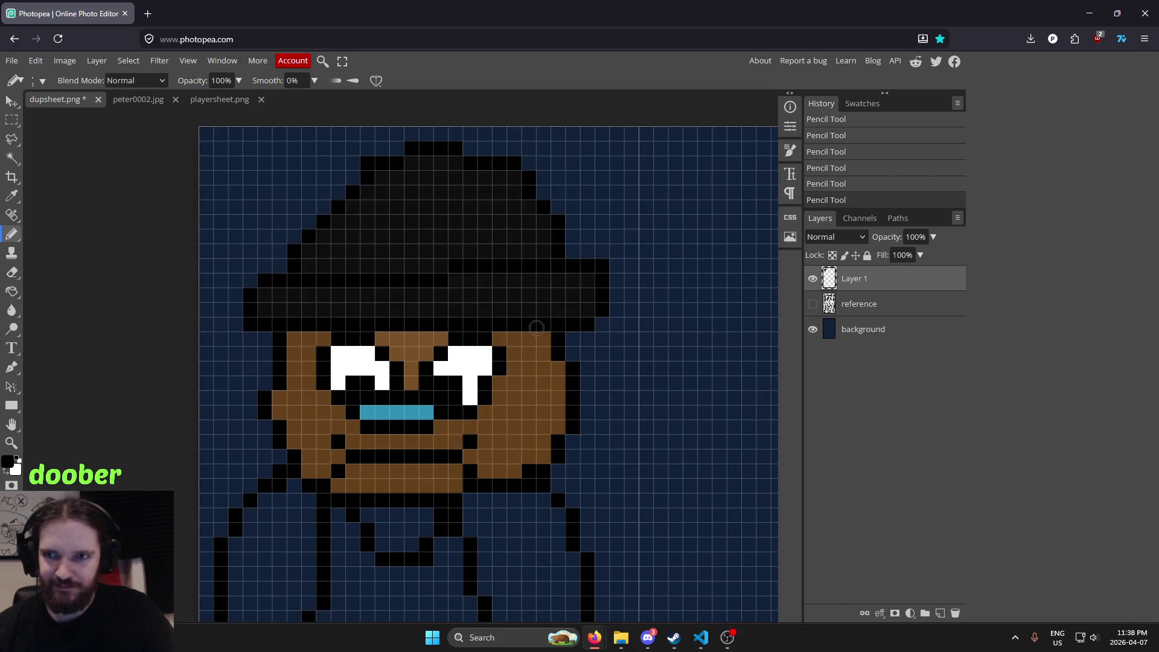
Undo the old eye pixels and draw four-pixel black pupils in each eye
key(ctrl+z)
key(ctrl+z)
key(ctrl+z)
key(ctrl+z)
key(ctrl+z)
key(ctrl+z)
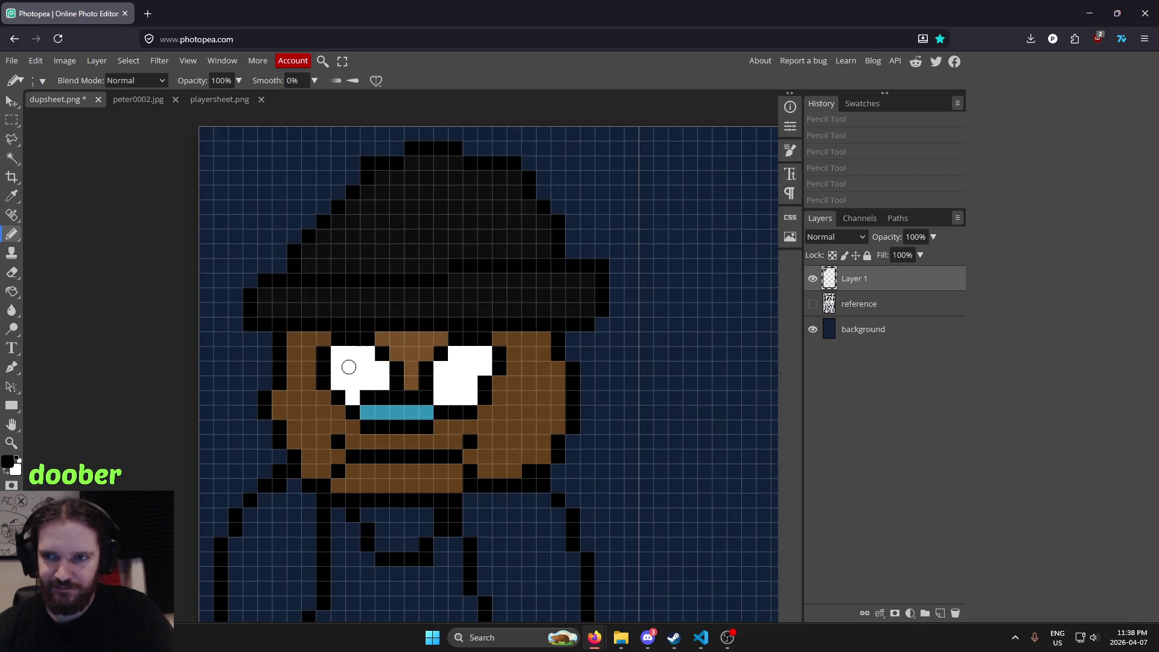
click(354, 354)
click(367, 353)
click(367, 368)
click(353, 368)
click(456, 356)
click(456, 368)
click(471, 368)
click(471, 353)
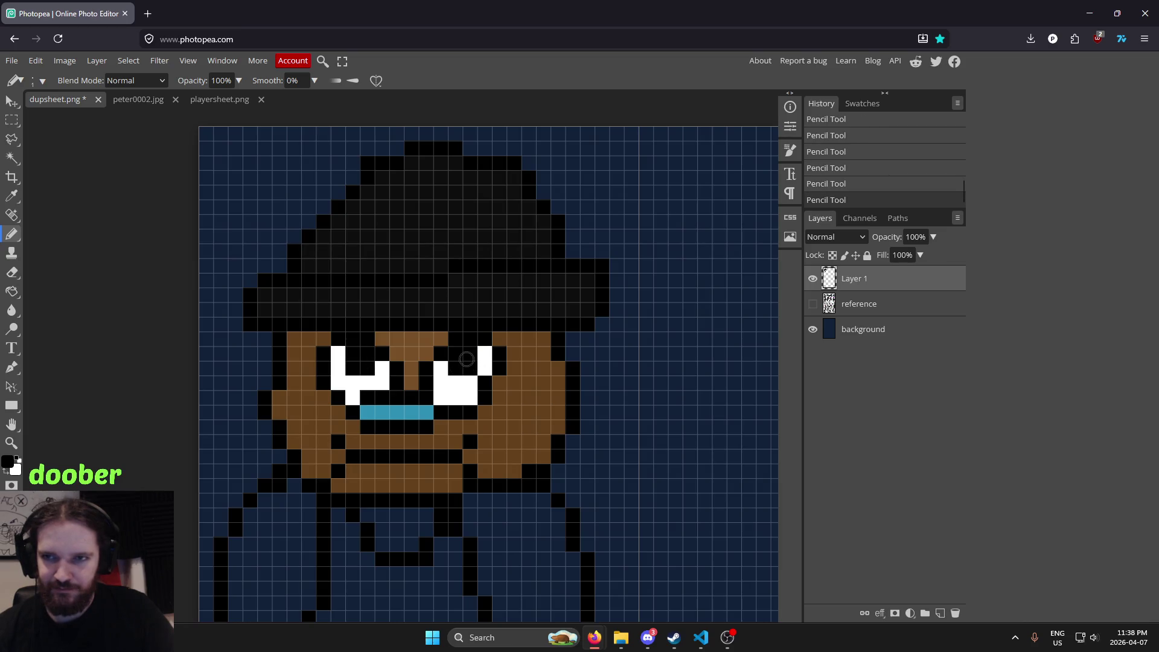
Sample the brown skin colour from the sprite's face
scroll(679, 334, down, 5)
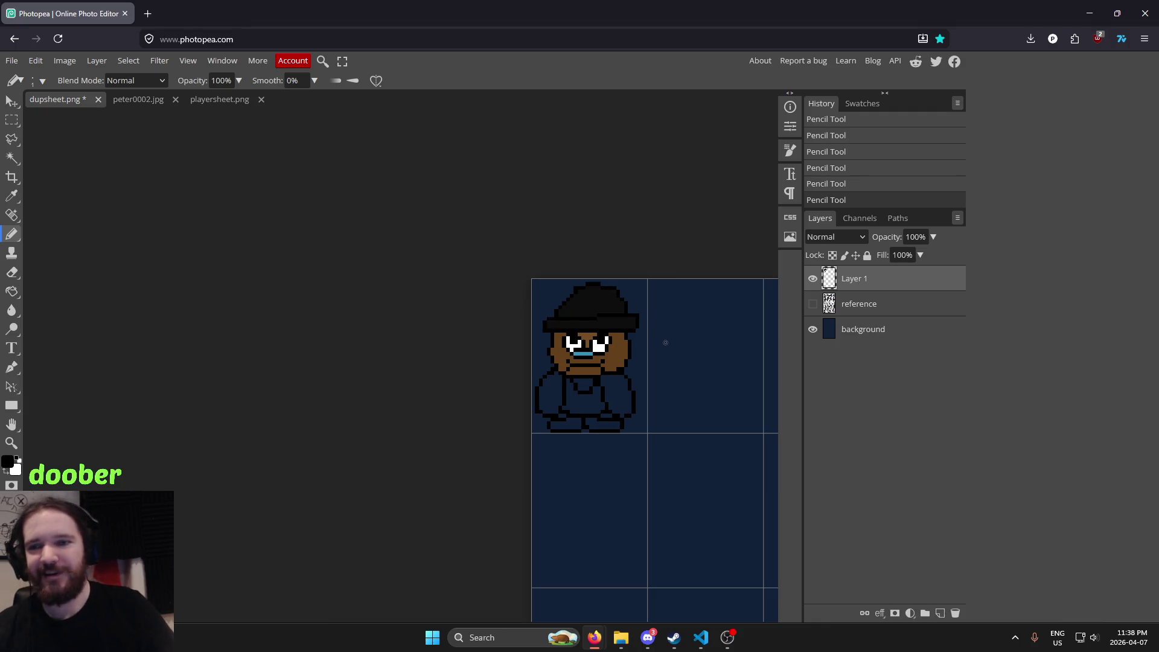
scroll(658, 341, up, 3)
scroll(625, 342, up, 2)
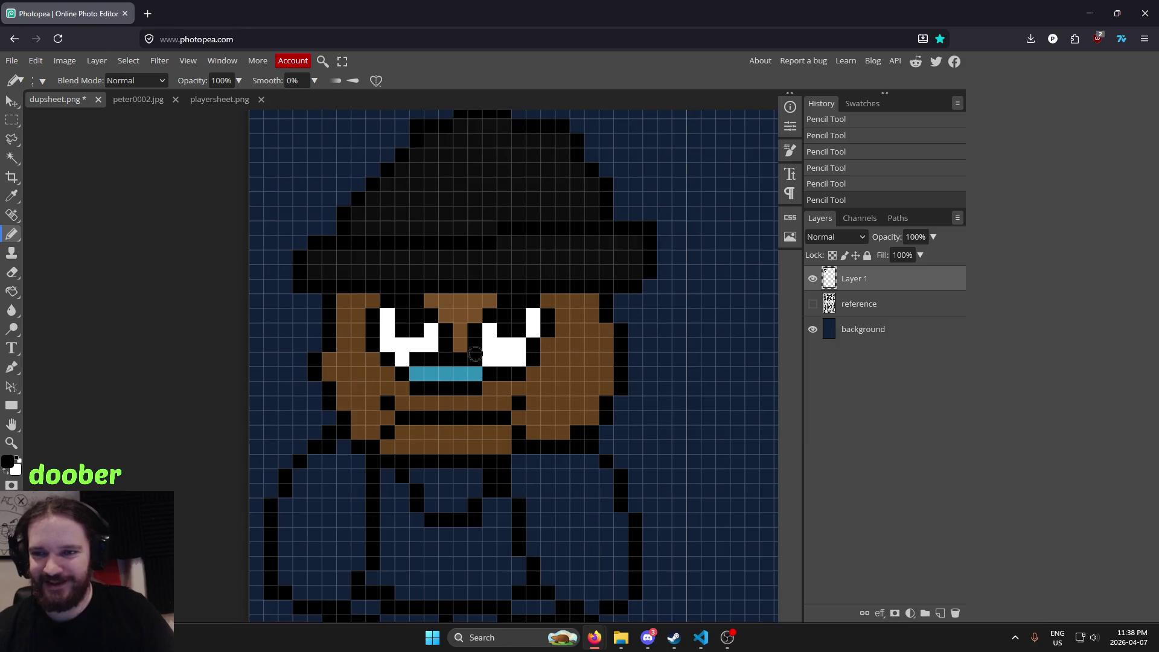
scroll(592, 344, down, 3)
scroll(558, 346, down, 2)
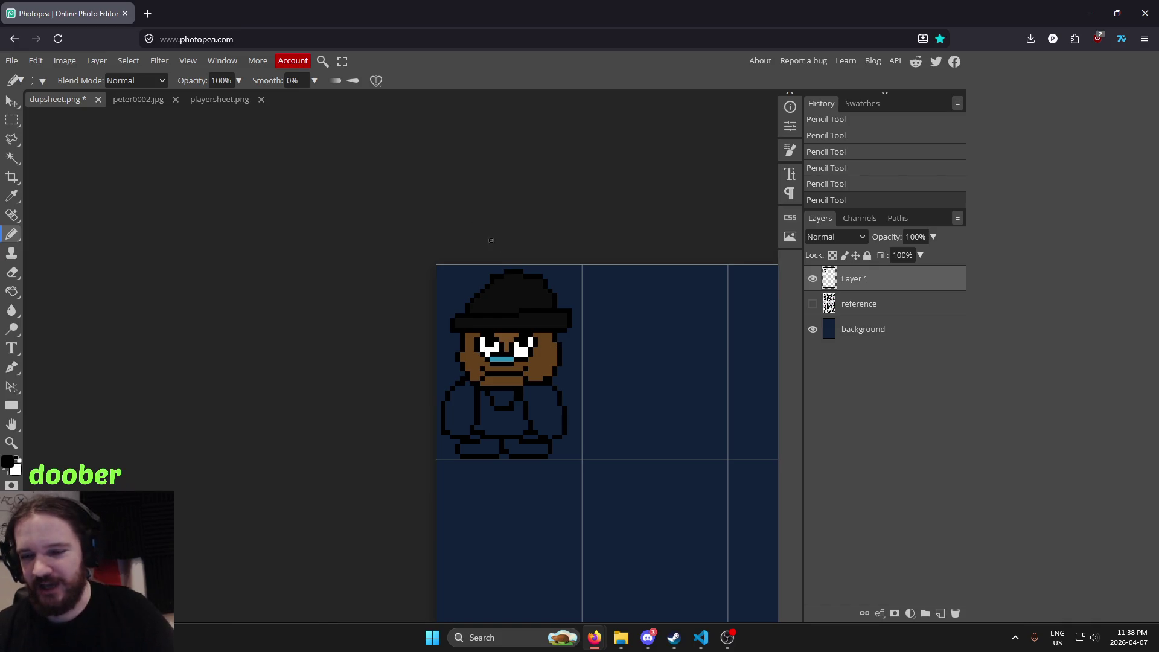
scroll(507, 308, up, 1)
scroll(506, 308, down, 2)
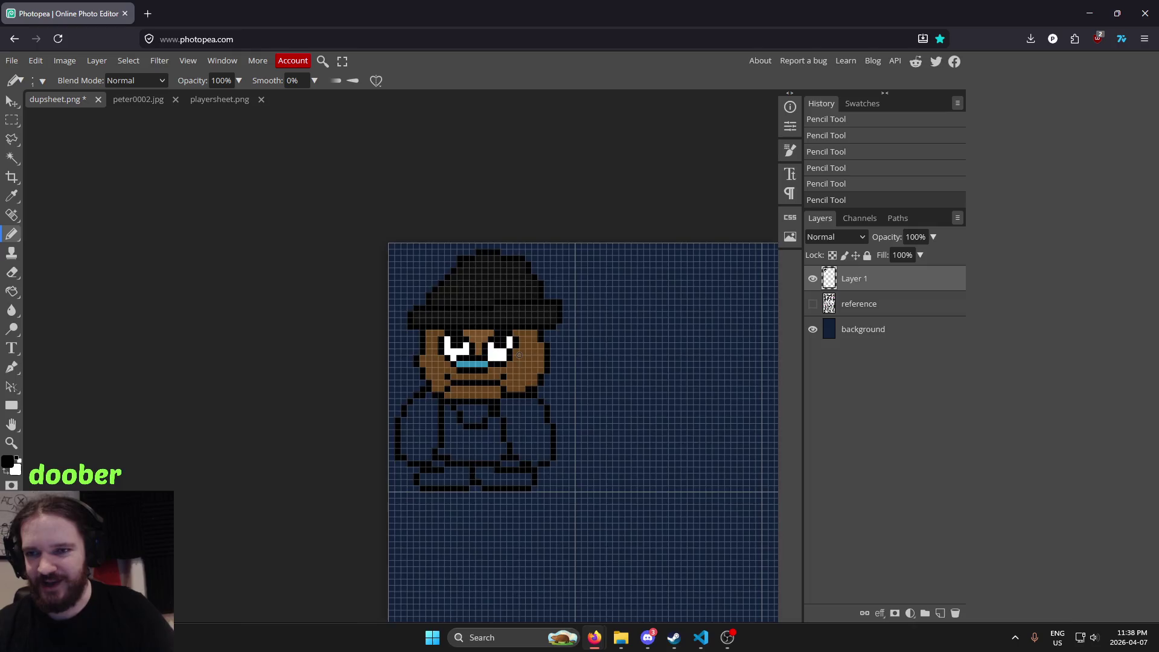
scroll(524, 357, down, 1)
key(g)
alt+click(526, 358)
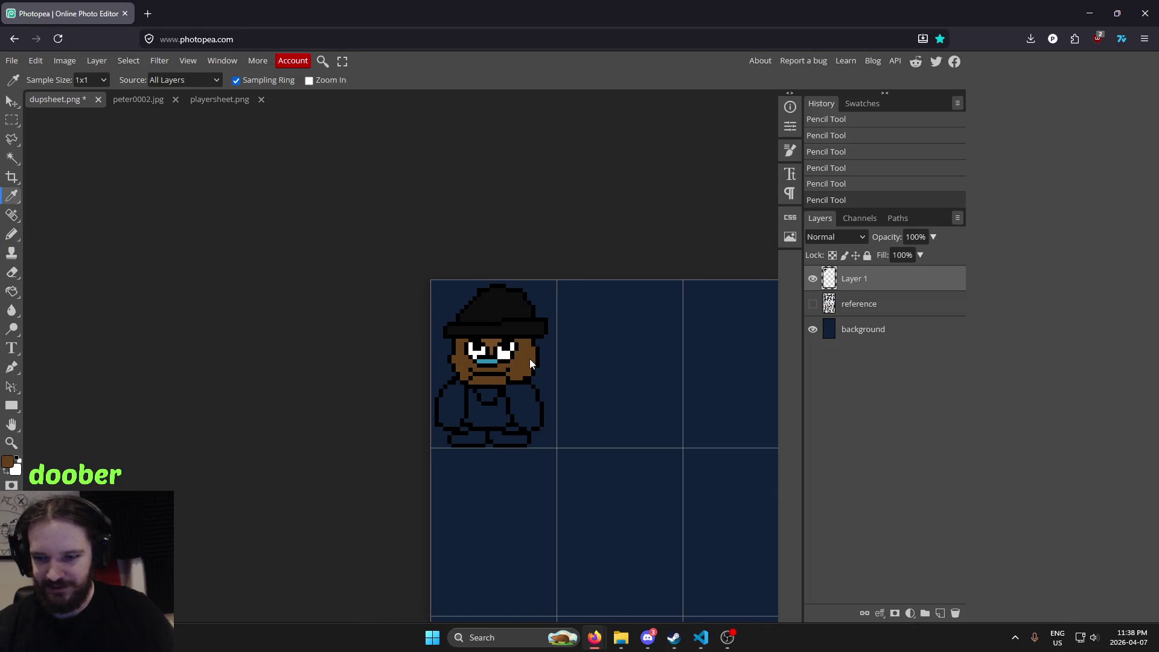
Fill both arms and the area below the torso with the skin brown
scroll(507, 369, up, 2)
click(416, 430)
click(541, 433)
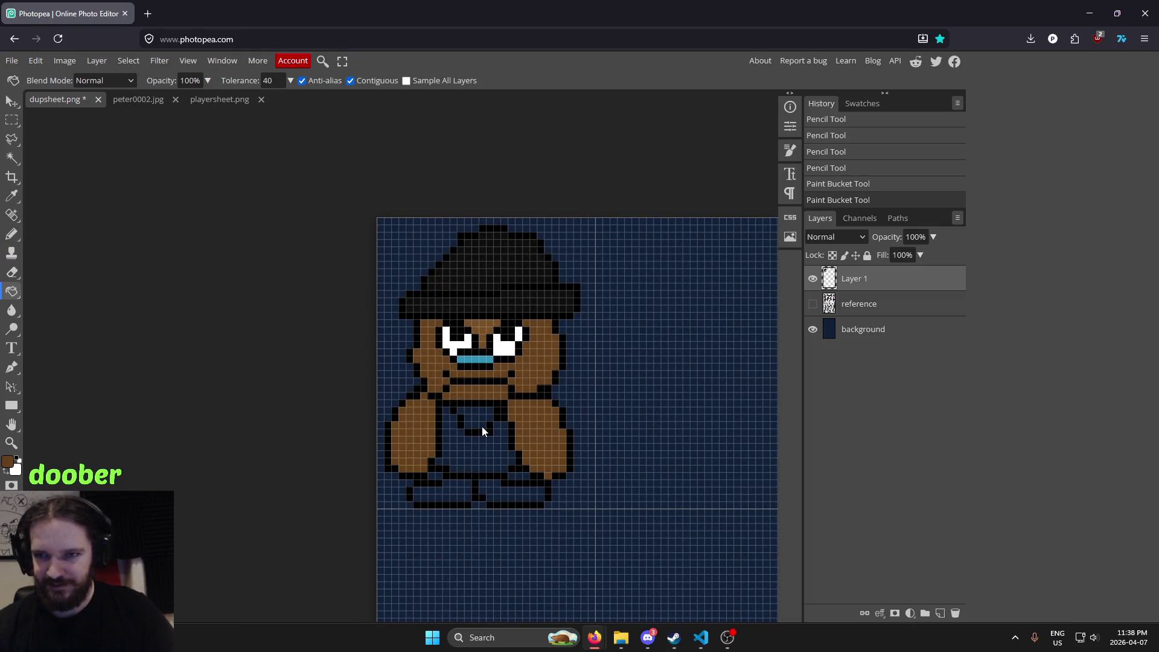
click(482, 425)
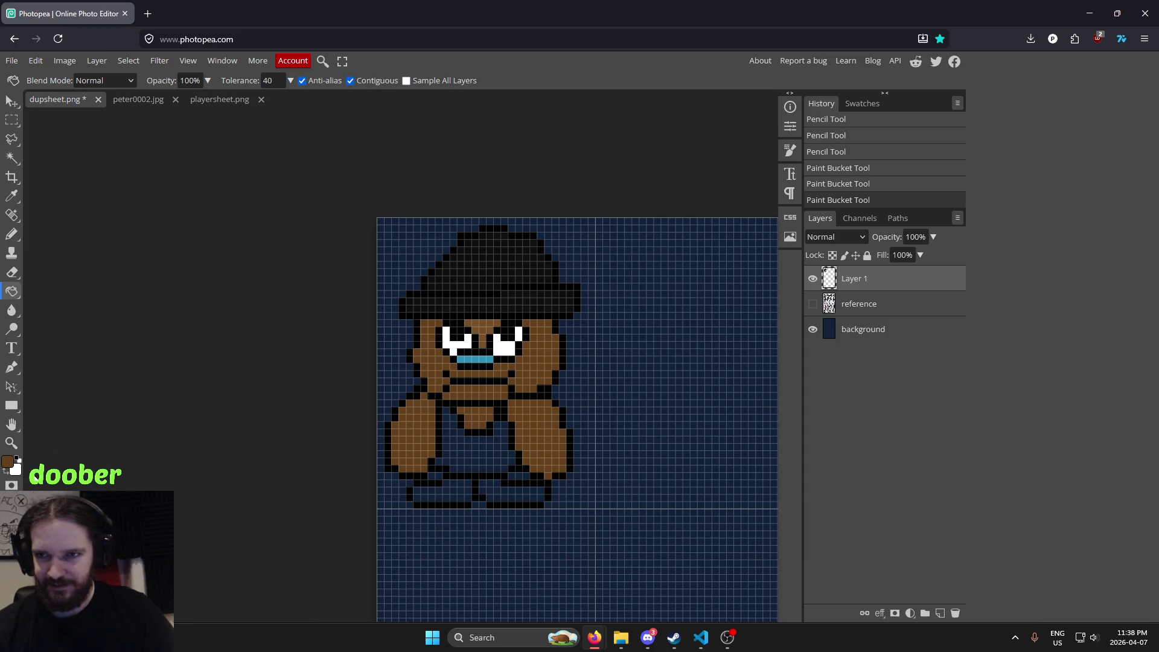
Sample light grey from the playersheet.png cloak and fill the sprite's torso as a tank top
click(139, 100)
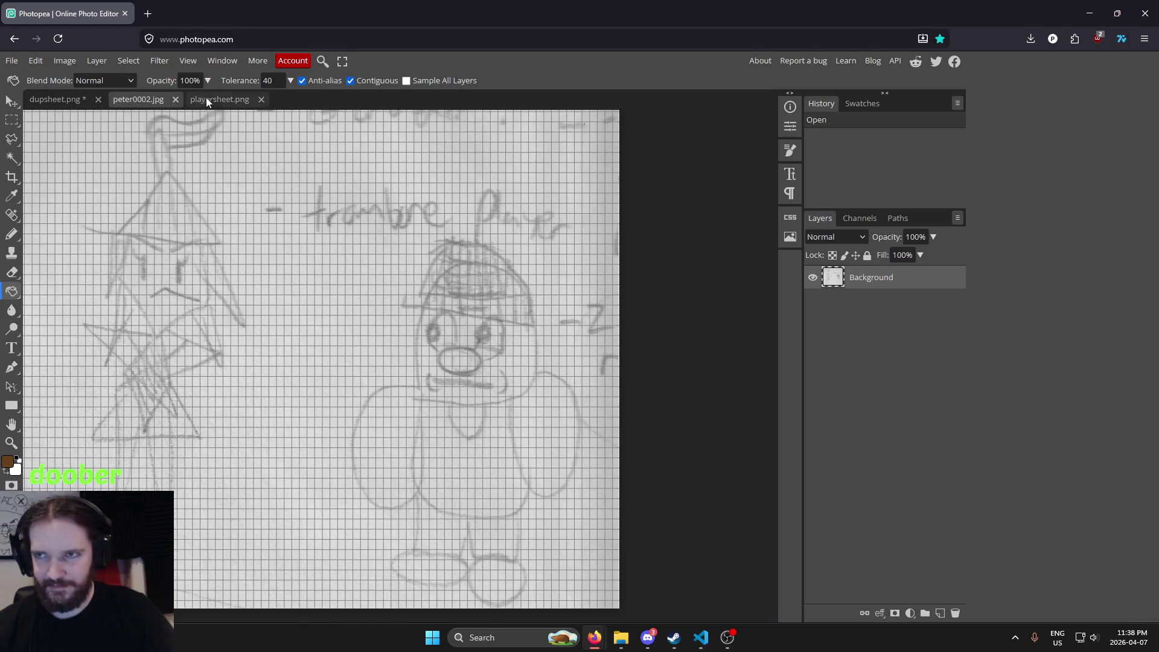
click(207, 99)
key(i)
click(251, 207)
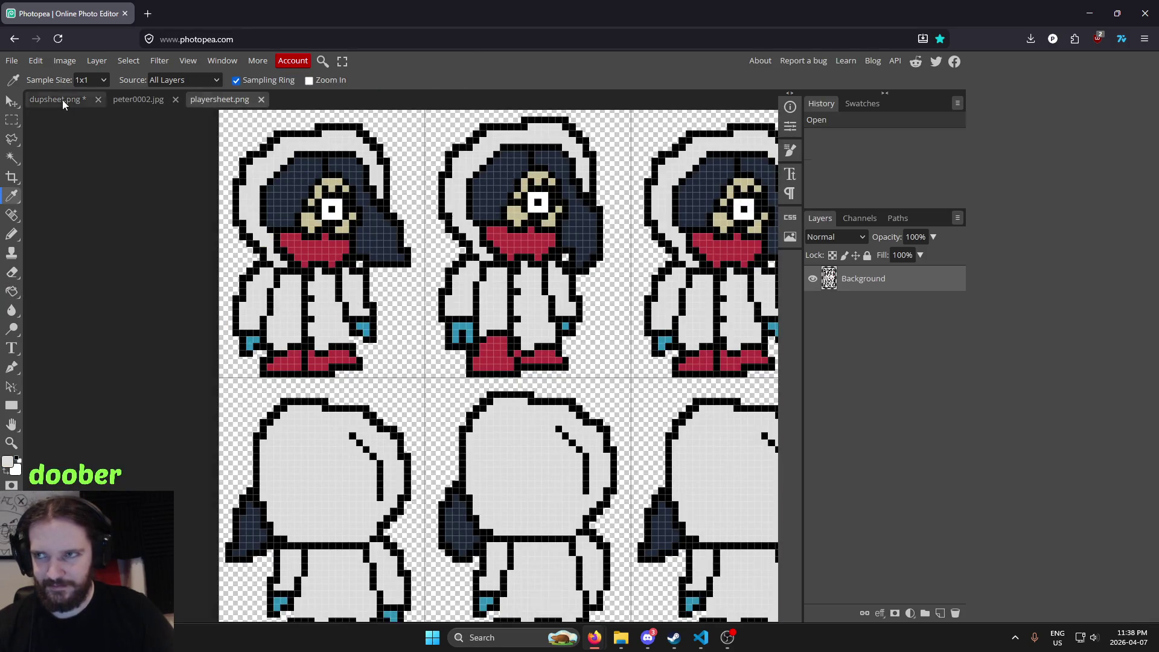
click(63, 100)
key(g)
click(484, 447)
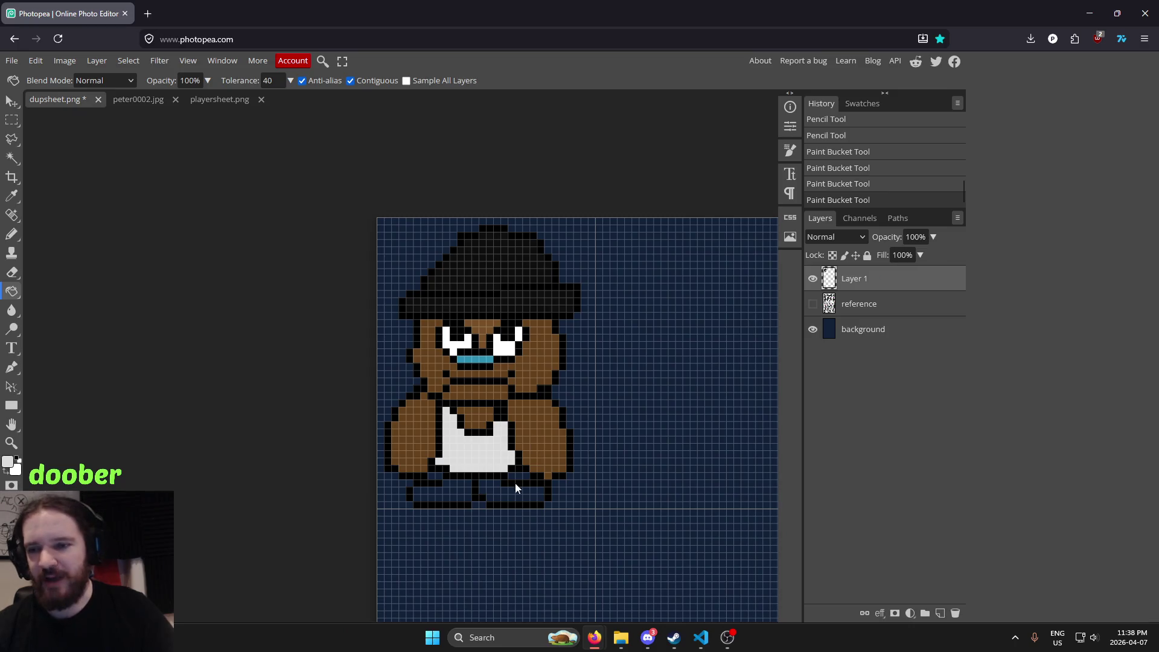
Review the playersheet.png and peter0002.jpg references, then sample black from the sprite's hat
scroll(492, 484, up, 3)
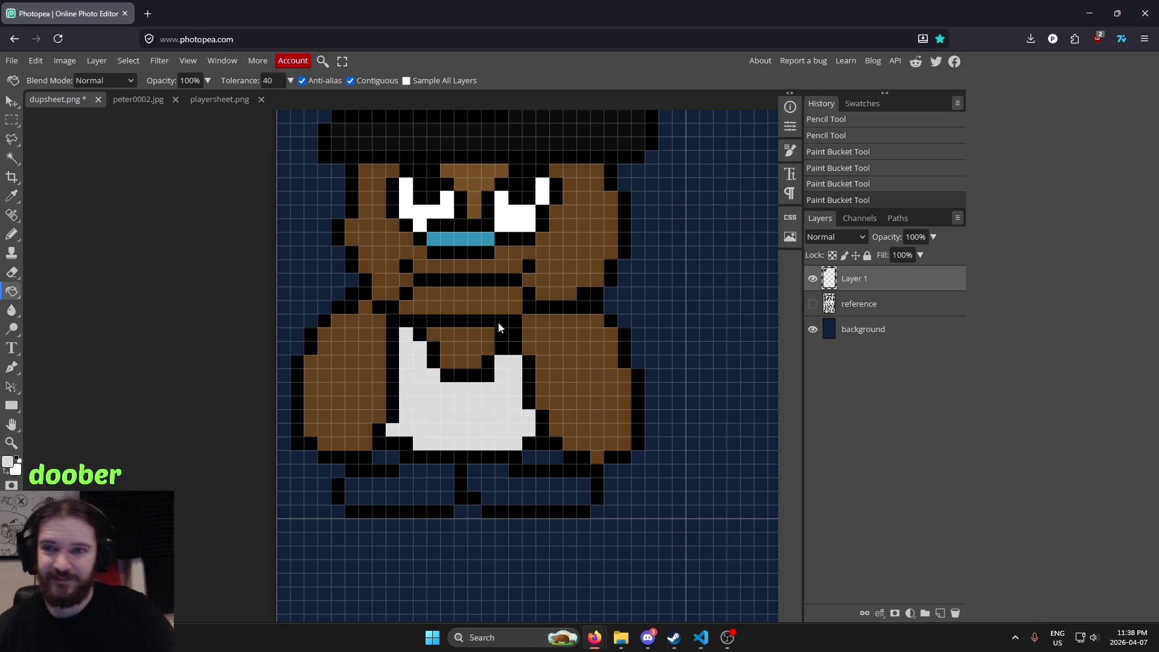
scroll(499, 326, down, 1)
scroll(581, 314, down, 1)
scroll(611, 314, down, 1)
scroll(612, 311, down, 1)
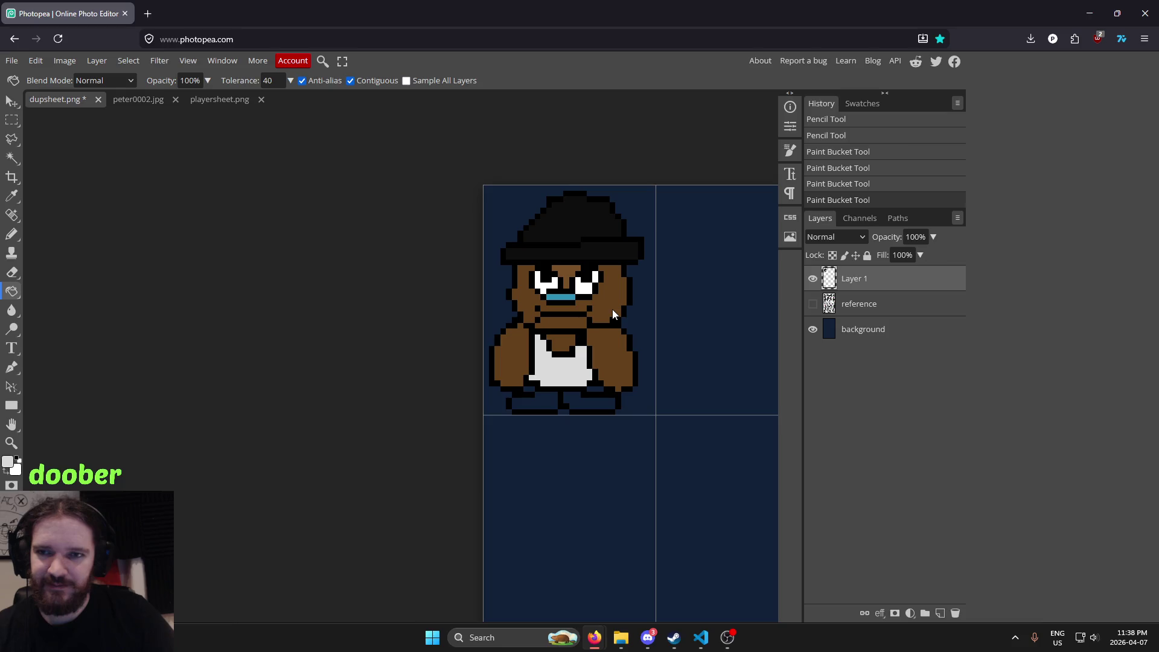
scroll(614, 309, up, 1)
scroll(595, 307, up, 1)
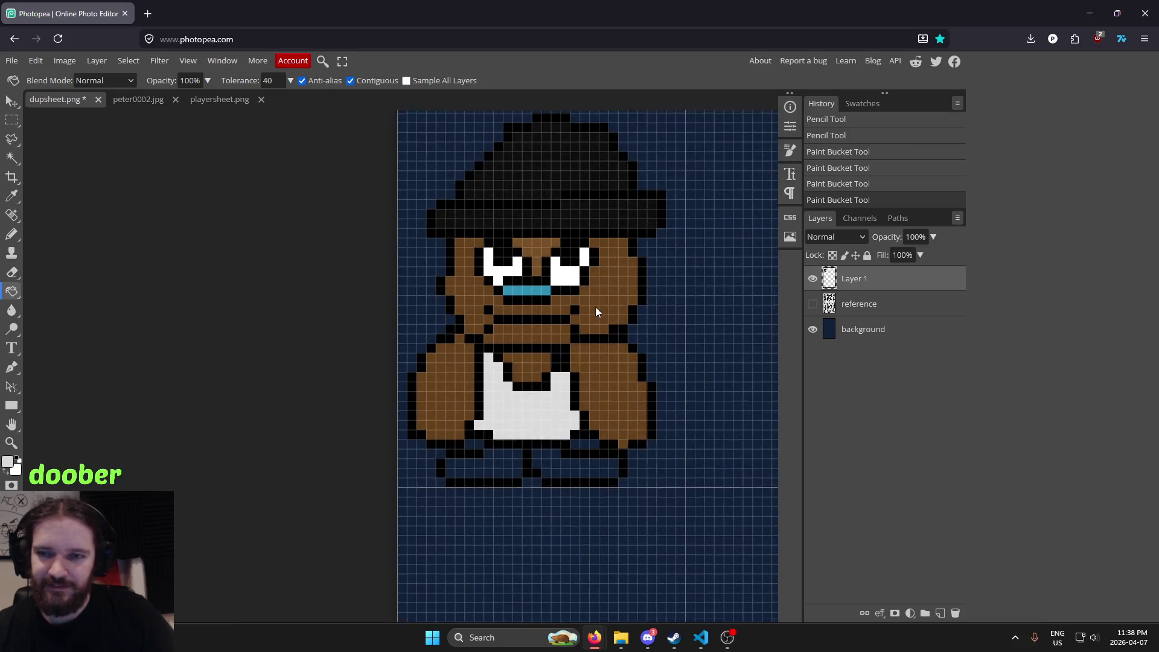
scroll(534, 441, up, 1)
click(211, 99)
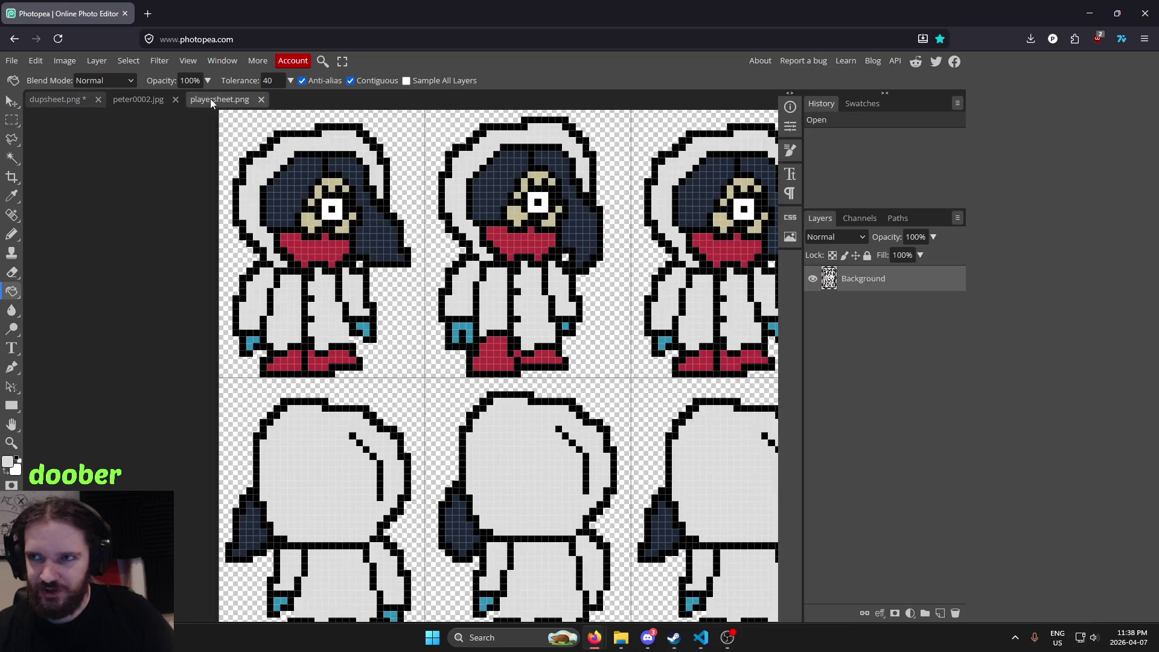
click(145, 97)
click(73, 99)
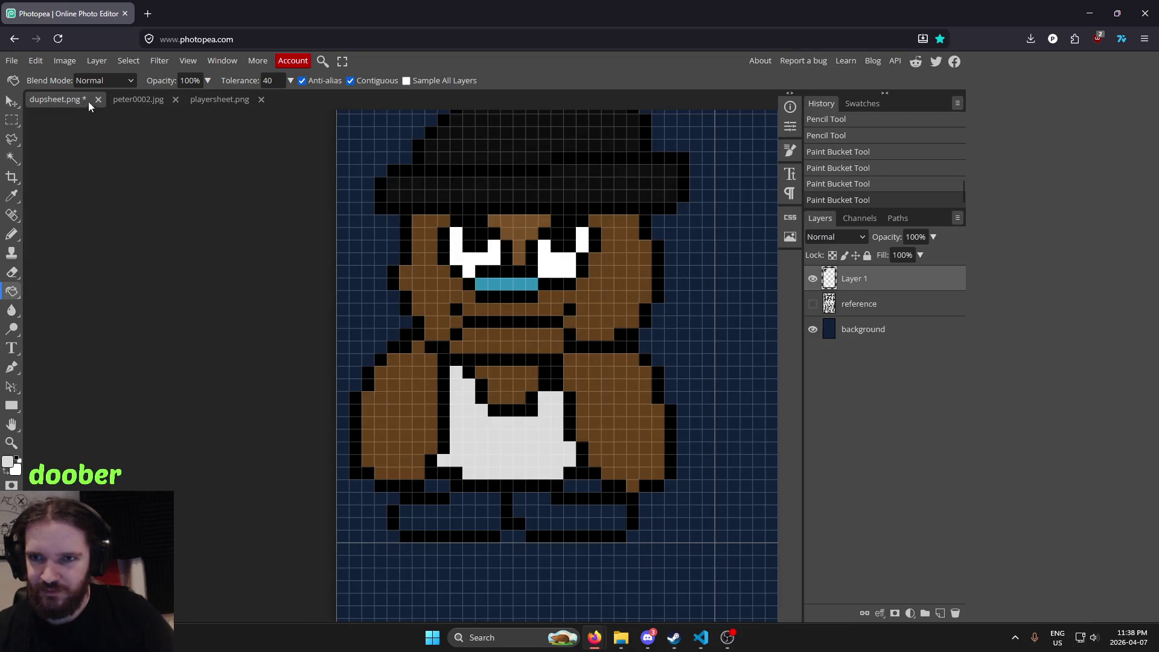
scroll(455, 289, up, 2)
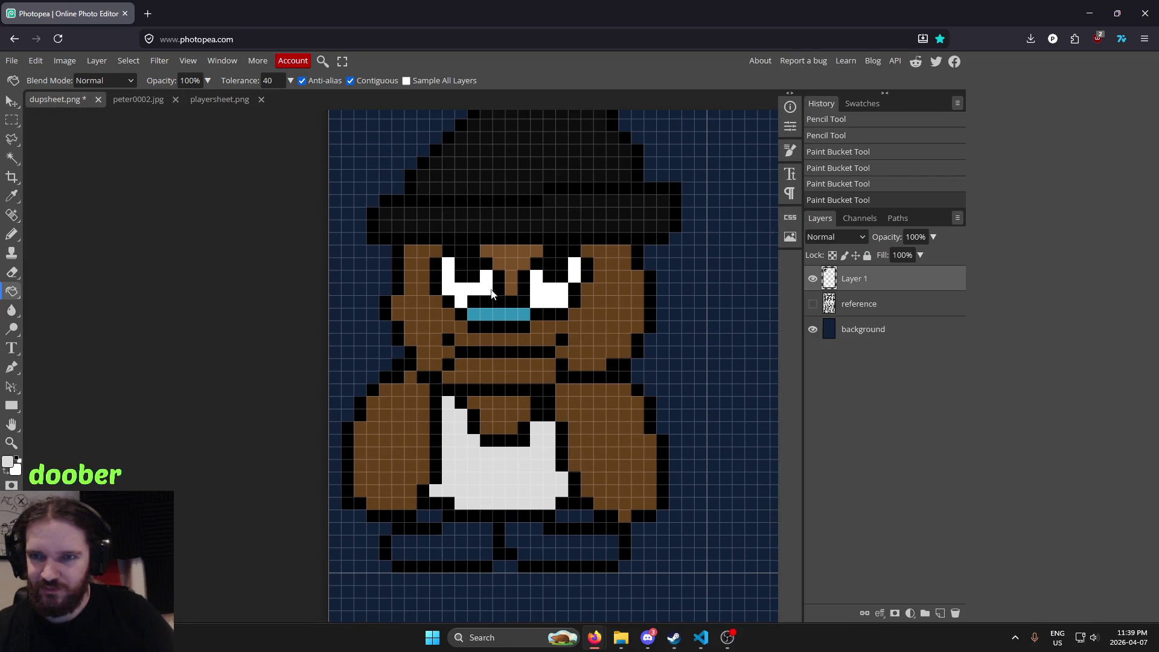
key(i)
click(583, 212)
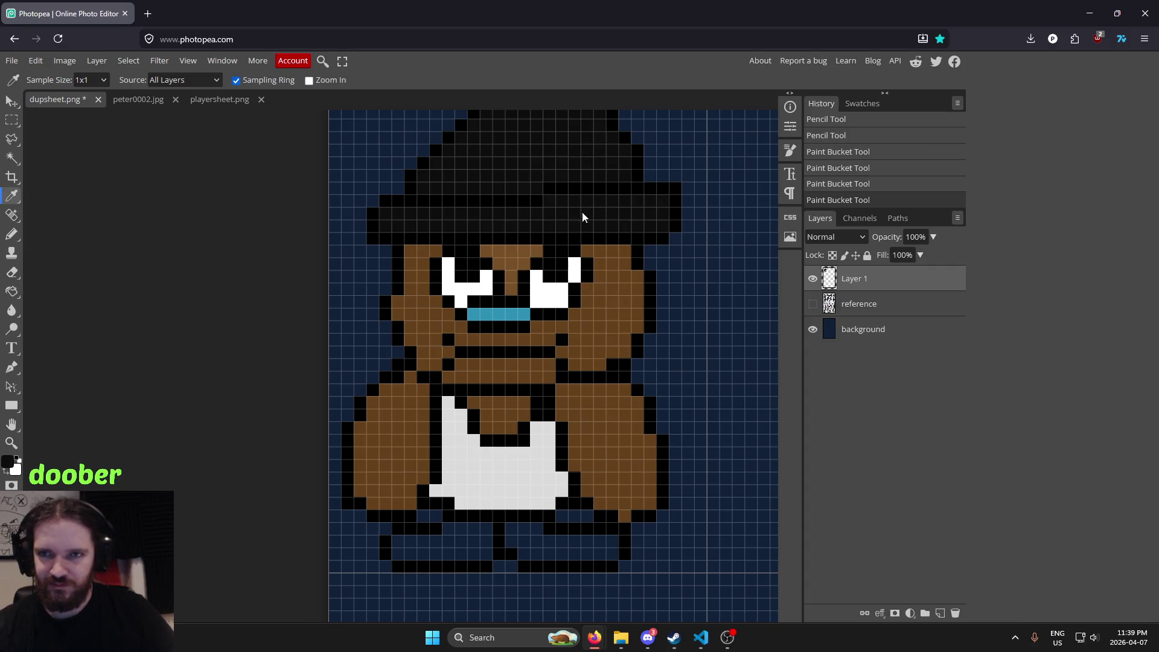
Bucket-fill both of the character's pant legs with black
scroll(481, 333, down, 4)
key(g)
click(437, 418)
click(520, 421)
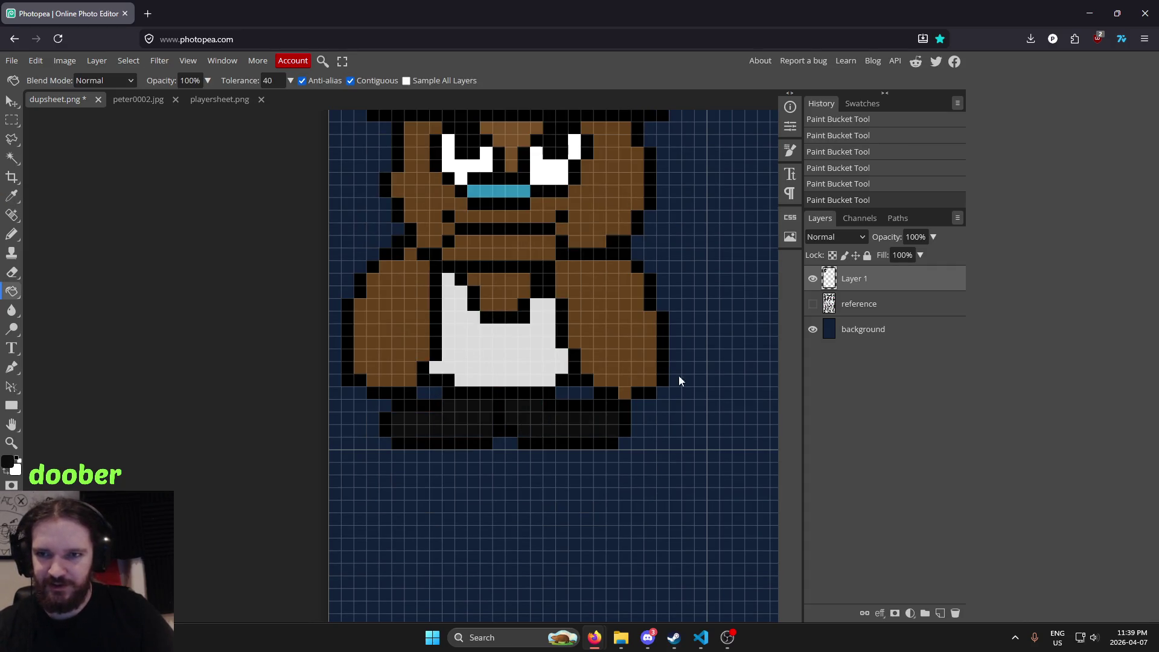
Pan and zoom across the sprite sheet to inspect the fully coloured character
scroll(679, 343, down, 2)
scroll(679, 345, down, 2)
drag(679, 345, 473, 381)
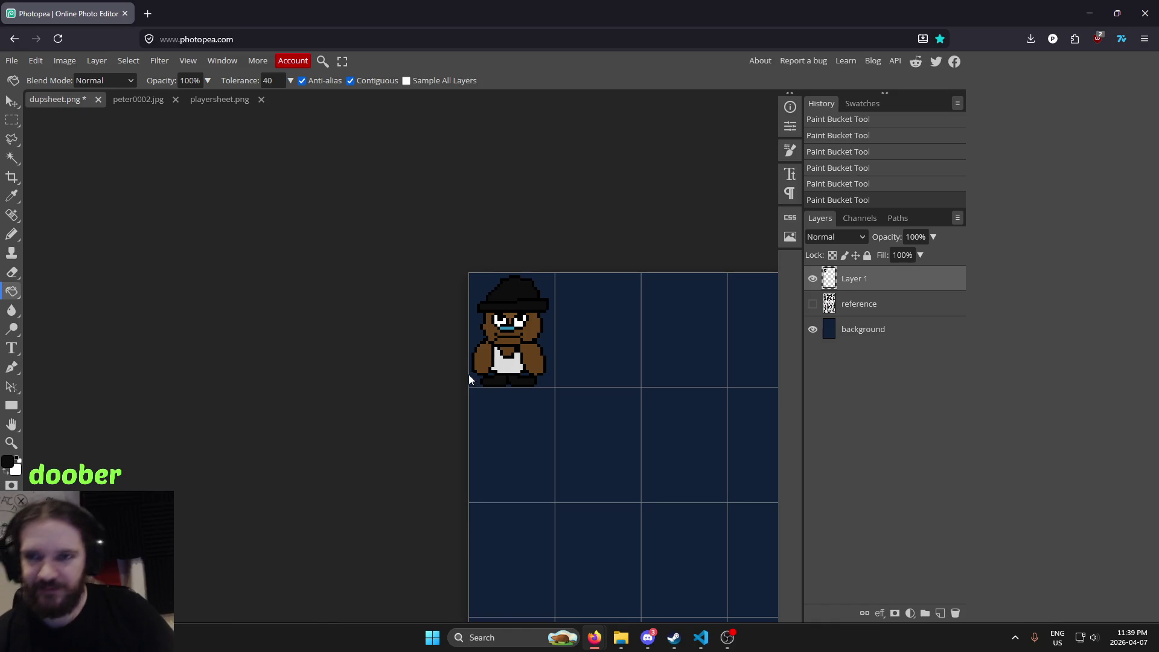
scroll(522, 337, up, 5)
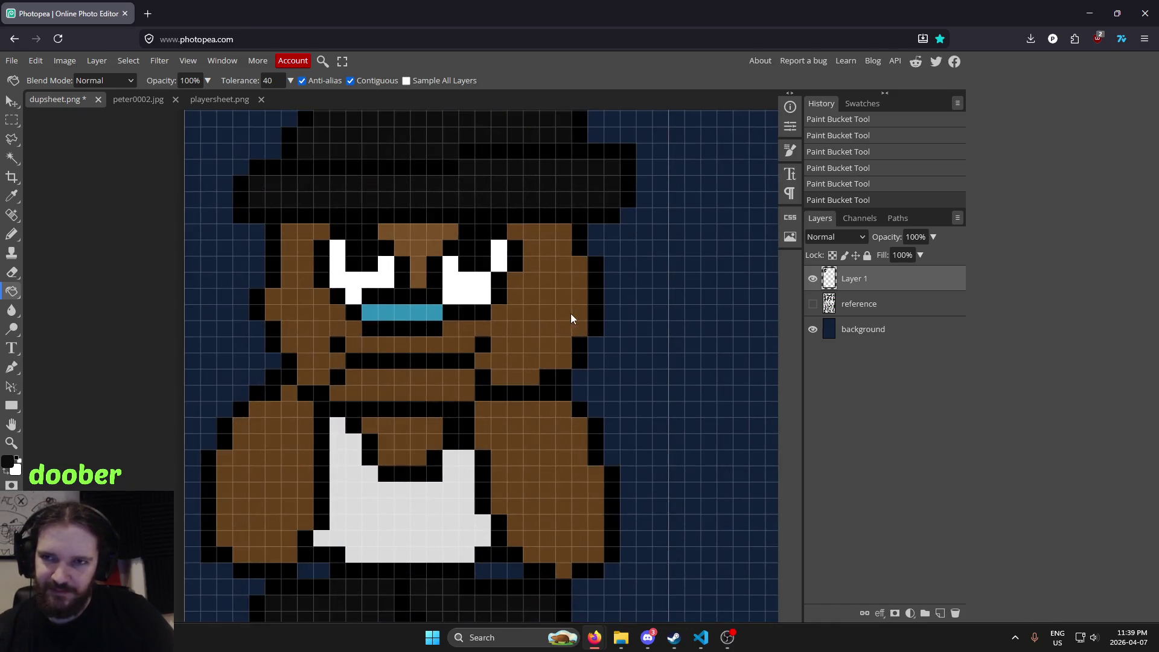
scroll(601, 300, down, 3)
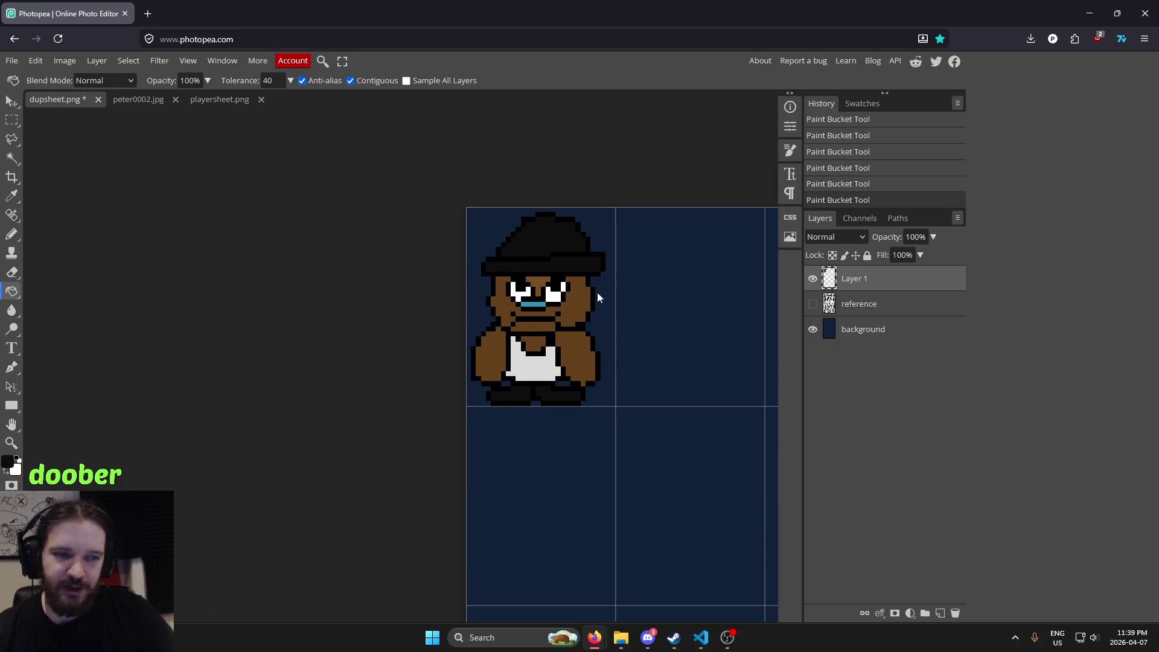
scroll(596, 292, up, 2)
scroll(595, 291, up, 1)
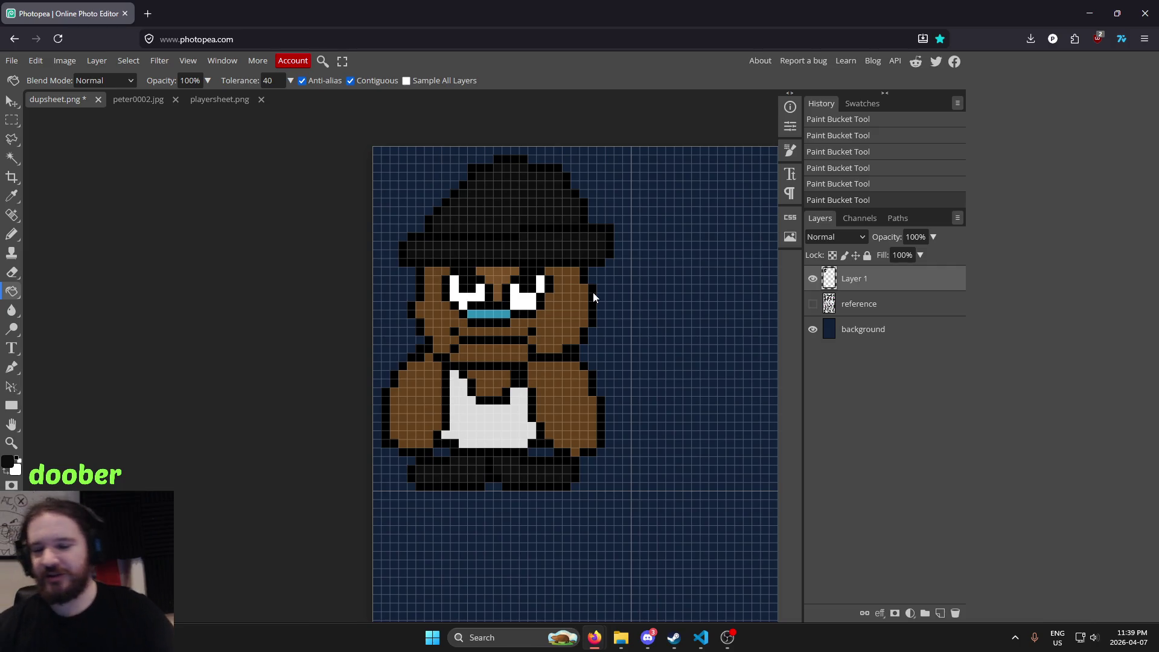
scroll(516, 336, up, 1)
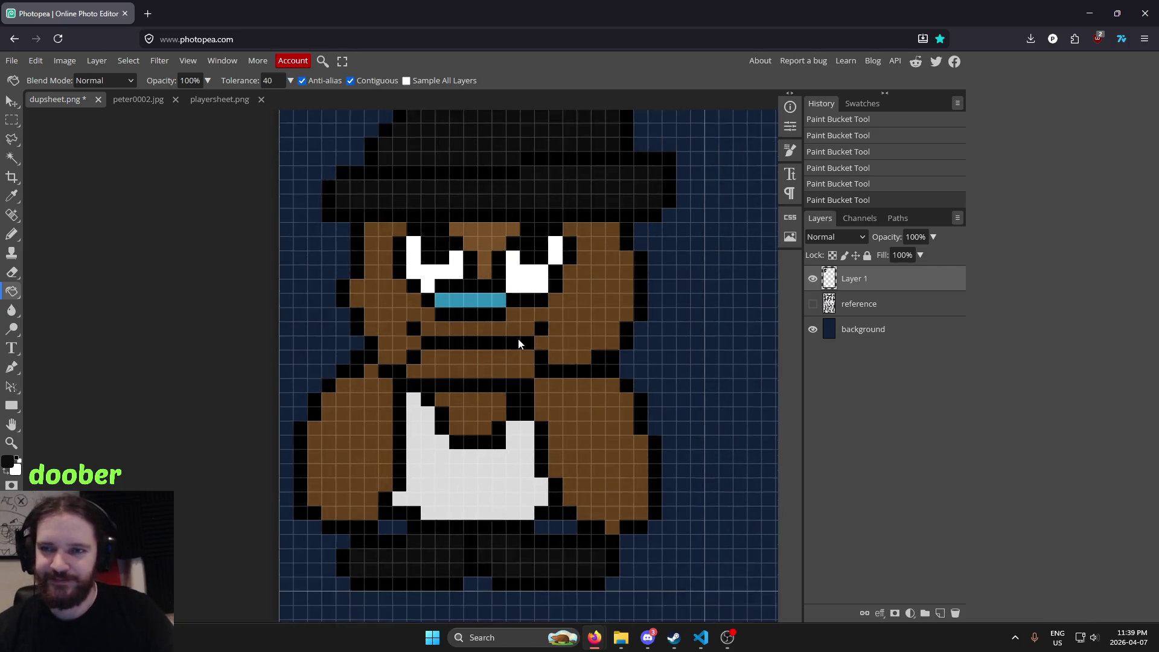
scroll(546, 317, down, 2)
scroll(546, 313, up, 1)
scroll(545, 312, down, 1)
scroll(545, 313, up, 1)
scroll(544, 310, down, 2)
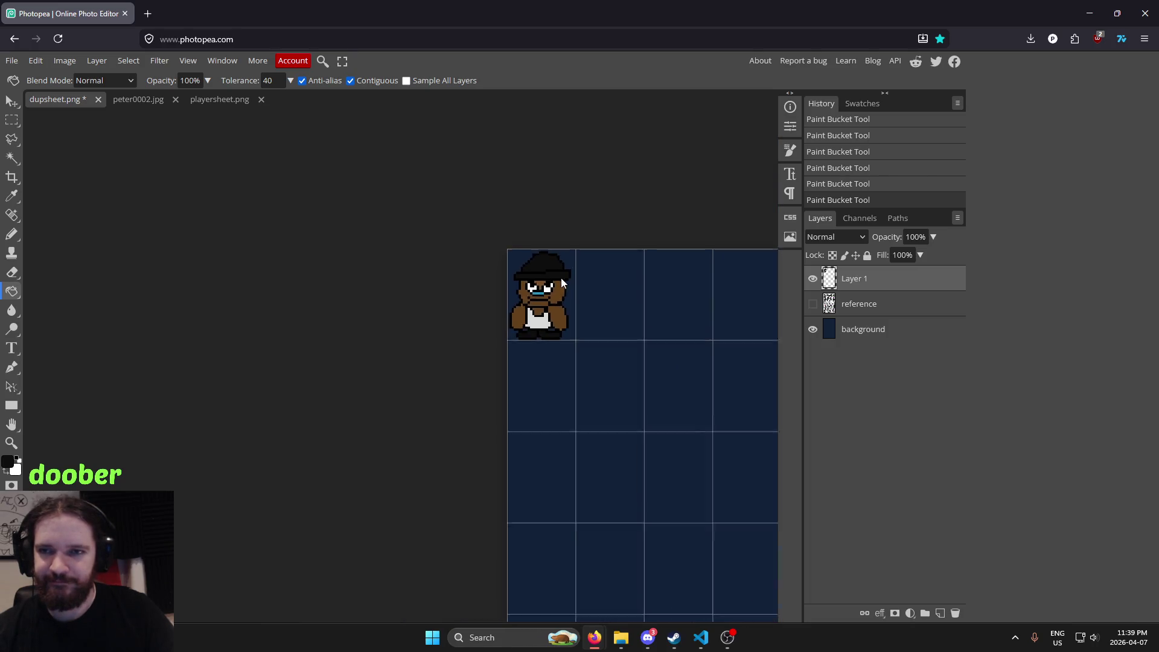
scroll(560, 278, up, 2)
scroll(559, 273, up, 1)
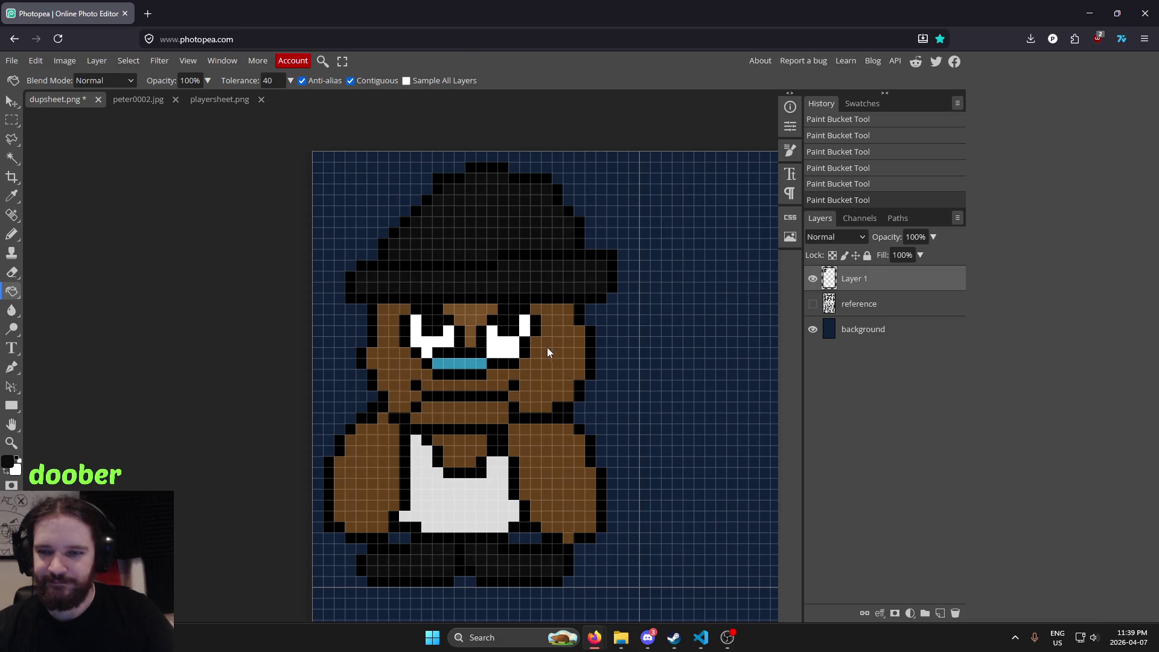
Sample the skin brown and choose a darker shade of it in the Color Picker
key(i)
click(508, 371)
click(7, 462)
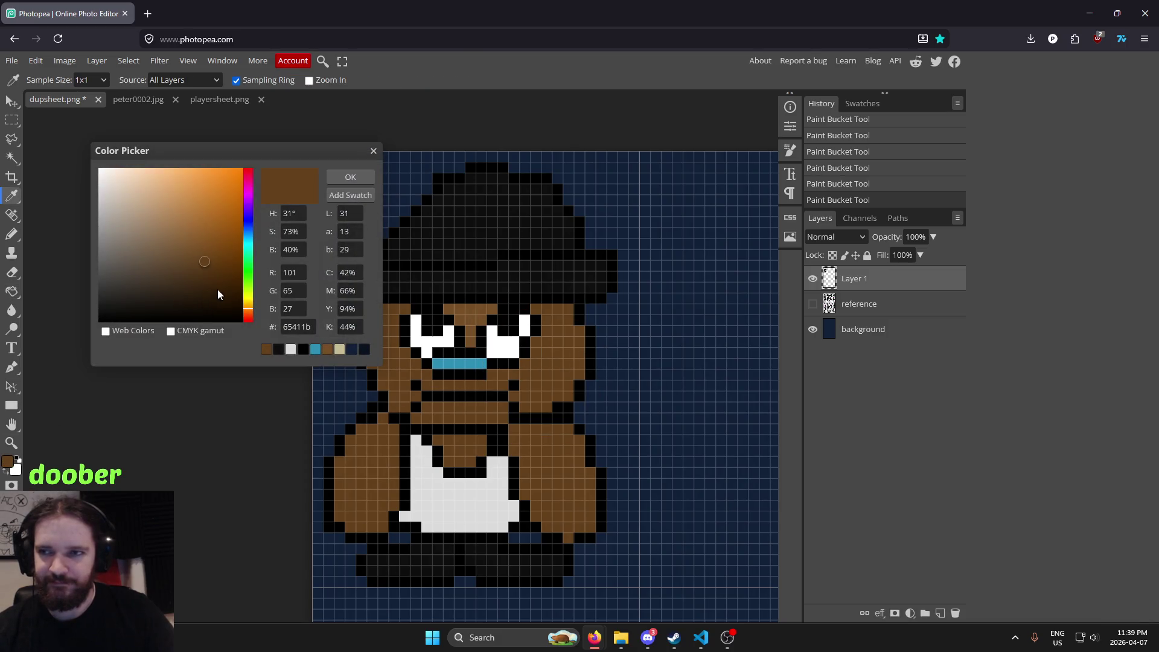
click(212, 281)
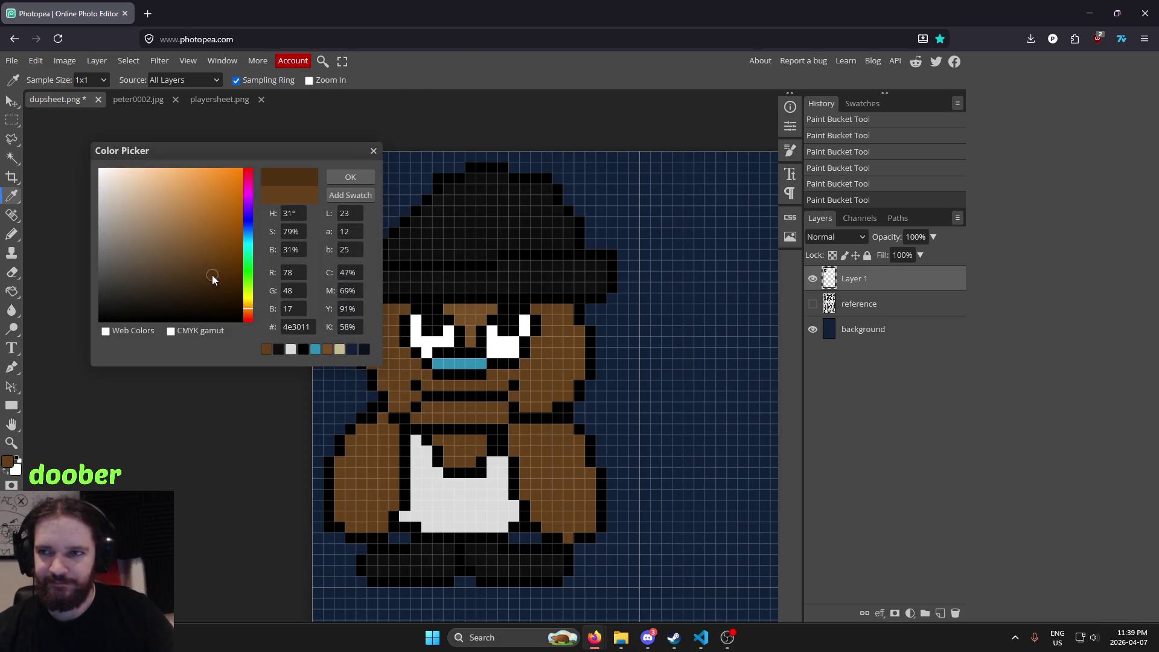
click(346, 180)
Fill the face, chin band and both arms with the darker brown
key(g)
click(481, 339)
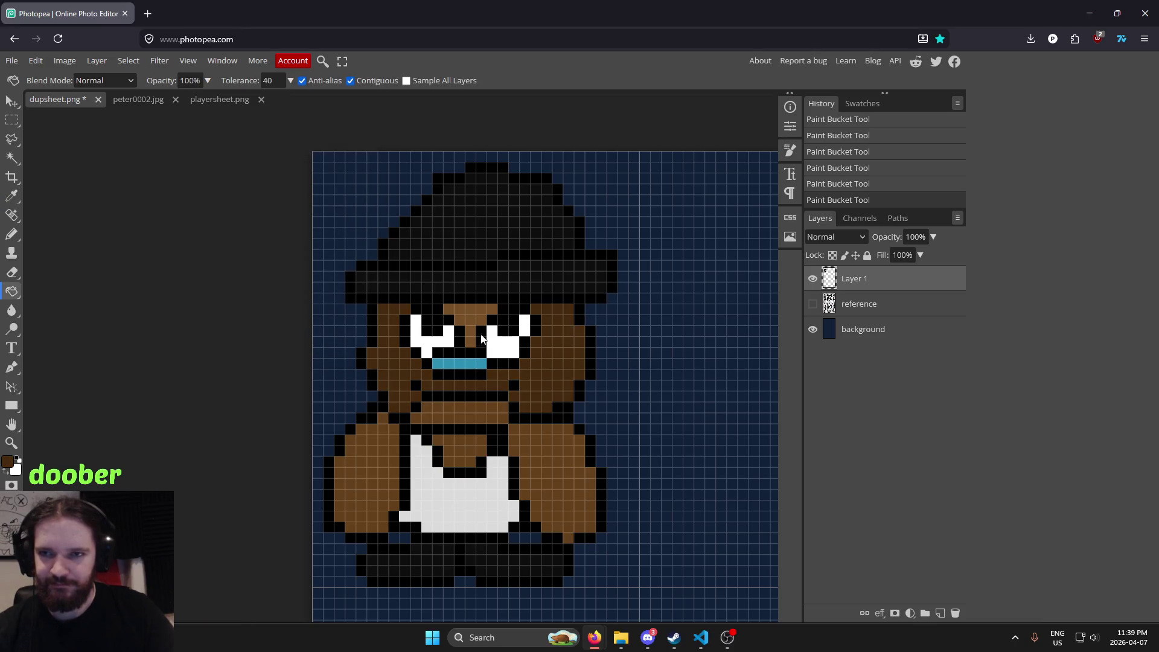
click(444, 414)
click(381, 453)
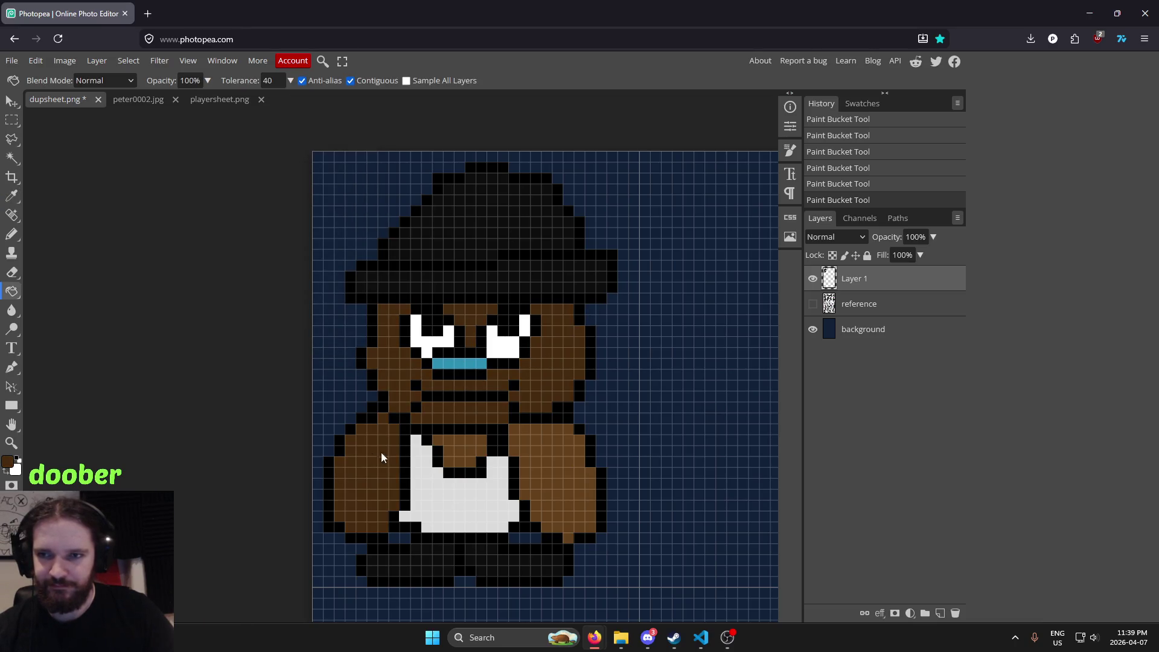
click(576, 458)
scroll(510, 481, down, 3)
scroll(550, 467, down, 2)
scroll(498, 505, up, 2)
scroll(510, 460, up, 2)
Undo the darker-brown fills and paste the copied image onto new Layer 2
key(ctrl+z)
key(ctrl+z)
key(ctrl+z)
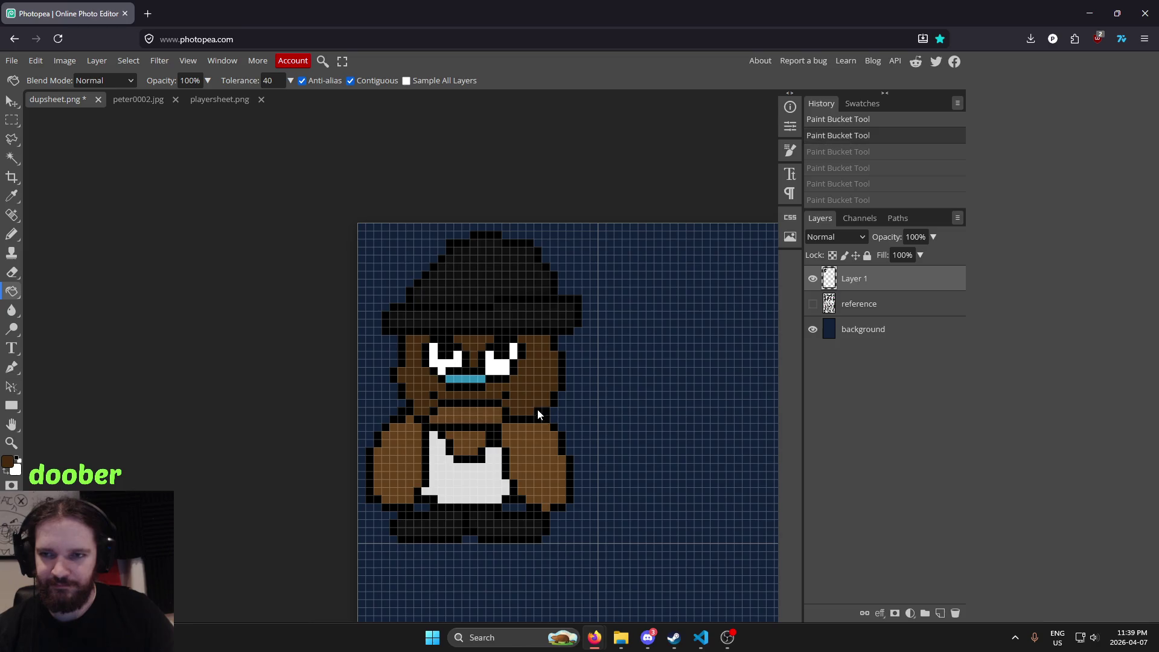
key(ctrl+z)
key(ctrl+z)
key(ctrl+z)
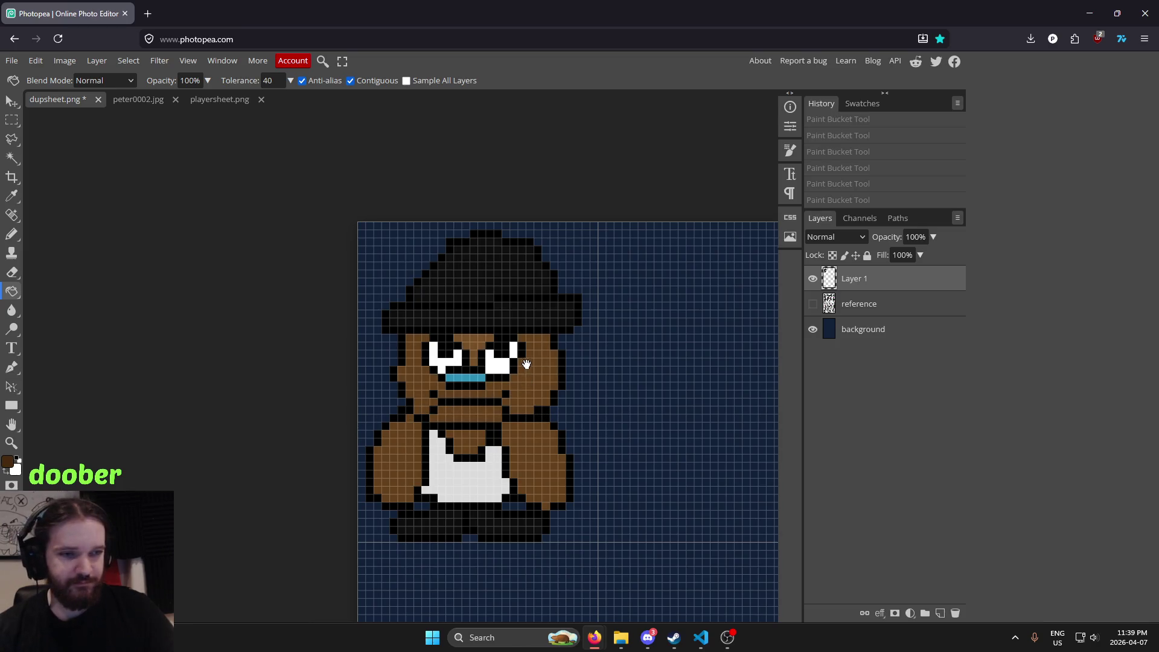
scroll(664, 338, down, 1)
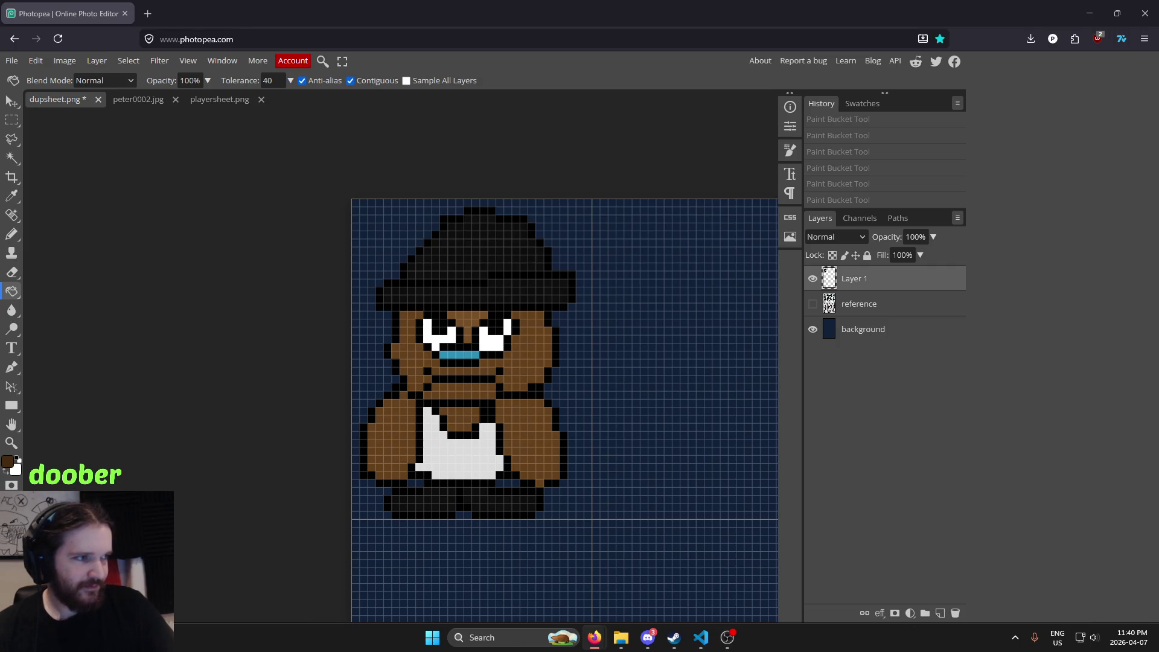
click(691, 66)
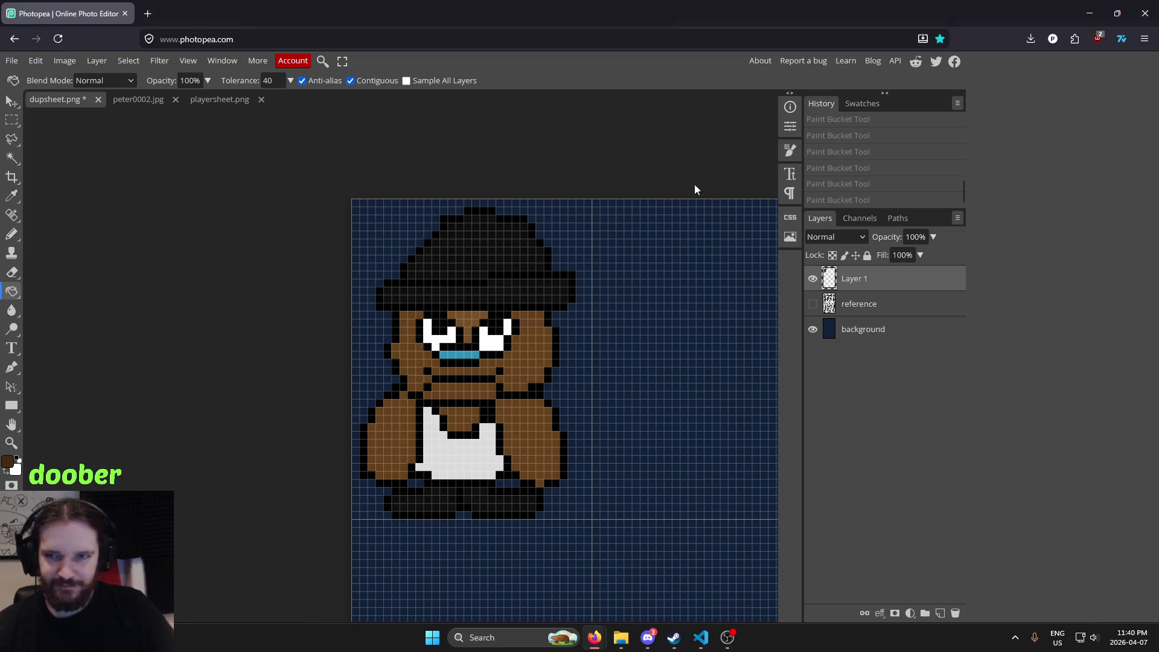
key(ctrl+v)
Pan the view to the sprite sheet and select the Move tool for pasted Layer 2
scroll(677, 281, down, 3)
scroll(665, 283, down, 3)
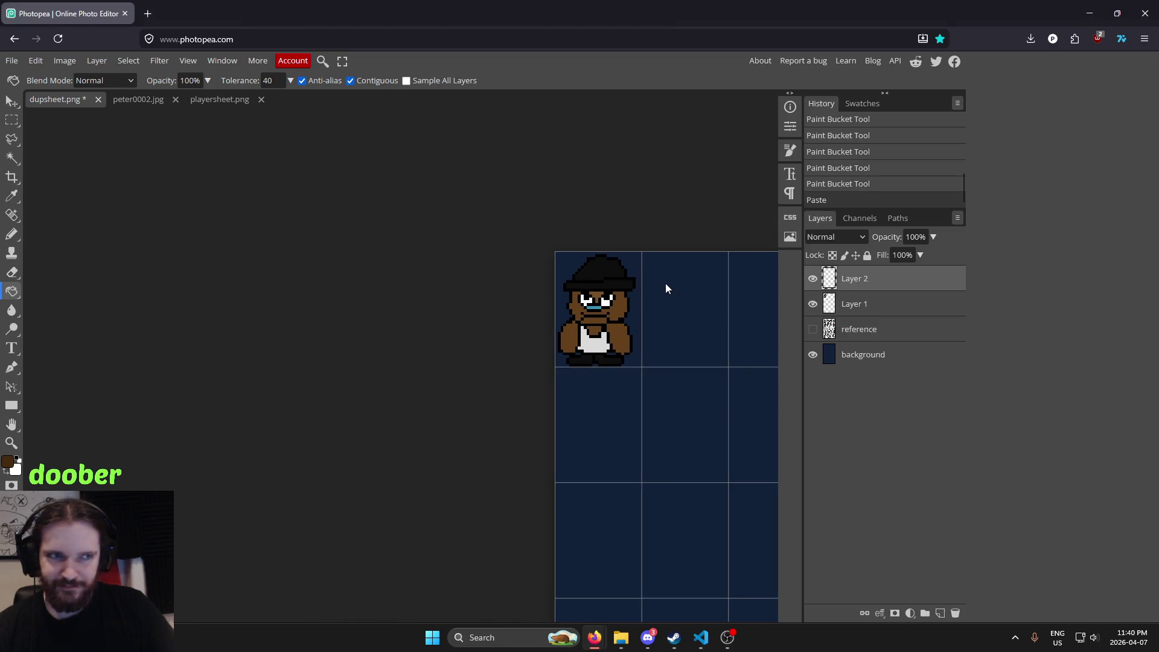
drag(647, 295, 357, 281)
click(10, 104)
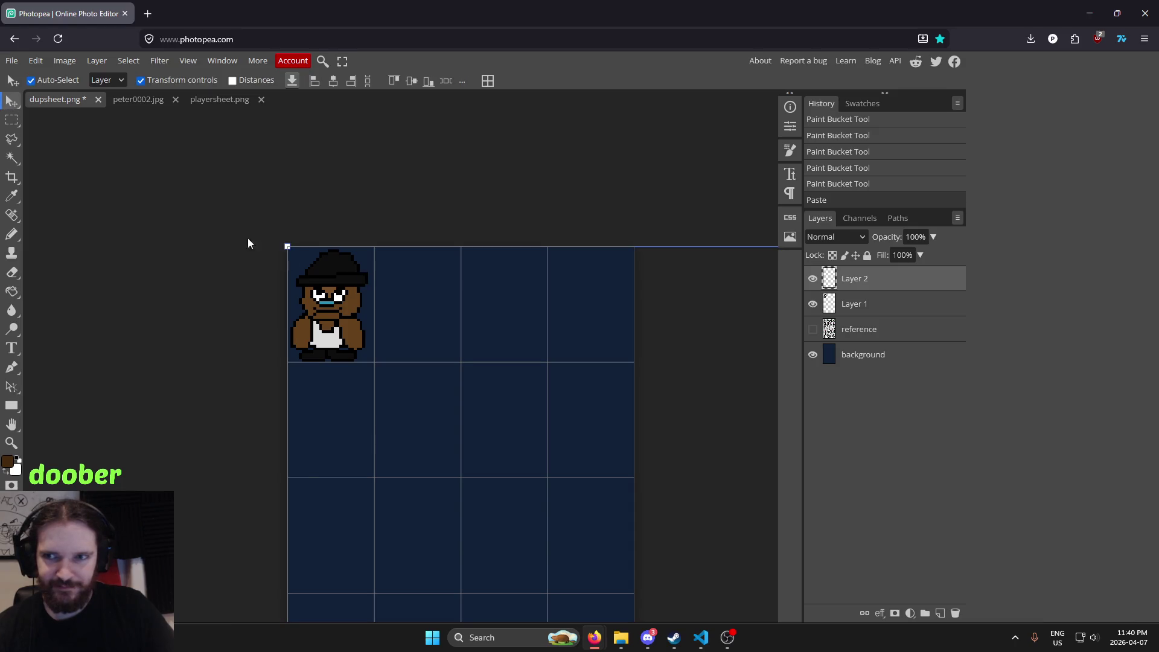
scroll(531, 368, down, 5)
scroll(615, 346, down, 4)
scroll(613, 417, down, 1)
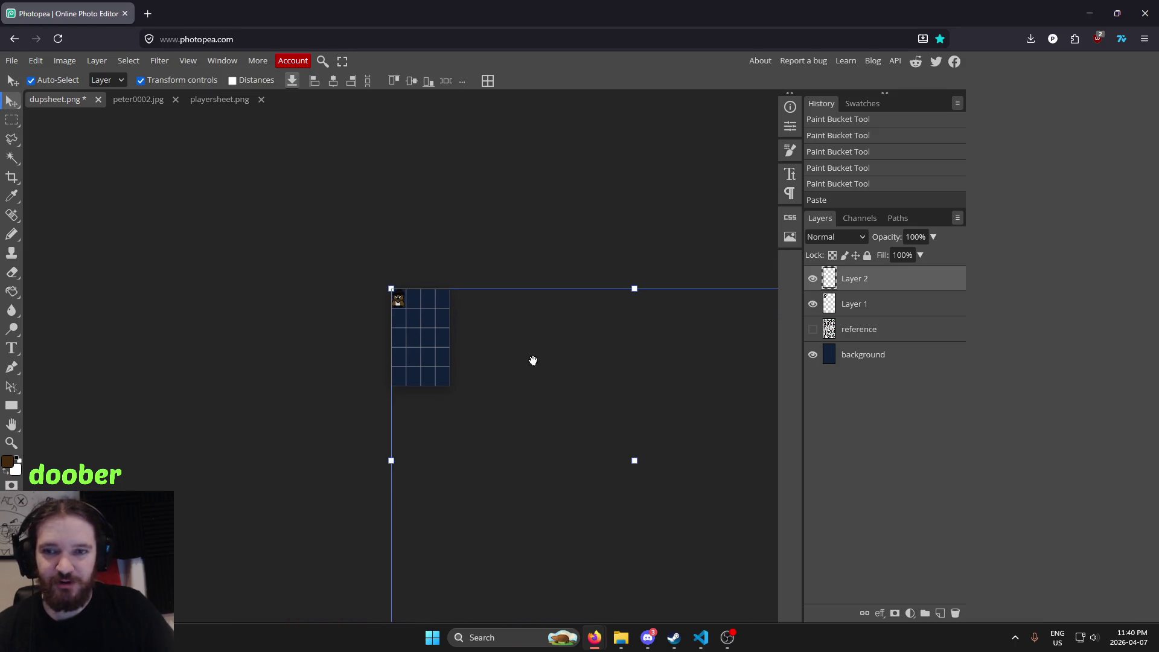
scroll(472, 293, down, 1)
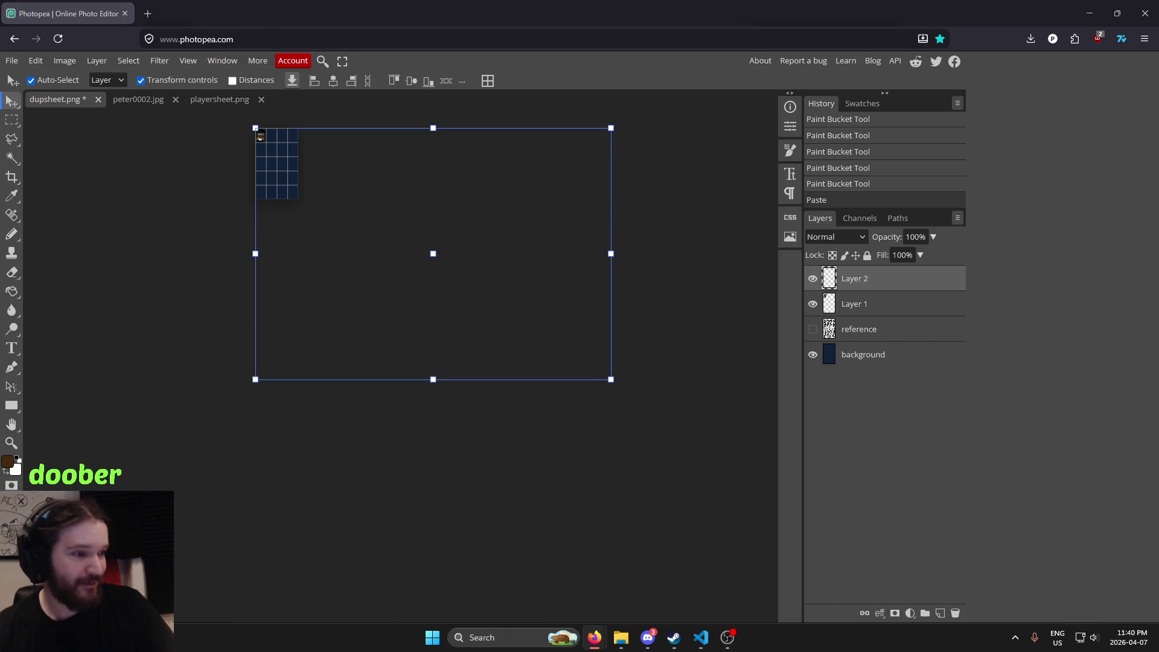
key(alt+Tab)
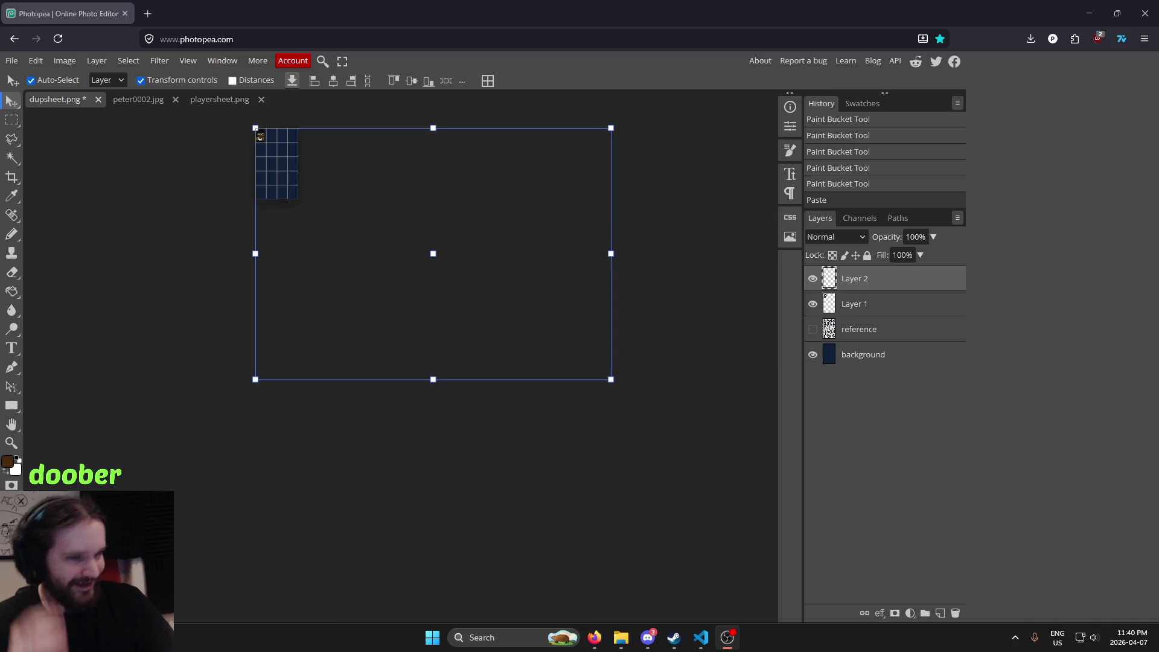
key(alt+Tab)
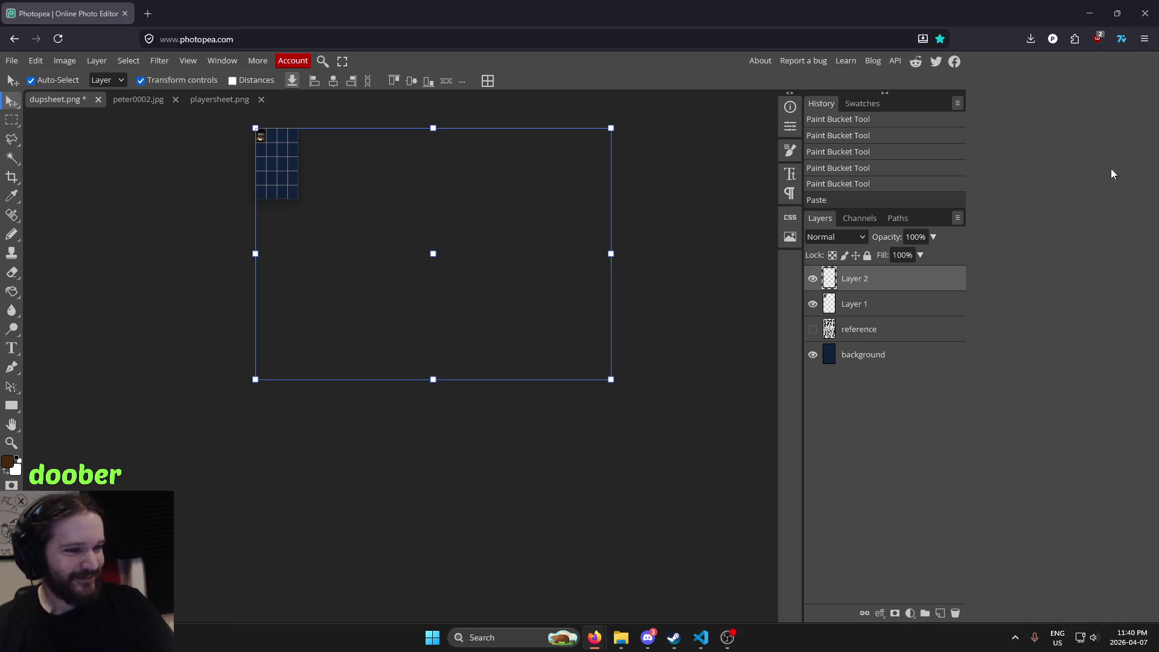
Scale the pasted photo to 15%, move it up beside the sprite, and commit
mouse_move(610, 258)
mouse_down()
mouse_move(310, 250)
mouse_move(281, 192)
mouse_up()
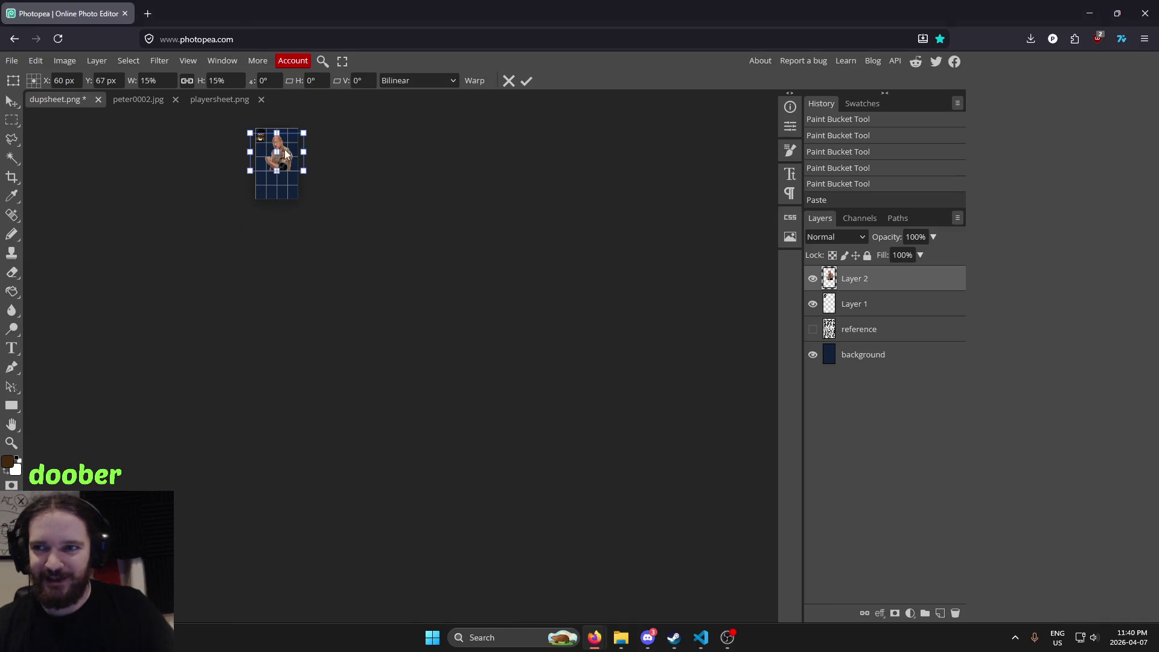
scroll(271, 151, up, 3)
scroll(249, 333, up, 3)
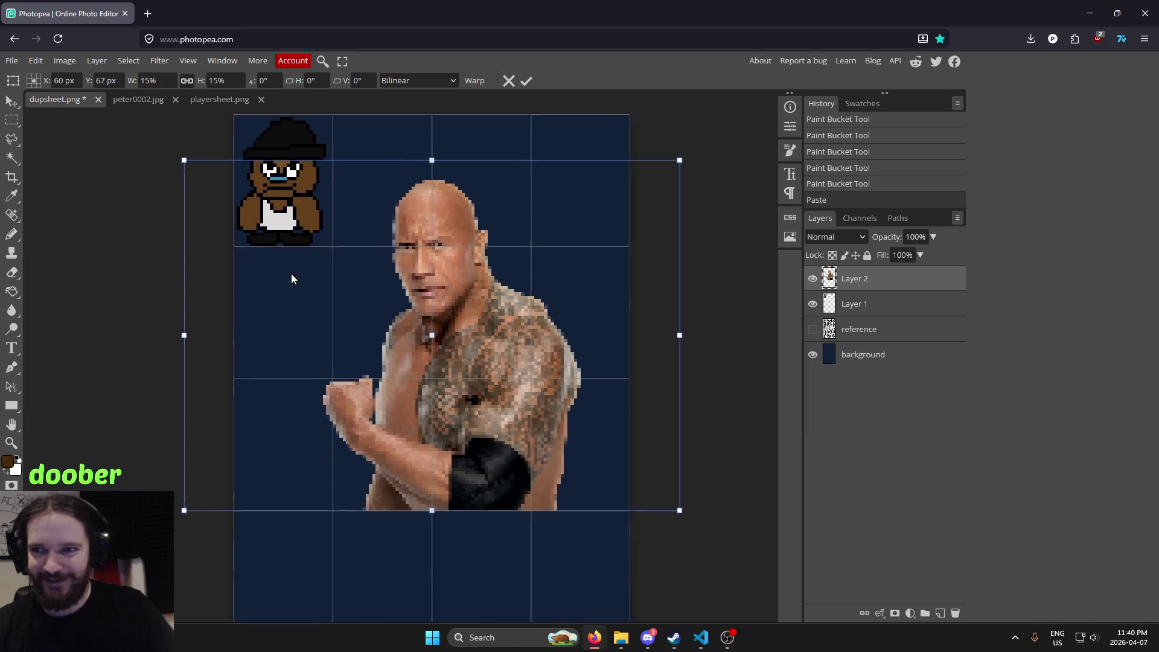
scroll(291, 278, up, 1)
drag(353, 267, 356, 196)
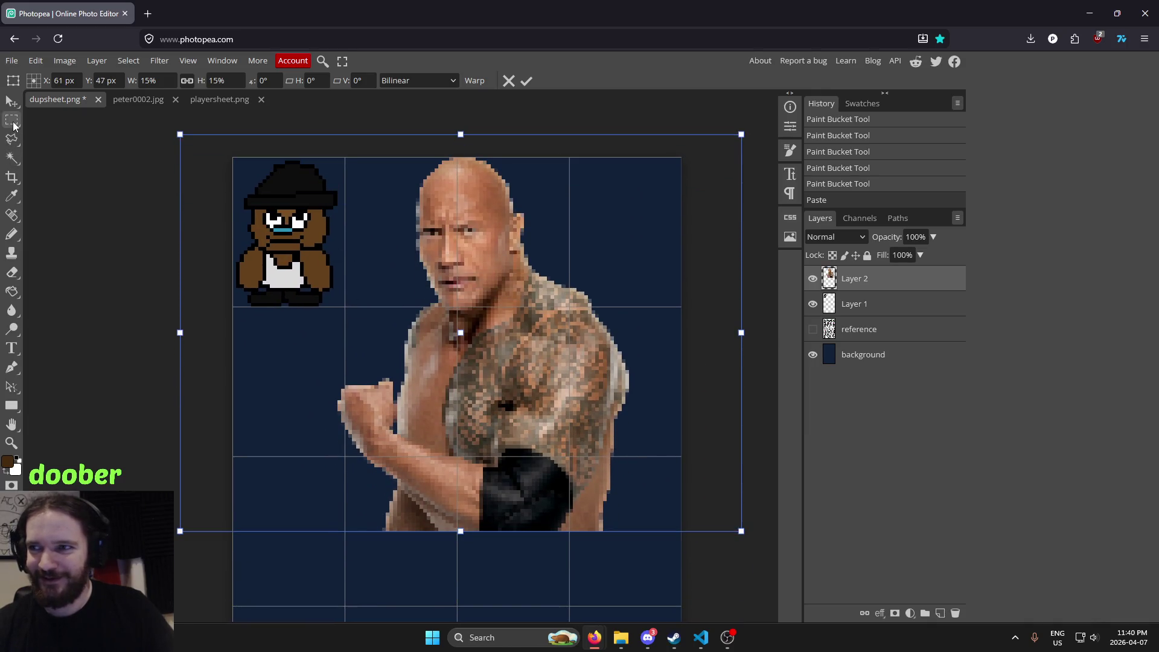
click(13, 122)
scroll(411, 169, up, 2)
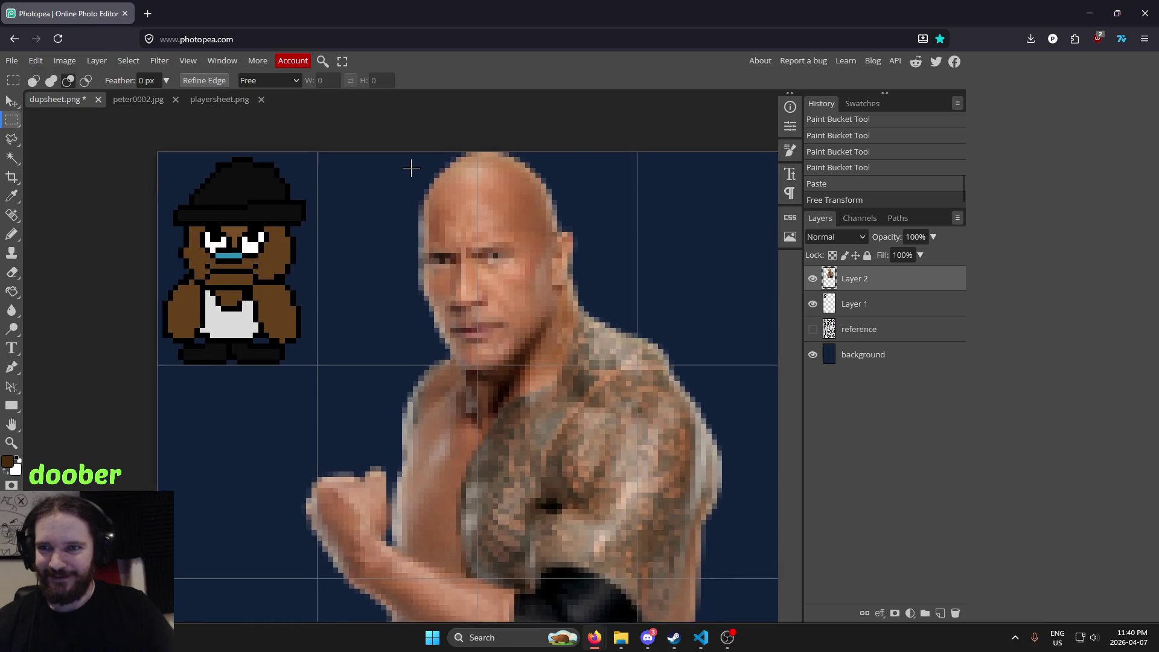
Sample the light skin tone from the bald man's photo with the Eyedropper
scroll(411, 168, up, 1)
key(i)
click(538, 217)
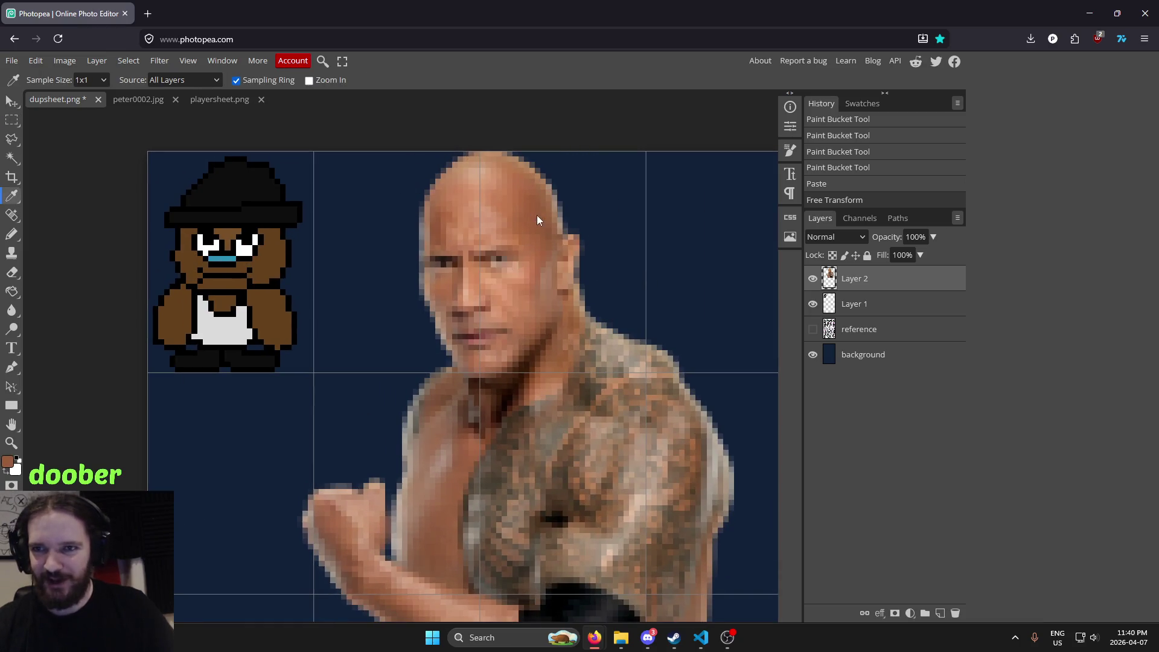
scroll(387, 240, left, 2)
scroll(459, 266, up, 1)
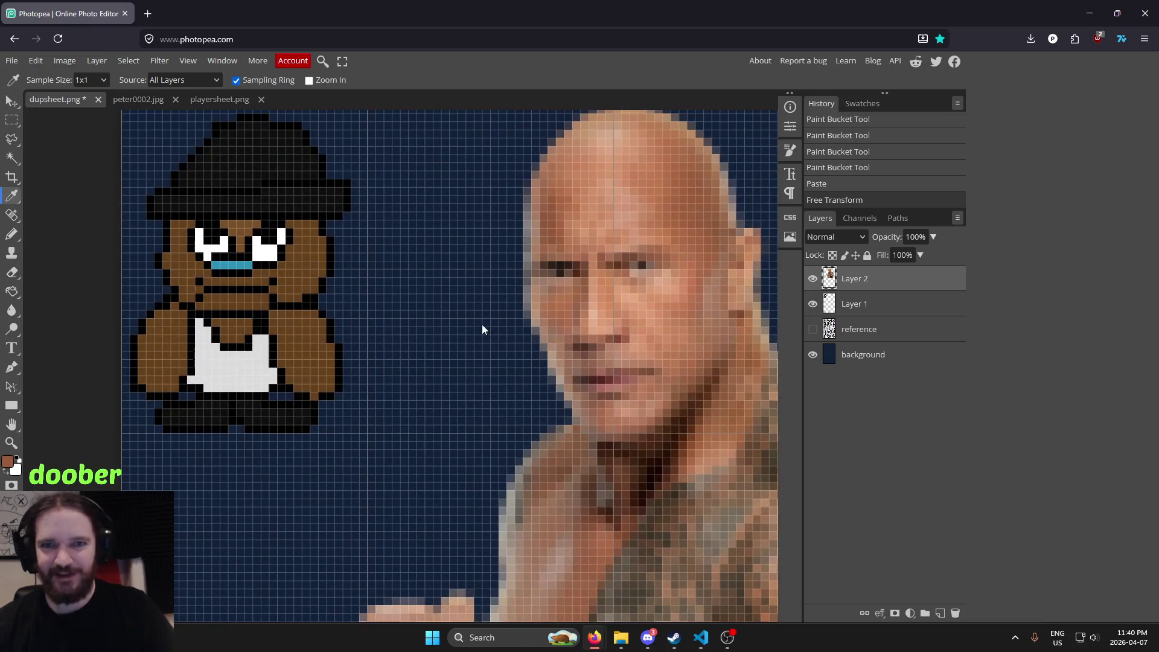
scroll(499, 323, left, 3)
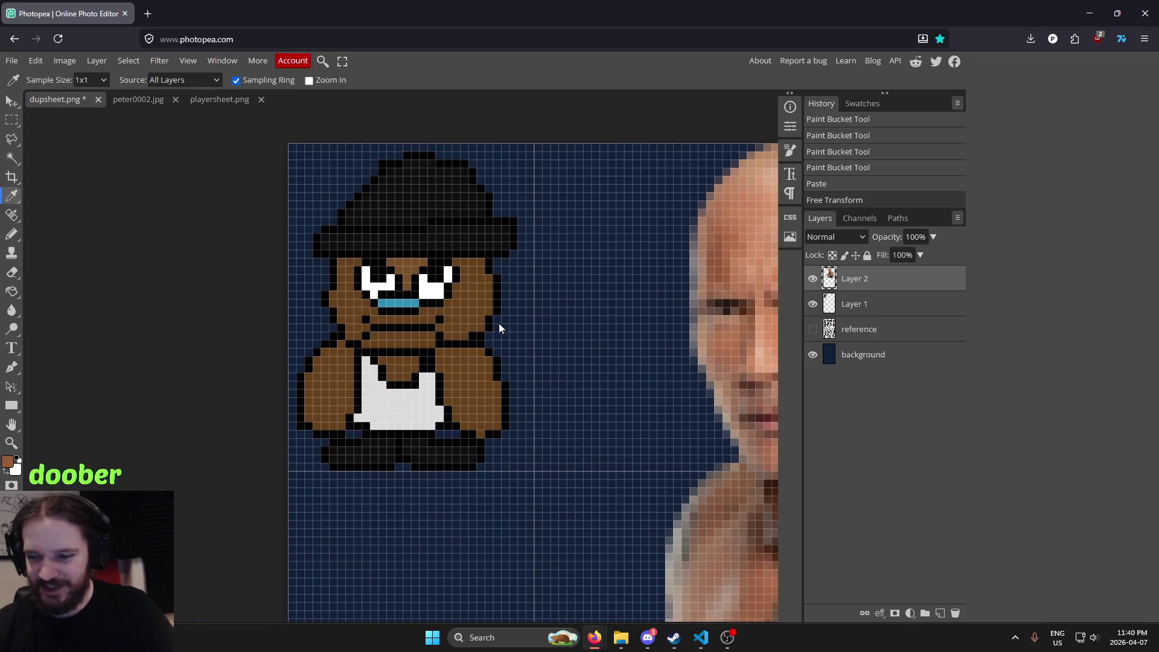
On Layer 1, fill the face, between the eyes, mouth area, jacket sides and collar with skin tone
click(860, 310)
key(g)
click(462, 303)
click(404, 270)
click(402, 332)
click(350, 368)
click(476, 385)
click(400, 371)
Pan and zoom across the sheet to compare the filled sprite with the photo
scroll(580, 350, down, 2)
drag(580, 350, 395, 295)
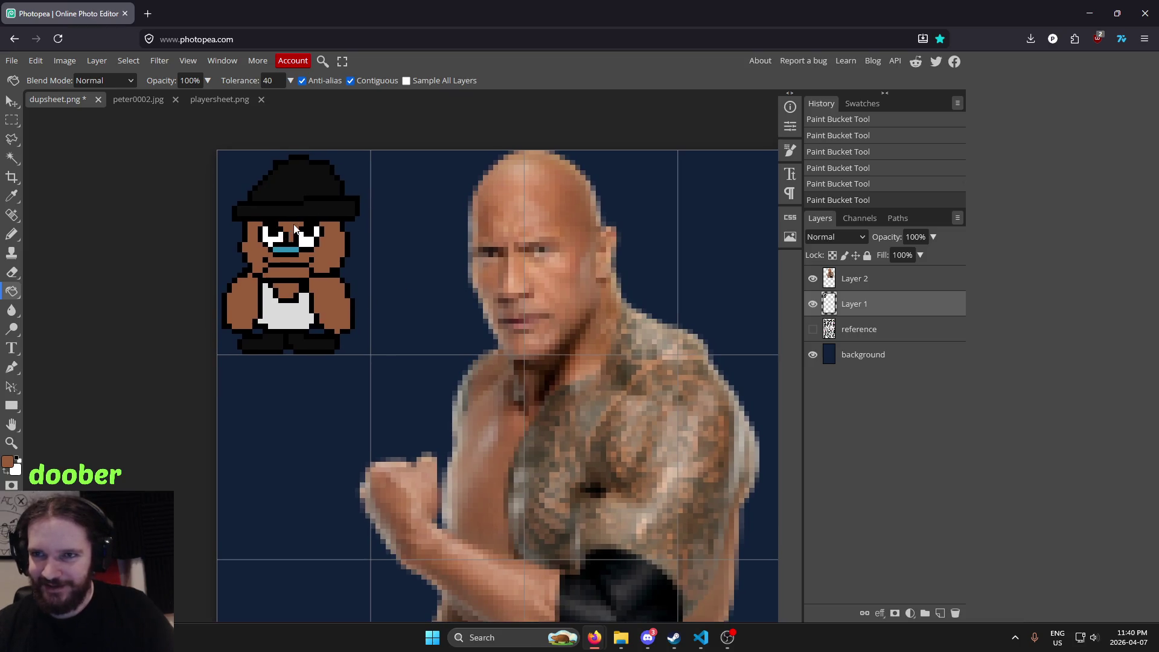
scroll(646, 241, up, 1)
scroll(596, 255, down, 2)
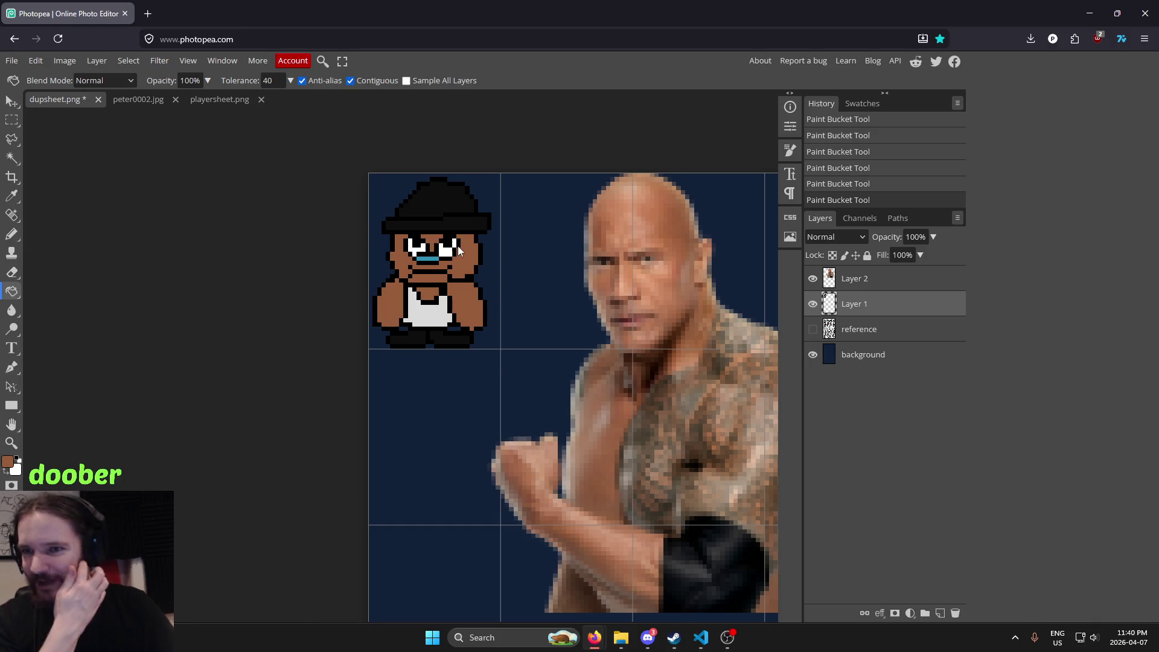
scroll(483, 269, right, 3)
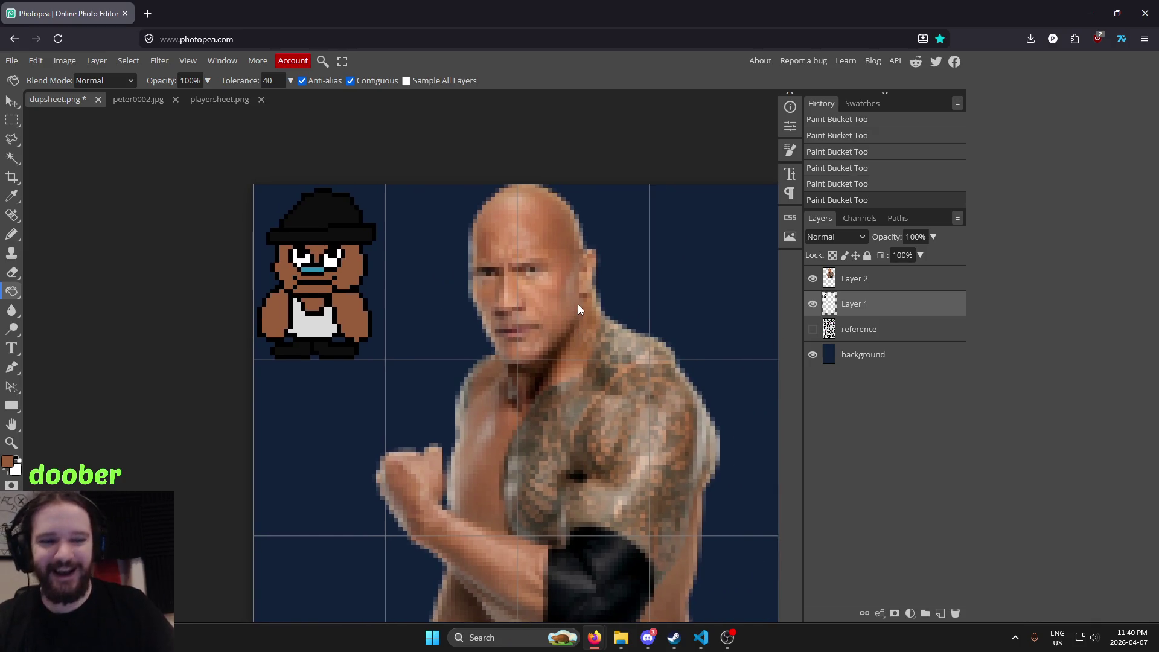
scroll(574, 275, up, 1)
scroll(570, 260, up, 1)
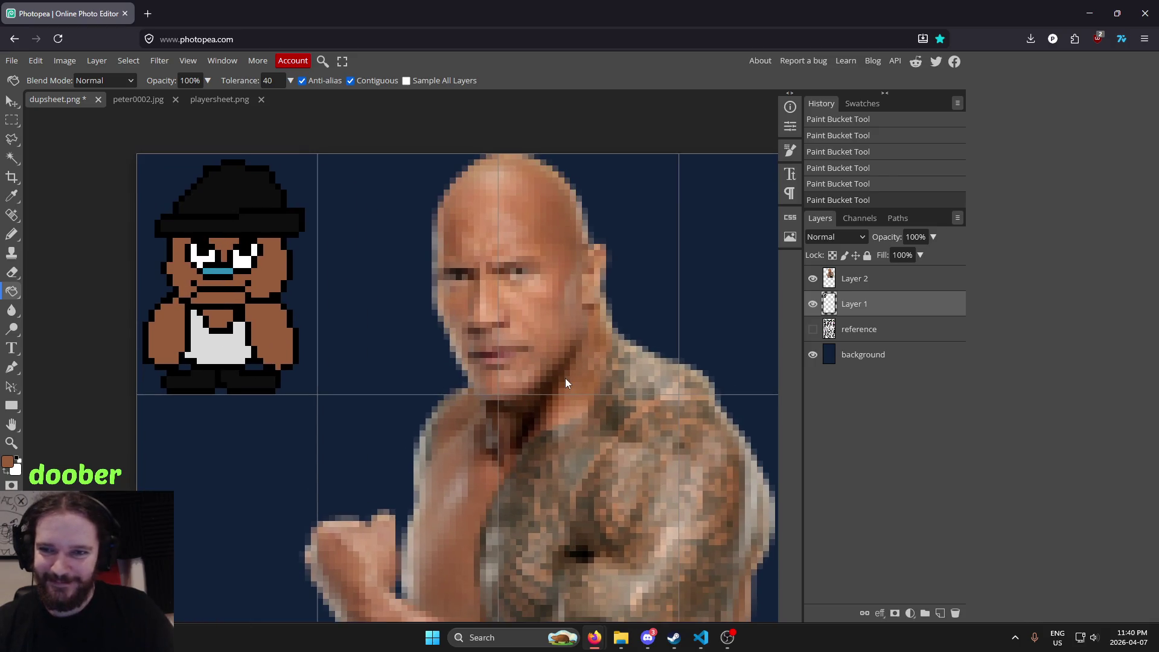
key(i)
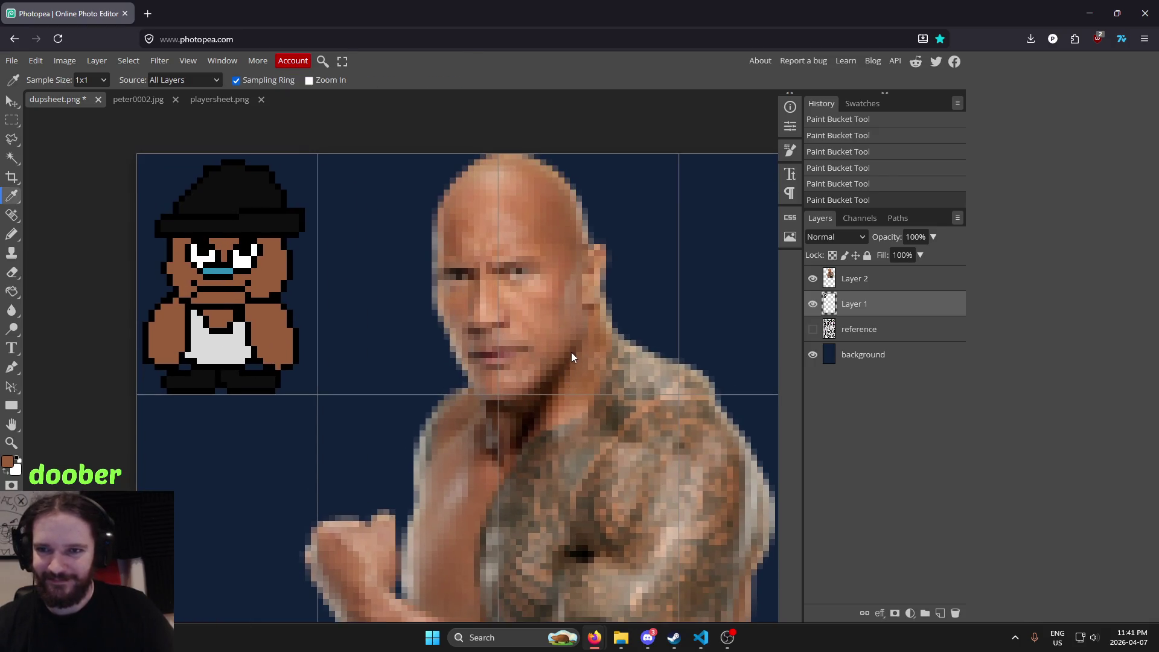
scroll(394, 311, down, 1)
scroll(397, 313, down, 2)
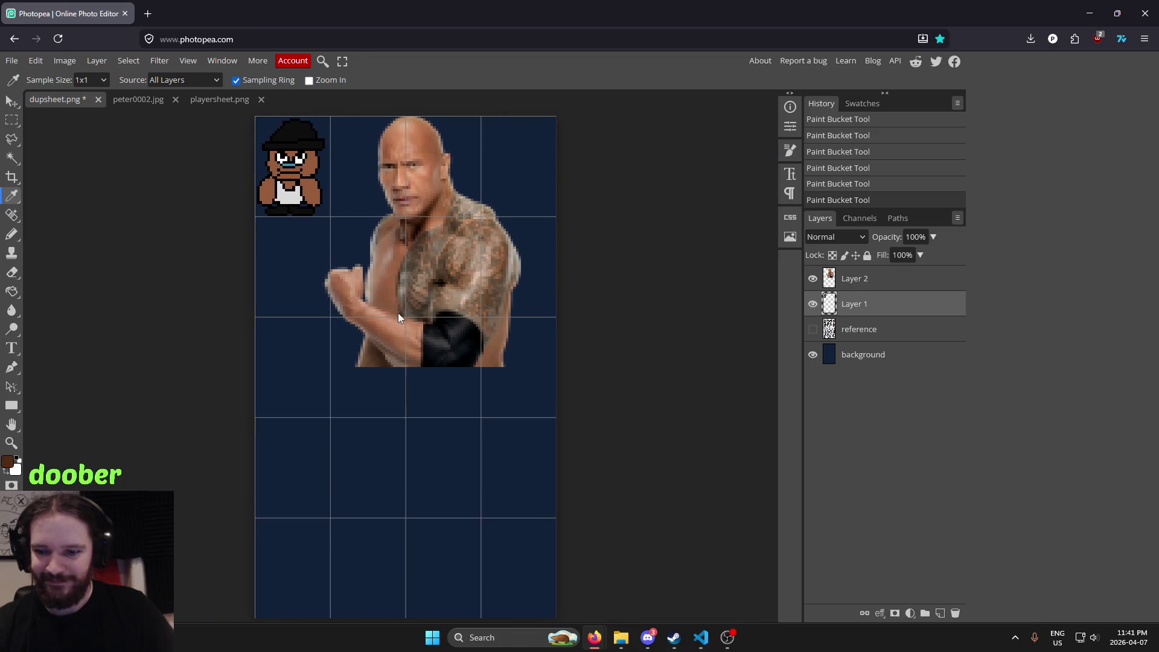
drag(397, 313, 554, 364)
scroll(542, 217, up, 2)
scroll(558, 232, up, 2)
scroll(451, 262, up, 1)
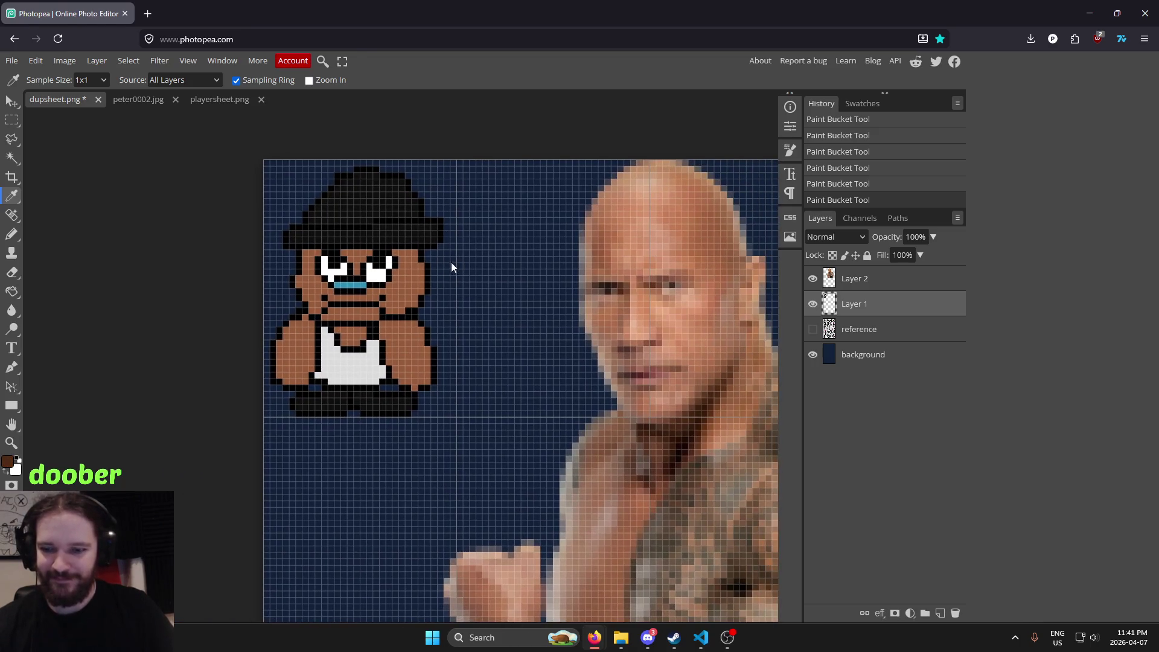
Fill the left and right cheeks, chin strip and both arms dark brown
key(g)
click(317, 286)
click(404, 292)
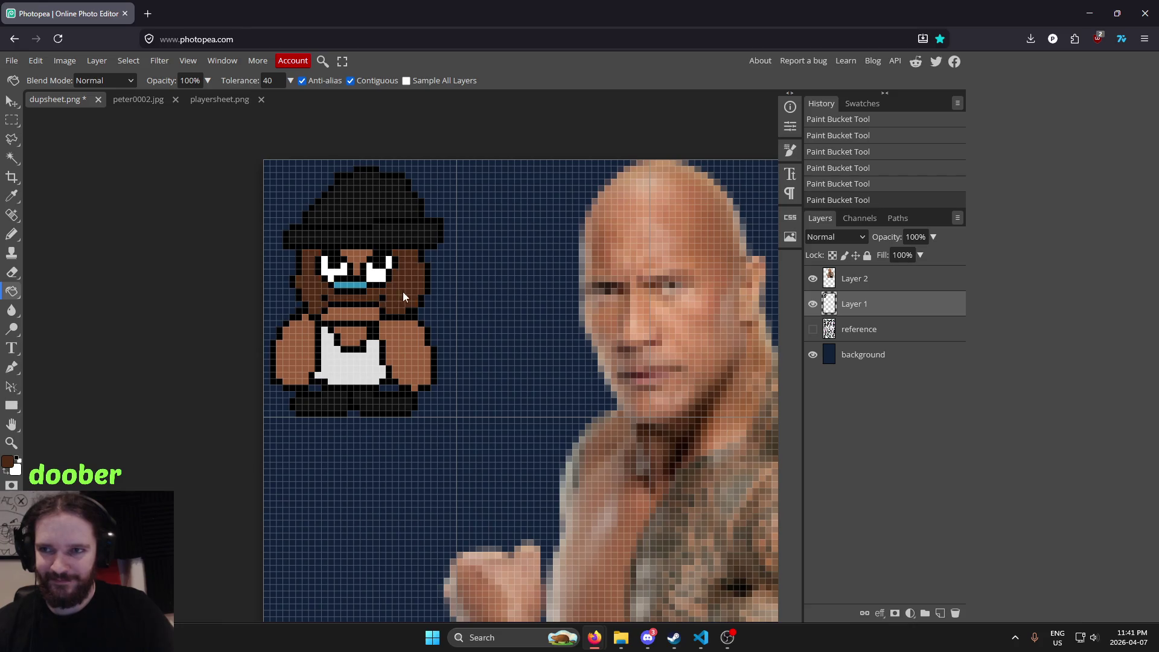
click(357, 318)
click(306, 338)
click(411, 334)
scroll(526, 307, down, 2)
scroll(593, 297, down, 1)
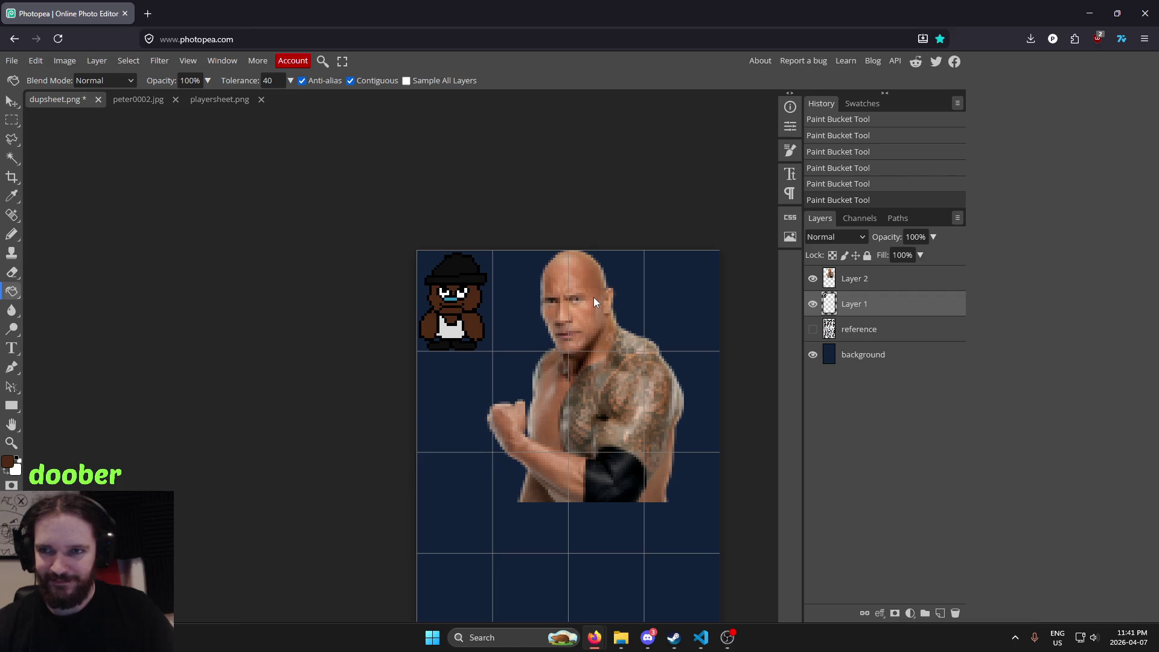
scroll(487, 298, up, 1)
scroll(478, 297, up, 2)
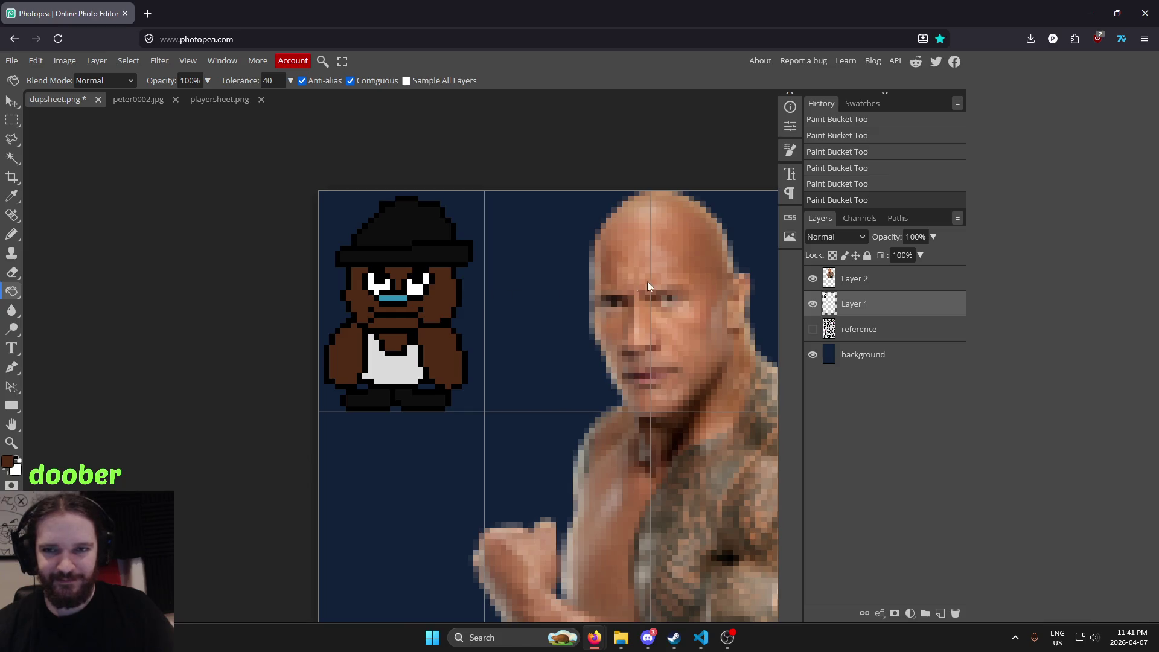
Undo unwanted fills, then try a skin colour sampled from the photo's ear and undo it
key(ctrl+z)
key(ctrl+z)
key(ctrl+z)
key(ctrl+z)
key(ctrl+z)
key(ctrl+z)
mouse_move(638, 263)
mouse_down()
mouse_move(526, 249)
mouse_move(452, 261)
mouse_up()
key(i)
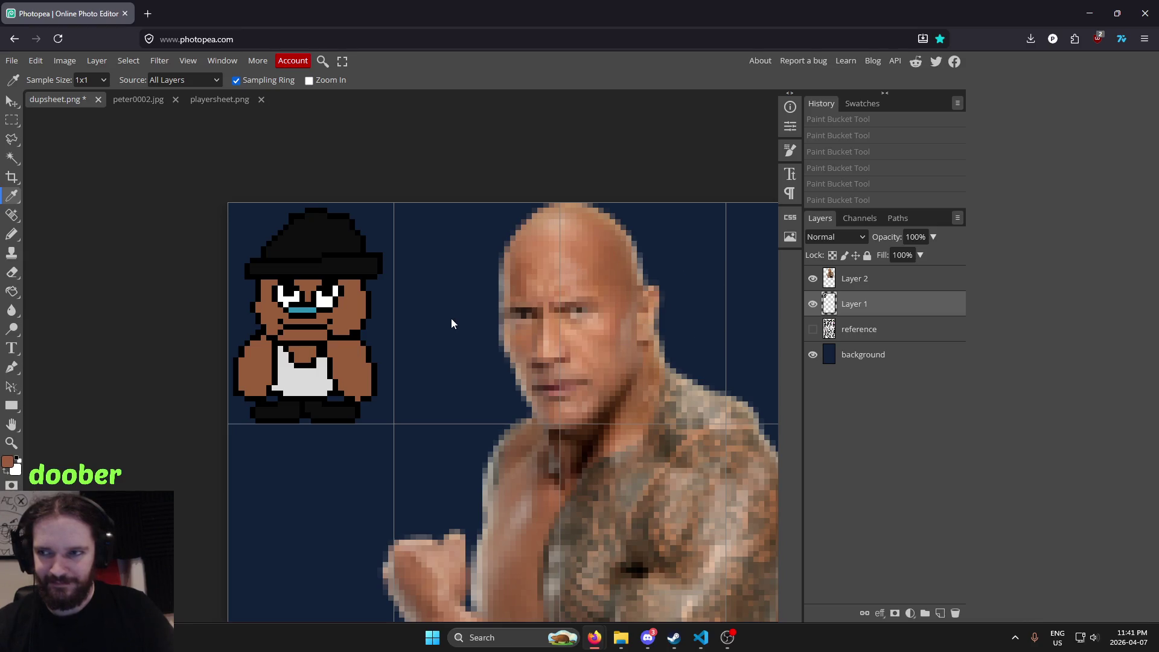
click(646, 310)
key(g)
click(336, 319)
key(ctrl+z)
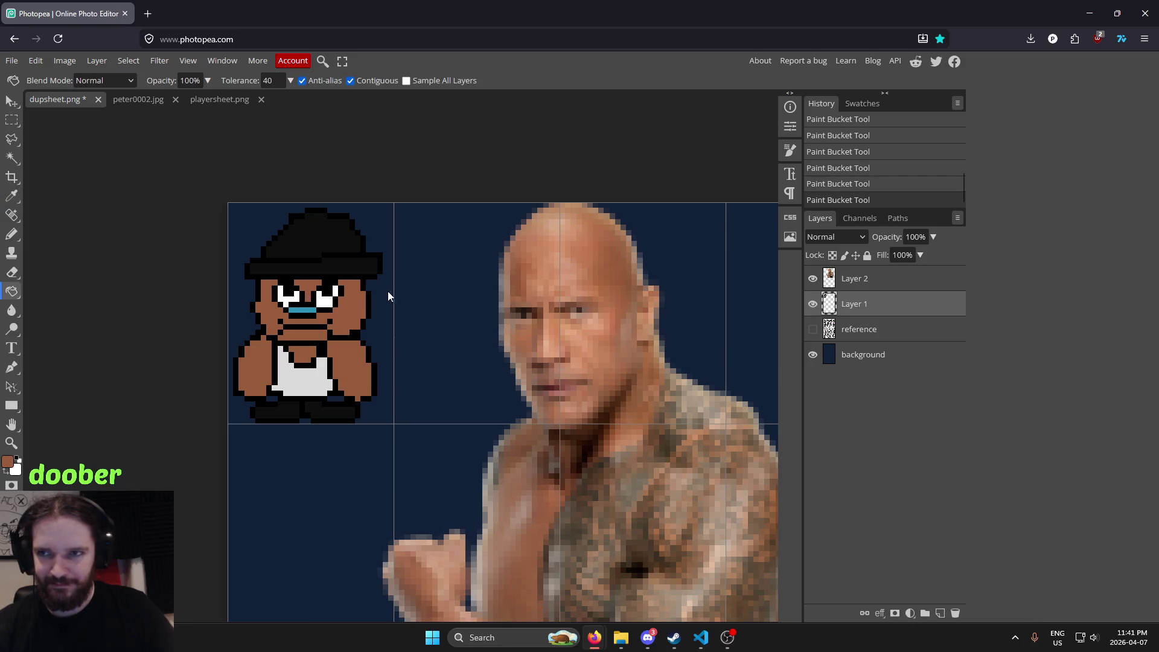
key(ctrl+z)
Sample a darker brown from the photo and refill face, eye gap, chin, neck, arms and chest
key(i)
scroll(584, 341, down, 2)
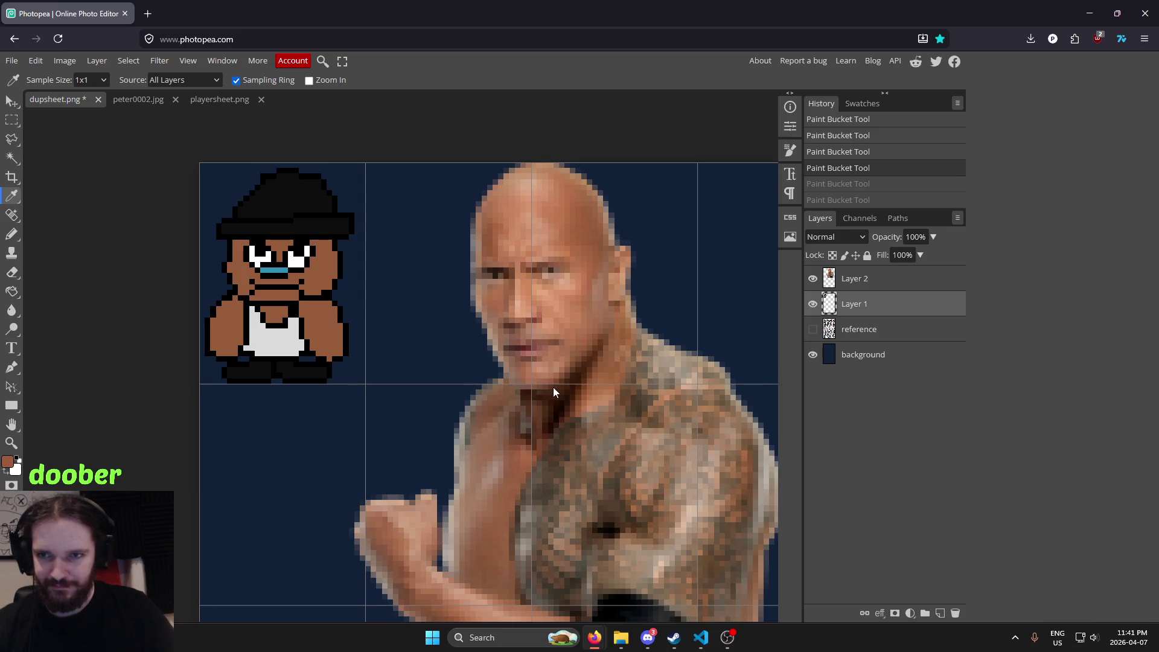
click(563, 378)
key(g)
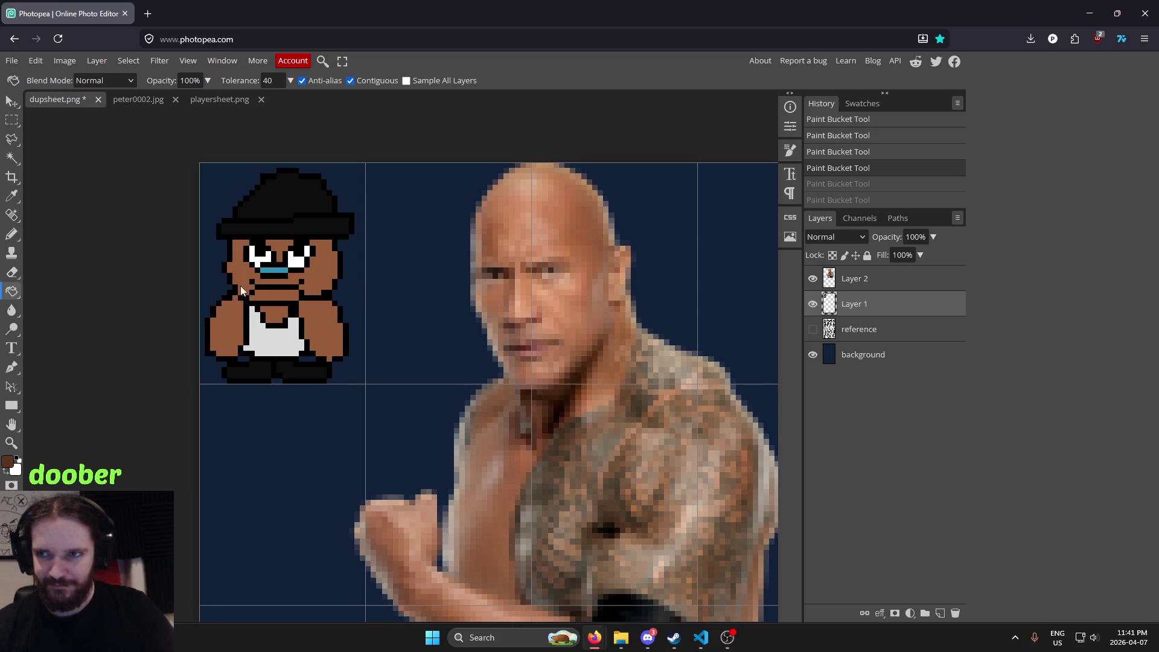
click(309, 277)
click(276, 257)
click(280, 295)
click(281, 294)
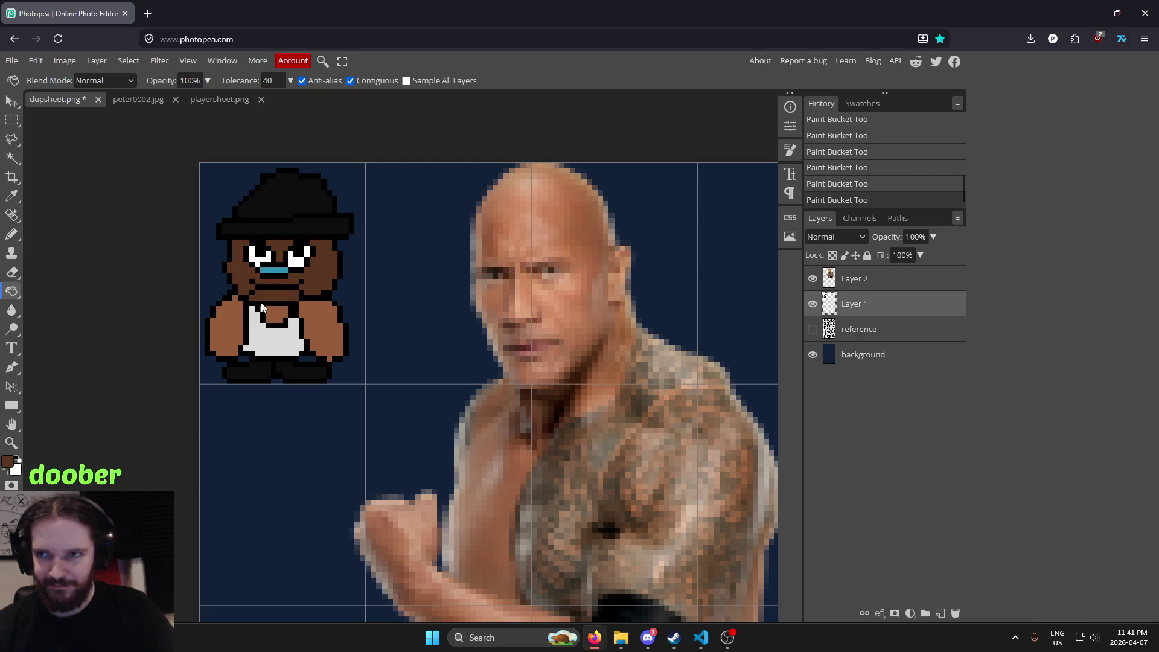
click(317, 327)
click(275, 319)
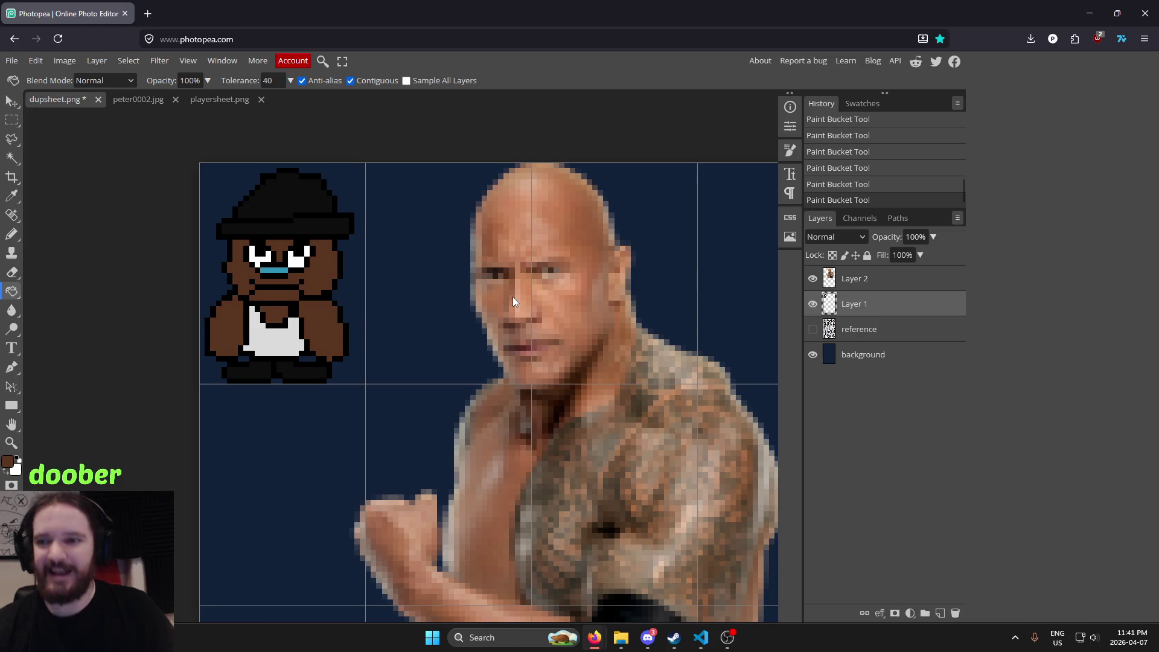
Undo the last two arm fills to restore lighter arms, then select Layer 2 with the Move tool
scroll(513, 296, down, 2)
scroll(535, 306, down, 1)
scroll(457, 311, down, 1)
scroll(354, 232, up, 2)
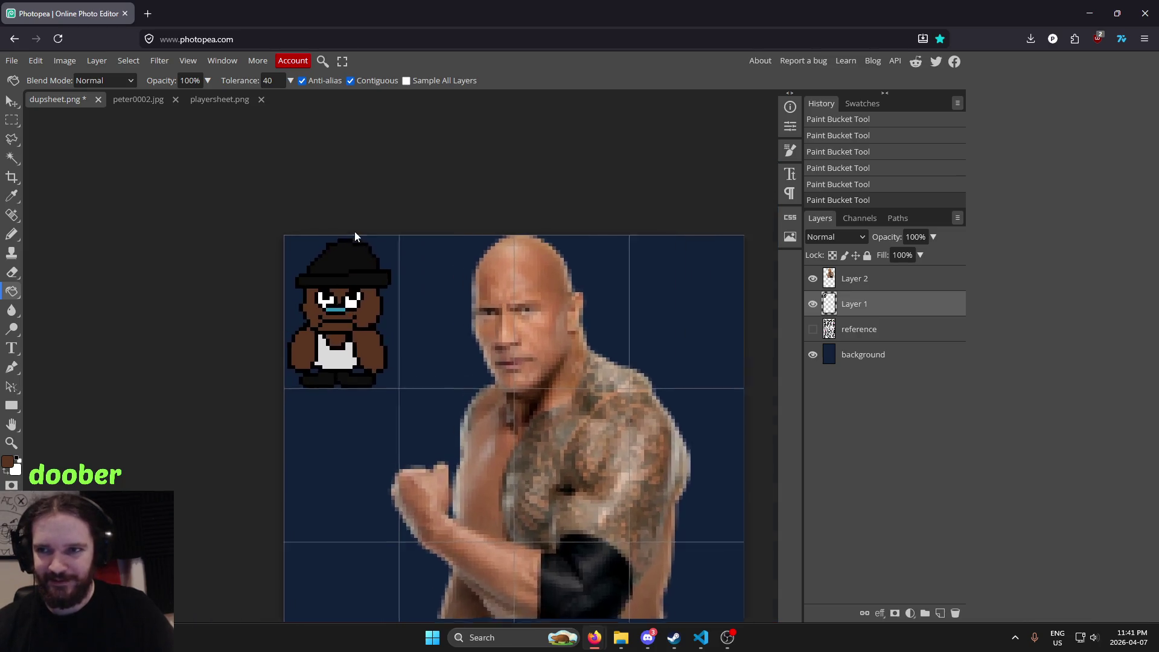
key(ctrl+z)
key(ctrl+z)
key(ctrl+z)
key(ctrl+z)
key(ctrl+z)
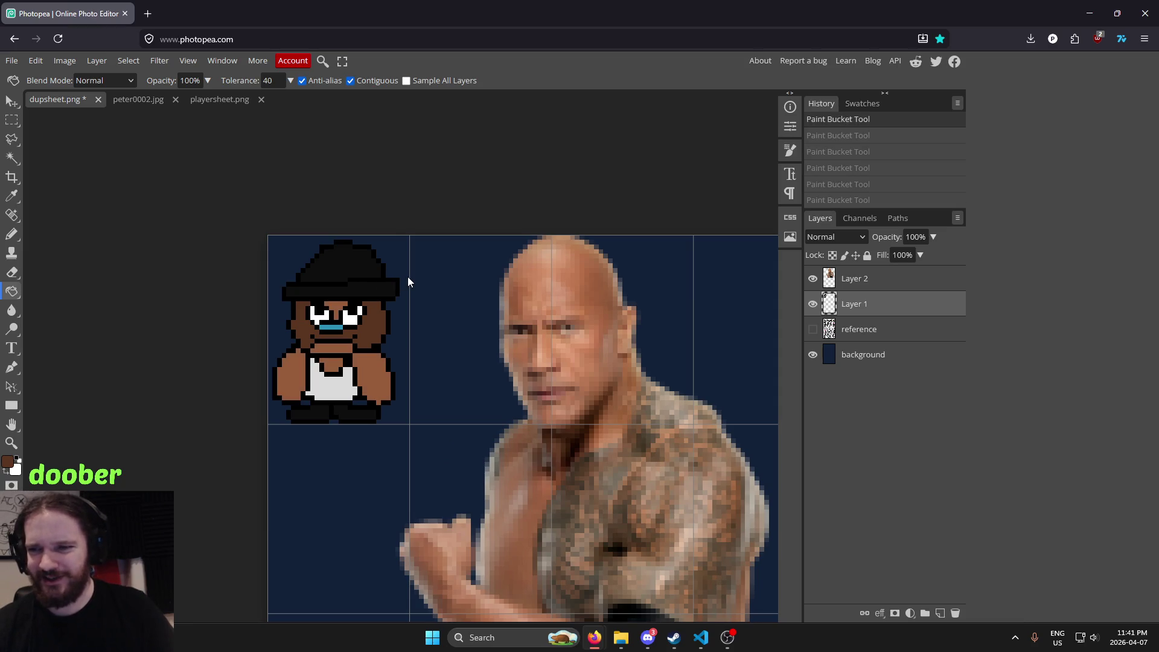
key(ctrl+z)
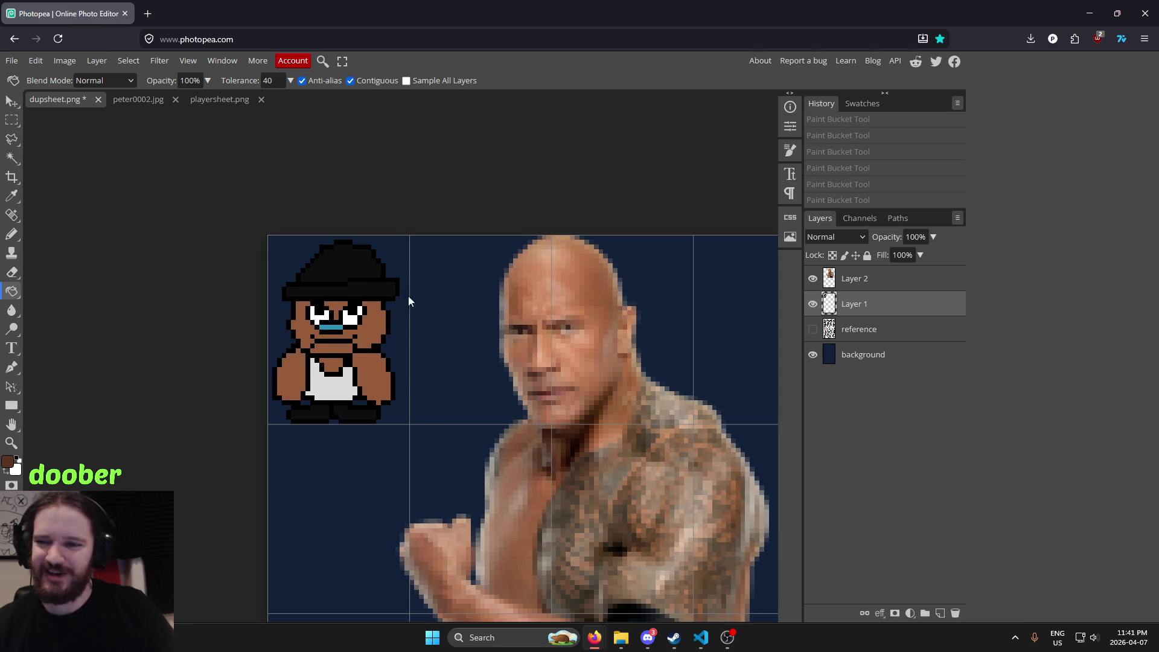
scroll(409, 301, up, 1)
scroll(544, 331, down, 1)
scroll(412, 295, up, 1)
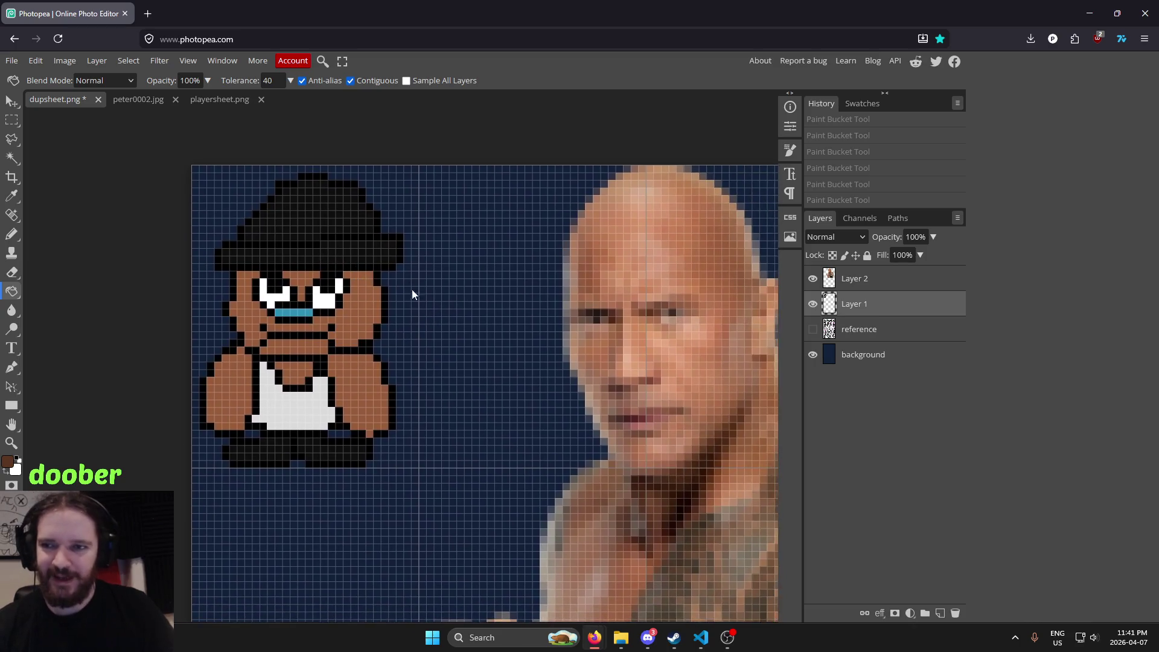
scroll(502, 298, down, 2)
scroll(517, 288, up, 1)
scroll(520, 288, down, 1)
scroll(358, 306, down, 2)
scroll(374, 297, up, 3)
scroll(556, 299, up, 1)
scroll(453, 277, down, 1)
scroll(396, 460, down, 1)
scroll(386, 269, up, 1)
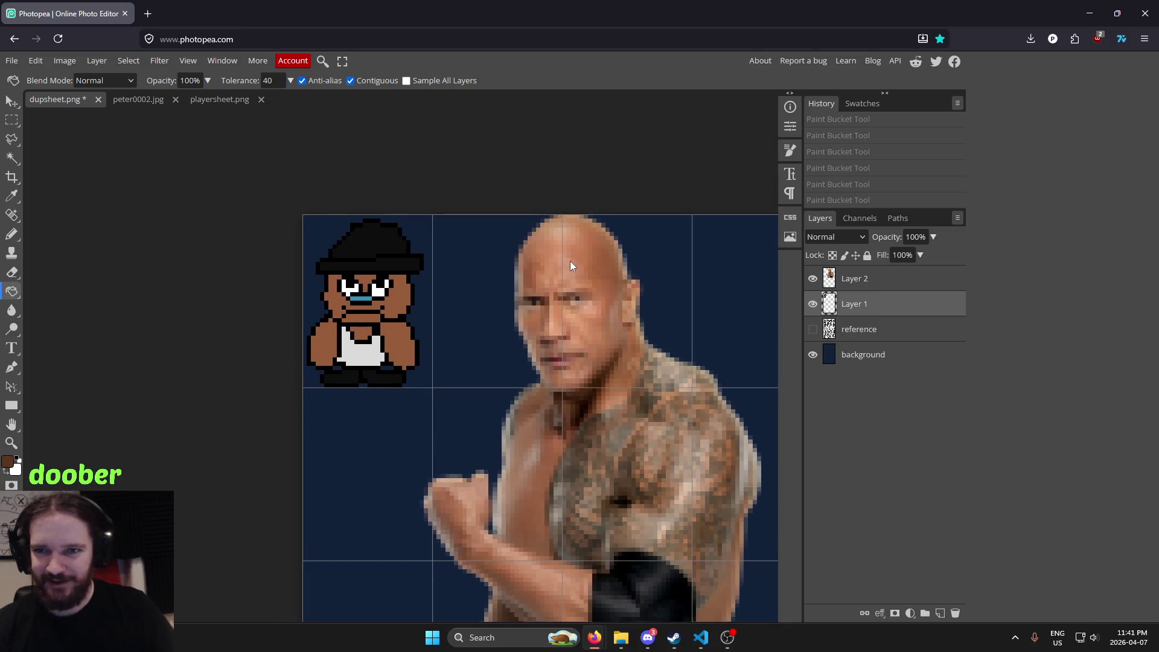
scroll(436, 242, down, 1)
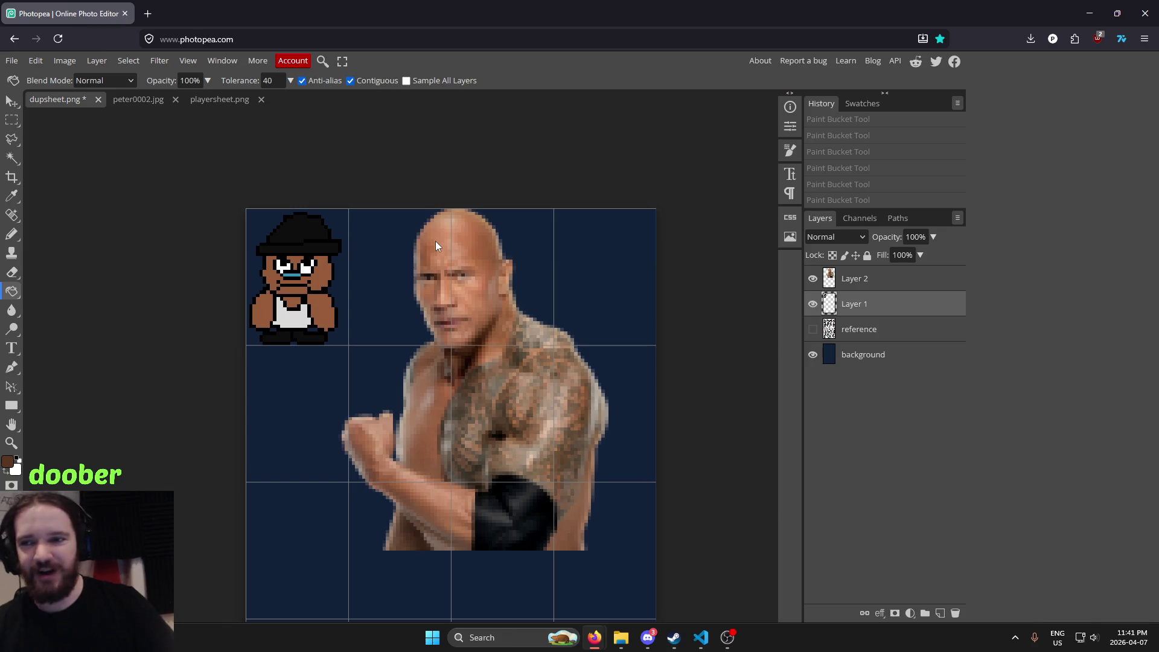
click(12, 102)
click(857, 282)
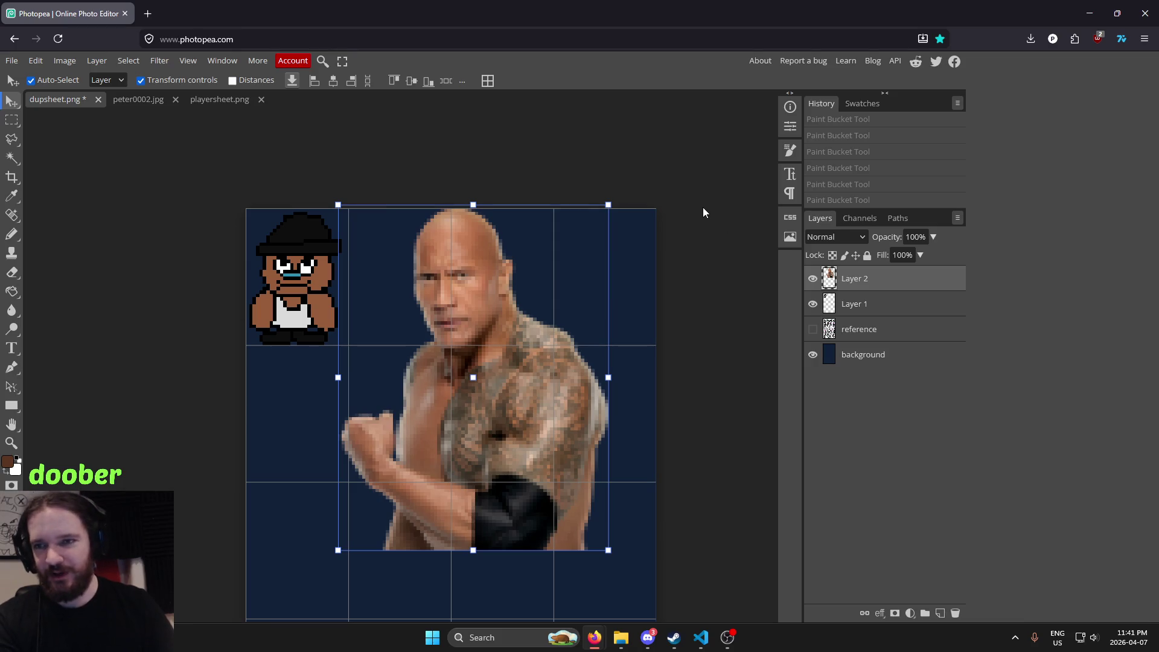
key(Delete)
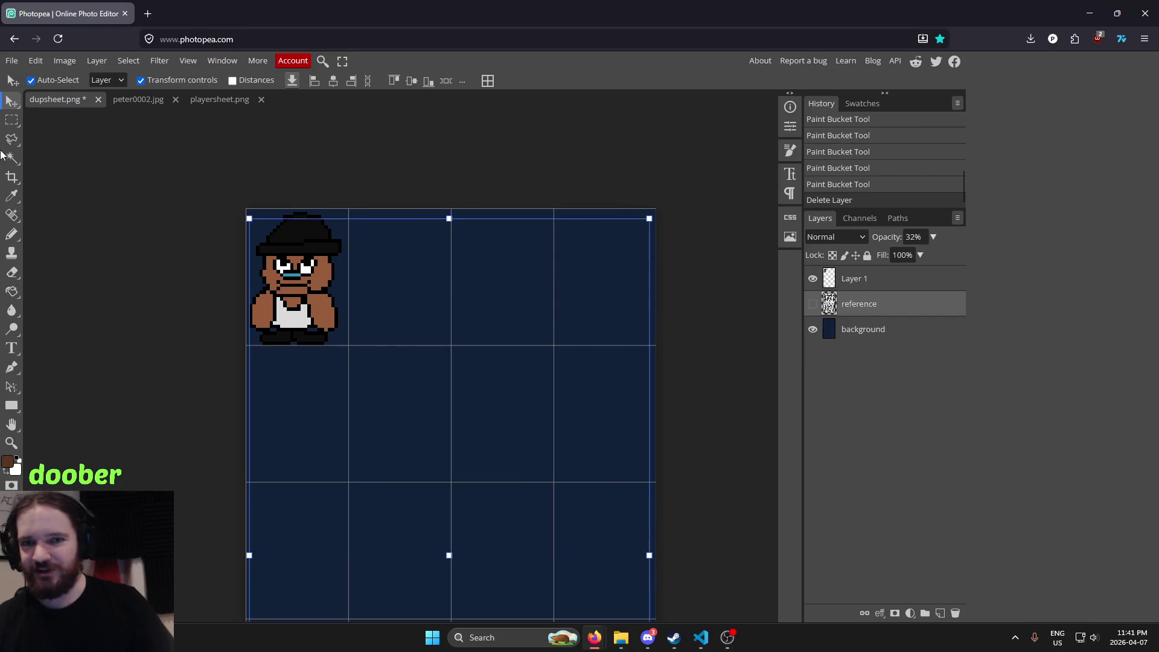
click(12, 121)
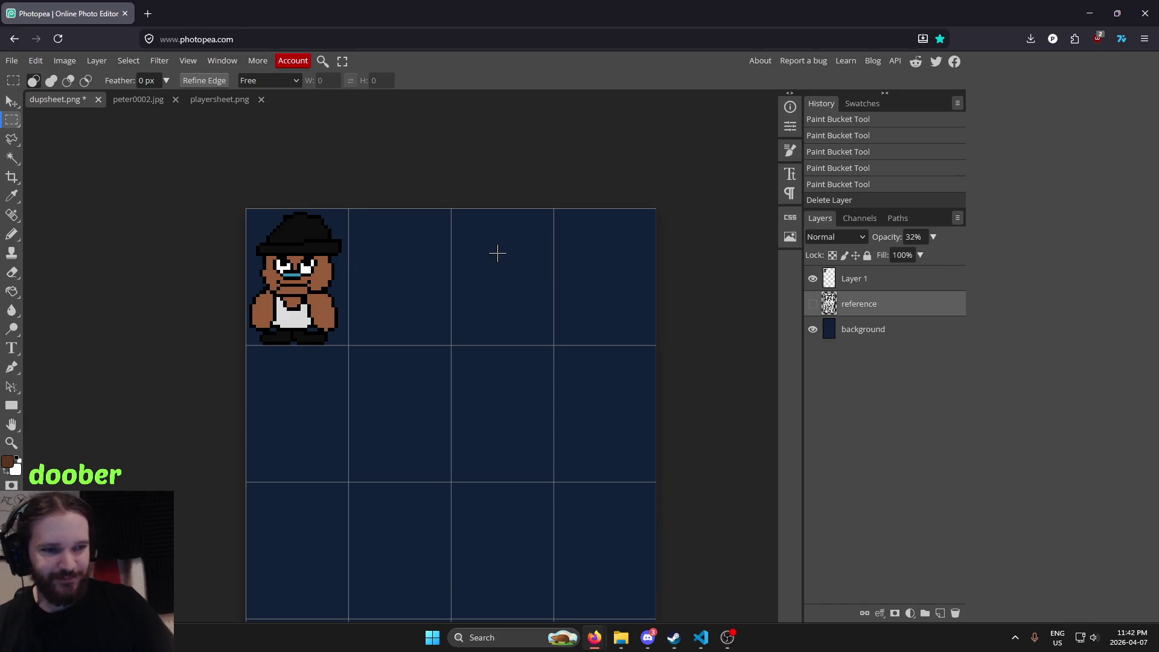
scroll(458, 281, up, 2)
scroll(453, 277, up, 1)
drag(411, 334, 606, 391)
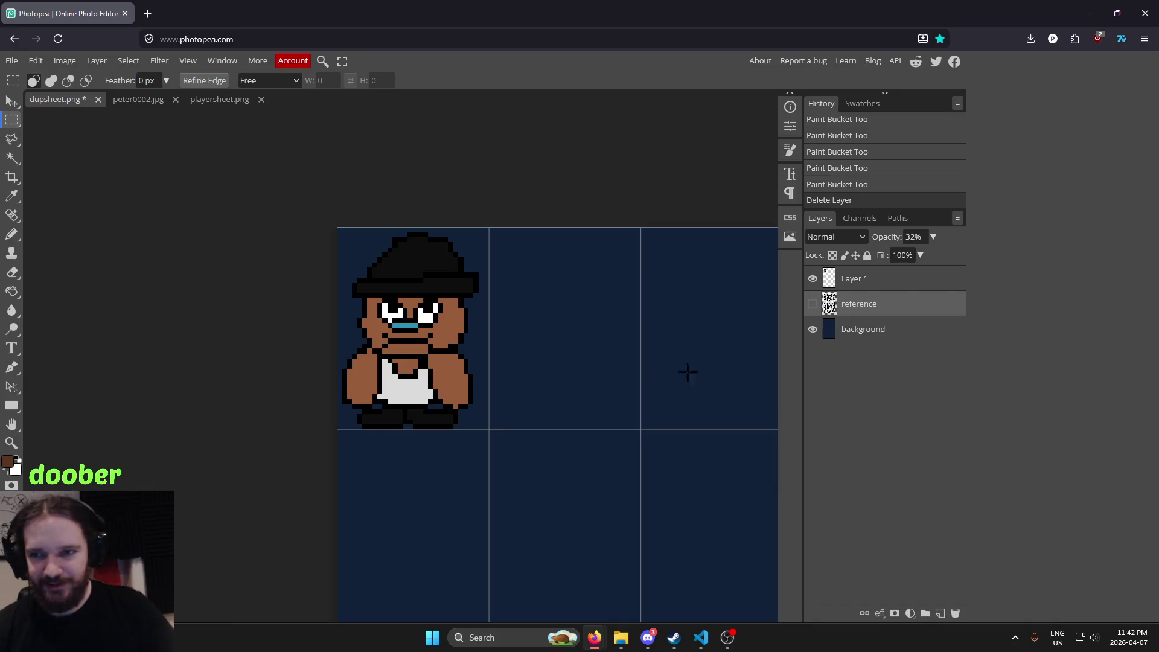
click(888, 279)
scroll(561, 272, down, 1)
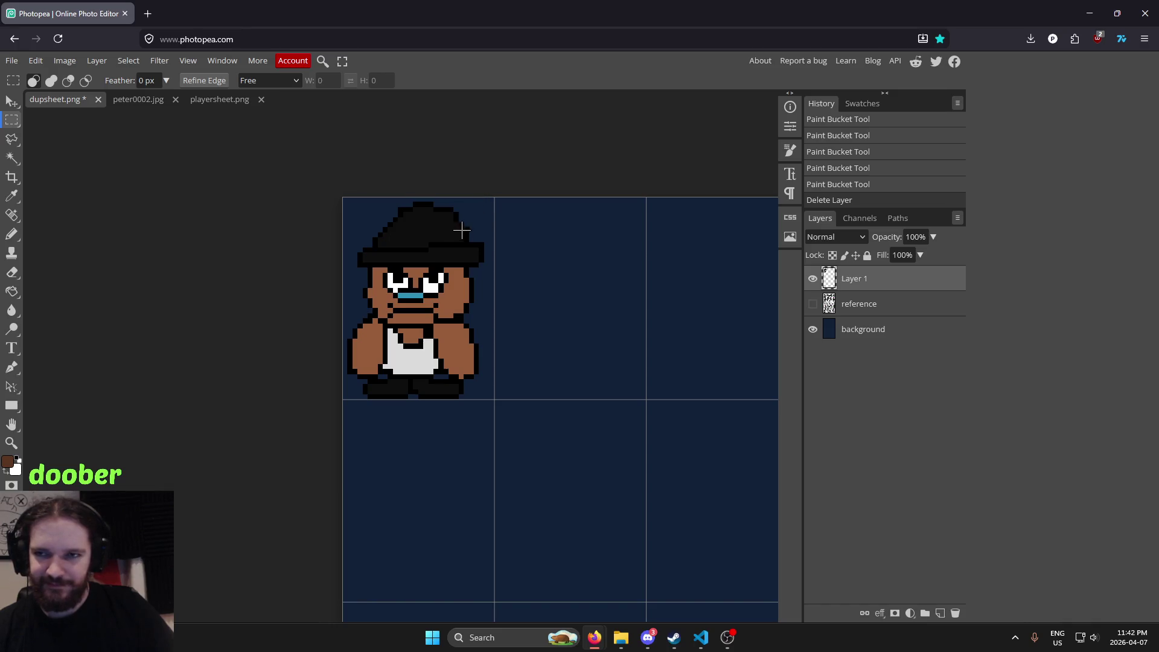
drag(462, 230, 455, 261)
scroll(439, 259, up, 3)
scroll(402, 239, up, 2)
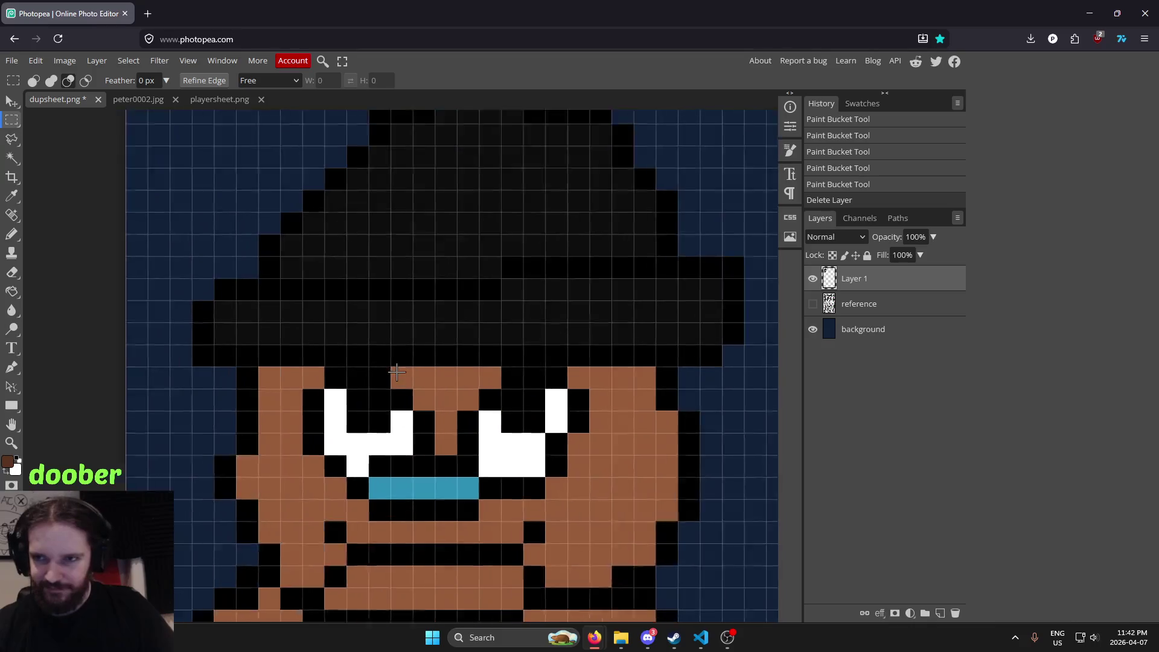
key(i)
click(485, 346)
key(b)
drag(344, 345, 396, 348)
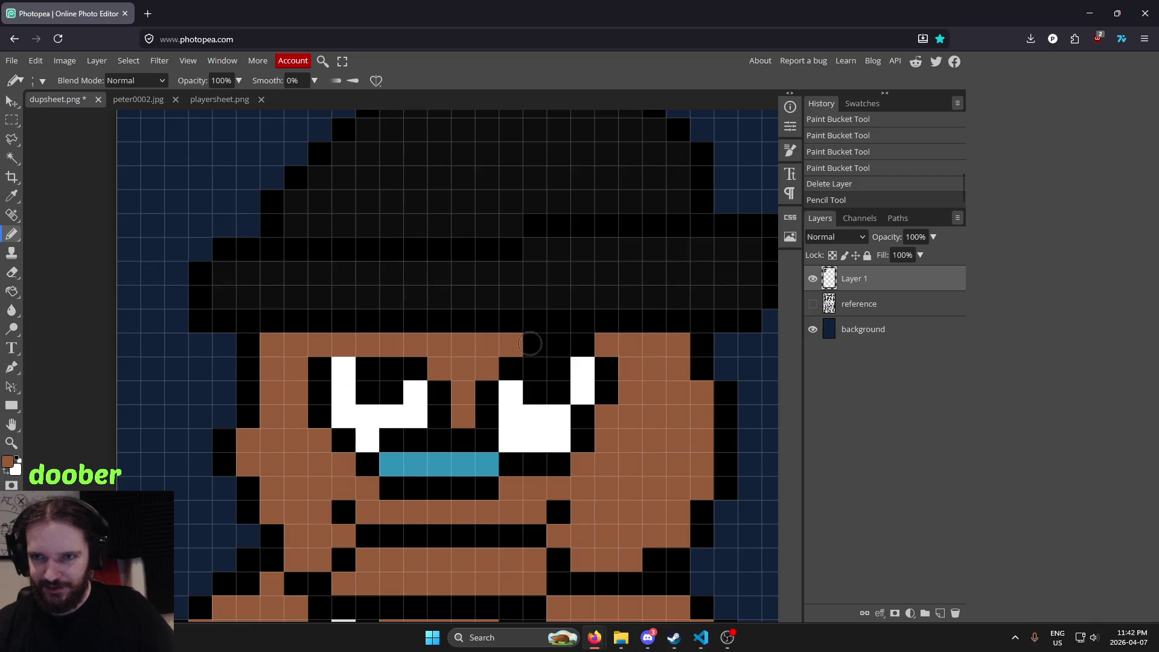
drag(521, 345, 587, 344)
scroll(671, 308, down, 2)
scroll(671, 308, down, 2)
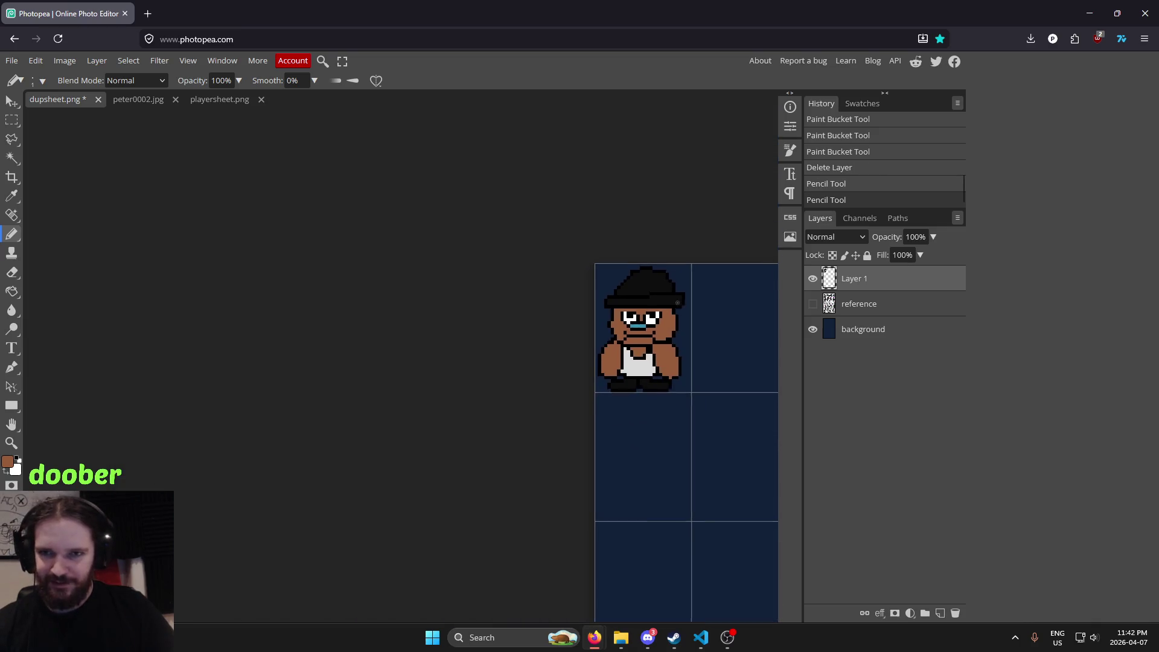
scroll(586, 333, up, 2)
scroll(586, 333, up, 2)
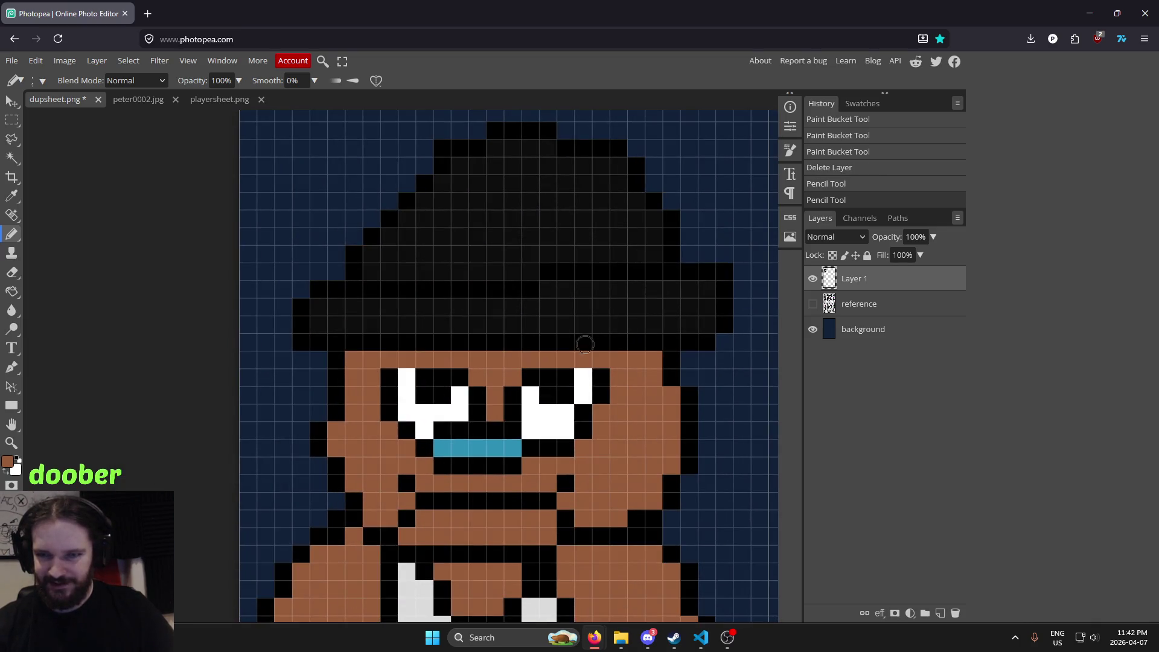
key(i)
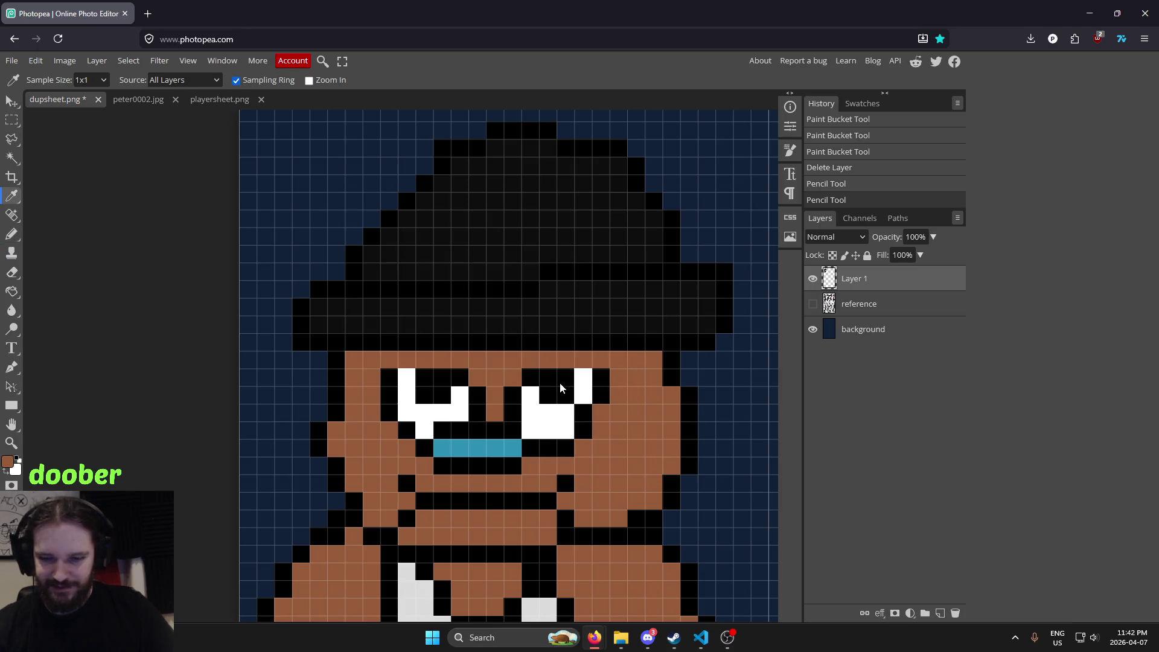
click(546, 376)
key(b)
drag(377, 363, 622, 361)
scroll(714, 280, down, 5)
scroll(714, 280, down, 1)
scroll(715, 280, down, 1)
scroll(714, 280, down, 1)
scroll(713, 280, down, 2)
scroll(713, 279, up, 1)
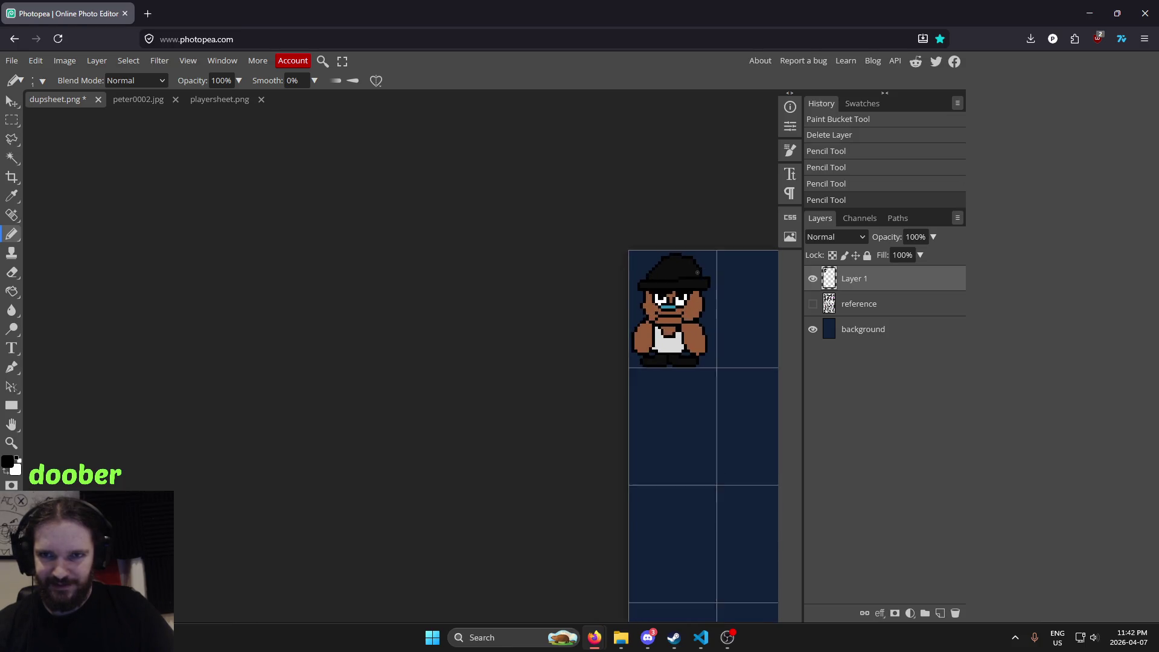
scroll(710, 290, up, 4)
scroll(691, 328, up, 3)
scroll(674, 314, down, 1)
scroll(673, 314, down, 2)
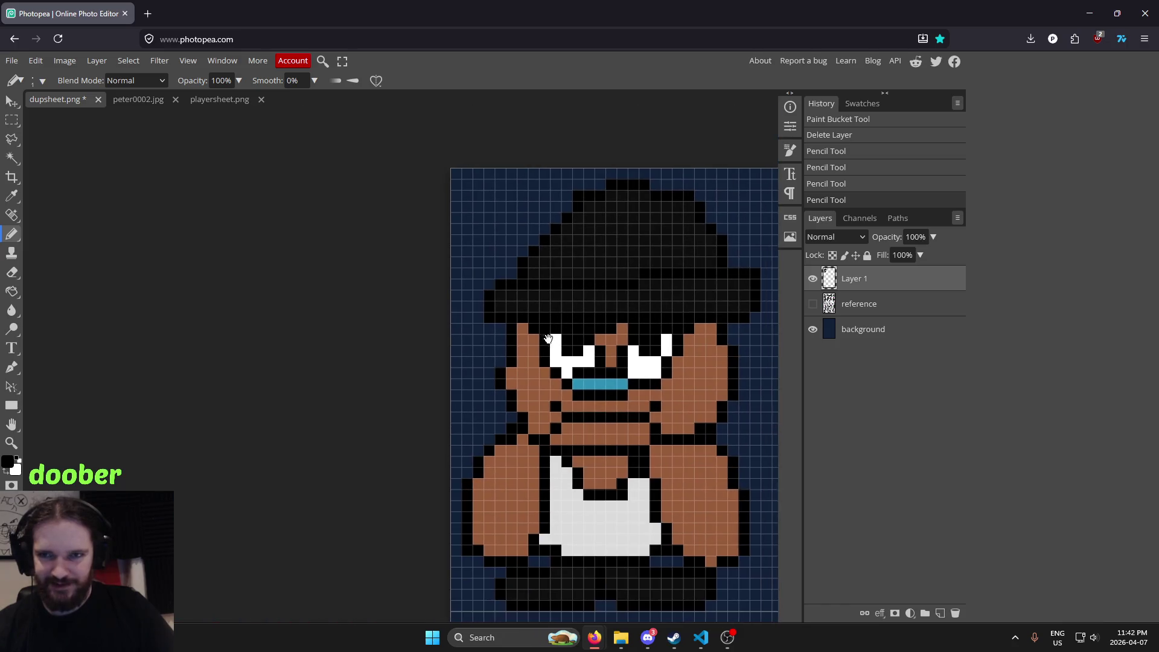
scroll(444, 345, up, 1)
click(422, 348)
click(602, 344)
scroll(691, 291, down, 2)
scroll(700, 289, down, 1)
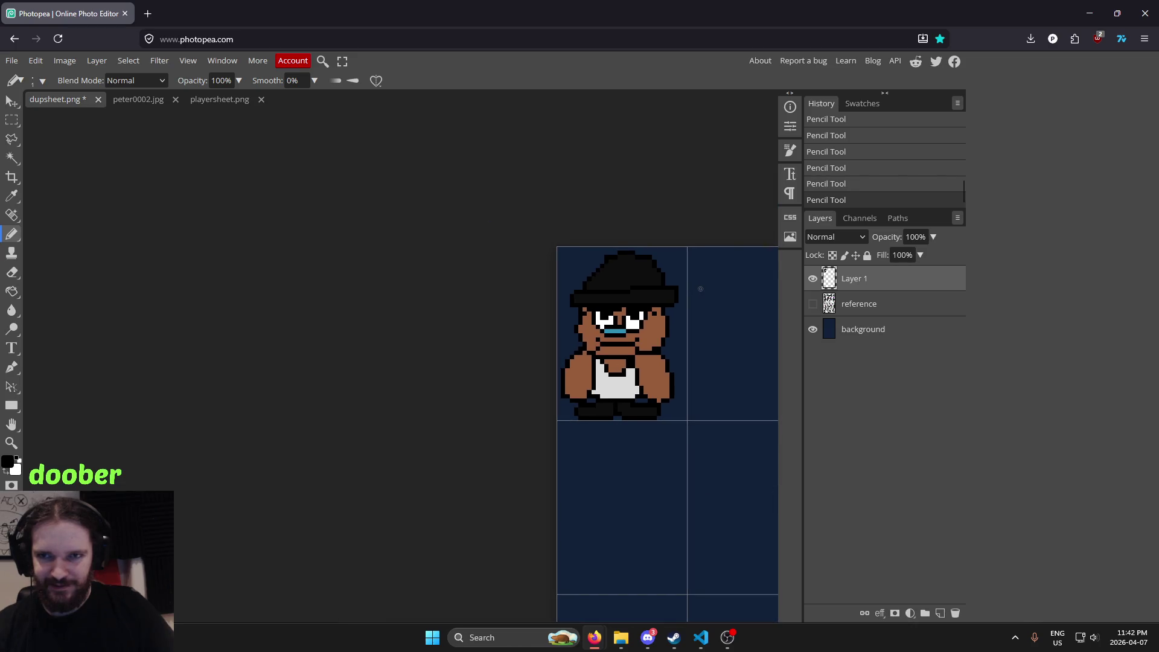
scroll(697, 288, up, 1)
scroll(702, 292, up, 1)
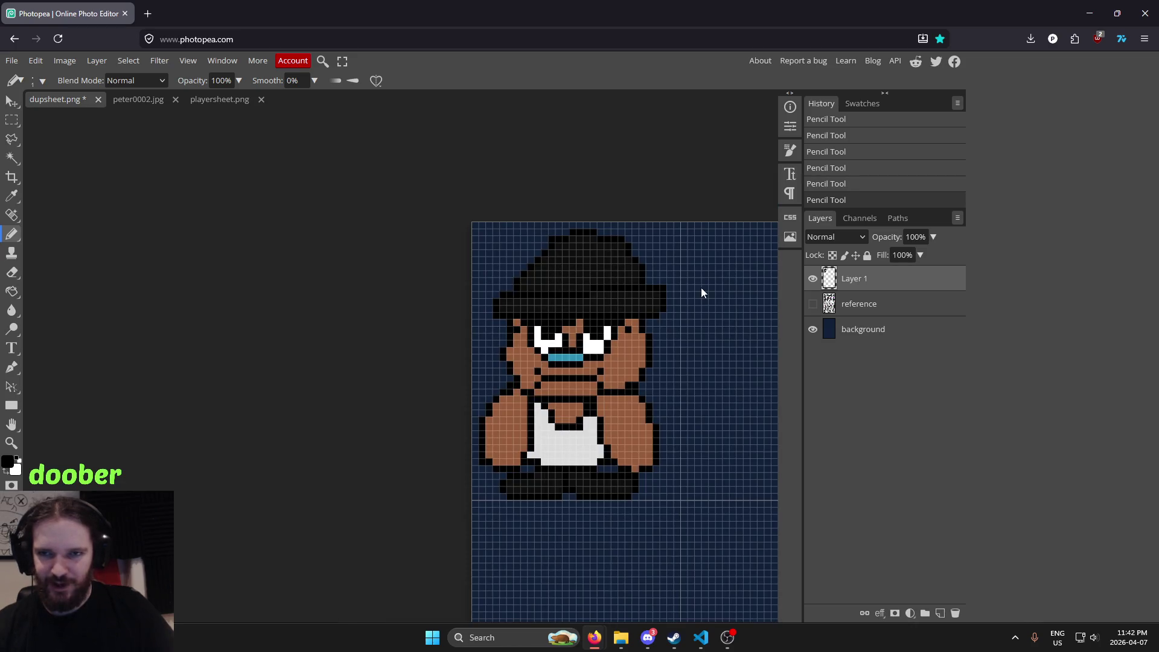
key(ctrl+z)
key(ctrl+z)
scroll(700, 284, down, 3)
scroll(700, 285, up, 2)
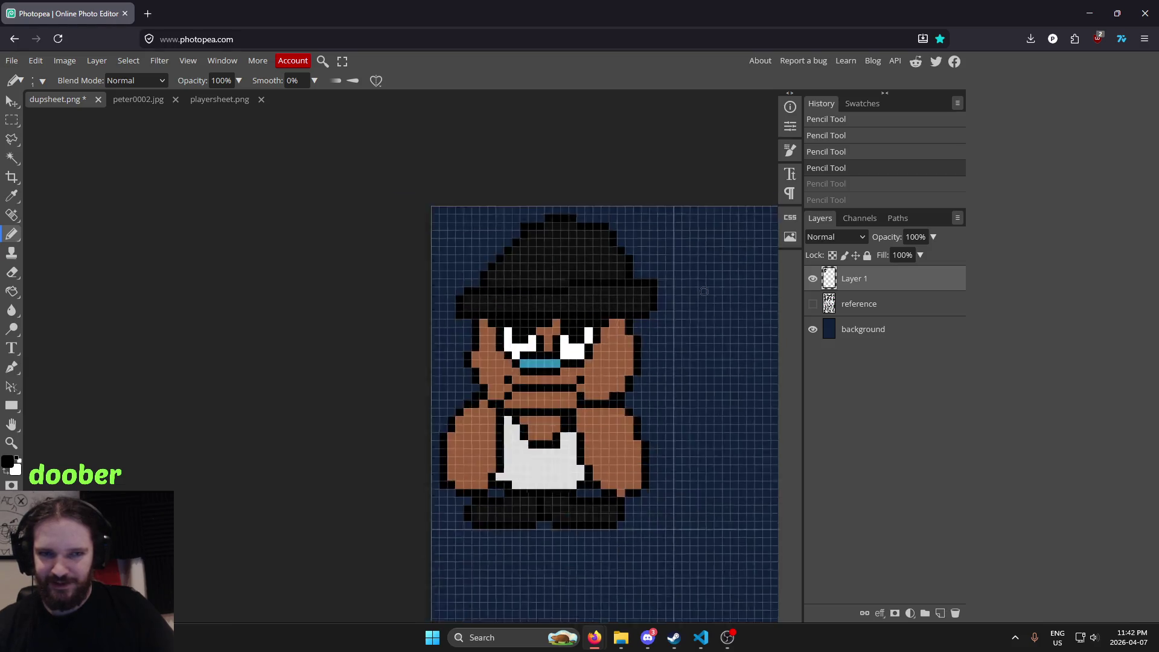
scroll(701, 289, up, 1)
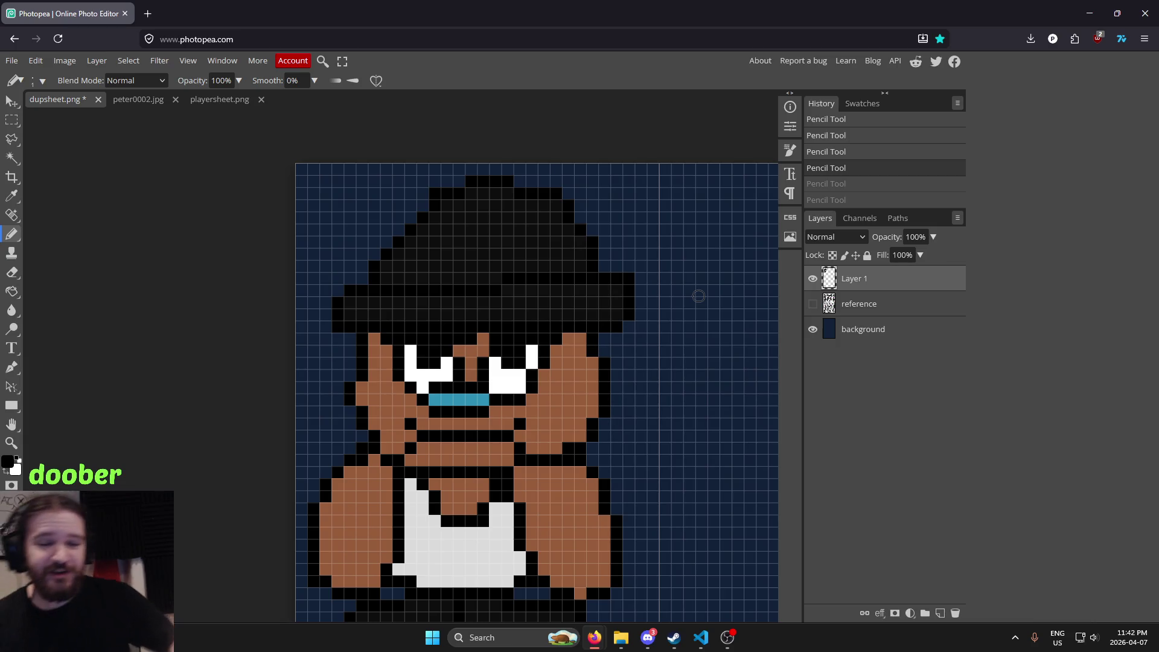
key(ctrl+z)
key(ctrl+z)
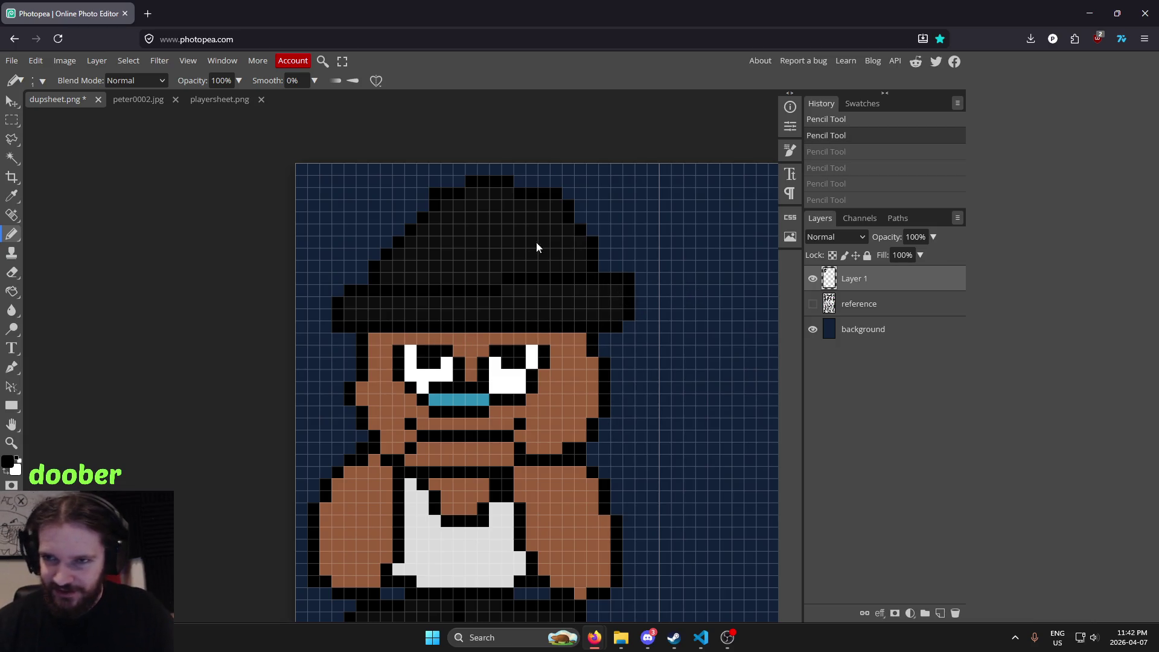
scroll(430, 341, up, 1)
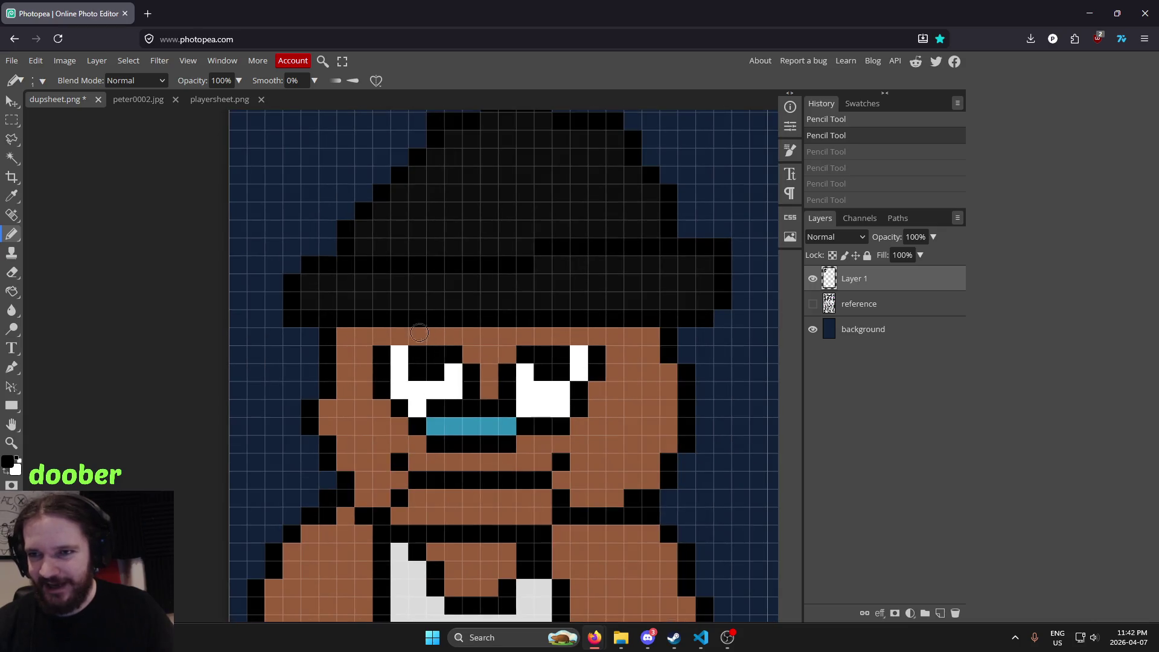
Blacken the cells under the brim above the left eye and above the right eye
click(393, 337)
drag(414, 337, 438, 337)
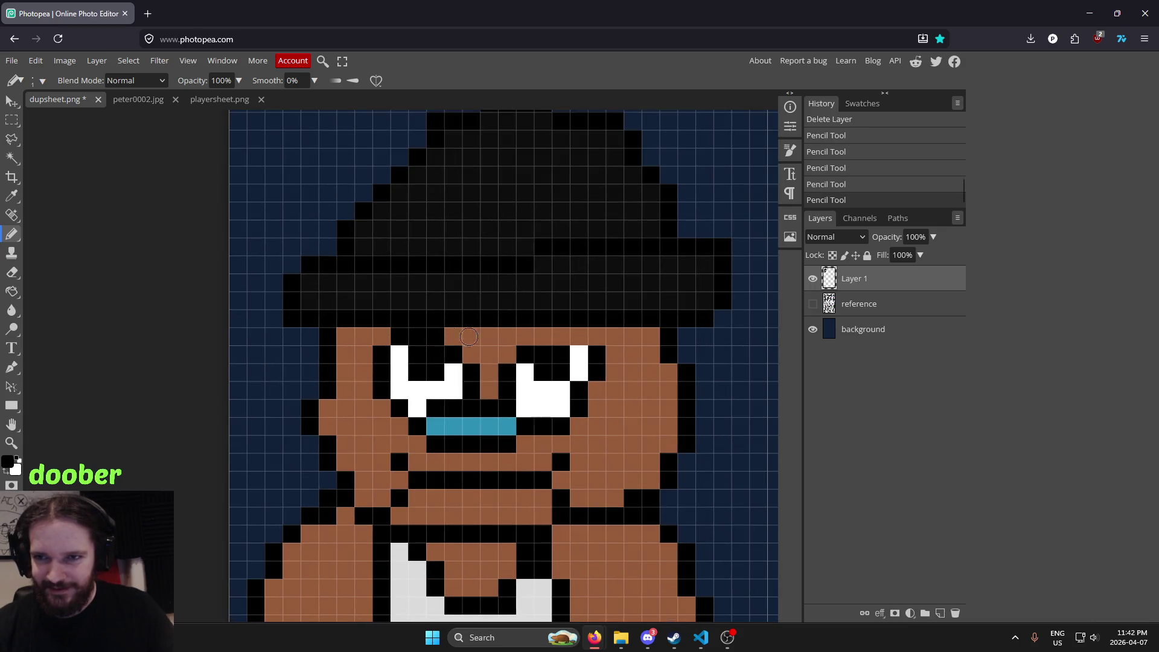
click(544, 337)
scroll(691, 266, down, 2)
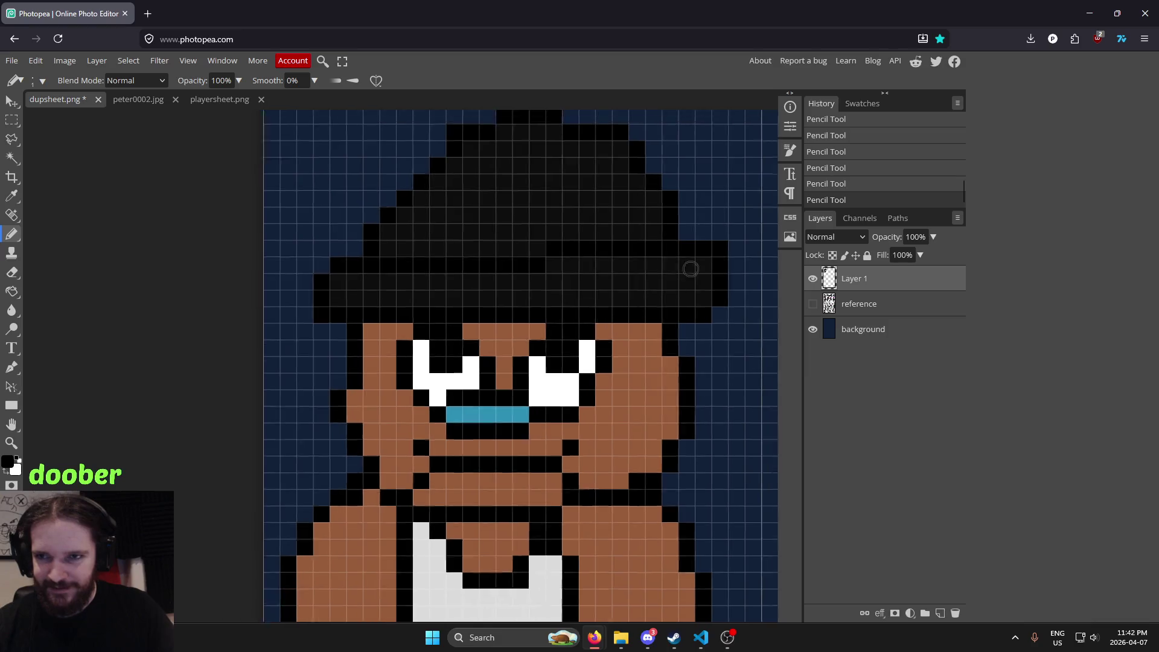
scroll(700, 263, down, 2)
scroll(706, 259, down, 1)
scroll(713, 254, down, 1)
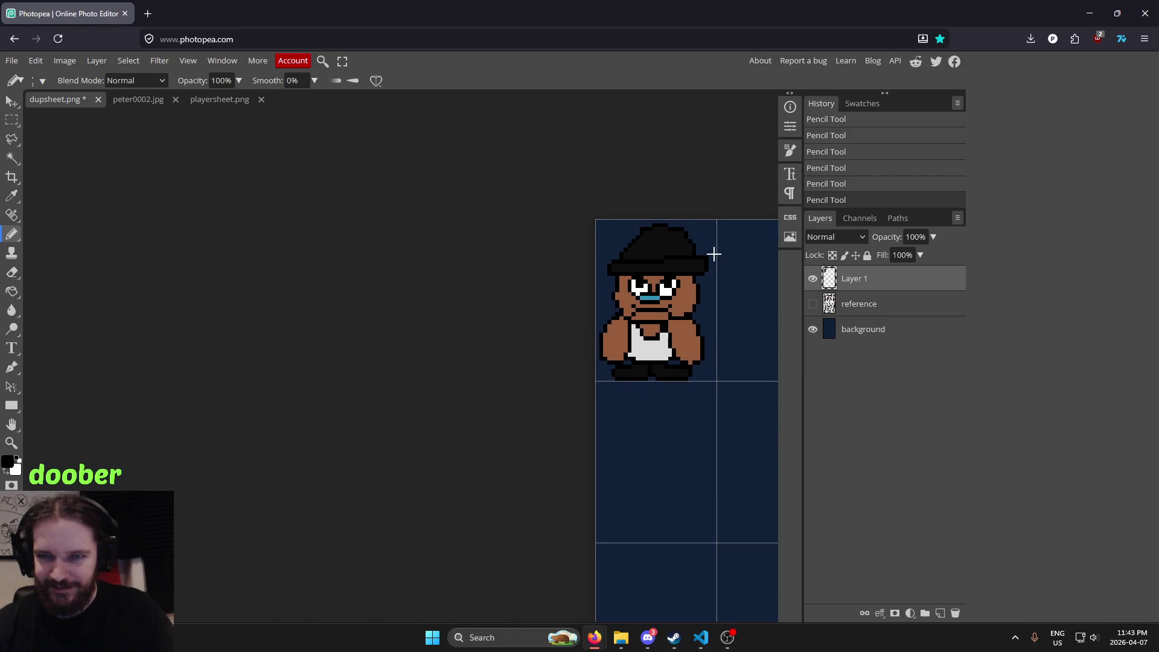
scroll(718, 255, up, 1)
scroll(665, 256, up, 1)
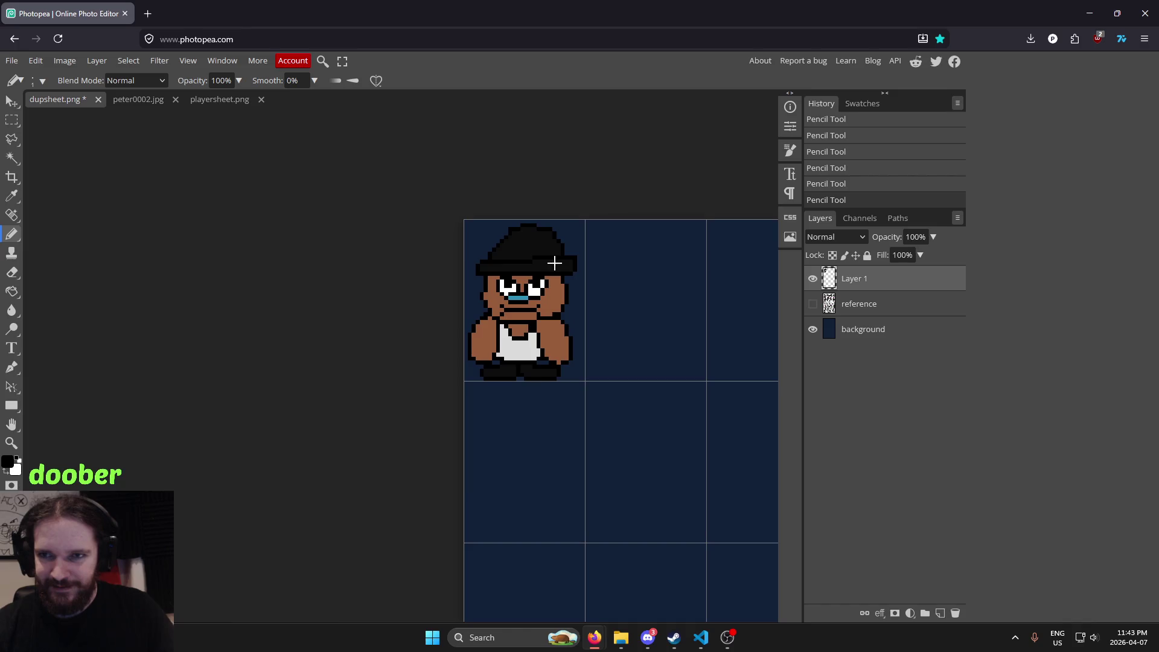
scroll(559, 257, up, 2)
scroll(564, 253, up, 1)
scroll(568, 250, down, 3)
scroll(573, 248, down, 1)
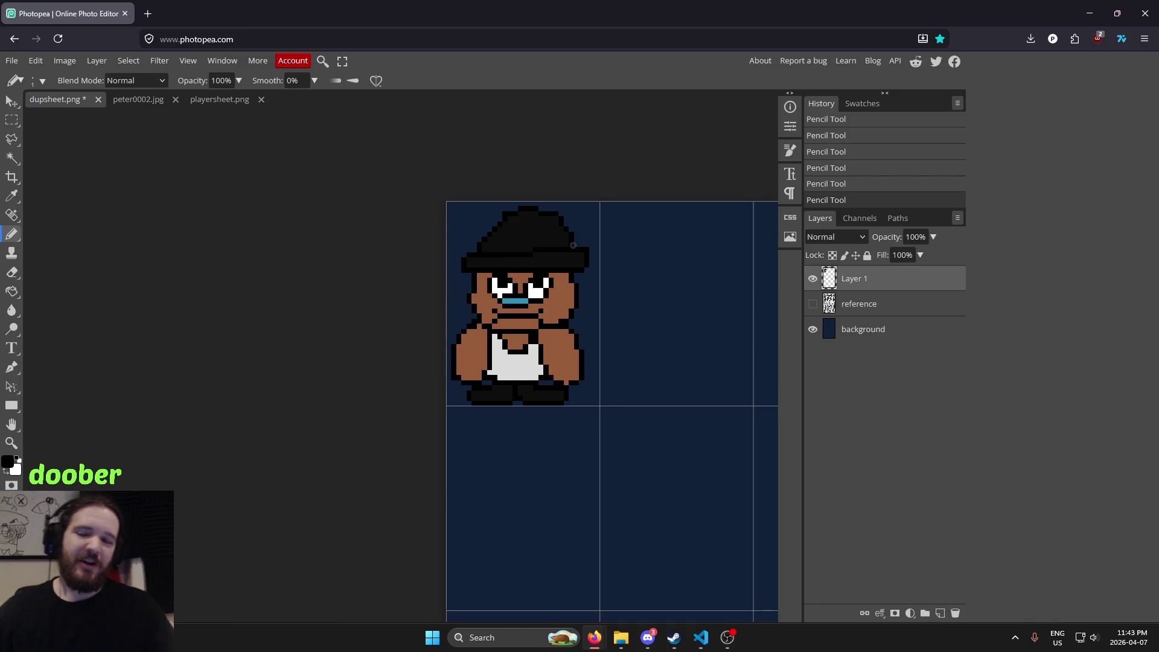
Glance at the playersheet.png image, then return to dupsheet.png
click(211, 101)
click(58, 100)
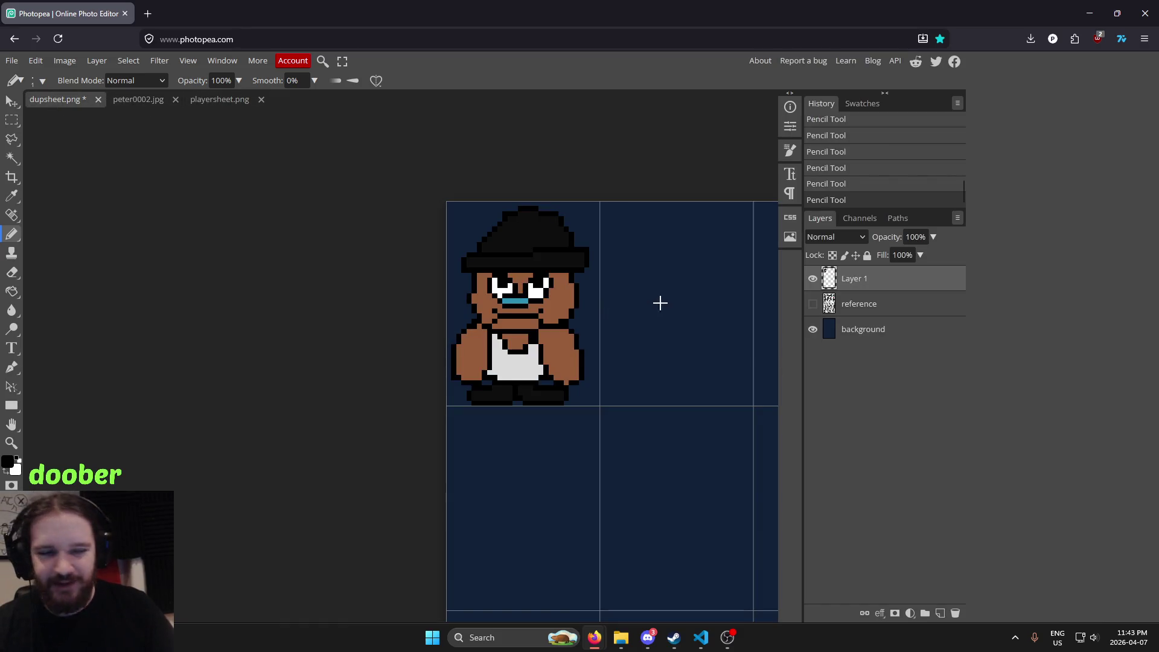
scroll(660, 303, up, 1)
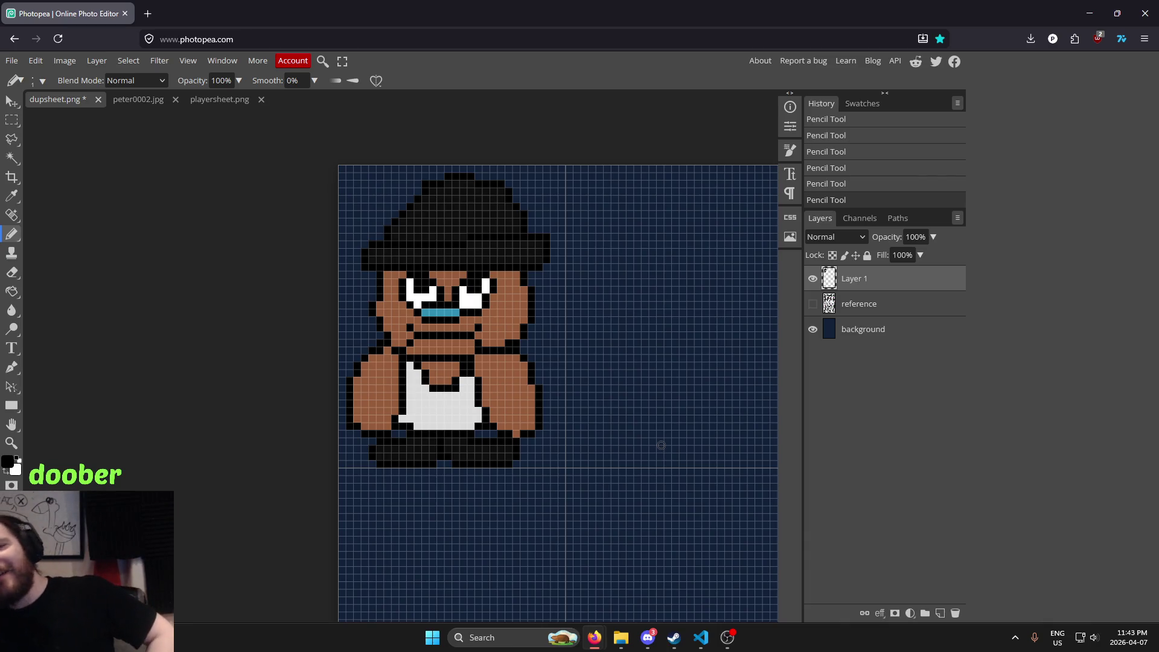
Sample black from the sprite and pencil an ear outline on the face's right side
key(i)
click(537, 297)
scroll(582, 335, up, 2)
scroll(413, 307, up, 3)
scroll(505, 373, up, 1)
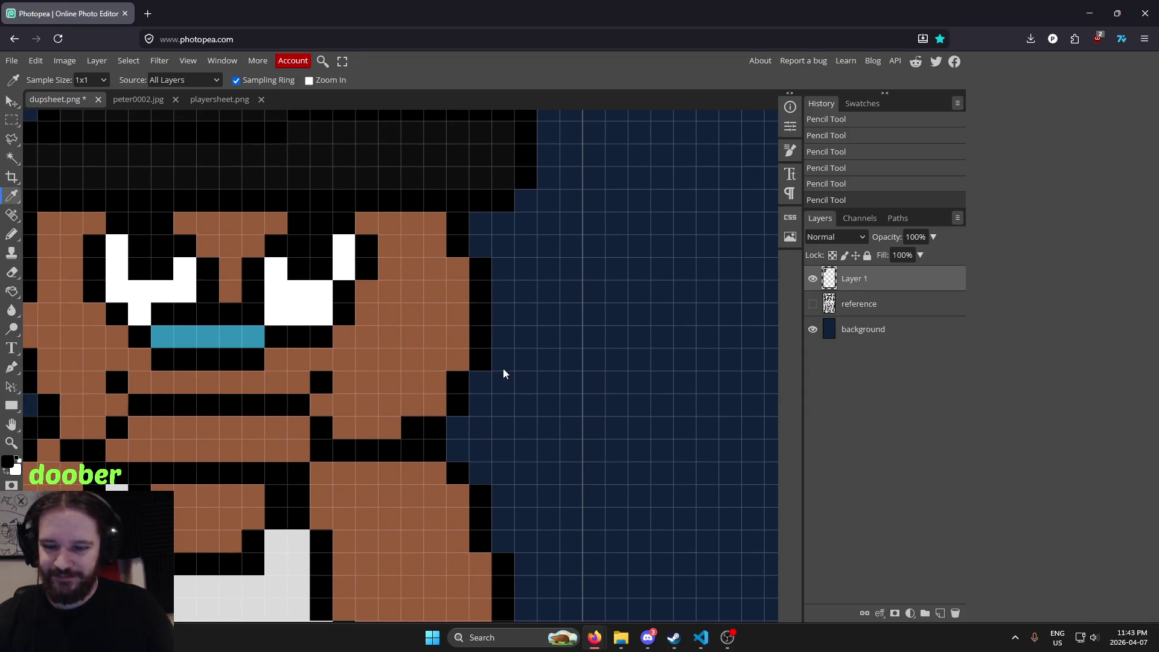
key(b)
drag(525, 318, 504, 338)
scroll(423, 314, down, 3)
scroll(314, 308, down, 2)
scroll(276, 305, up, 2)
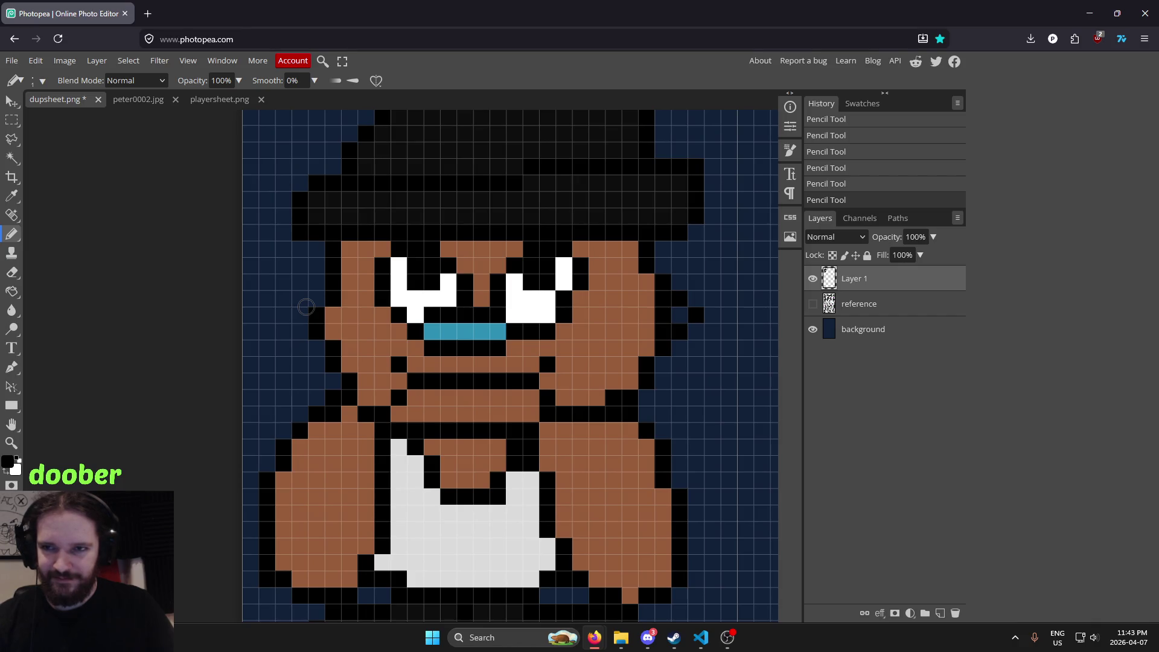
Sample the brown skin colour and fill the inside of the ear with it
key(i)
click(625, 319)
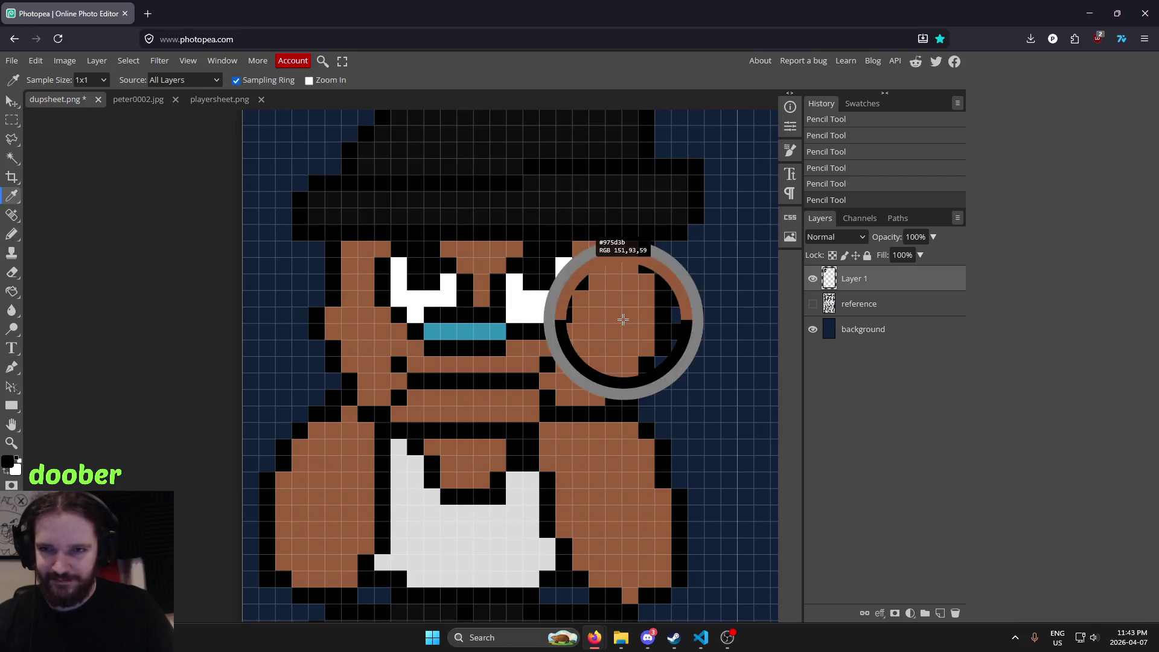
key(g)
click(678, 312)
scroll(725, 279, down, 2)
scroll(725, 279, down, 2)
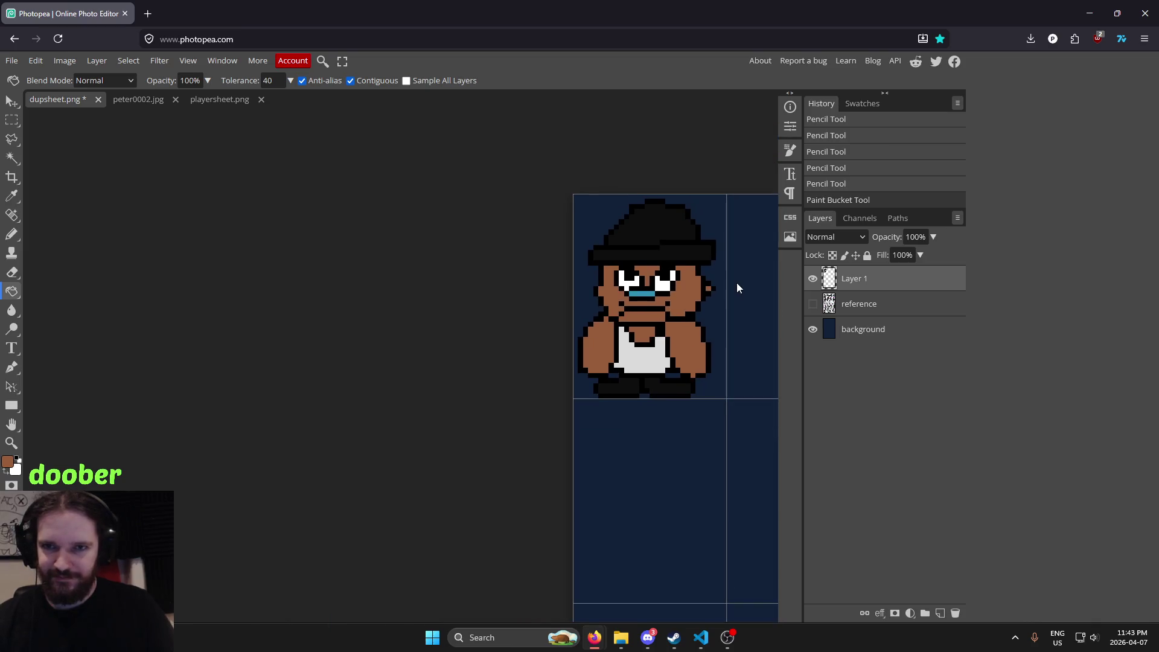
drag(736, 282, 511, 296)
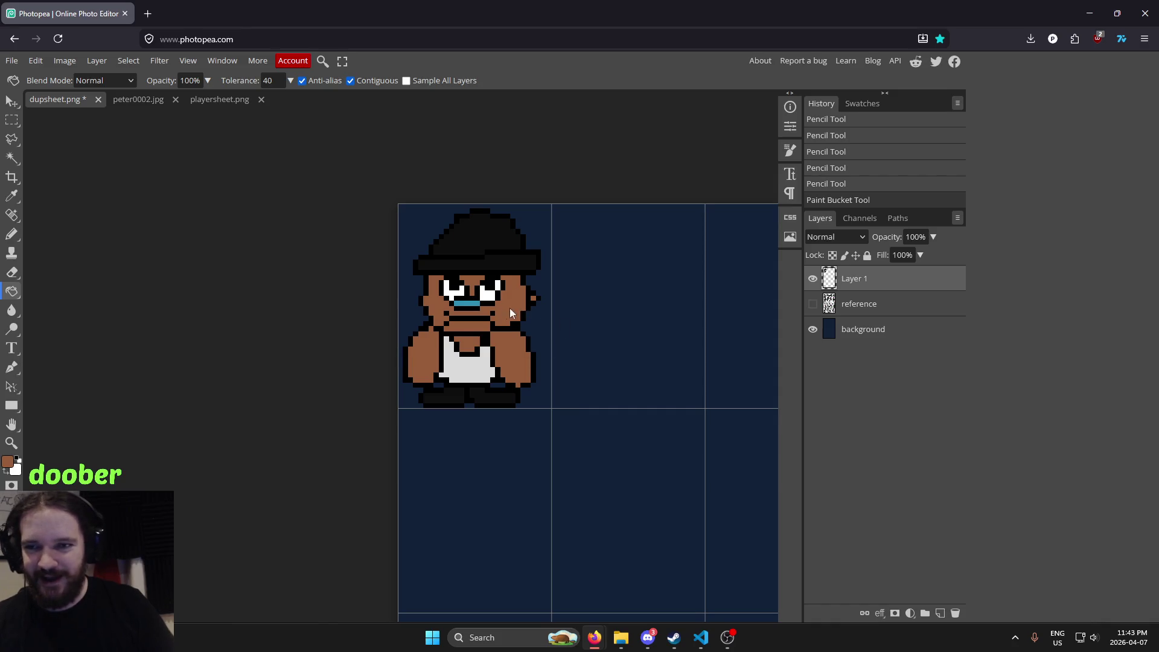
scroll(440, 296, up, 3)
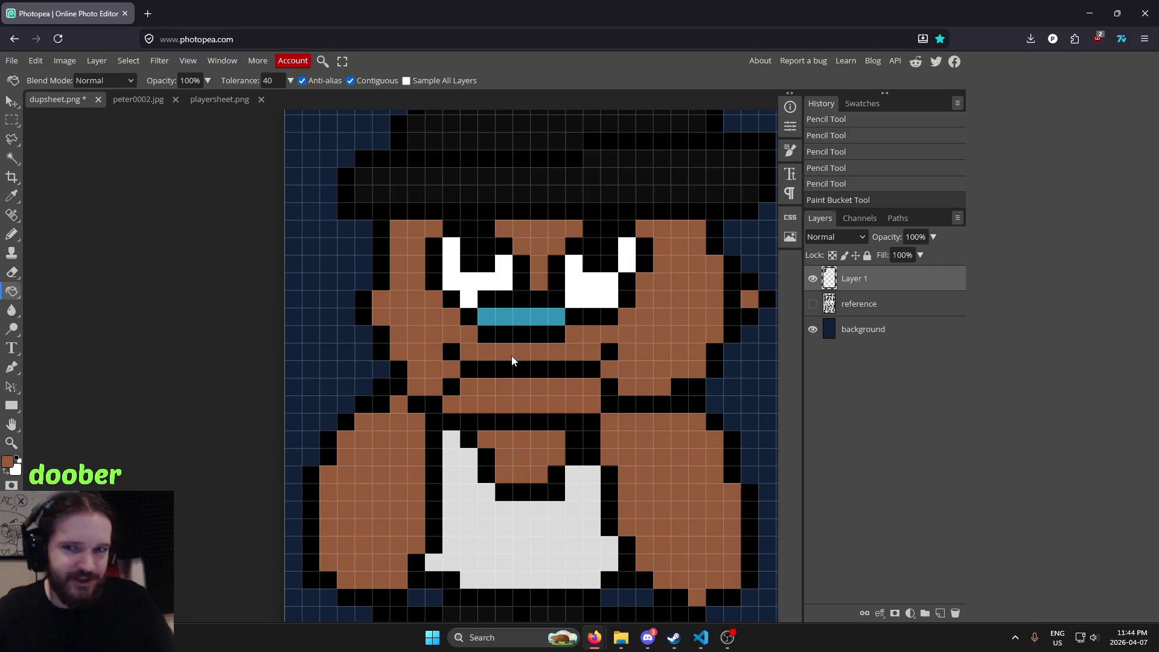
scroll(609, 349, down, 3)
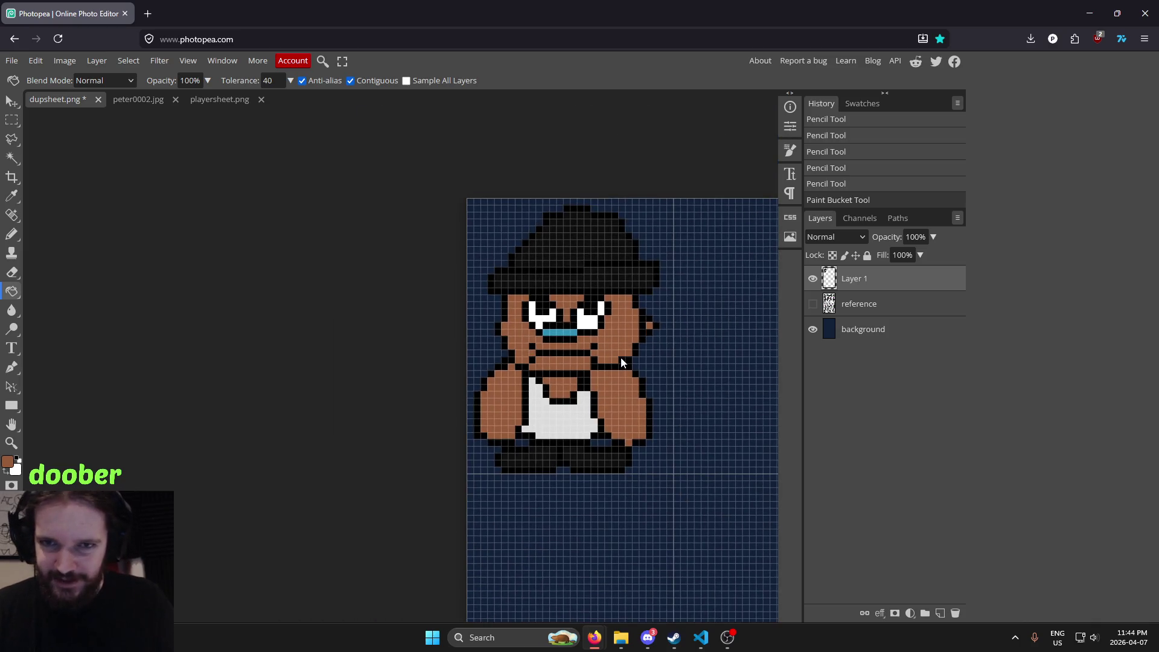
drag(574, 385, 532, 399)
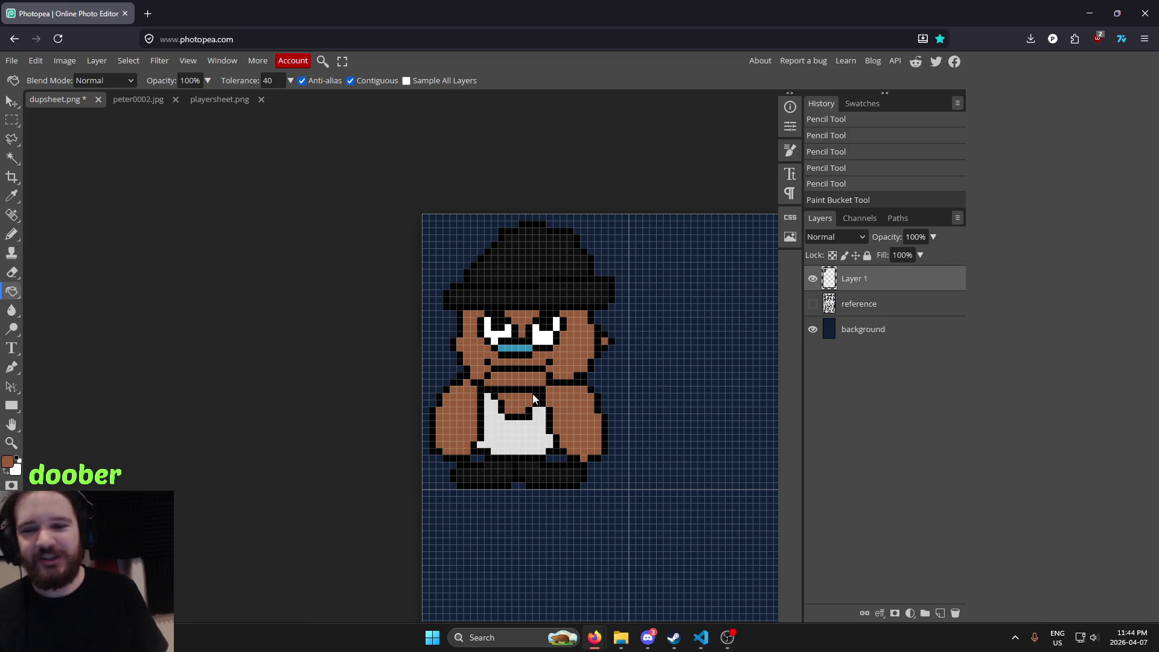
scroll(587, 332, up, 2)
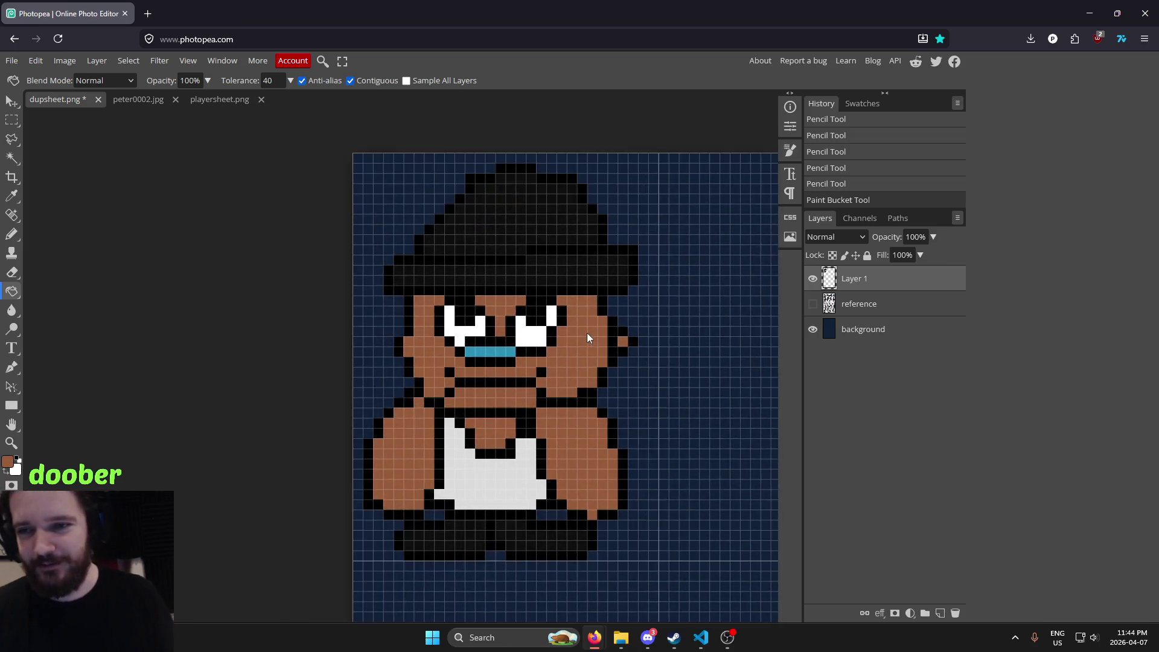
scroll(542, 402, up, 2)
scroll(531, 404, down, 4)
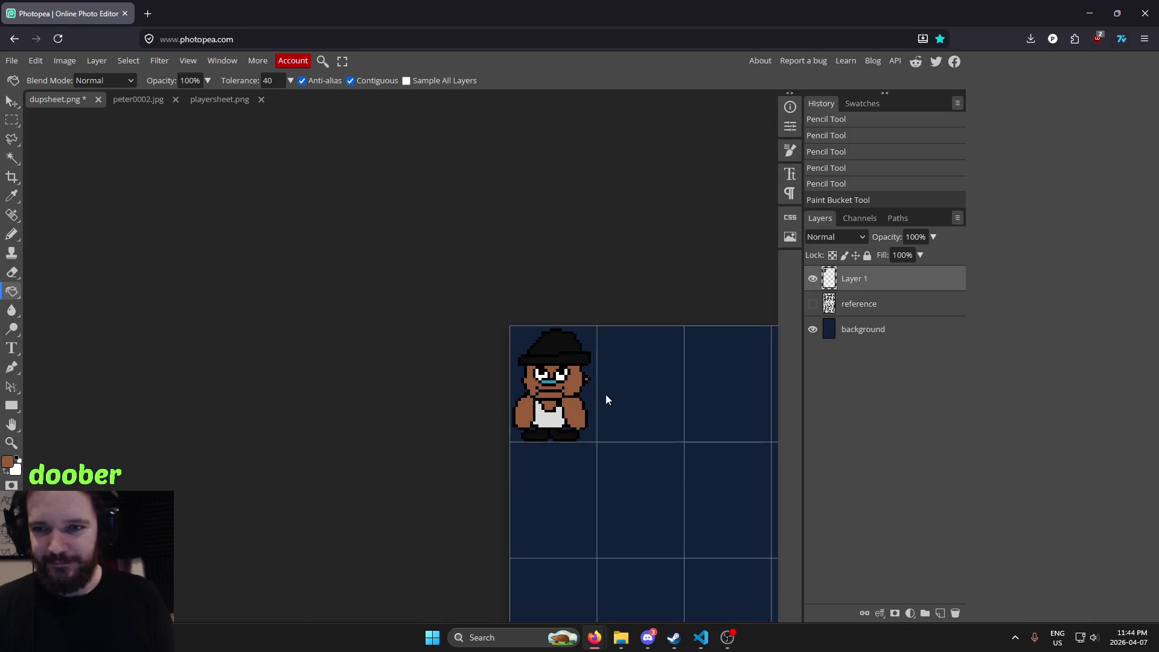
scroll(607, 394, up, 2)
scroll(505, 389, down, 1)
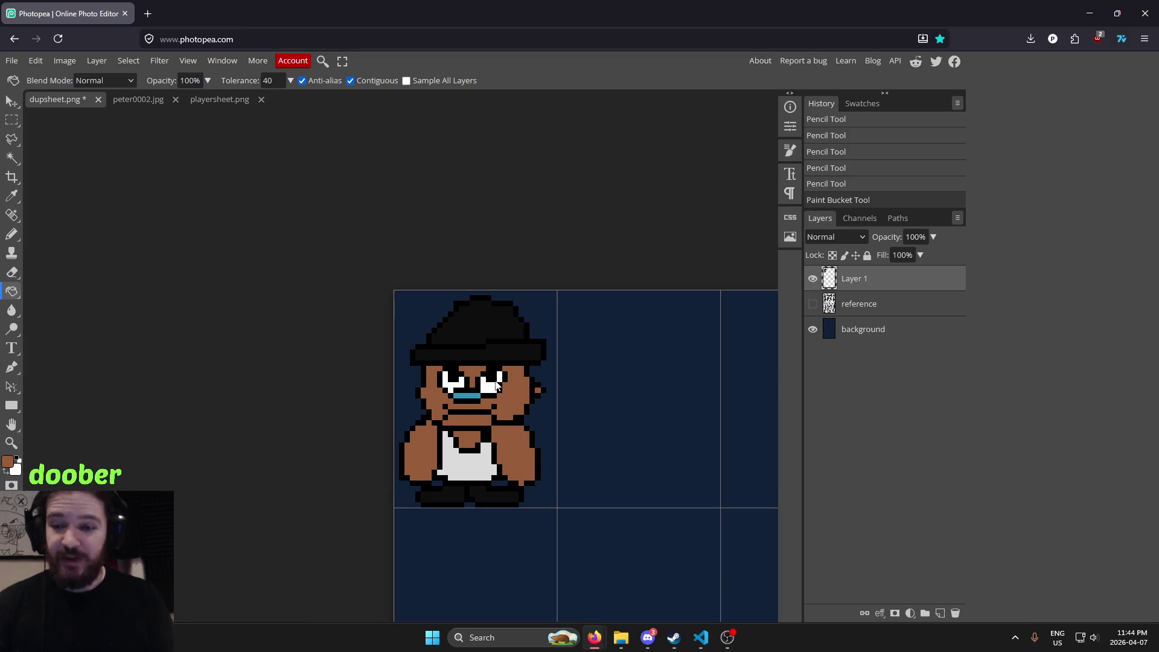
Sample white from the tank top as the paint colour and return to the Pencil
key(i)
click(487, 329)
scroll(484, 343, up, 1)
scroll(485, 343, up, 1)
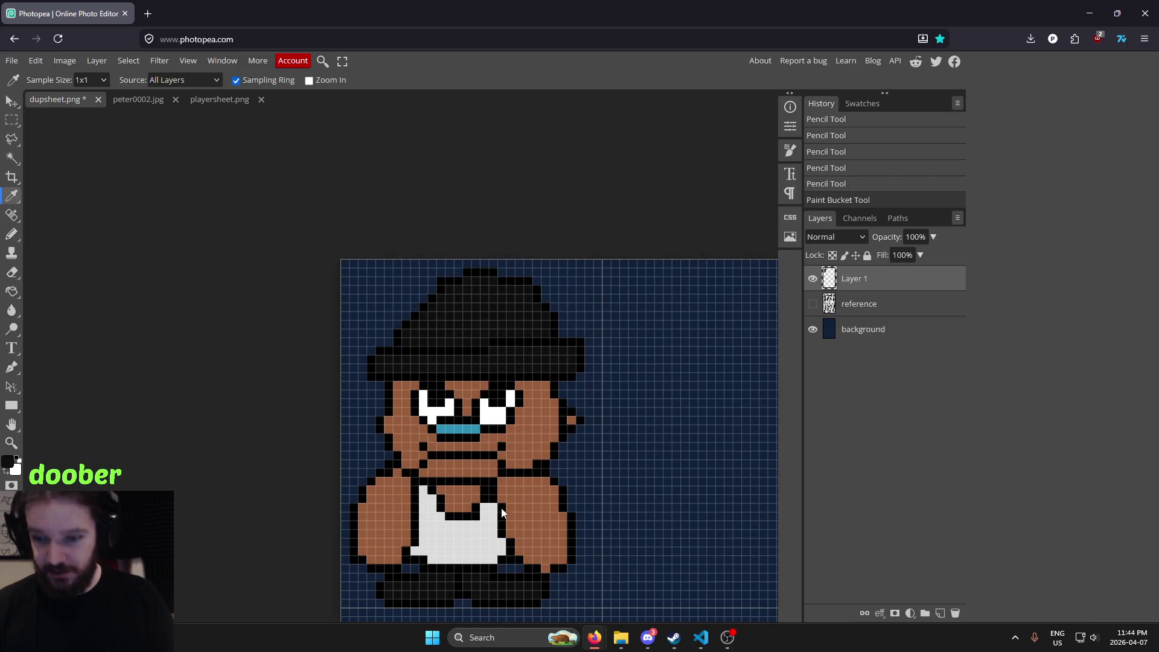
click(459, 534)
key(b)
scroll(394, 375, up, 1)
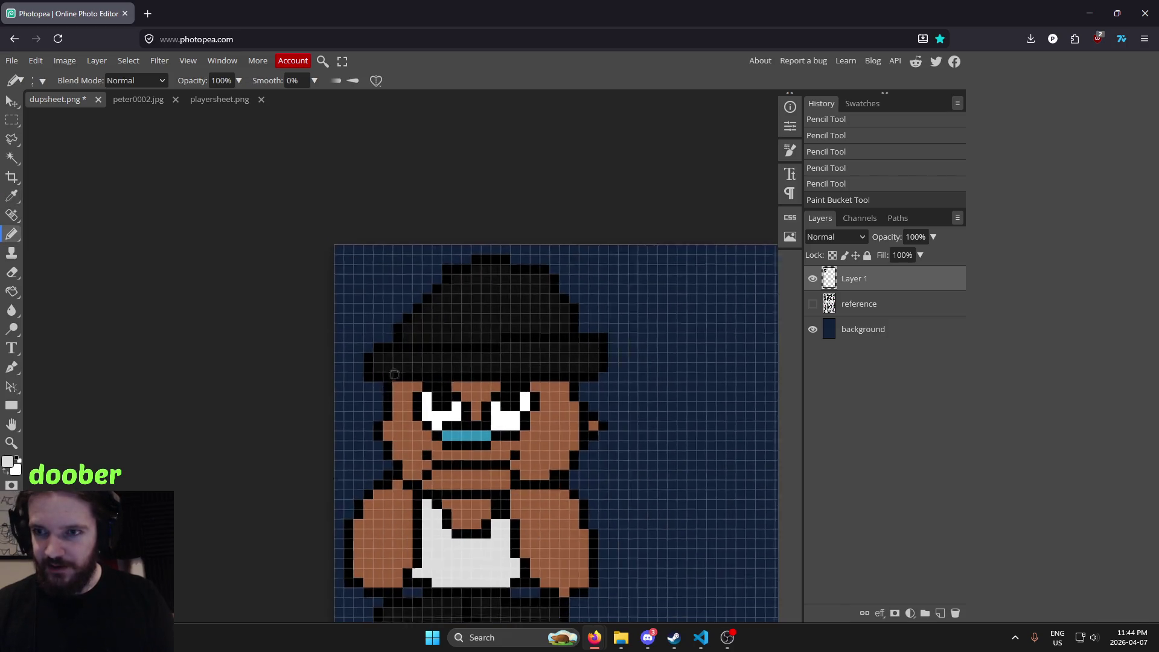
scroll(407, 358, up, 2)
Paint scattered white checker cells on the hat crown
click(446, 257)
click(422, 292)
click(423, 311)
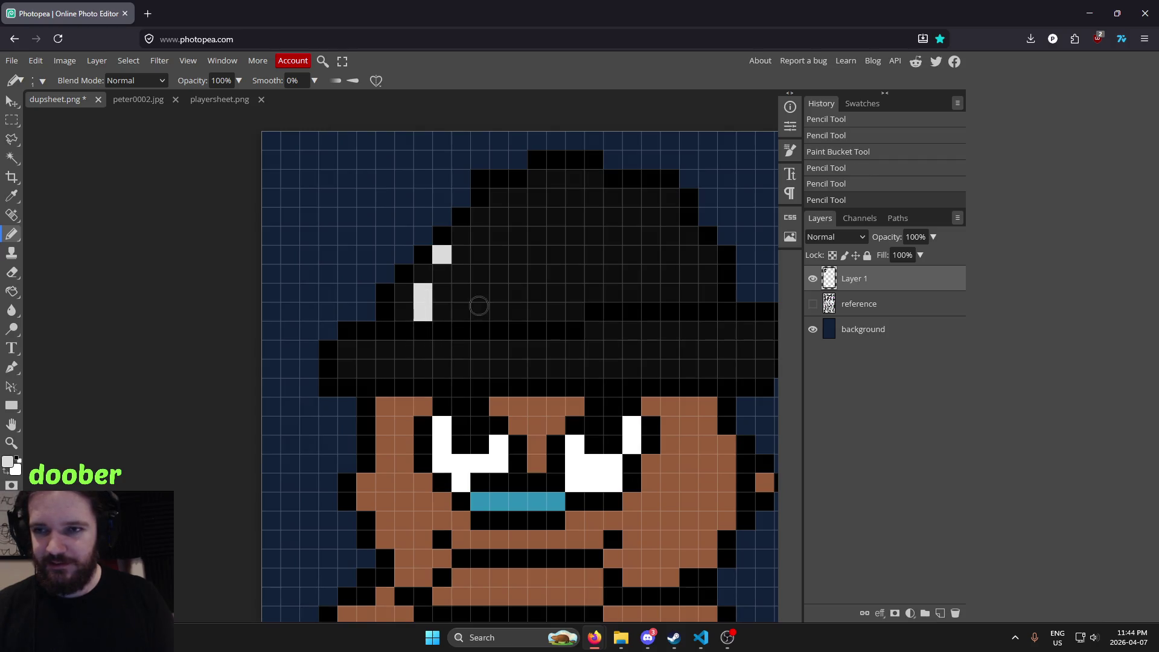
click(442, 273)
click(481, 311)
click(480, 293)
click(480, 273)
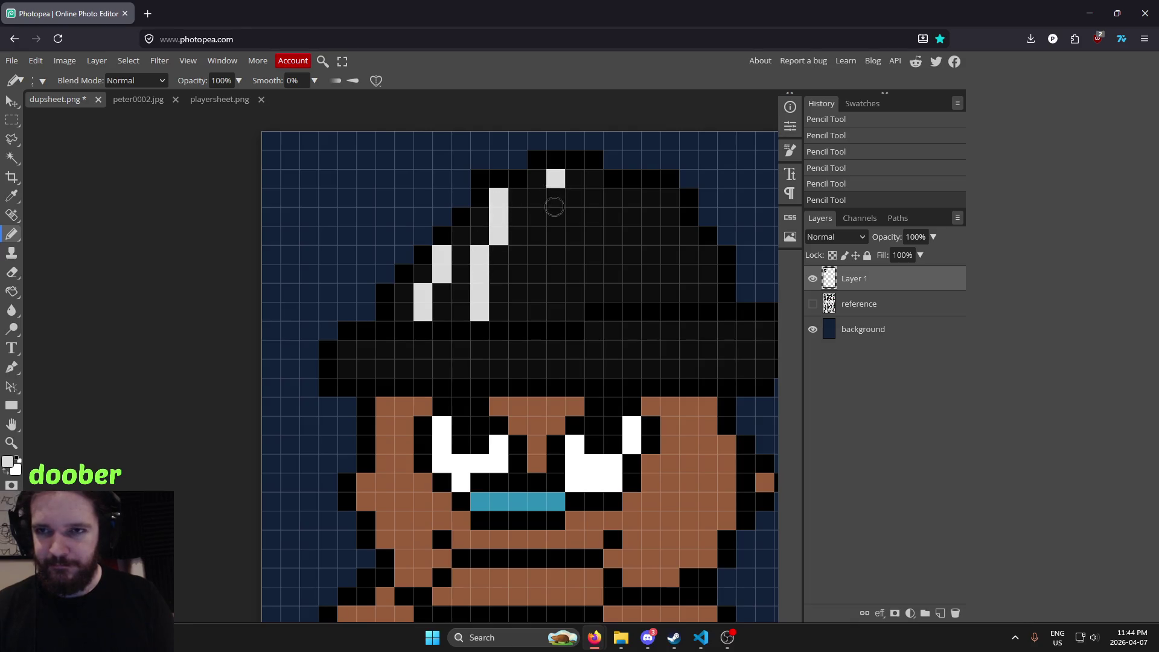
Draw white vertical stripes down the hat crown
drag(542, 258, 541, 282)
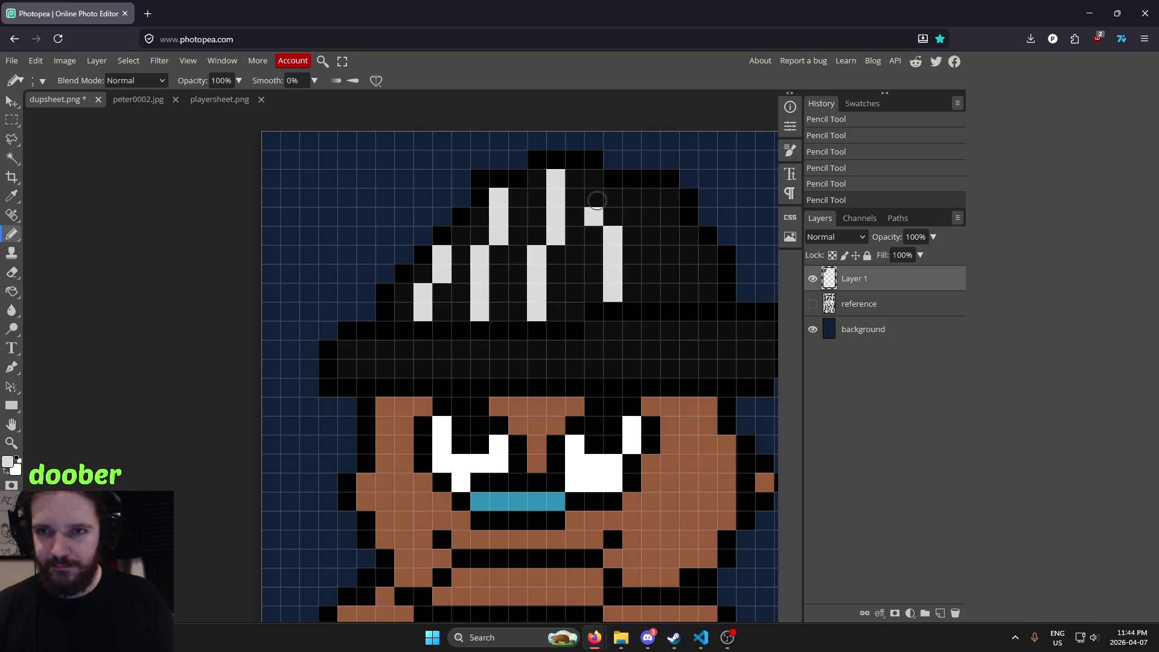
click(596, 181)
scroll(656, 251, right, 3)
click(517, 201)
click(514, 219)
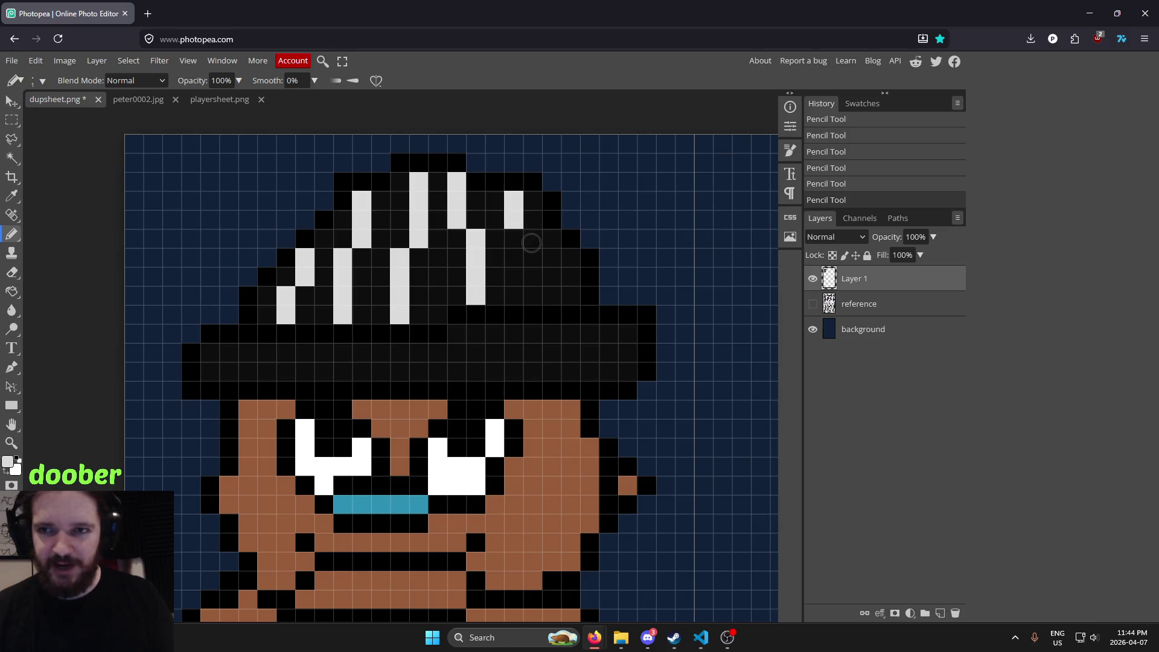
click(532, 241)
click(534, 294)
scroll(533, 294, down, 5)
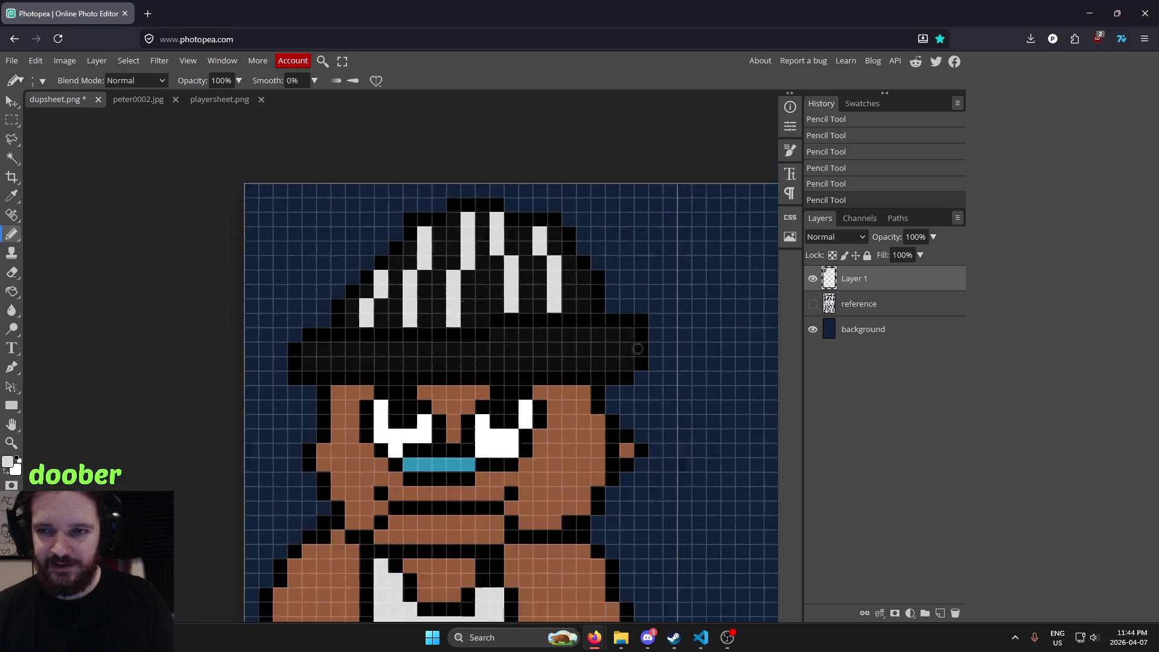
scroll(497, 310, up, 6)
Try lines across the hat, undoing the stray strokes, and add a pixel below the right stripe
mouse_move(356, 293)
mouse_down()
mouse_move(601, 294)
mouse_move(443, 304)
mouse_move(528, 299)
mouse_up()
scroll(528, 299, down, 5)
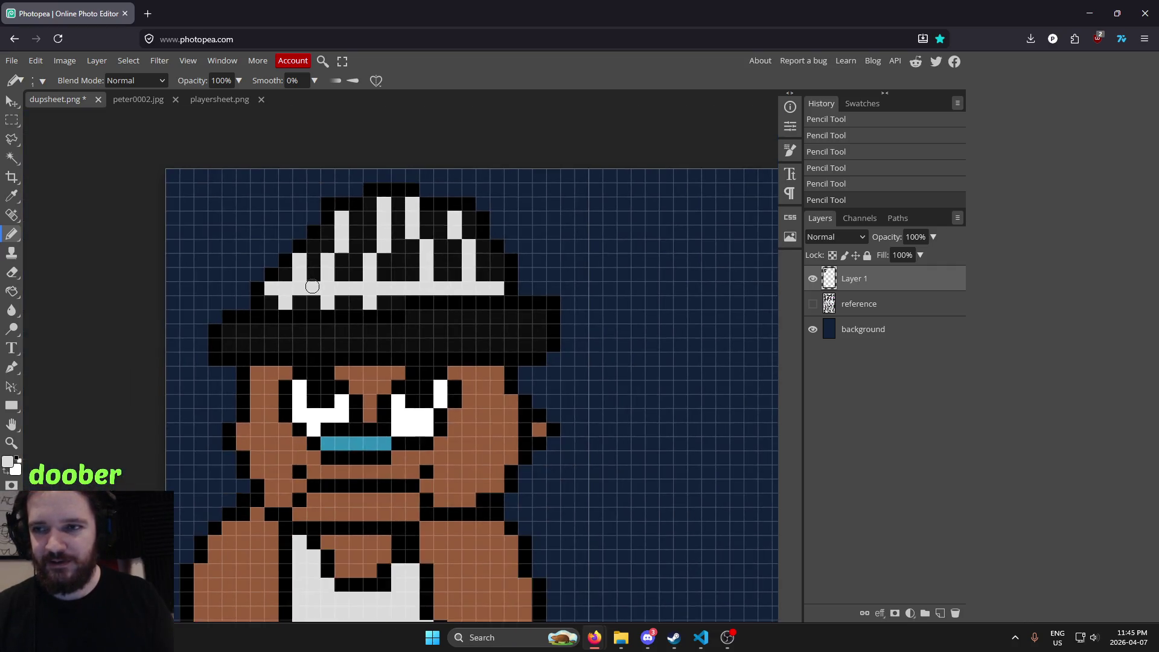
scroll(311, 284, up, 5)
key(ctrl+z)
key(ctrl+z)
key(ctrl+z)
key(ctrl+z)
key(ctrl+z)
key(ctrl+z)
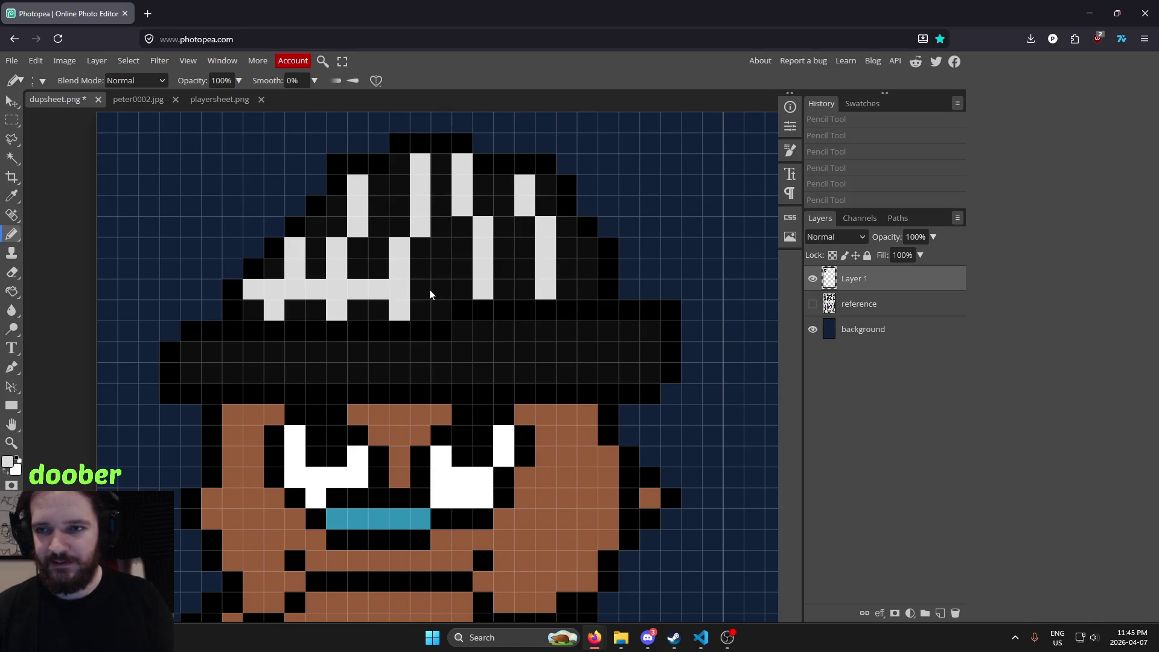
click(546, 289)
scroll(276, 290, up, 1)
drag(273, 266, 420, 259)
key(ctrl+z)
key(ctrl+z)
Paint the first horizontal white band across the hat crown
click(330, 261)
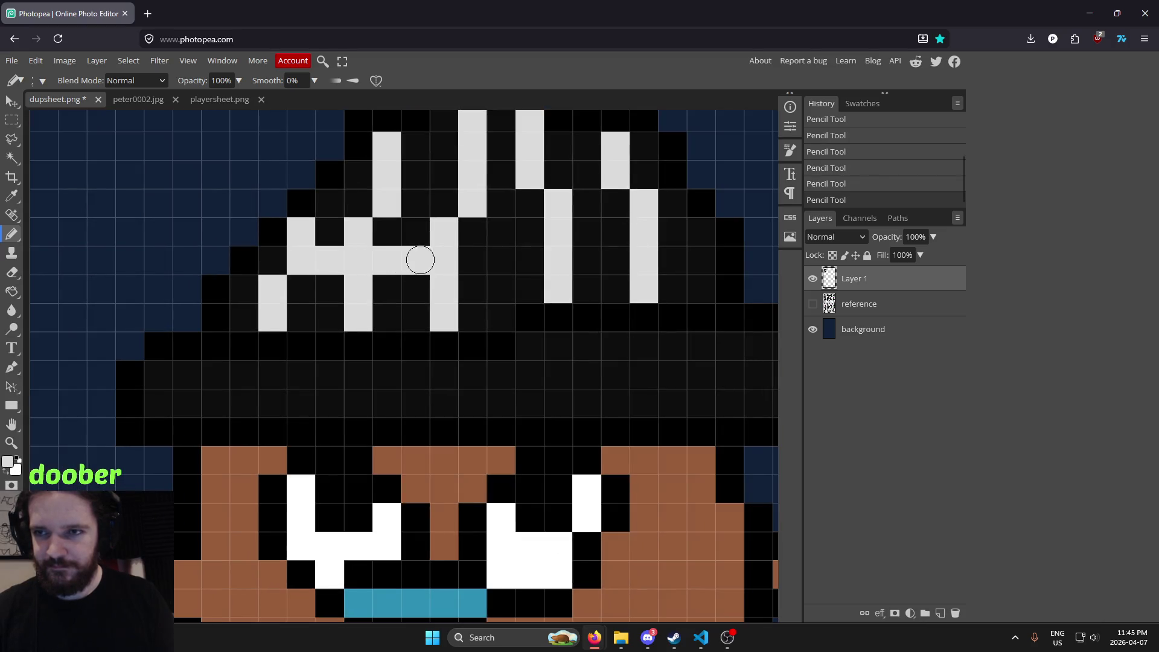
click(473, 260)
click(501, 259)
click(529, 260)
click(586, 260)
click(615, 259)
click(672, 260)
click(700, 260)
Paint a second horizontal white band across the crown, completing the lattice
scroll(466, 218, down, 1)
scroll(466, 218, down, 2)
scroll(466, 218, up, 3)
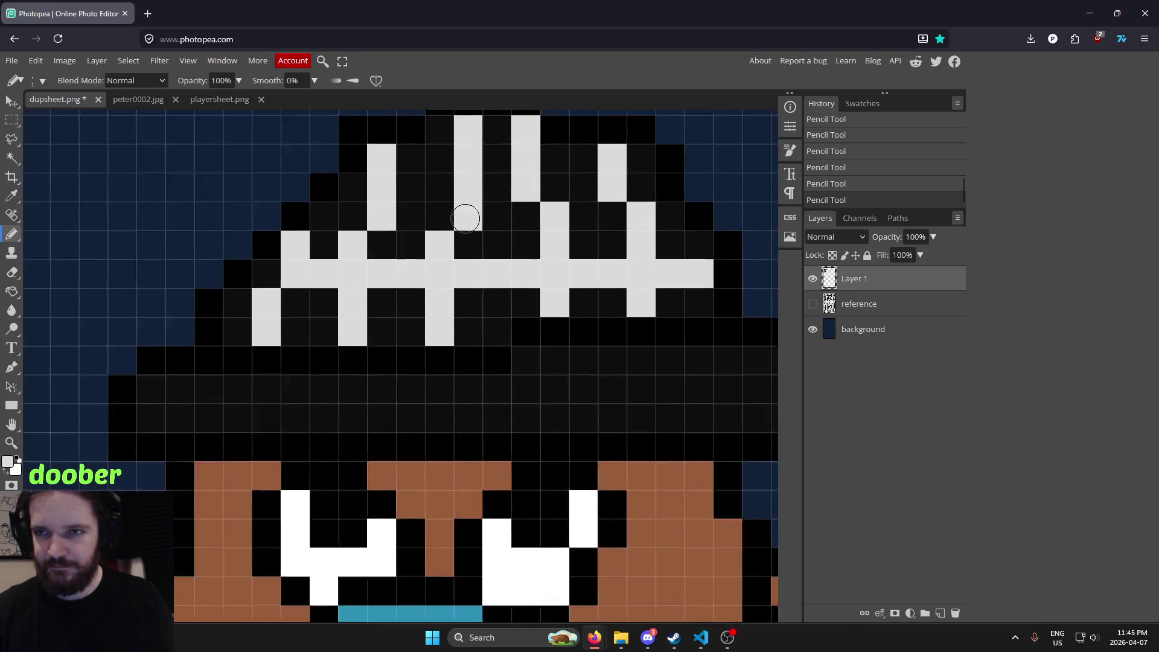
scroll(465, 218, down, 2)
scroll(278, 241, up, 3)
click(290, 234)
click(352, 234)
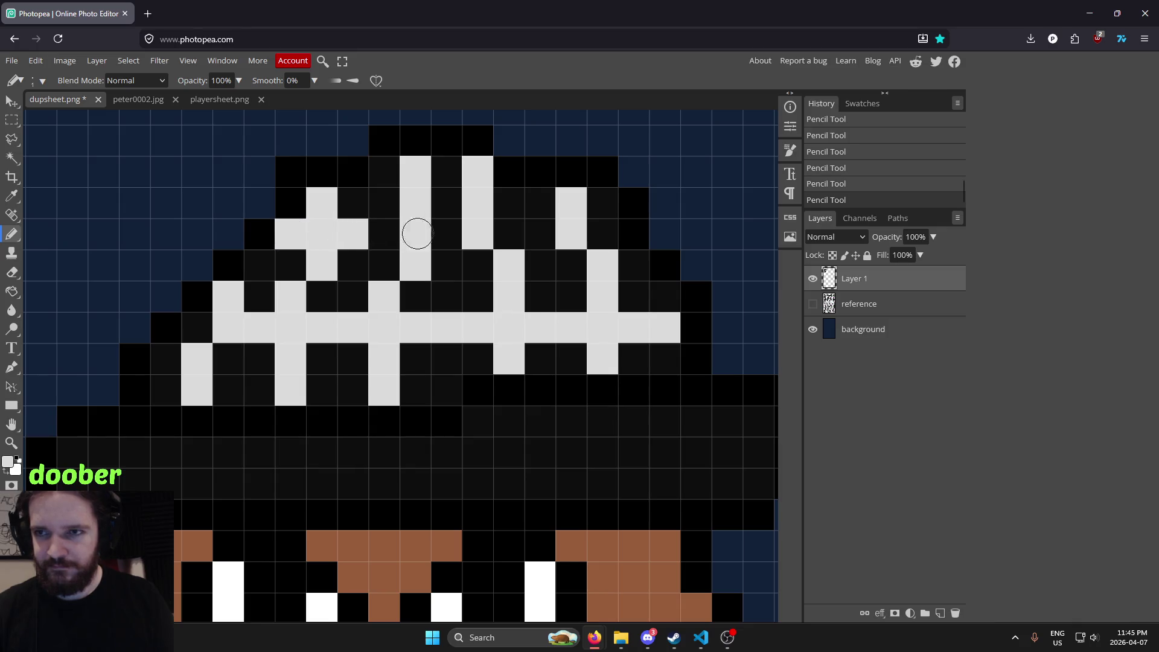
drag(385, 231, 610, 233)
scroll(634, 226, down, 3)
scroll(634, 226, down, 2)
scroll(693, 224, down, 1)
scroll(693, 224, up, 1)
scroll(693, 225, up, 3)
scroll(686, 238, up, 2)
scroll(675, 242, down, 4)
scroll(674, 242, down, 1)
scroll(674, 242, down, 1)
scroll(674, 242, down, 1)
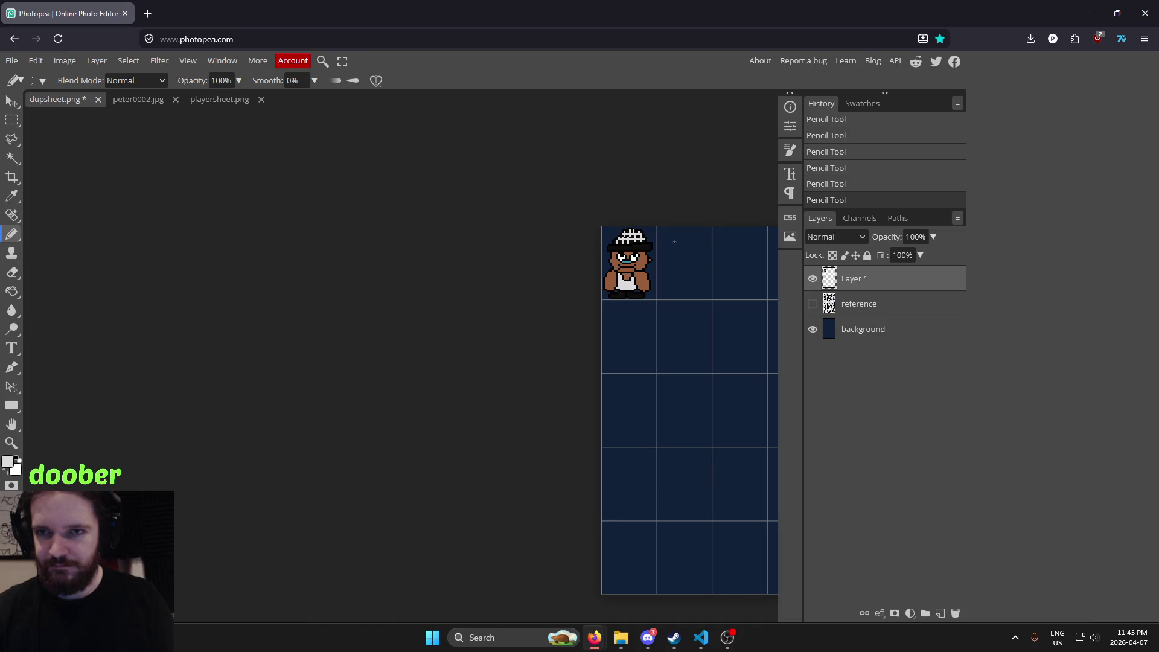
Paint short two-pixel white stripes along the hat brim, then zoom out and recentre the sprite
scroll(665, 236, up, 3)
scroll(483, 272, up, 5)
scroll(318, 298, up, 2)
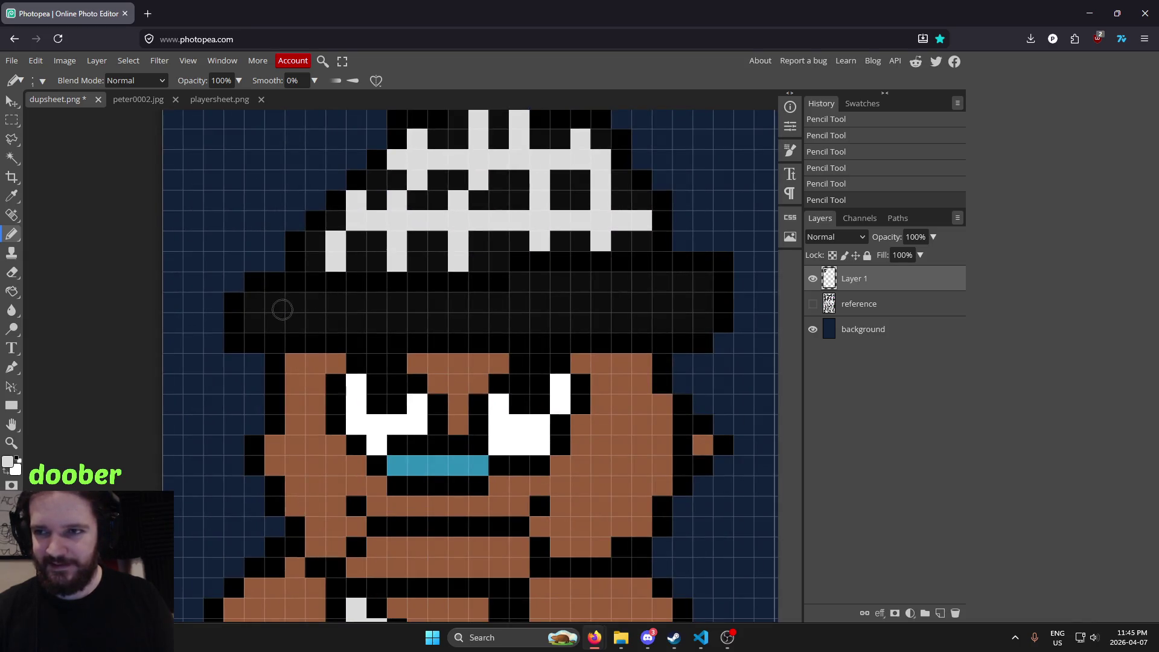
drag(355, 306, 357, 322)
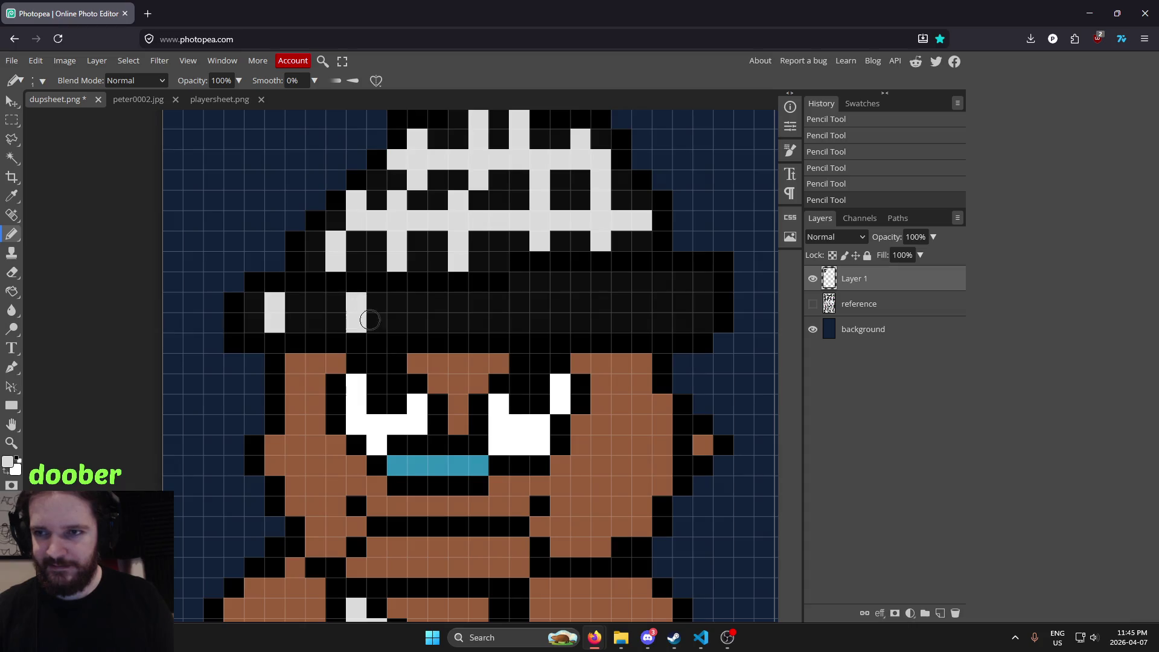
drag(433, 302, 436, 326)
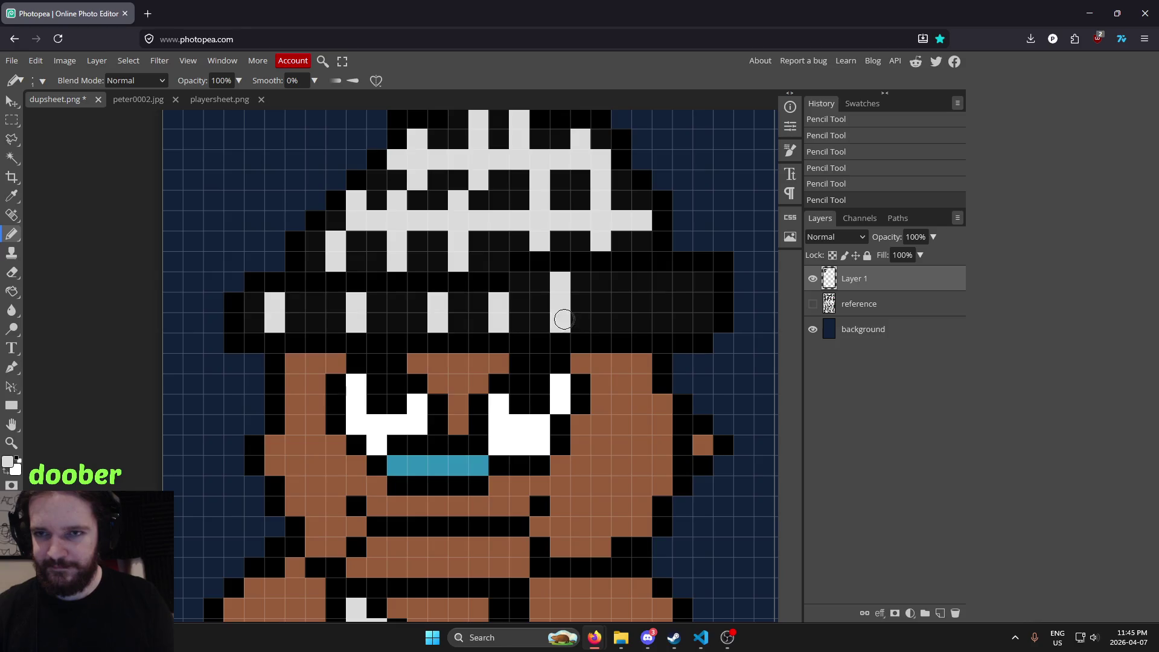
click(637, 281)
scroll(640, 321, down, 3)
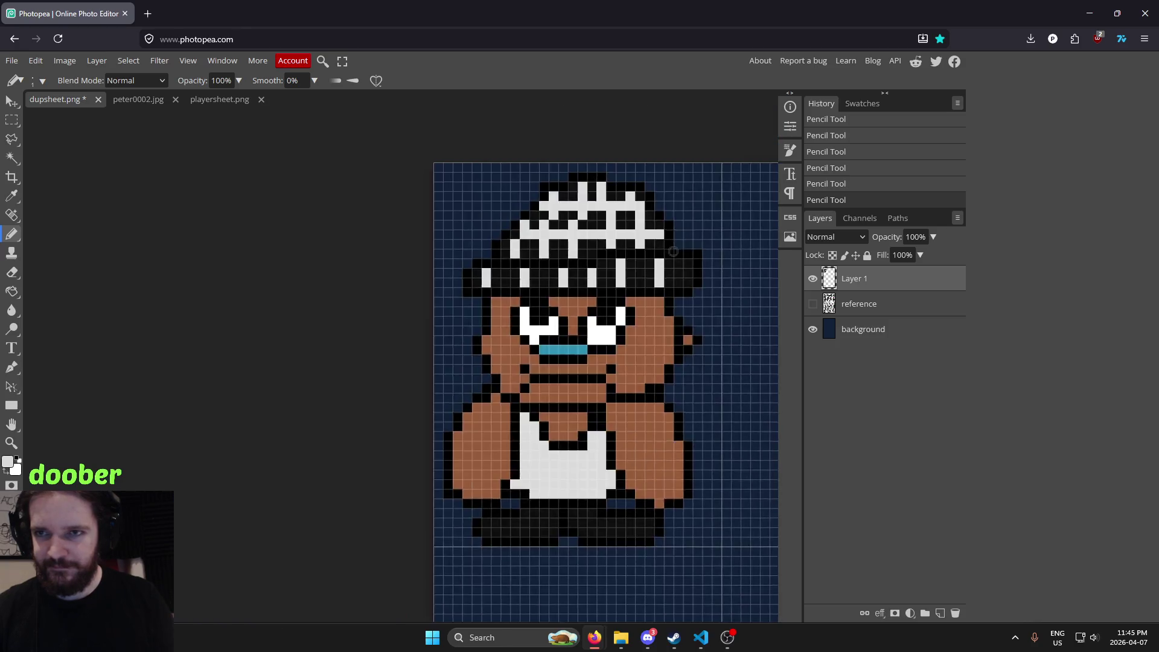
scroll(652, 290, down, 3)
drag(669, 258, 478, 298)
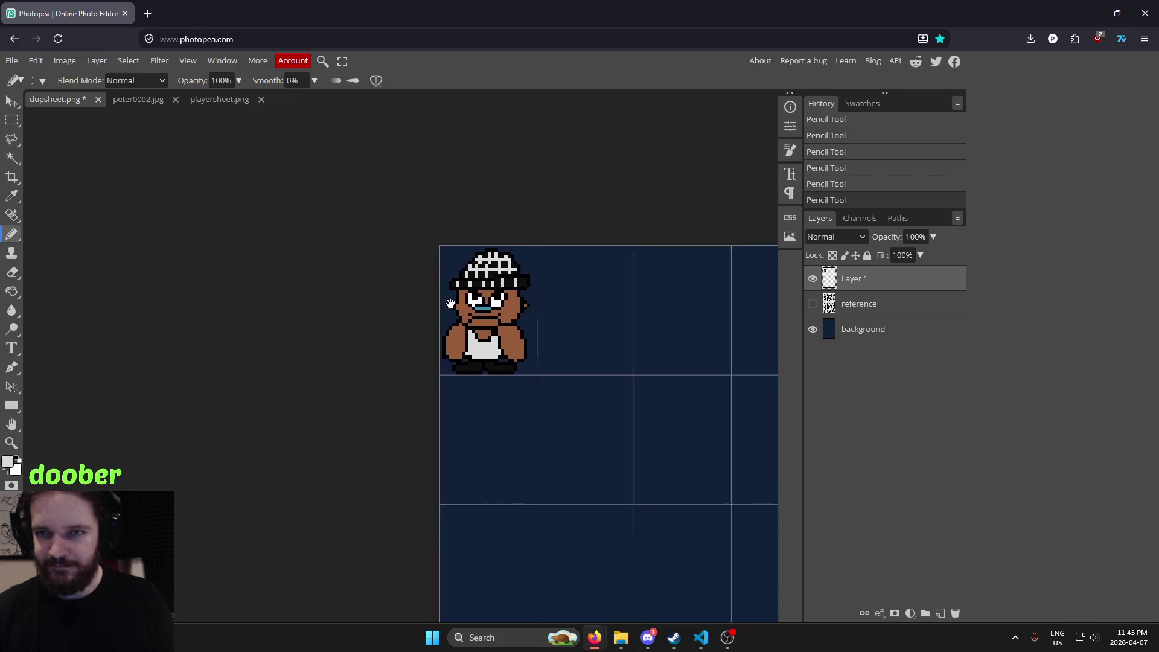
Zoom into the feet and paint a two-pixel white highlight on the left shoe
scroll(509, 280, up, 2)
scroll(483, 292, up, 5)
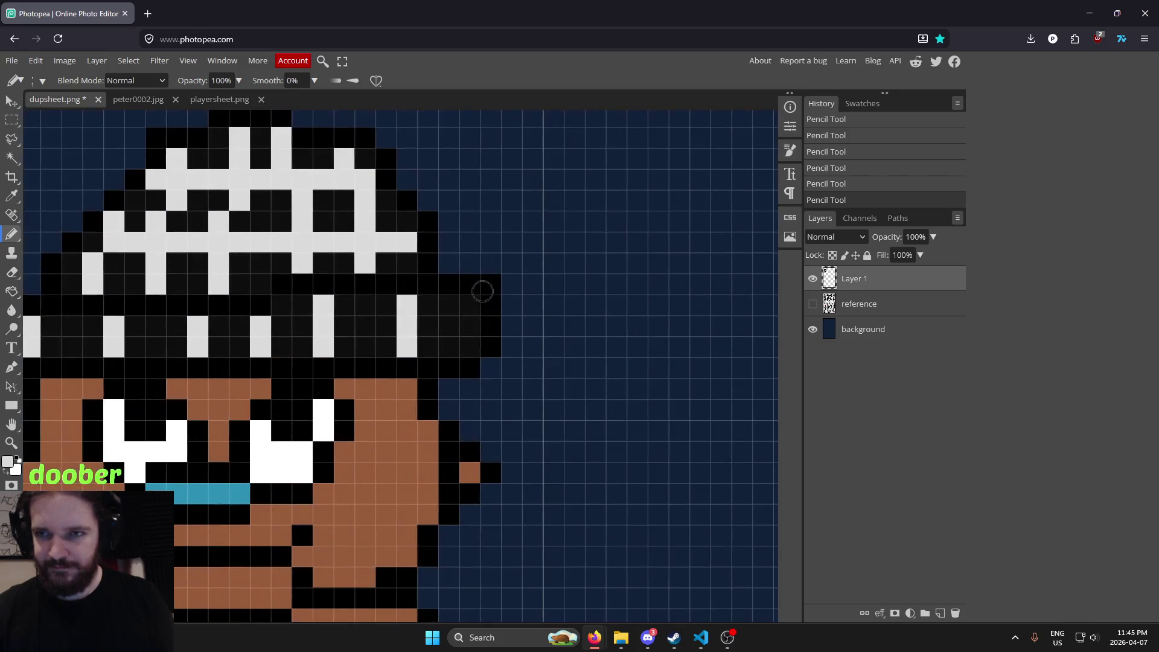
scroll(592, 308, down, 1)
scroll(598, 305, down, 2)
scroll(604, 301, down, 1)
scroll(620, 302, down, 1)
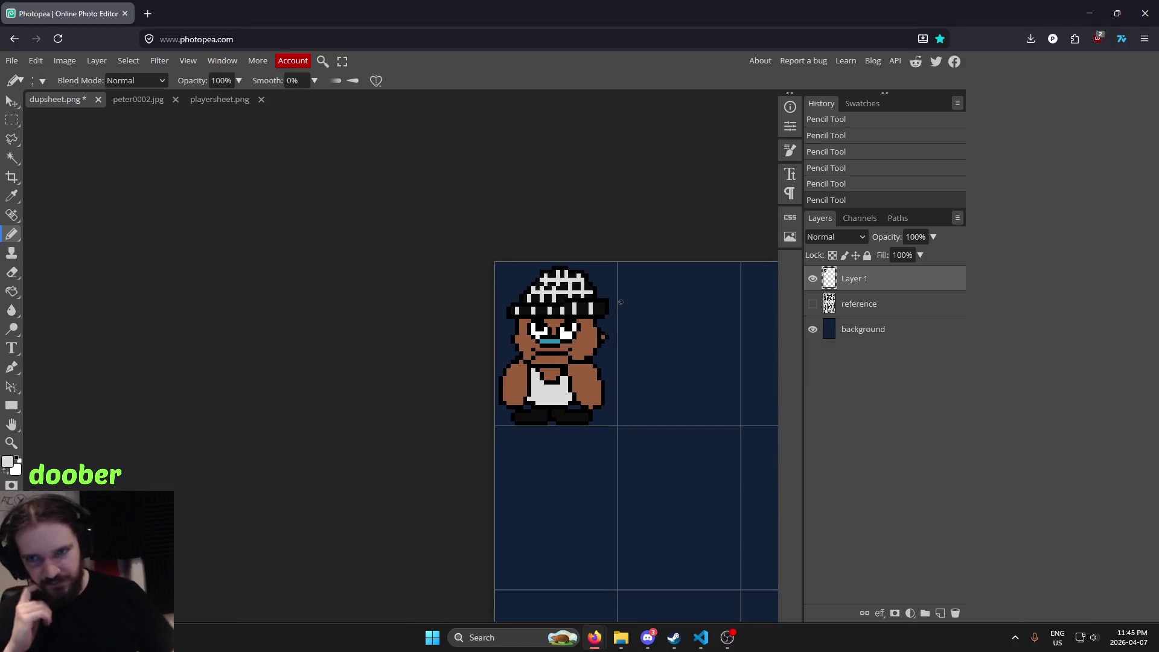
scroll(544, 423, up, 2)
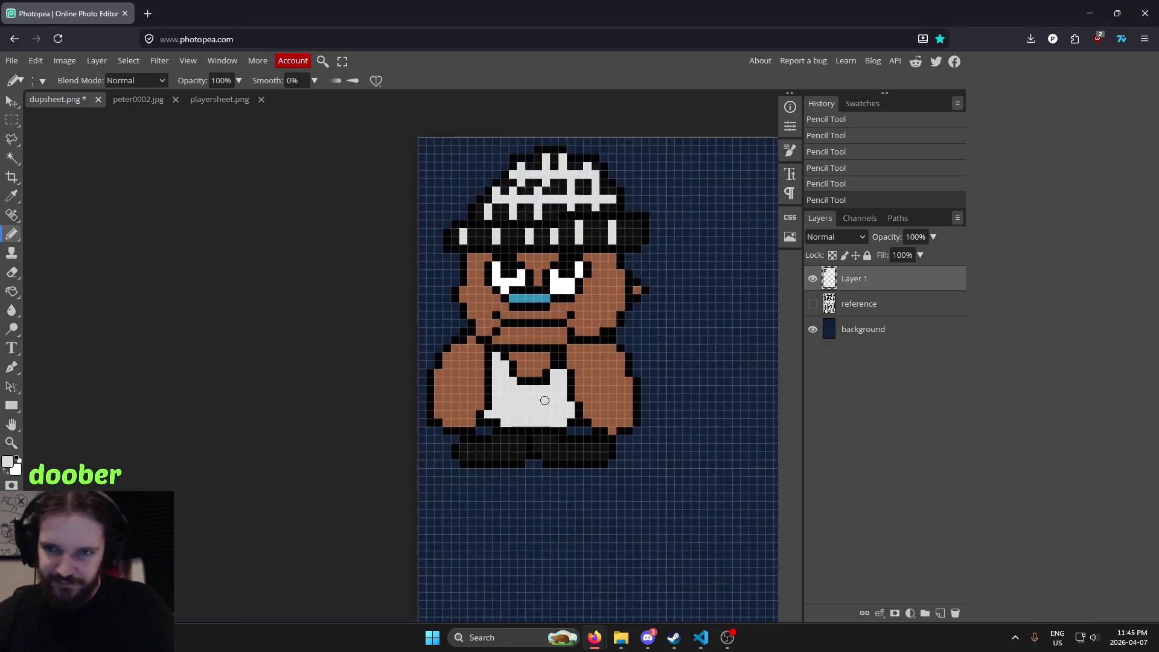
scroll(495, 471, up, 2)
scroll(423, 465, up, 2)
drag(406, 412, 408, 448)
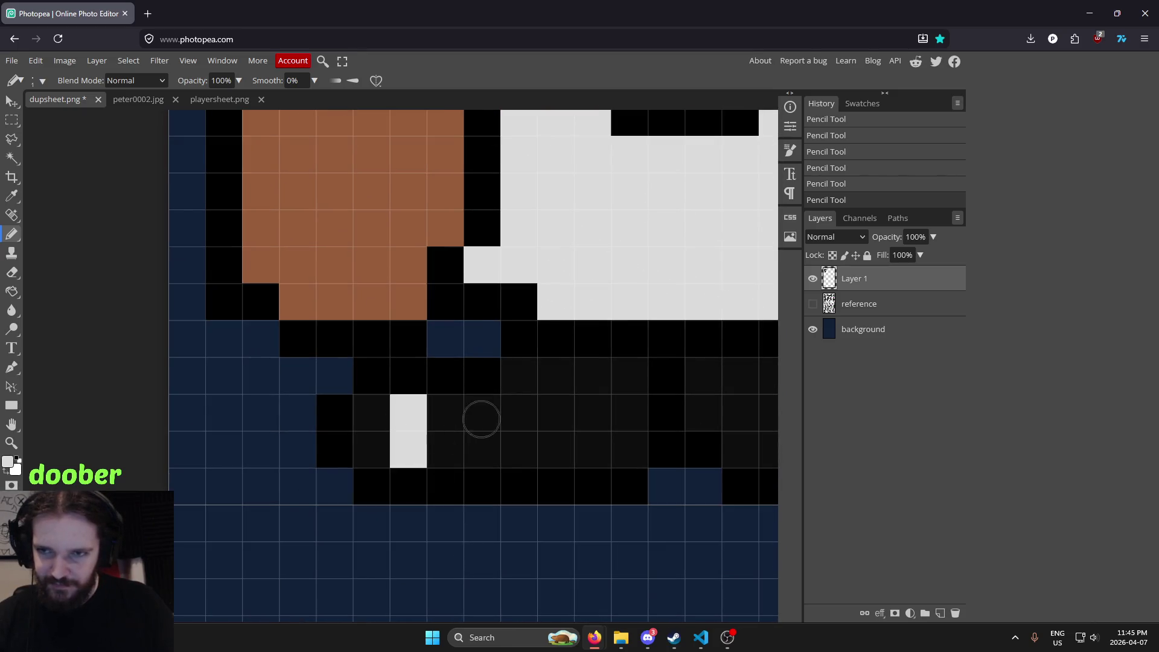
scroll(582, 383, down, 3)
scroll(611, 378, down, 1)
scroll(610, 378, up, 1)
scroll(538, 399, up, 2)
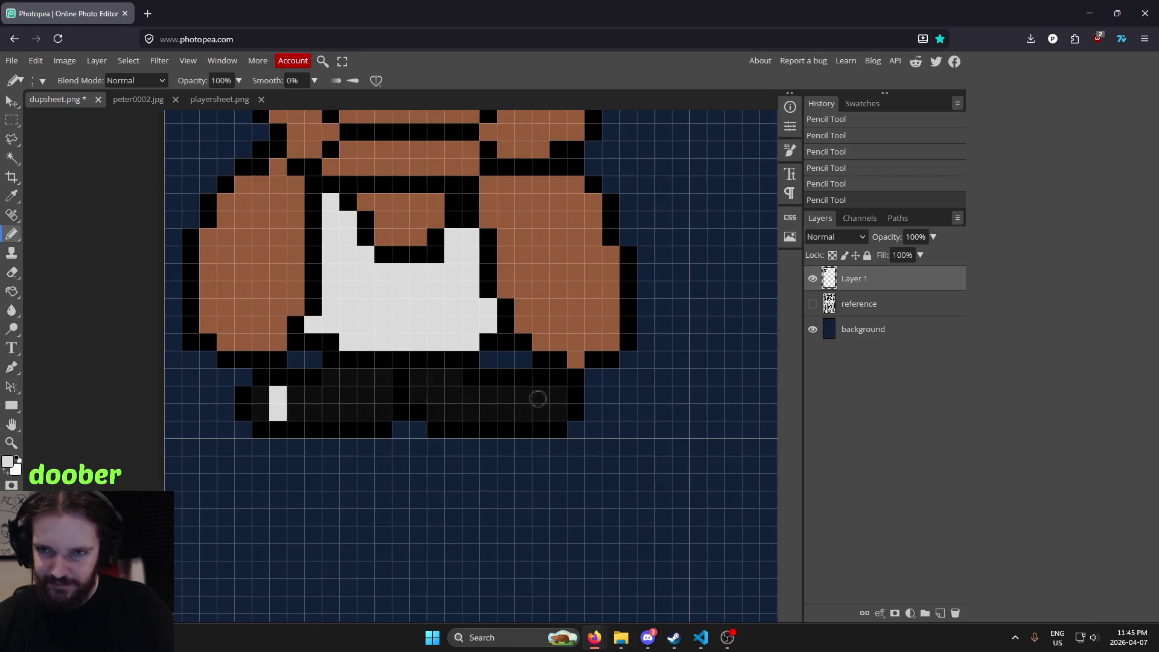
scroll(647, 324, down, 3)
scroll(666, 323, down, 1)
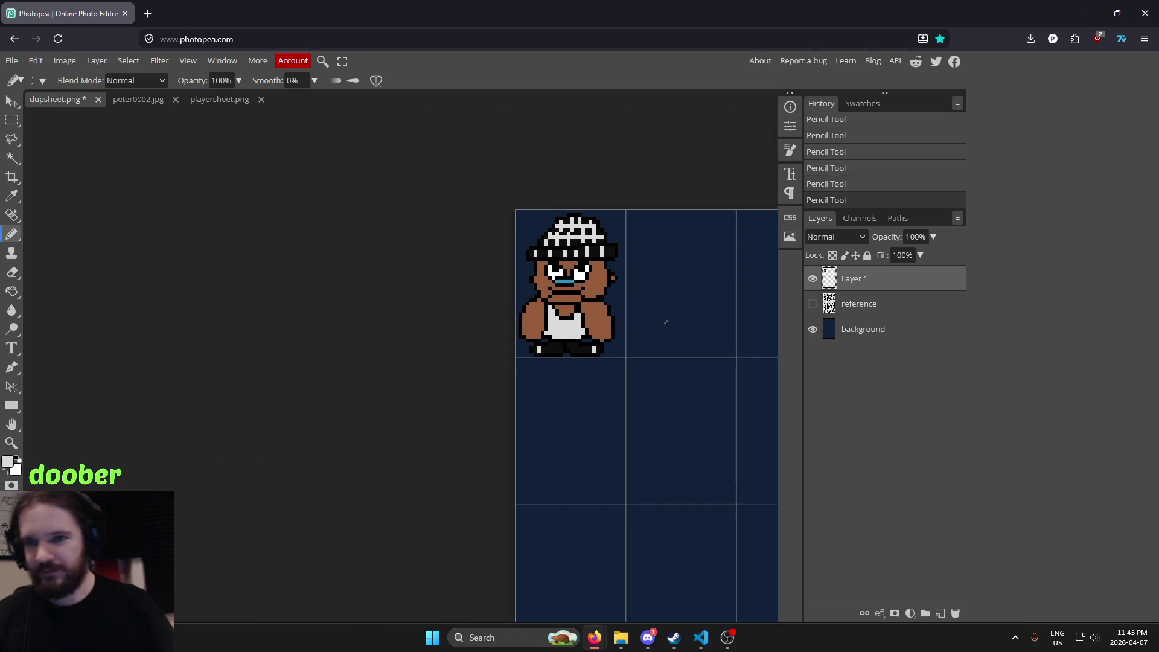
Re-centre the sprite and sample black from the hat as the paint colour
drag(428, 342, 298, 374)
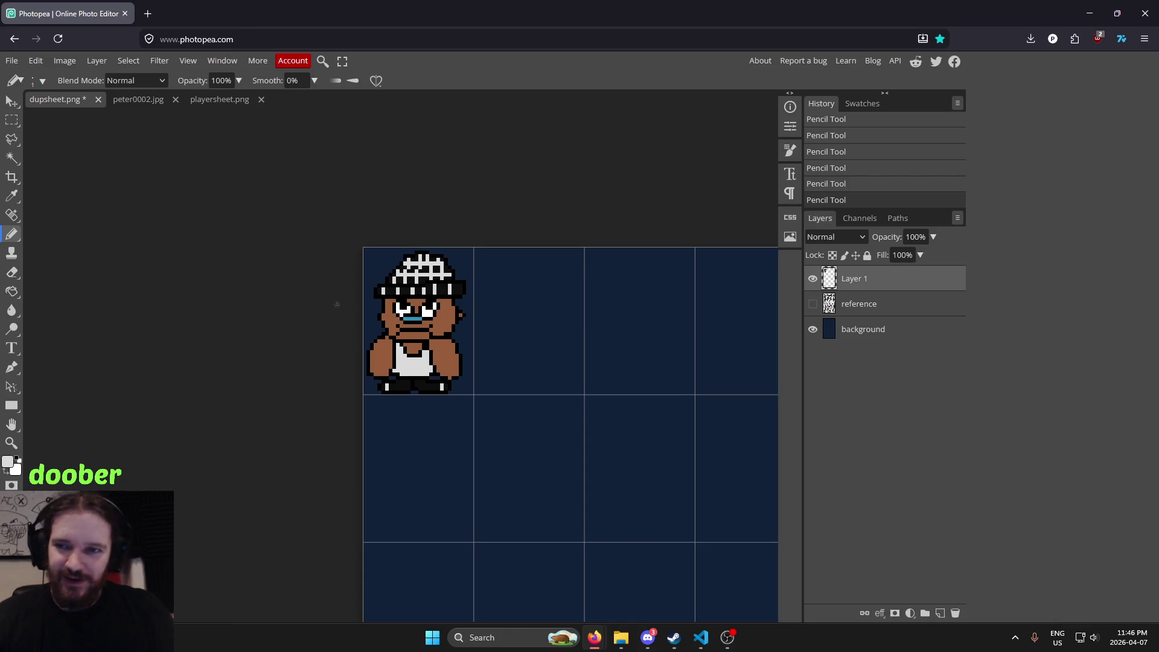
scroll(417, 294, up, 3)
scroll(418, 294, down, 1)
scroll(417, 294, down, 1)
scroll(417, 295, up, 2)
scroll(411, 290, up, 2)
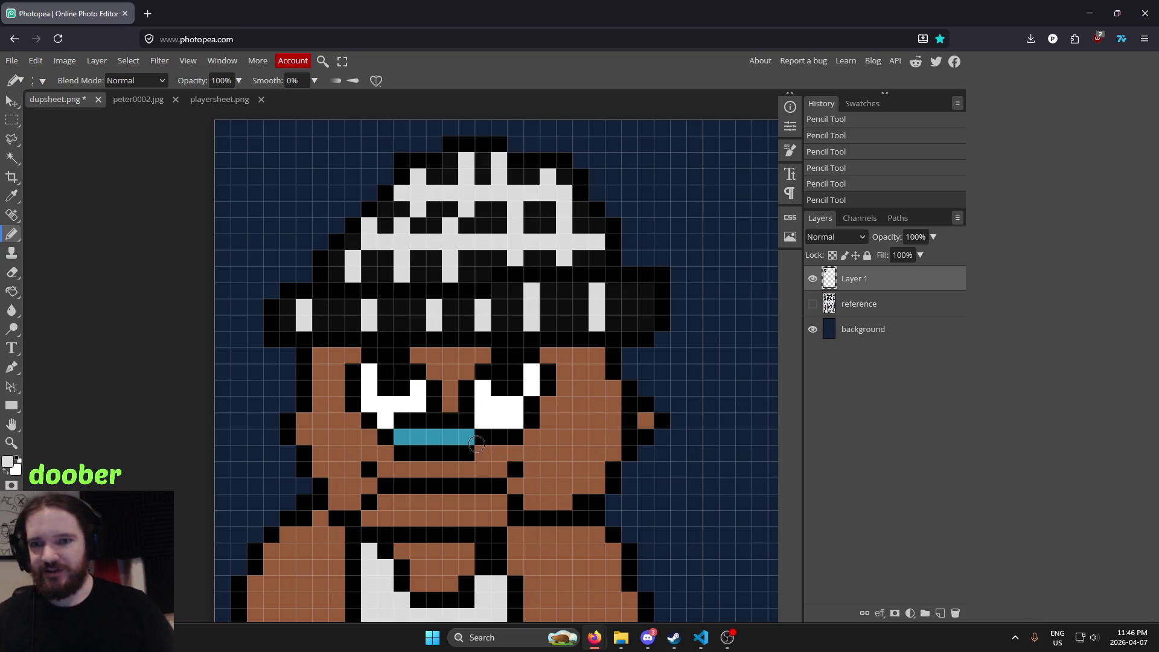
alt+click(628, 299)
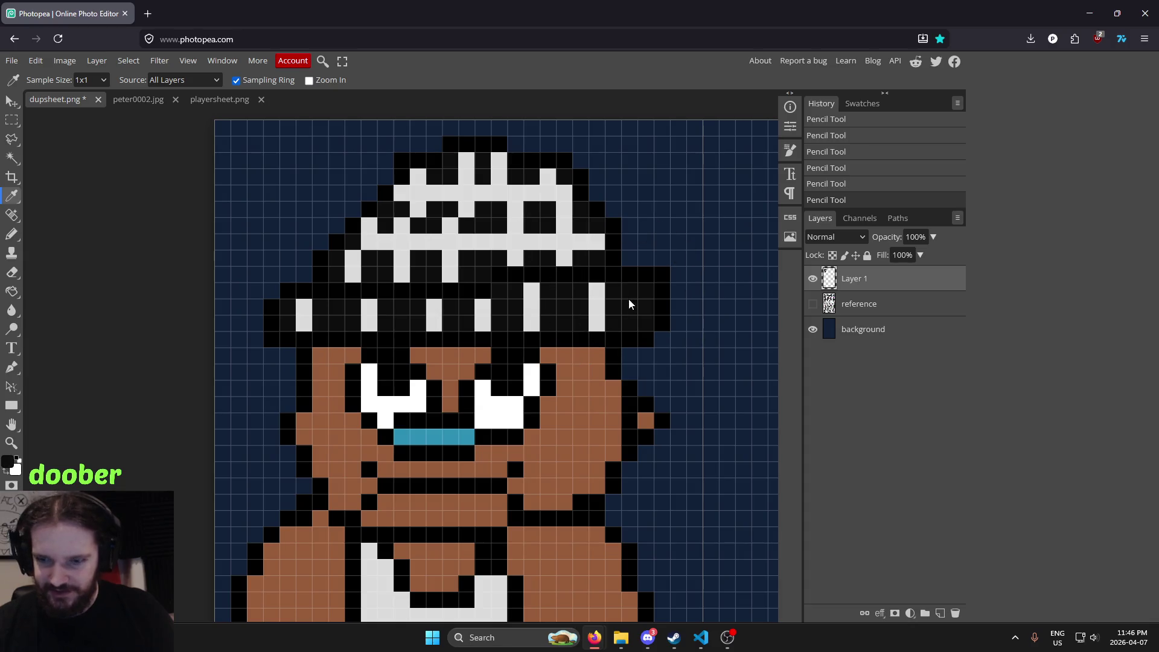
Flood-fill the four white brim stripes and the crown lattice back to black
key(h)
key(g)
click(596, 307)
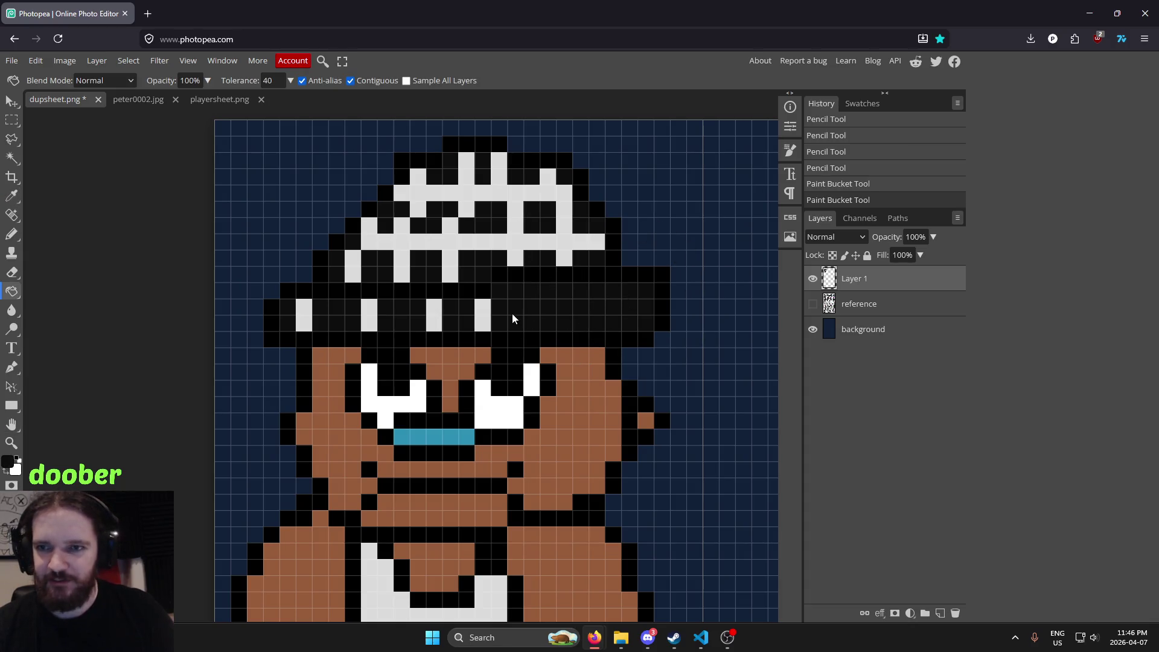
click(436, 316)
click(369, 315)
click(304, 315)
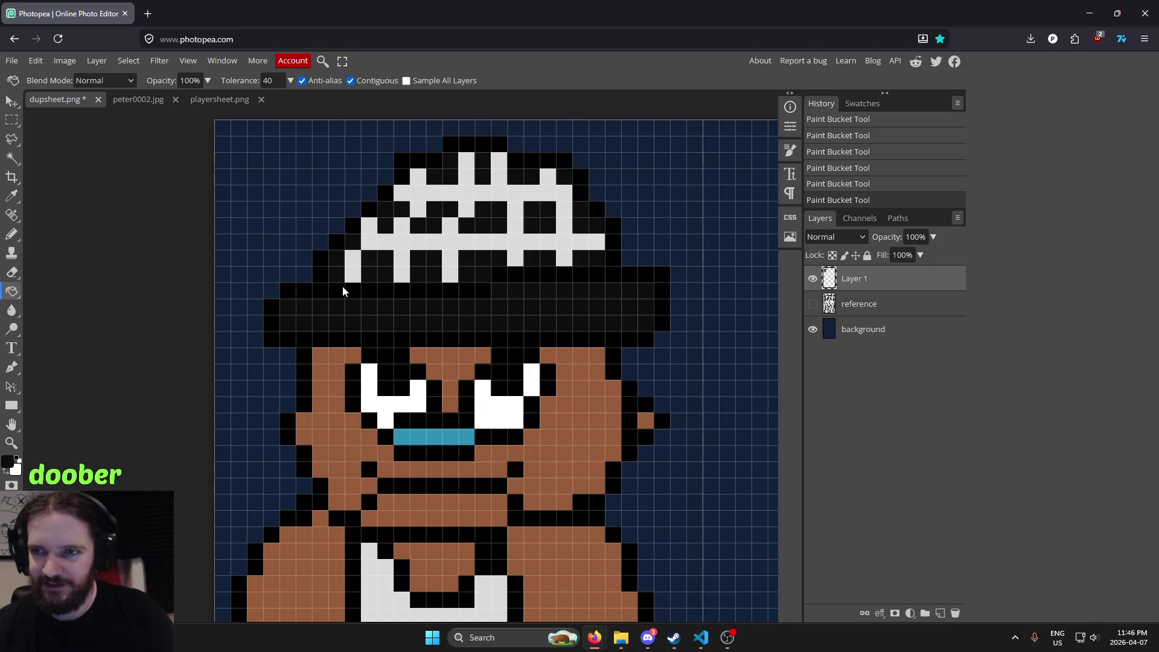
click(406, 249)
scroll(347, 362, down, 4)
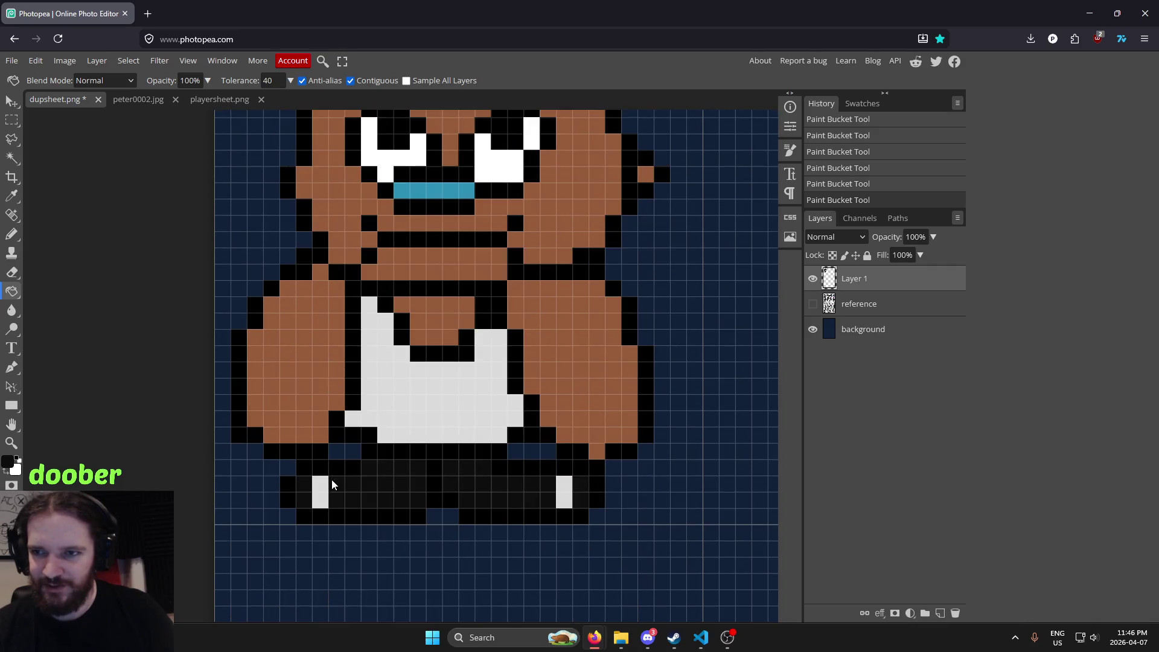
scroll(434, 465, up, 4)
scroll(511, 339, down, 5)
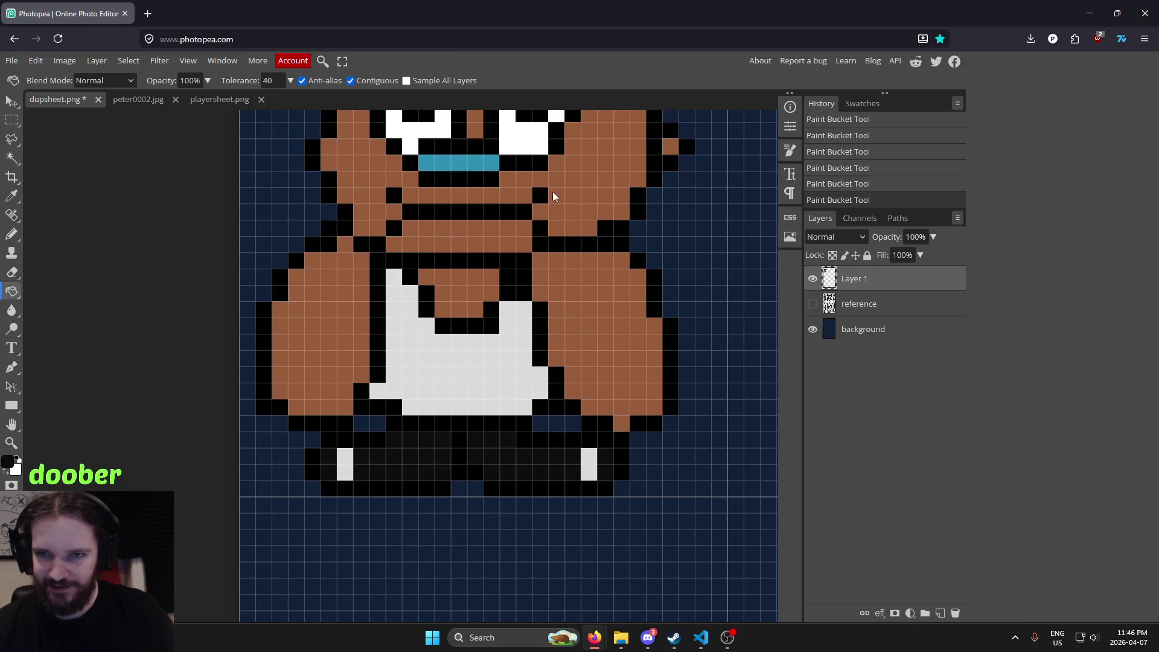
Sample white from the tank top and pencil alternating white checker squares along the brim
key(i)
click(585, 462)
scroll(578, 419, up, 3)
key(b)
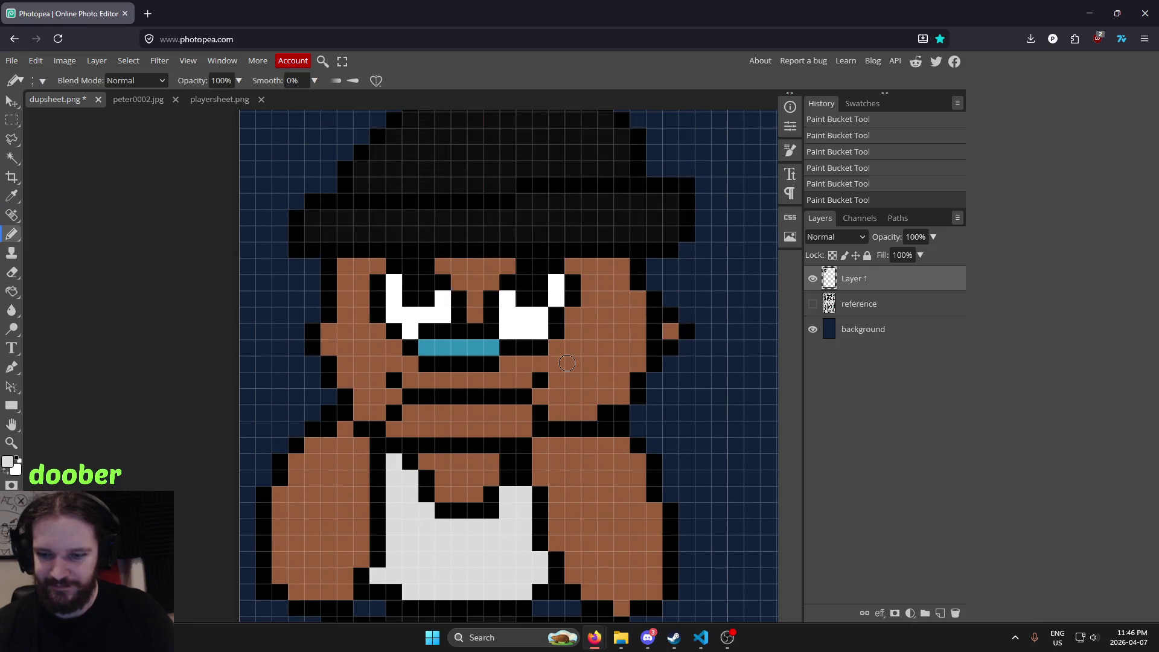
scroll(364, 250, up, 1)
click(328, 279)
click(345, 295)
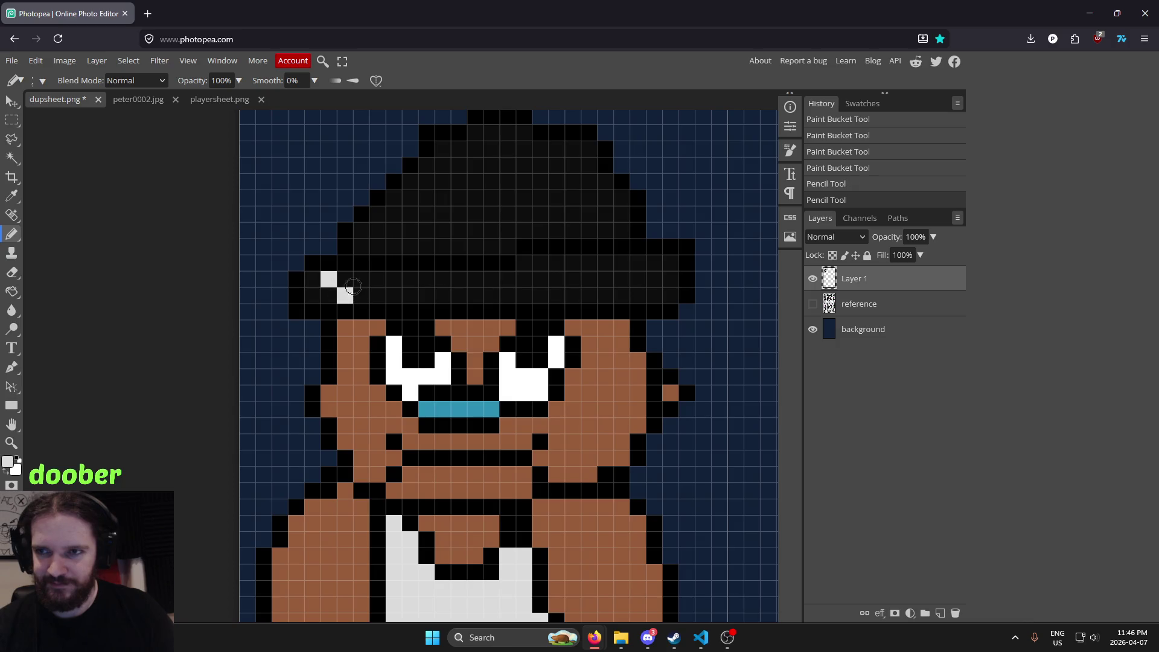
click(407, 294)
click(396, 279)
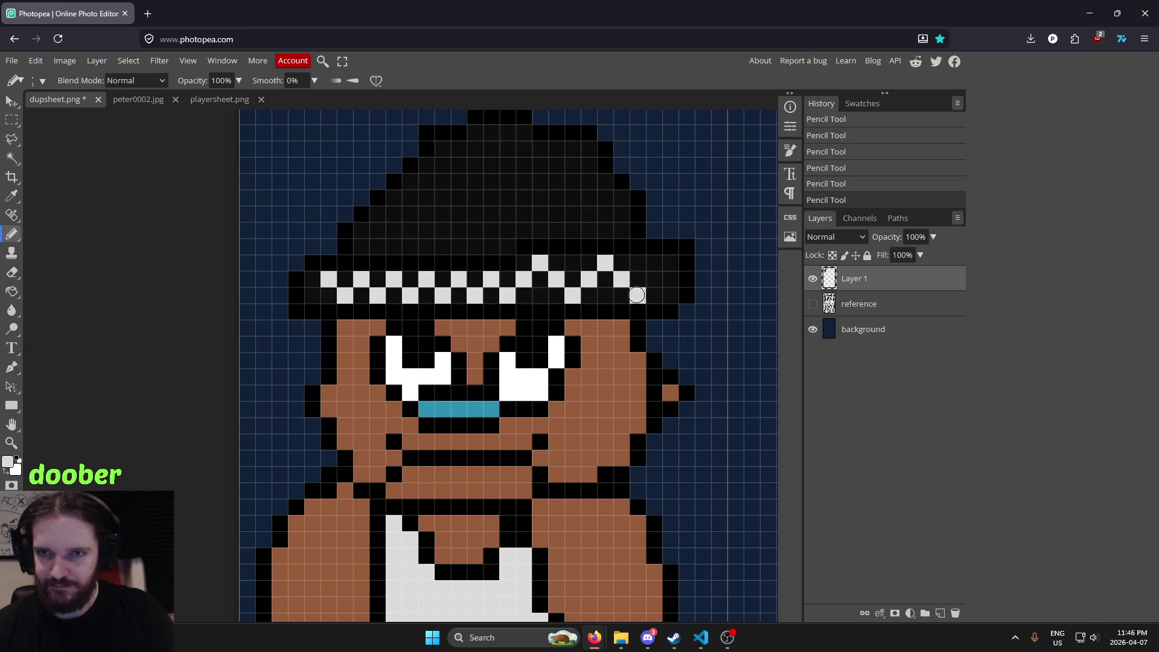
scroll(660, 274, down, 2)
scroll(730, 251, down, 5)
scroll(756, 241, down, 3)
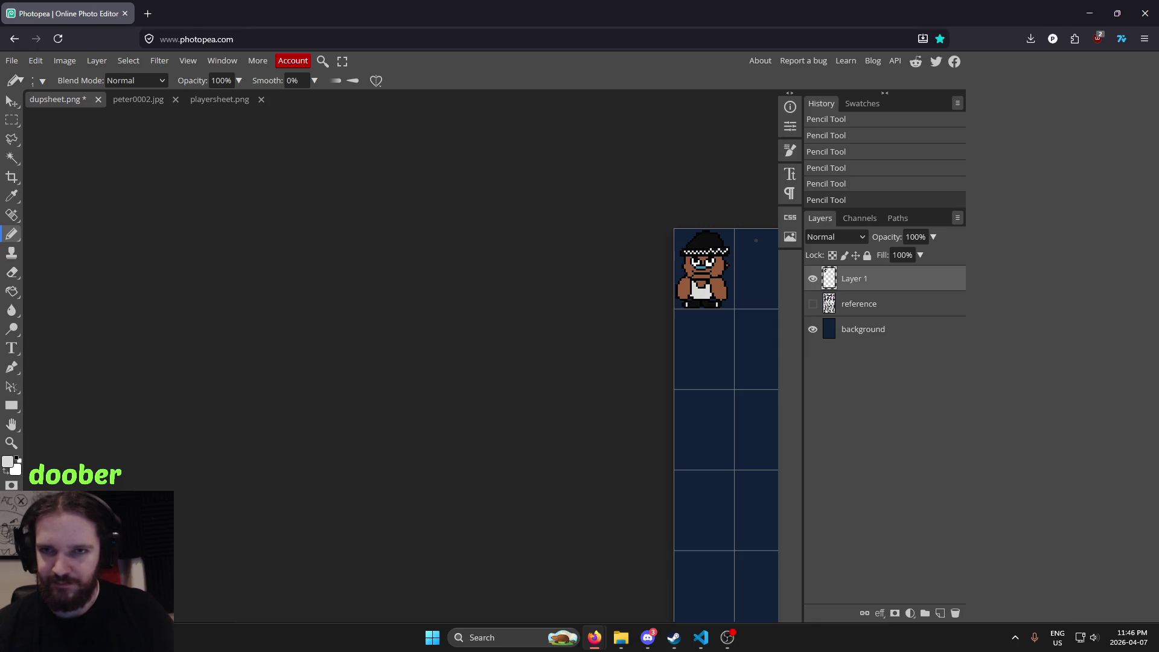
Undo the checkered band strokes on the hat
scroll(757, 240, up, 5)
scroll(756, 240, up, 5)
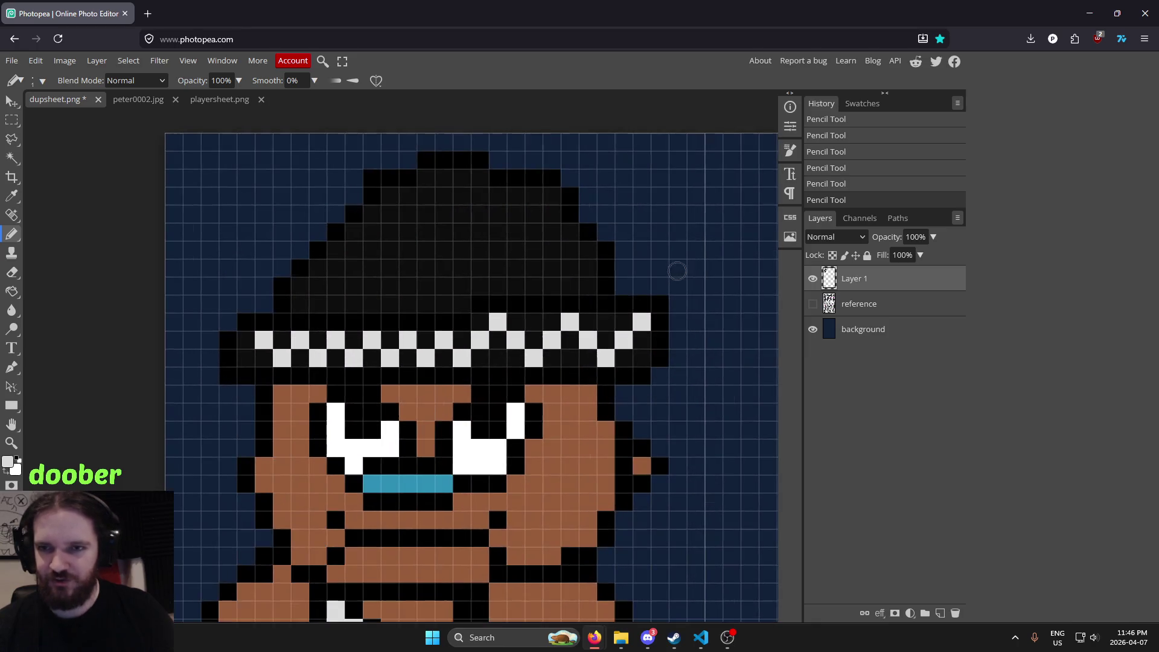
key(ctrl+z)
key(ctrl+z)
key(ctrl+z)
key(ctrl+z)
key(ctrl+z)
key(ctrl+z)
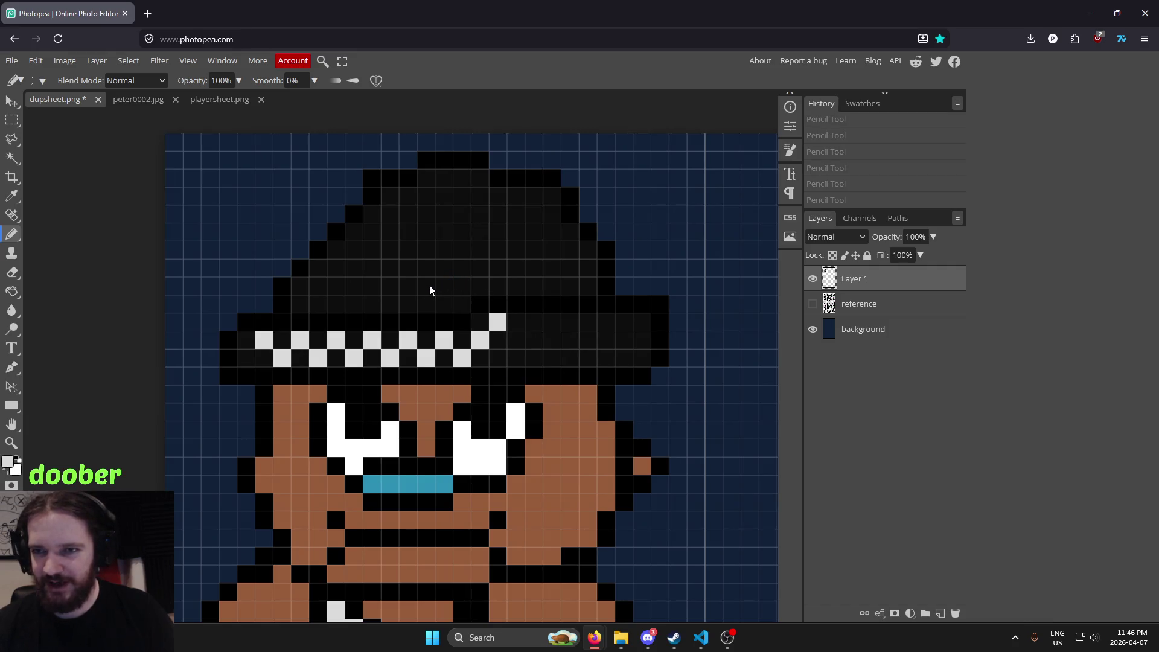
key(ctrl+z)
key(ctrl+z)
key(ctrl+z)
key(ctrl+z)
key(ctrl+z)
key(ctrl+z)
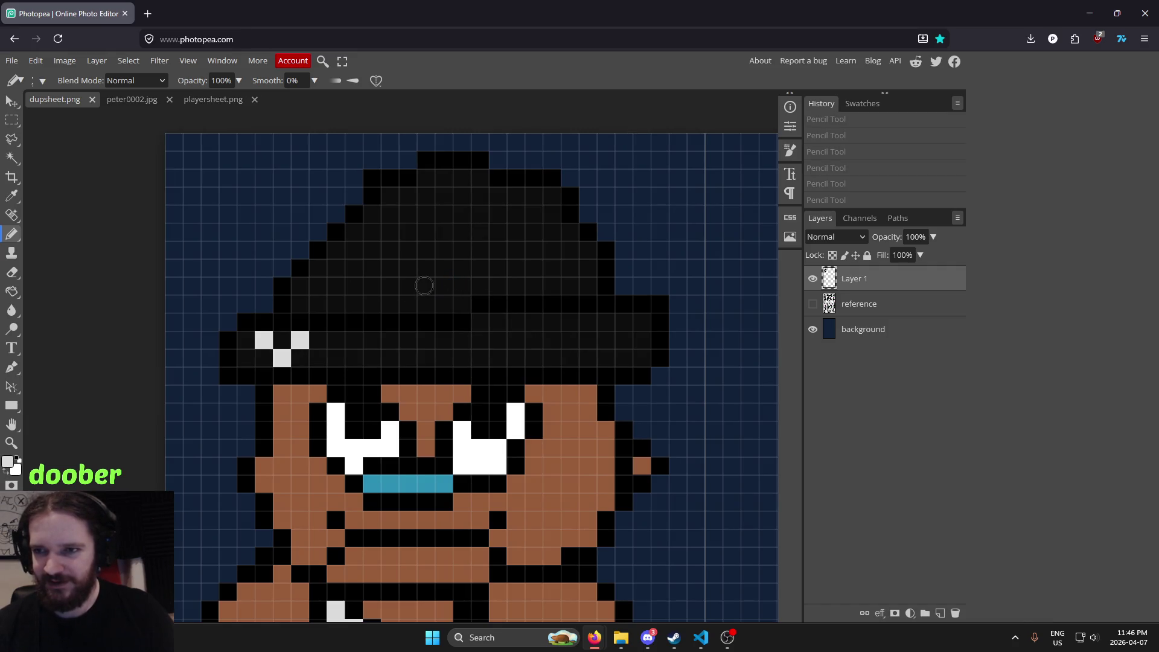
Sample black from the hat and bucket-fill the three leftover white hat pixels black
key(i)
click(353, 357)
key(g)
click(294, 345)
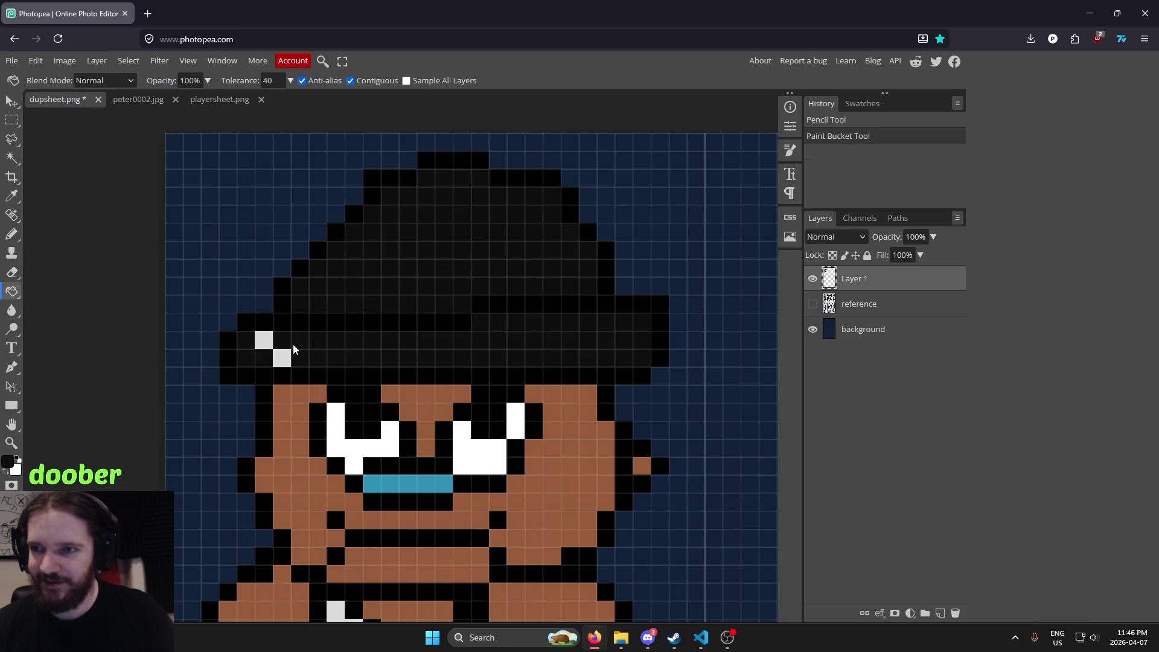
click(283, 361)
click(264, 341)
Pick light grey from the tank top and pencil the first three vertical brim stripes
key(i)
scroll(380, 358, down, 1)
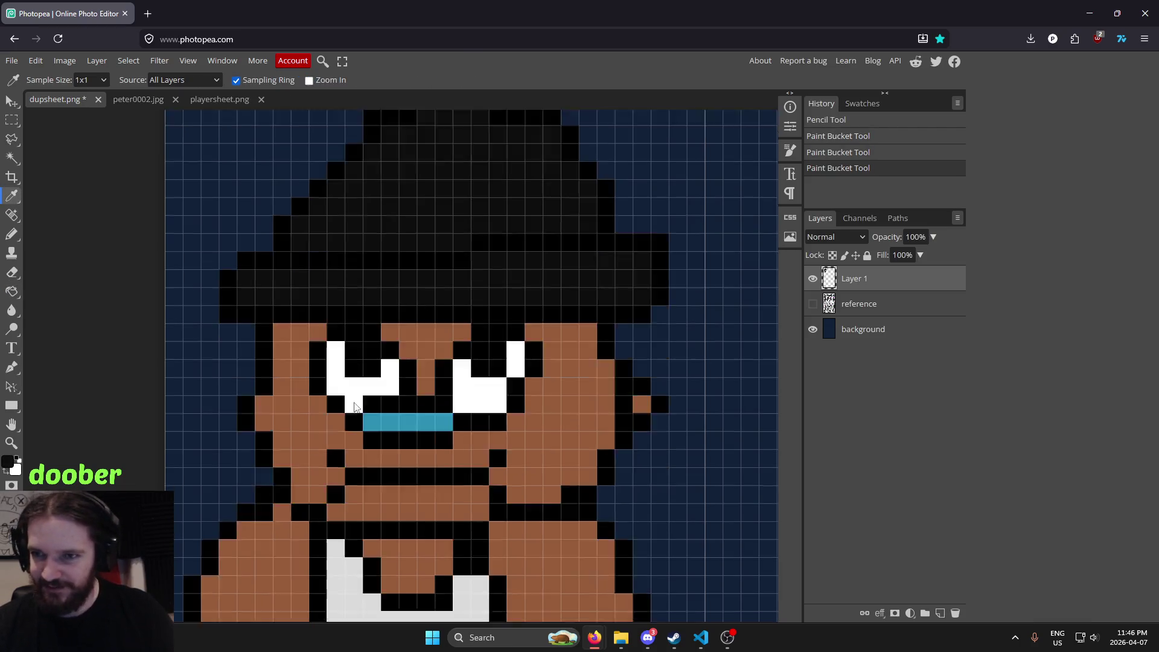
scroll(380, 359, down, 5)
click(380, 358)
scroll(380, 359, up, 4)
key(b)
scroll(343, 327, up, 2)
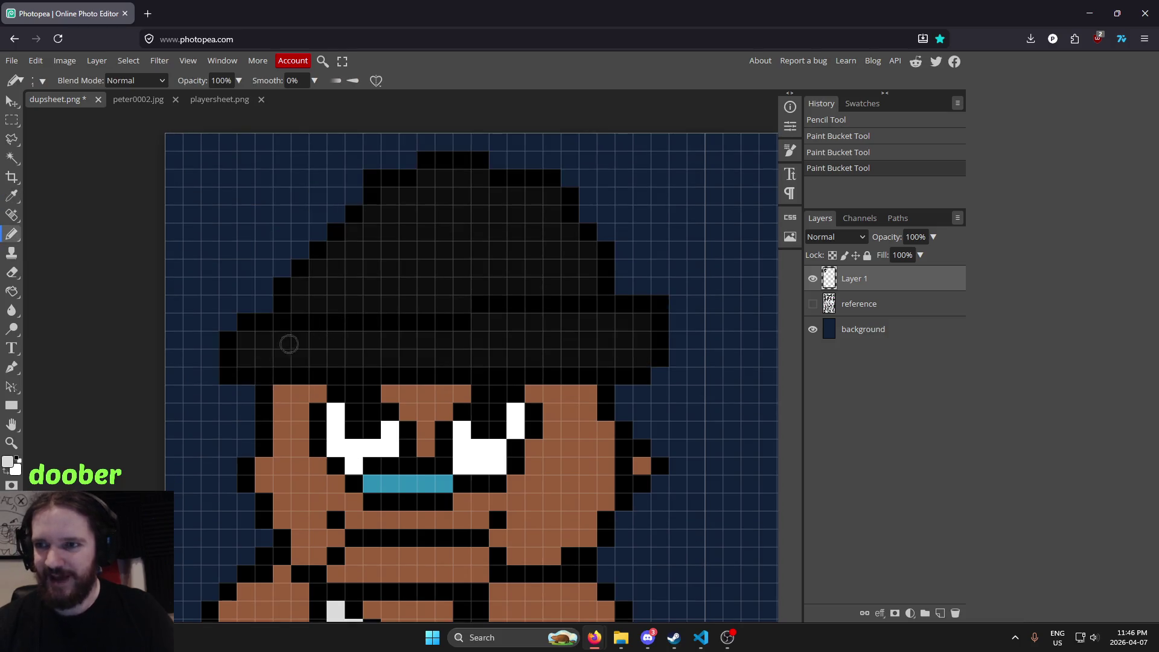
click(264, 341)
click(265, 358)
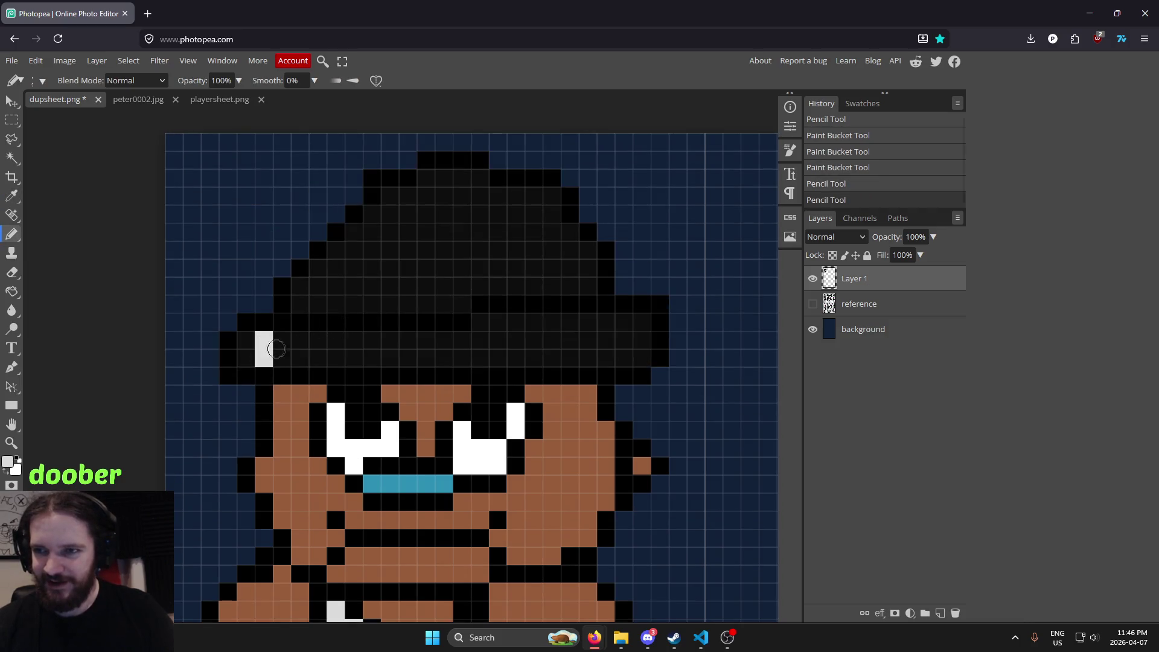
click(335, 341)
click(337, 357)
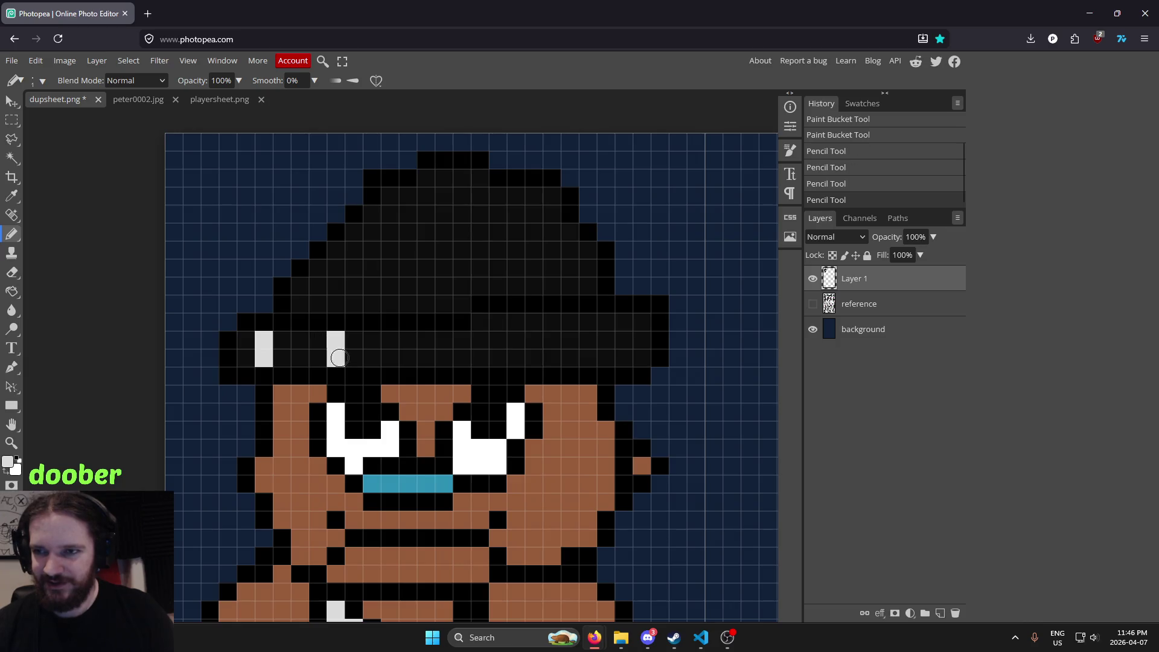
click(412, 341)
click(408, 358)
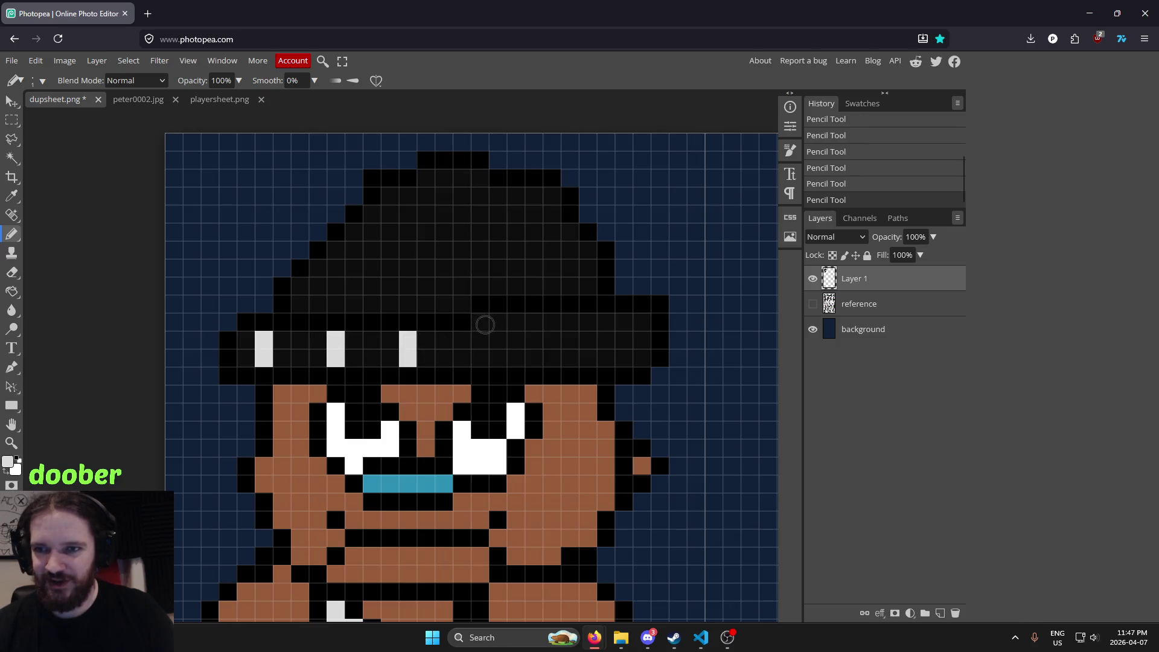
Pencil the remaining three light-grey vertical stripes on the right of the brim
click(506, 329)
click(505, 342)
click(505, 357)
click(570, 322)
click(570, 340)
click(570, 358)
click(624, 322)
click(624, 341)
click(623, 359)
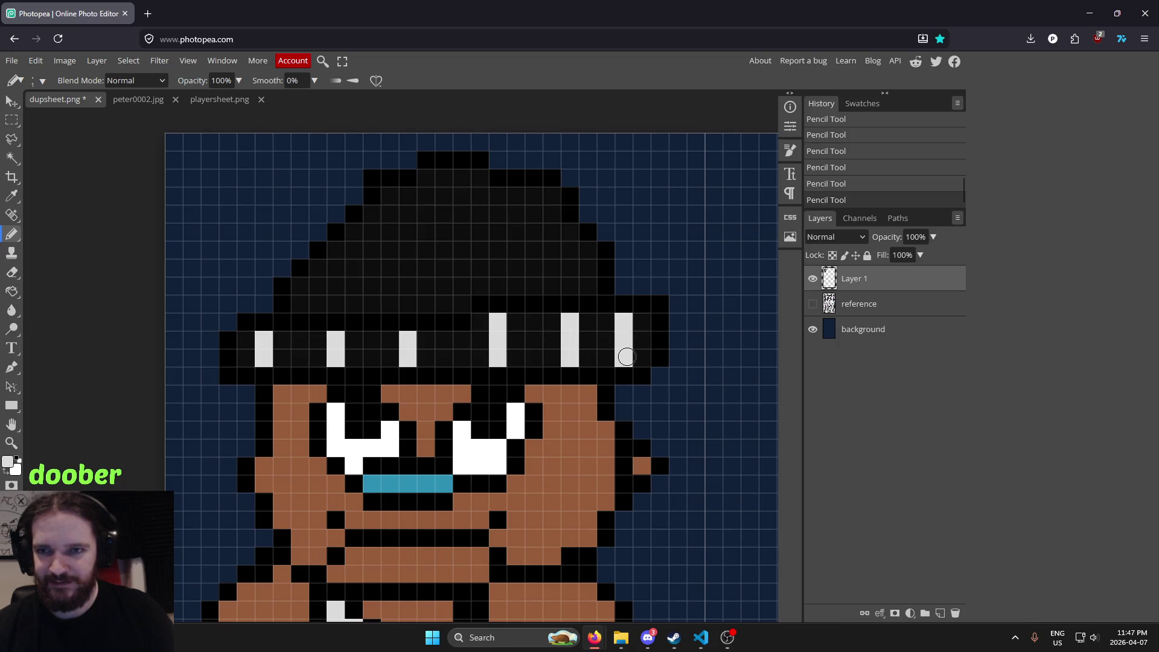
scroll(604, 362, down, 3)
scroll(435, 332, up, 2)
scroll(435, 332, up, 3)
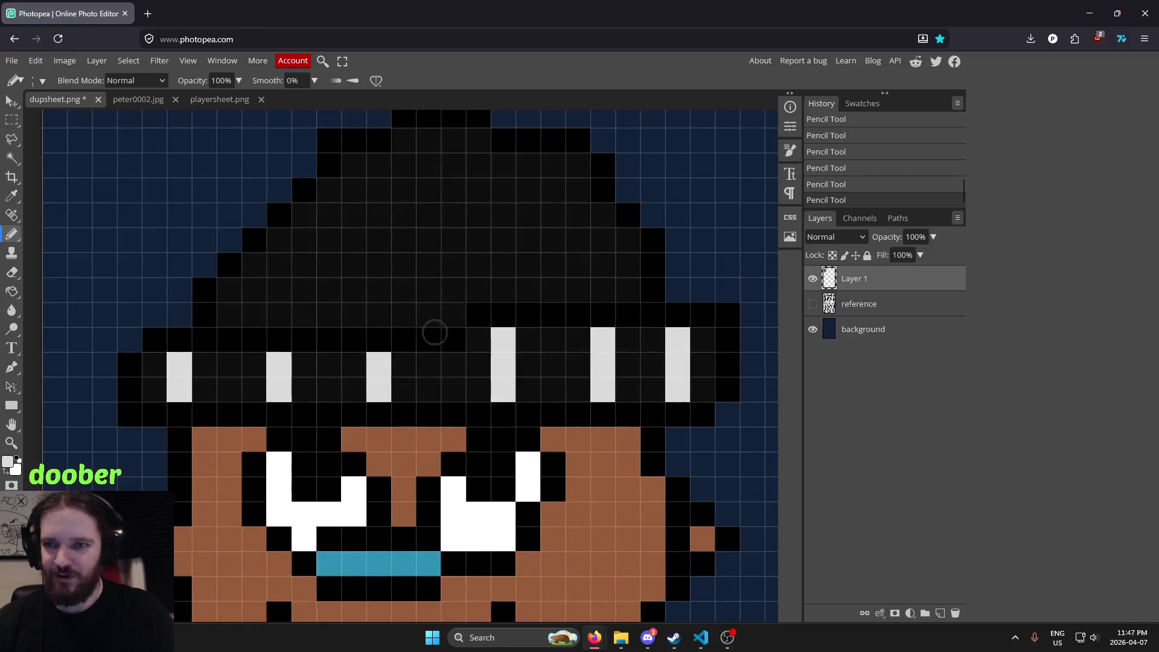
Start the checkerboard on the left crown with alternating light-grey pixels, undoing one misplaced pixel
click(303, 334)
click(353, 310)
key(ctrl+z)
click(329, 310)
click(328, 359)
click(353, 334)
click(353, 285)
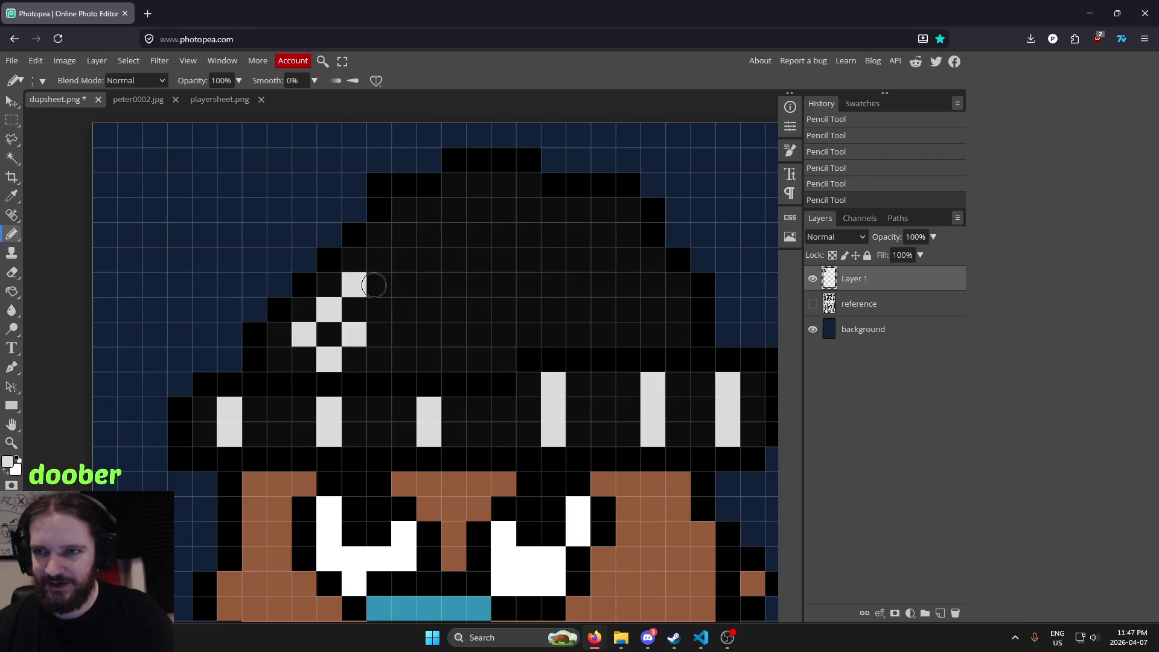
click(379, 260)
click(404, 285)
click(379, 310)
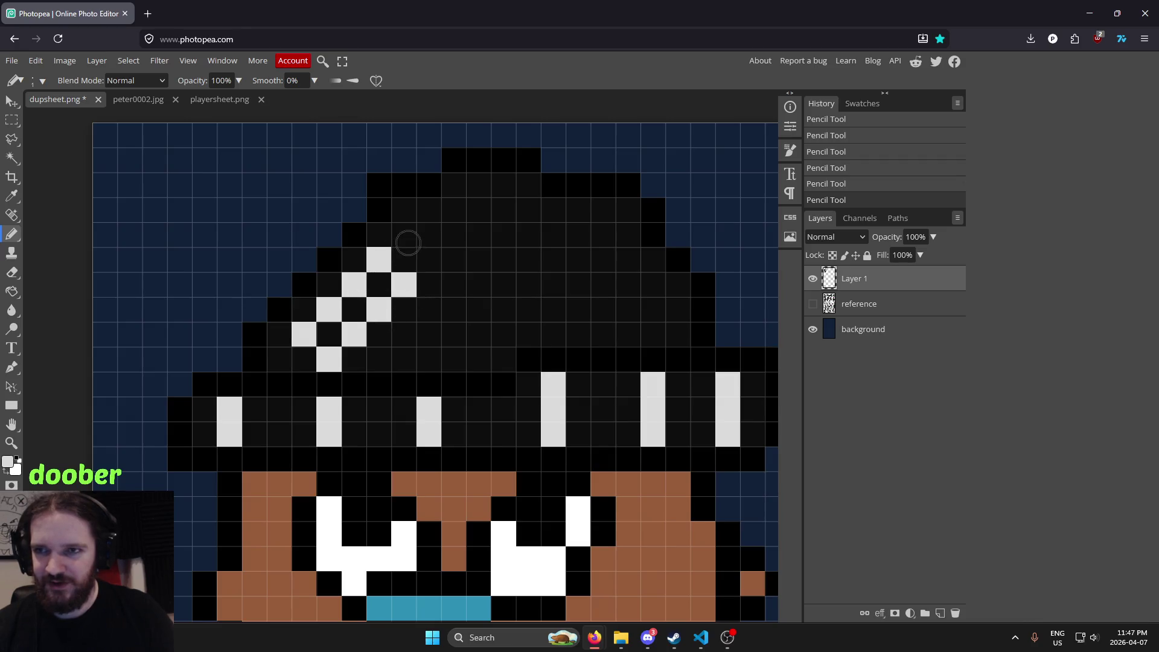
Extend the checker pixels up to the crown top and across the middle to the right
click(404, 235)
click(429, 210)
click(454, 235)
click(434, 260)
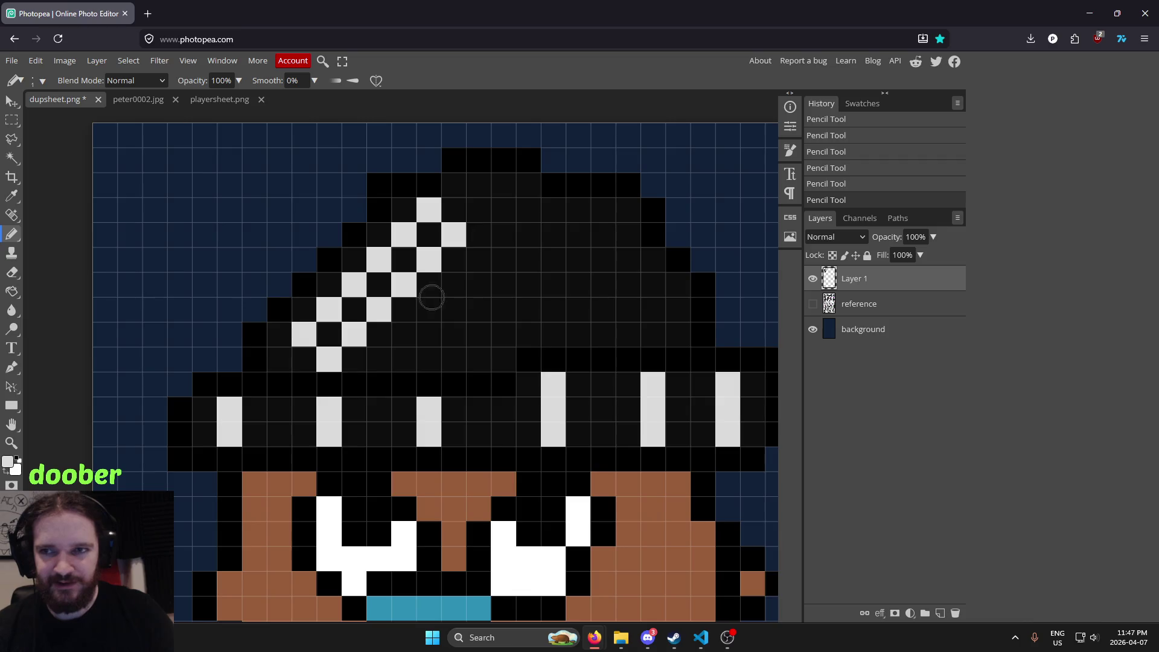
click(404, 336)
click(379, 360)
click(428, 310)
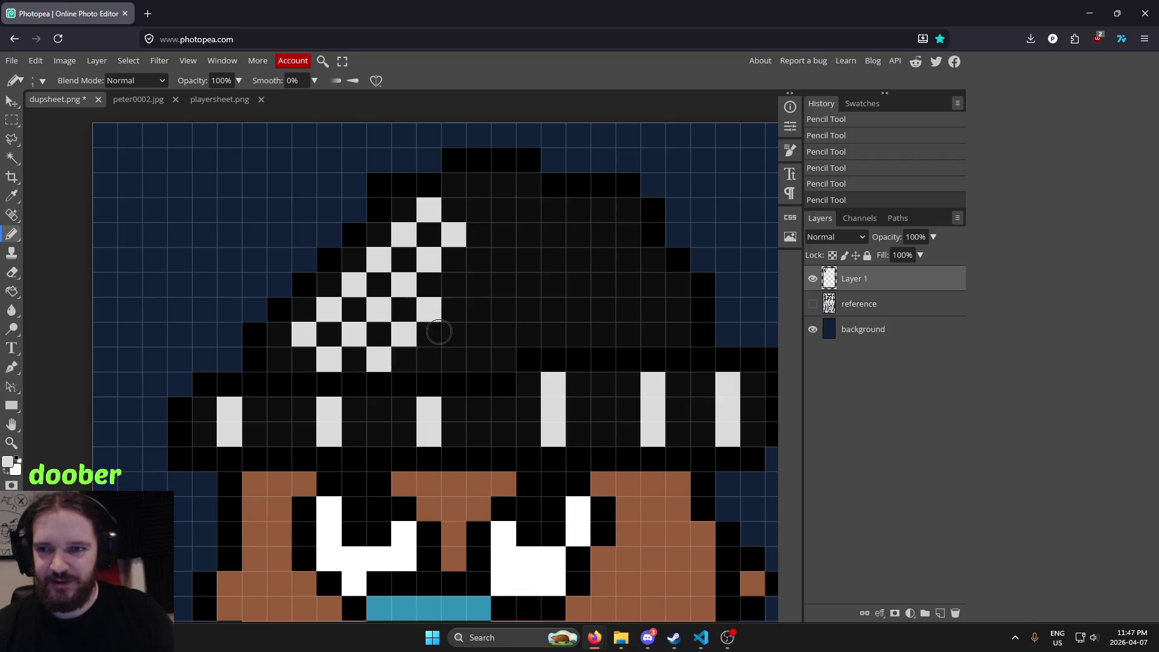
click(454, 336)
click(429, 360)
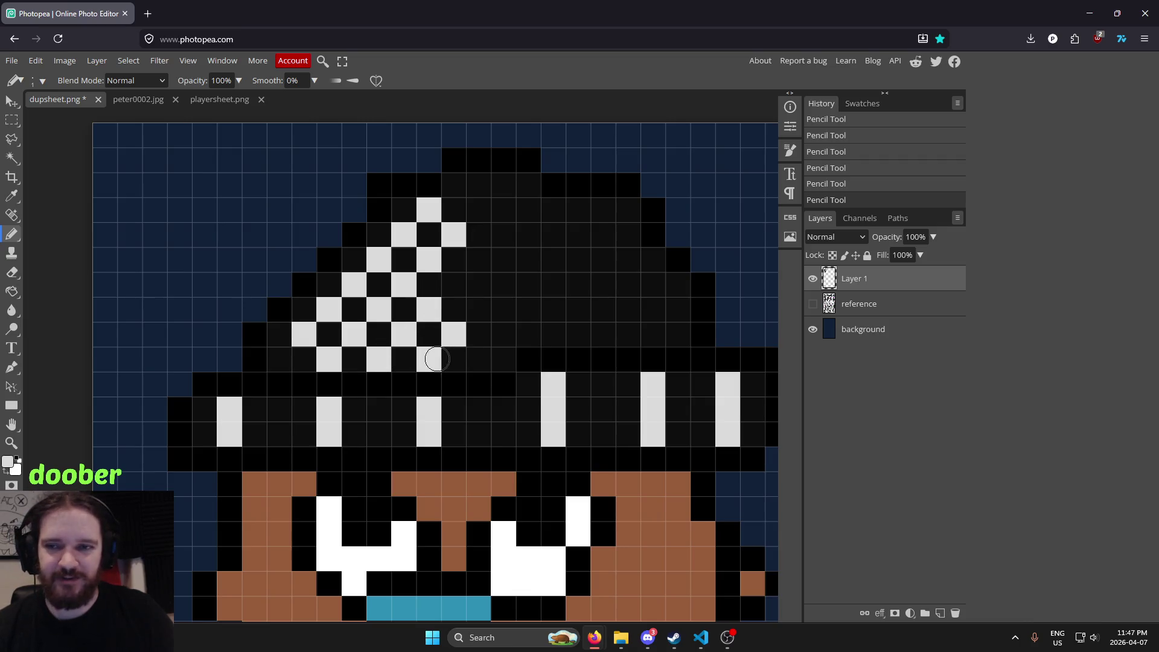
click(480, 311)
click(454, 285)
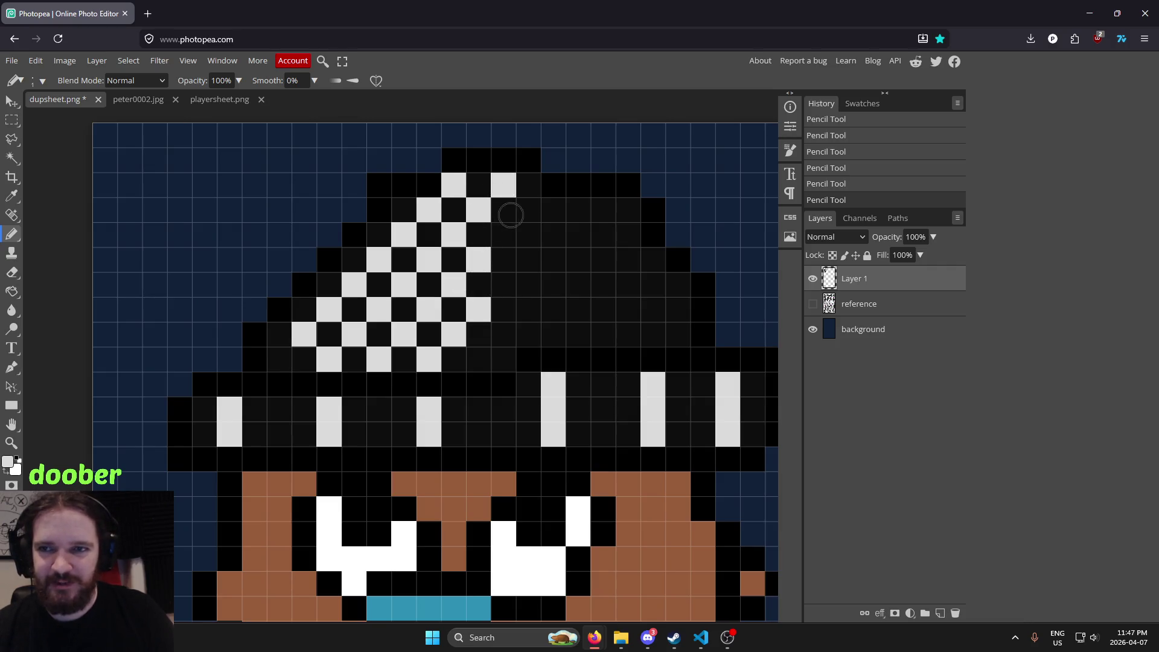
Zoomed in, add white checker squares down the left and centre of the crown to the brim
scroll(616, 277, down, 3)
scroll(665, 289, down, 4)
scroll(688, 287, down, 2)
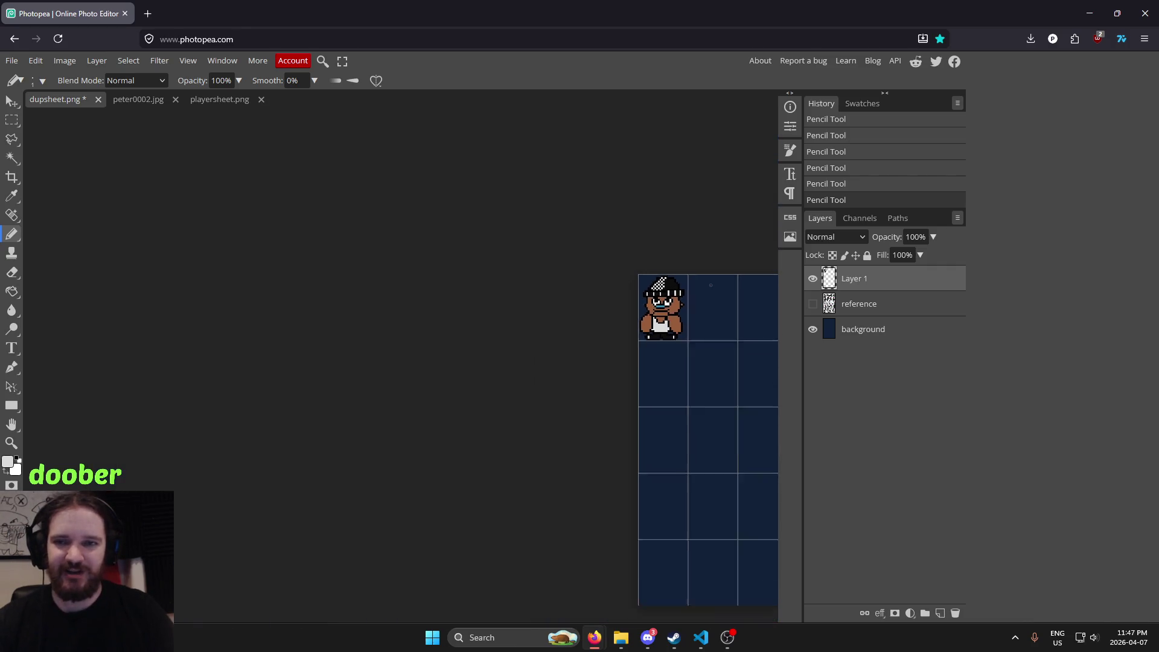
scroll(711, 285, down, 1)
scroll(711, 285, down, 1)
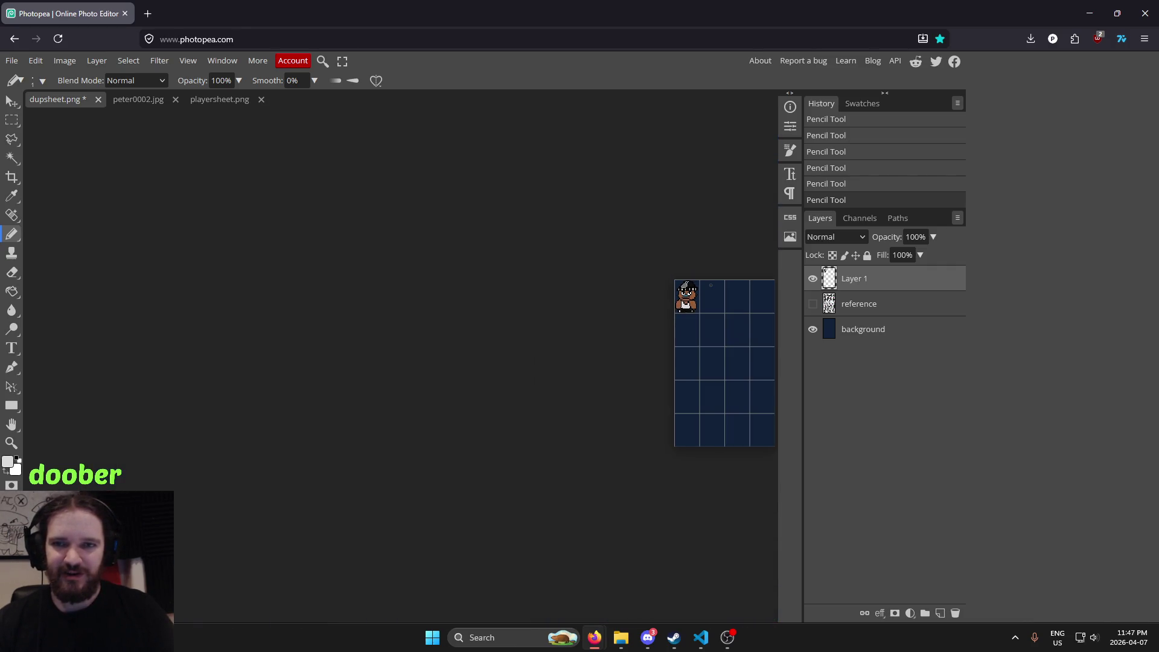
scroll(716, 285, up, 2)
scroll(689, 278, up, 3)
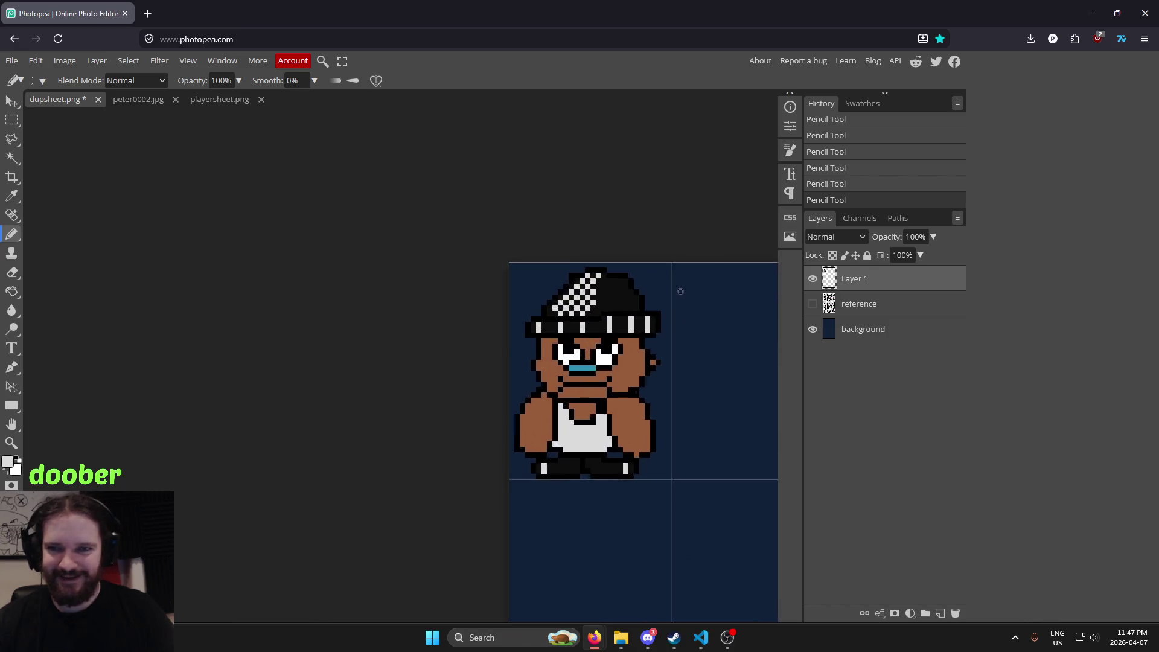
scroll(544, 278, up, 4)
scroll(393, 280, up, 2)
click(396, 268)
click(360, 307)
click(443, 307)
click(404, 345)
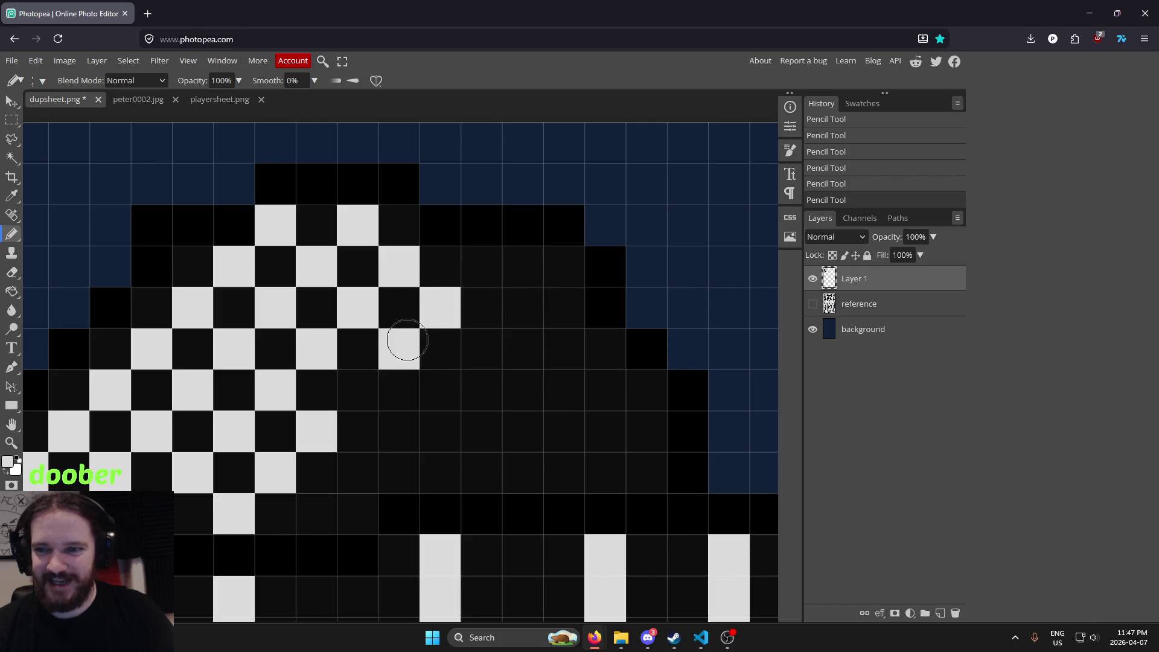
click(362, 391)
click(397, 430)
click(362, 474)
click(315, 515)
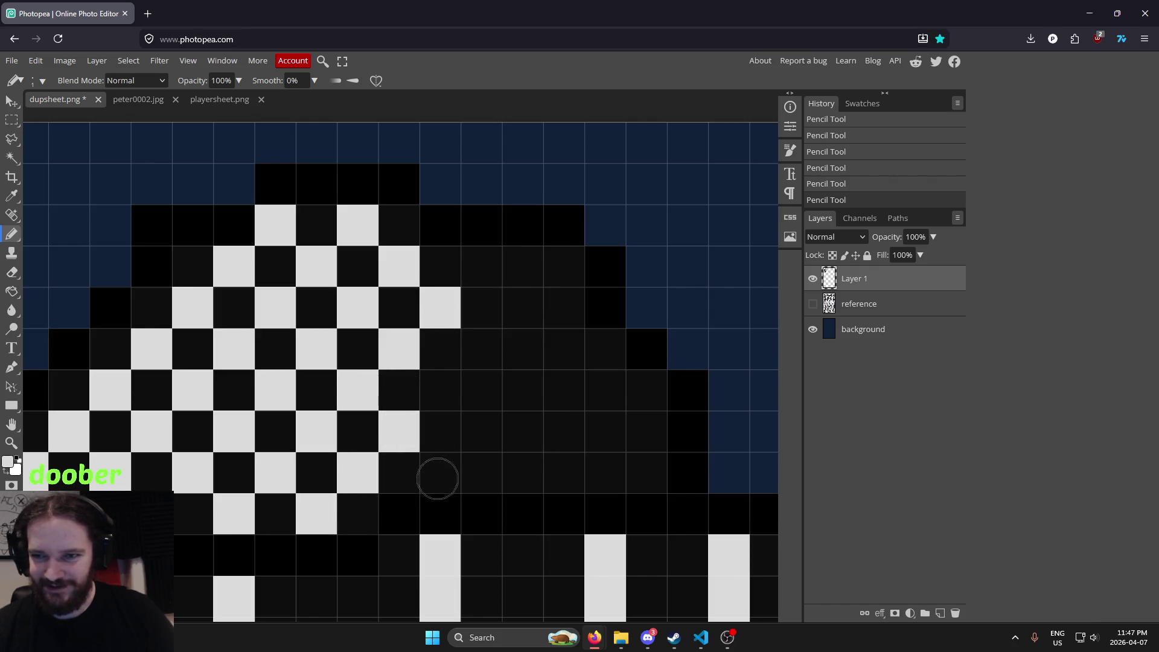
Complete the checkerboard across the right side of the crown to its right edge
click(450, 394)
click(456, 460)
click(483, 429)
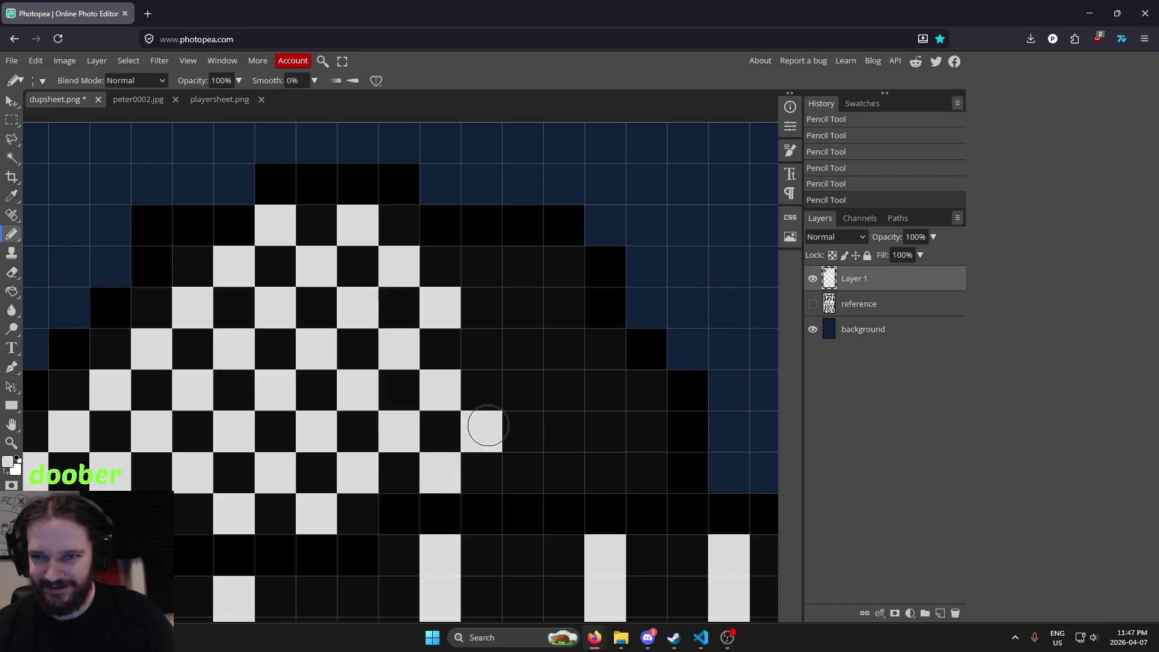
click(486, 346)
click(487, 269)
click(523, 309)
click(521, 389)
click(521, 466)
click(564, 427)
click(568, 350)
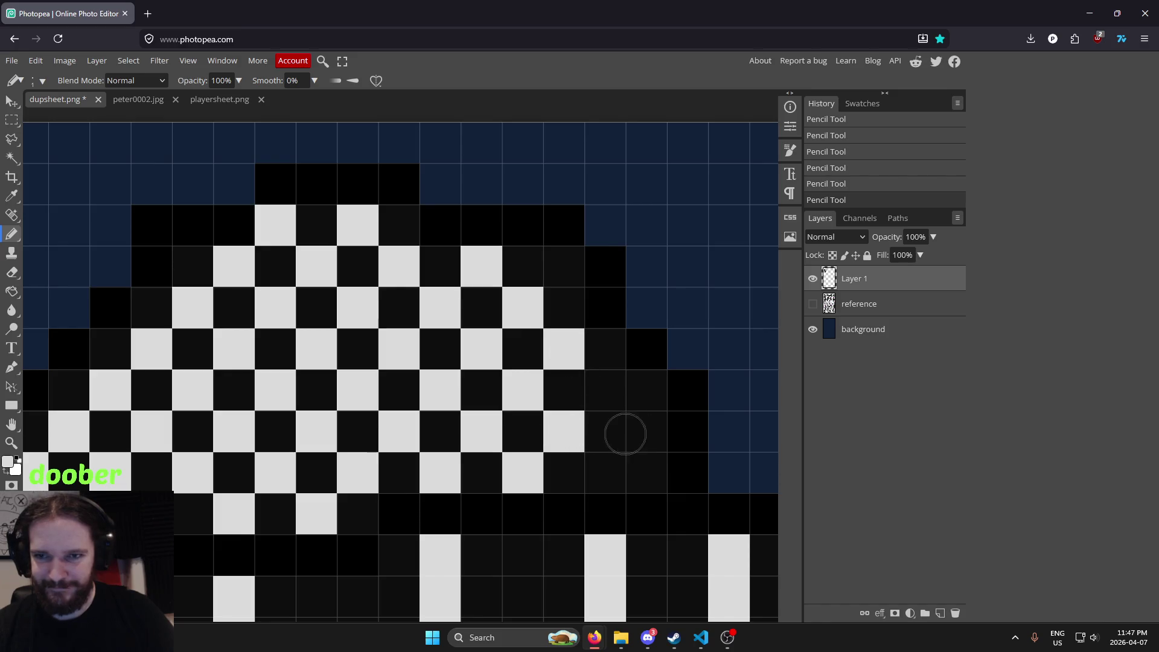
click(605, 390)
click(604, 468)
click(643, 429)
scroll(571, 295, down, 3)
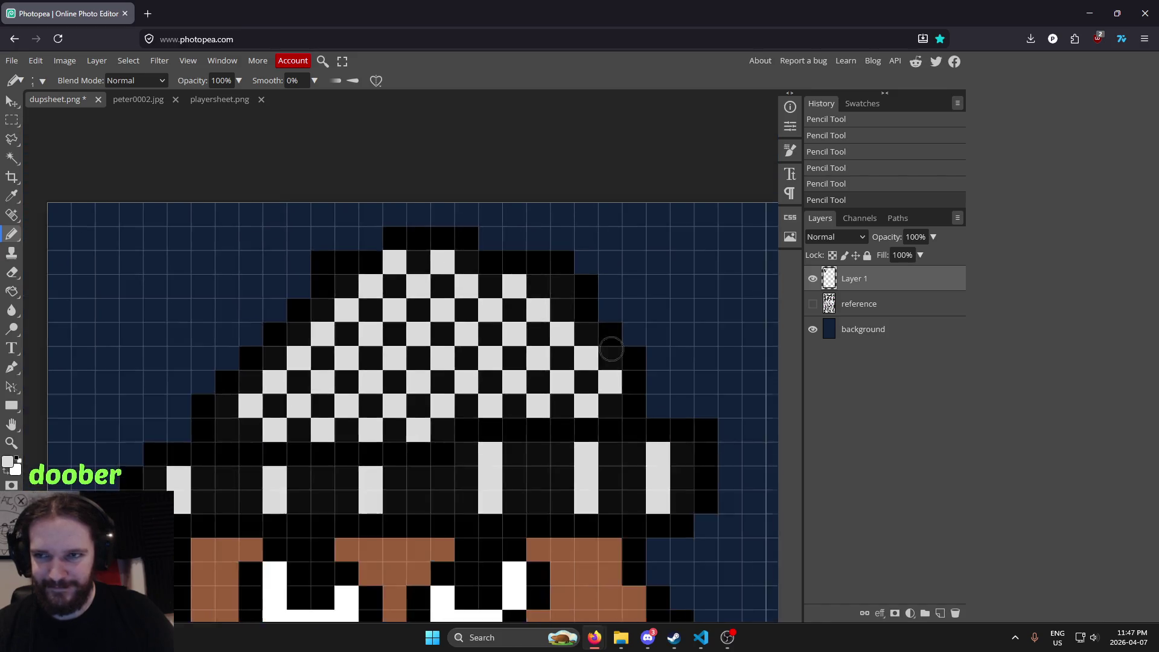
scroll(604, 302, down, 2)
scroll(664, 311, down, 2)
scroll(682, 315, down, 1)
scroll(682, 313, up, 1)
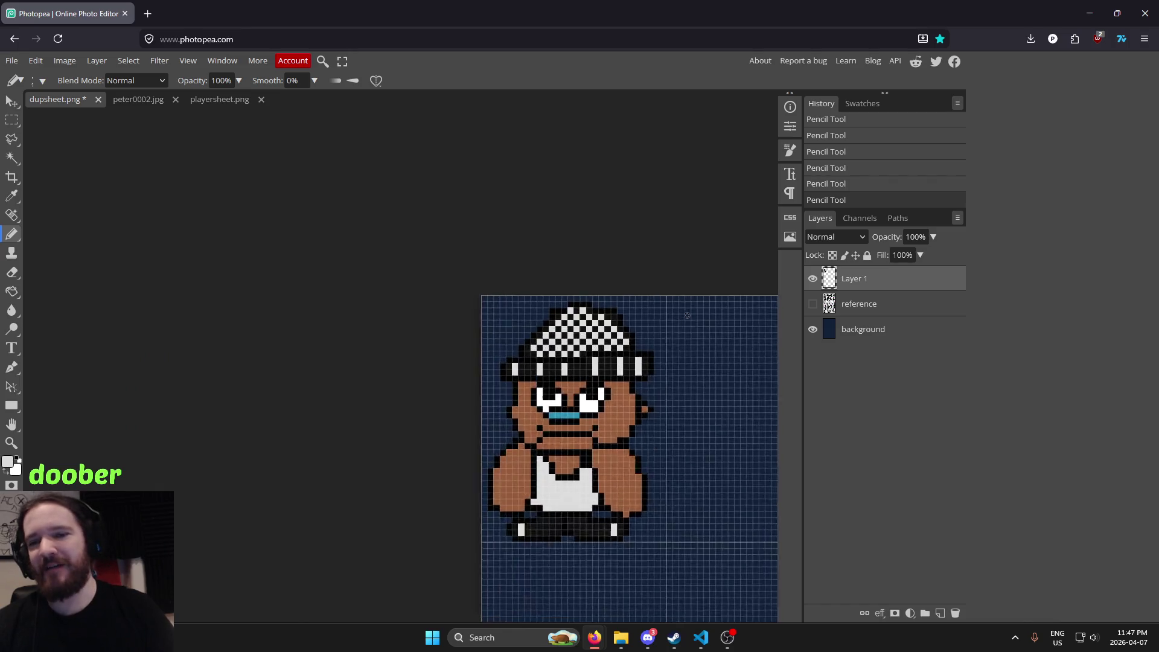
scroll(670, 320, up, 2)
scroll(604, 316, up, 1)
scroll(568, 319, up, 1)
scroll(530, 316, up, 1)
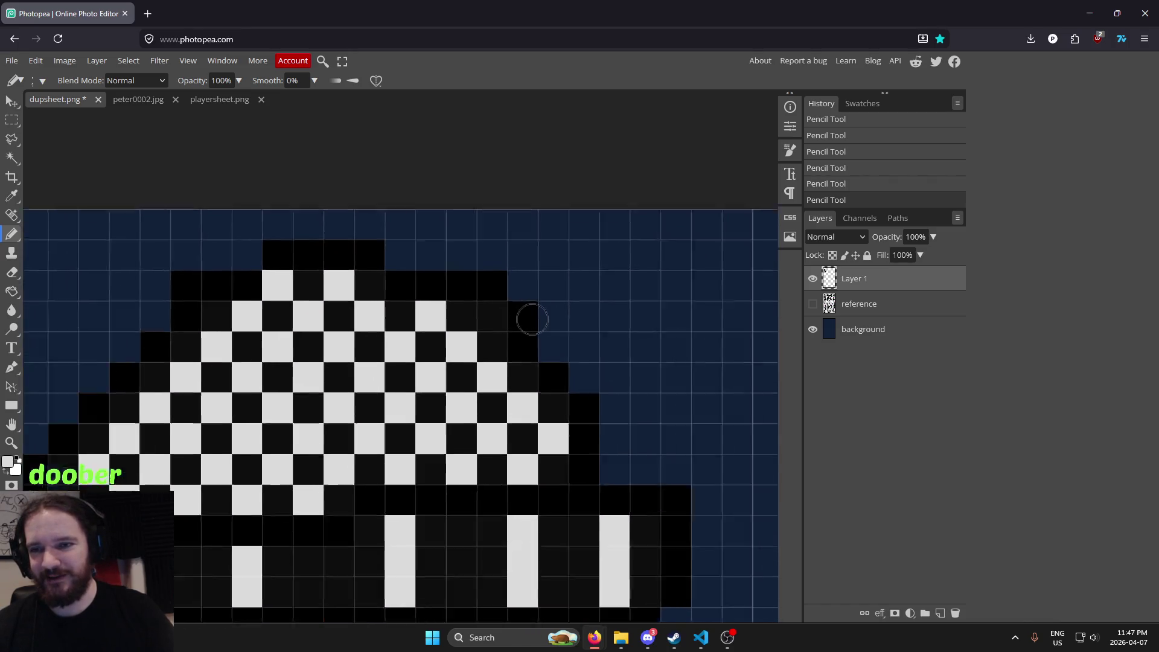
scroll(491, 316, up, 1)
scroll(463, 330, down, 3)
scroll(241, 393, up, 1)
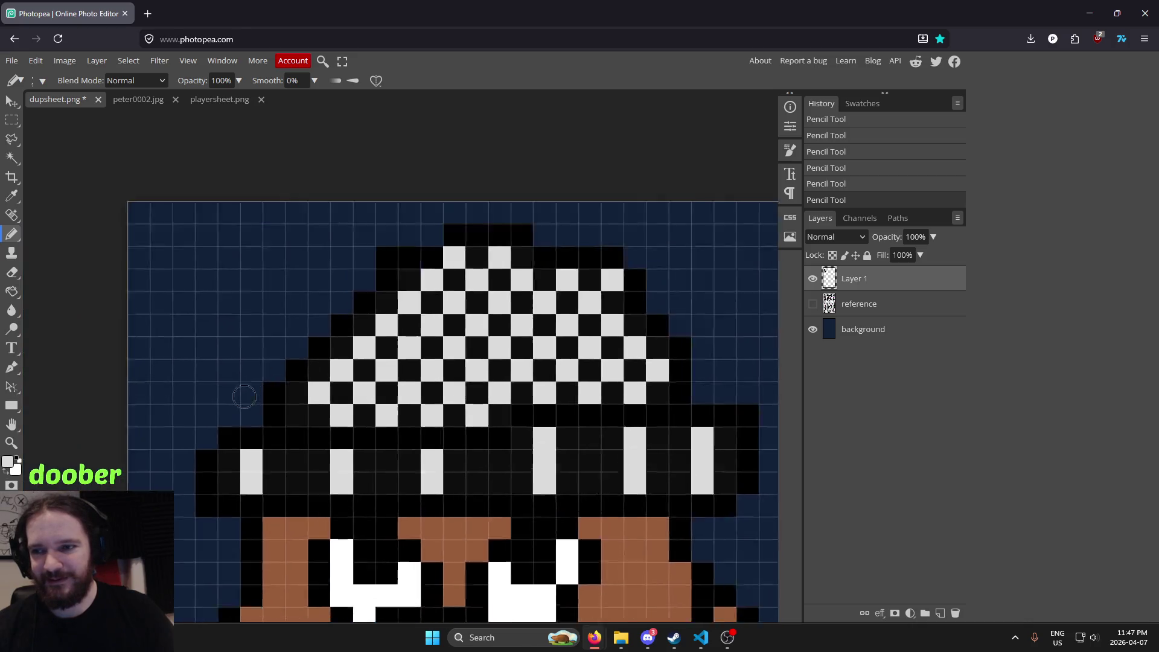